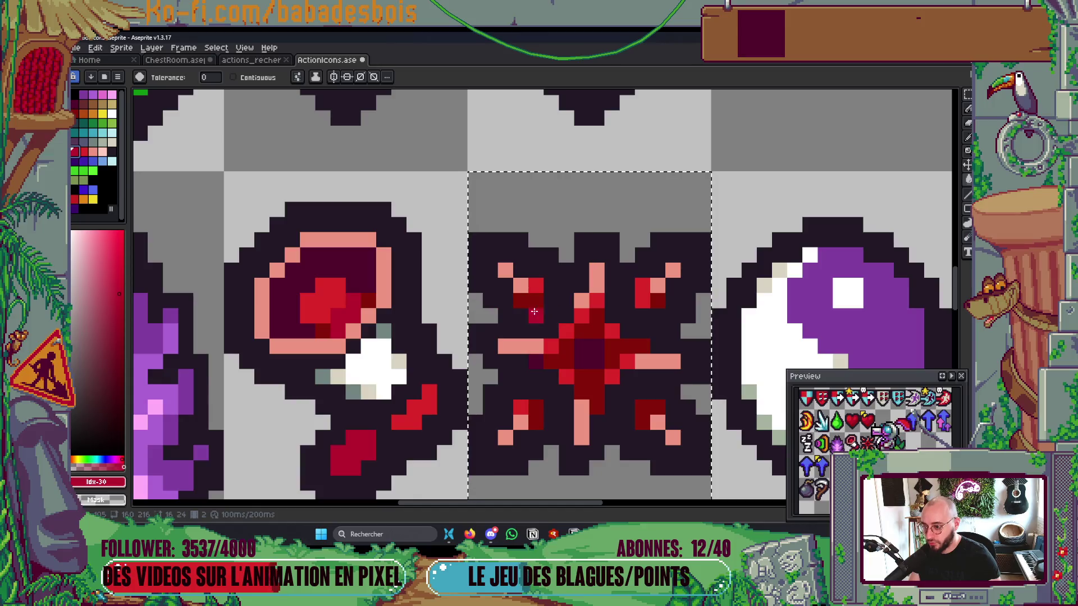
Step: Paint the star's centre in dark red
{"action": "left_click", "coordinate": [88, 125]}
{"action": "left_click", "coordinate": [536, 361], "text": "alt"}
{"action": "left_click", "coordinate": [589, 353]}
{"action": "scroll", "coordinate": [549, 360], "scroll_direction": "down", "scroll_amount": 5}
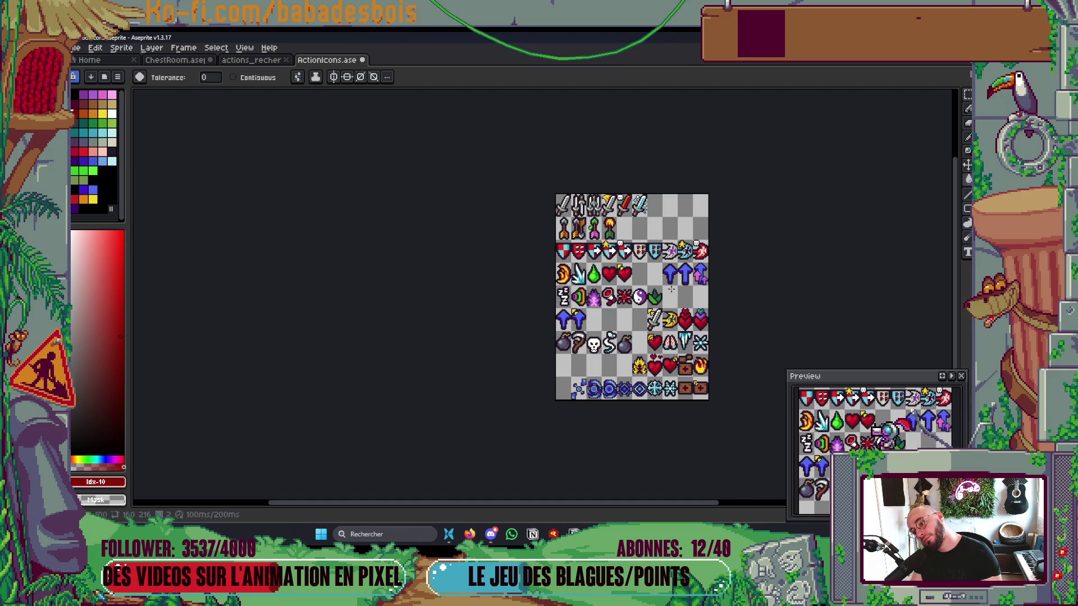
{"action": "scroll", "coordinate": [631, 299], "scroll_direction": "up", "scroll_amount": 5}
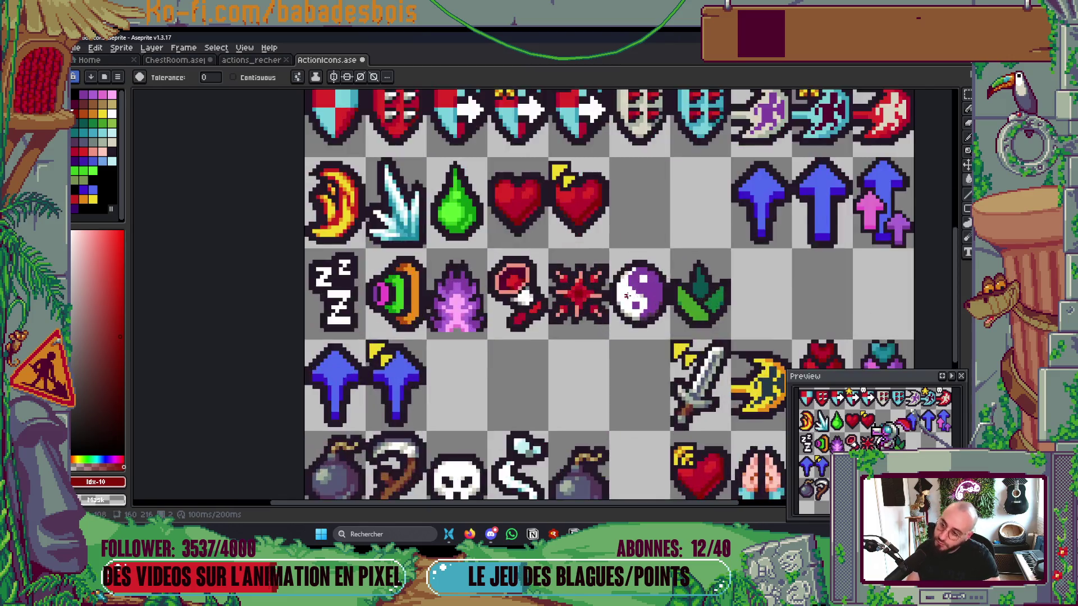
Step: Try filling the star's pink shade with white, then undo the fill
{"action": "left_click", "coordinate": [112, 114]}
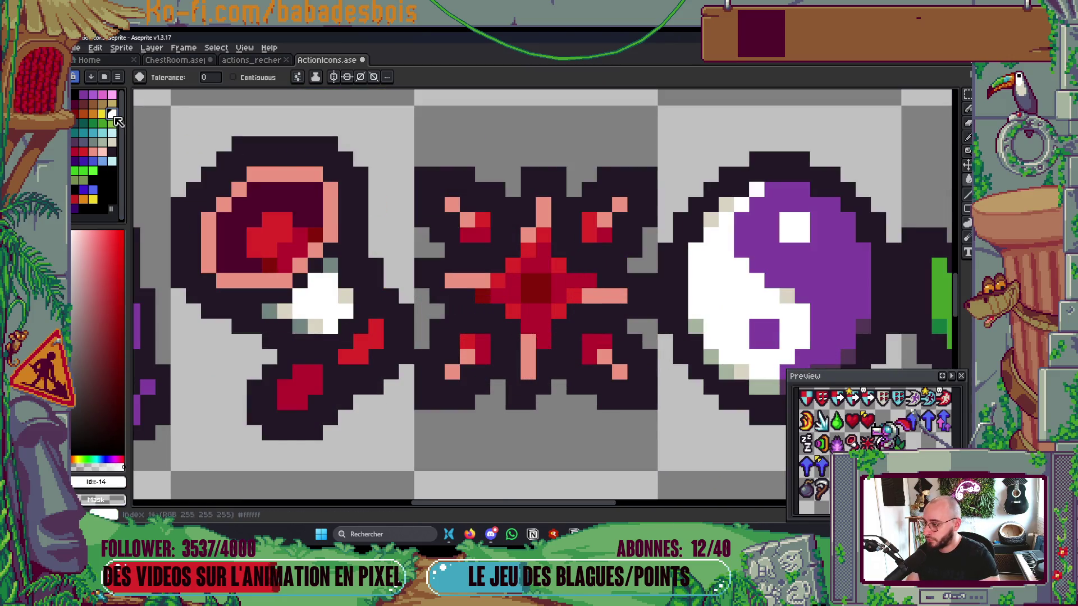
{"action": "left_click", "coordinate": [475, 283]}
{"action": "key", "text": "ctrl"}
{"action": "key", "text": "ctrl+z"}
{"action": "key", "text": "ctrl+y"}
{"action": "key", "text": "ctrl+z"}
Step: Pencil the star's five pink tip pixels white and save ActionIcons.aseprite
{"action": "key", "text": "b"}
{"action": "left_click", "coordinate": [467, 280]}
{"action": "left_click", "coordinate": [543, 205]}
{"action": "left_click", "coordinate": [451, 205]}
{"action": "left_click", "coordinate": [620, 205]}
{"action": "left_click", "coordinate": [620, 372]}
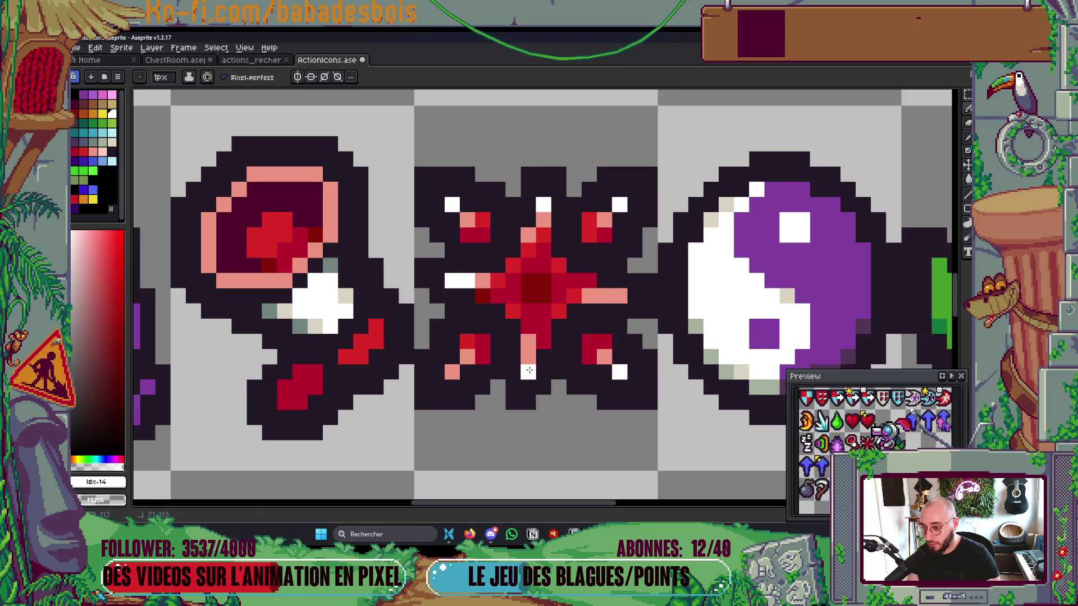
{"action": "scroll", "coordinate": [568, 302], "scroll_direction": "down", "scroll_amount": 8}
{"action": "scroll", "coordinate": [547, 306], "scroll_direction": "down", "scroll_amount": 1}
{"action": "scroll", "coordinate": [547, 306], "scroll_direction": "up", "scroll_amount": 2}
{"action": "scroll", "coordinate": [542, 348], "scroll_direction": "up", "scroll_amount": 3}
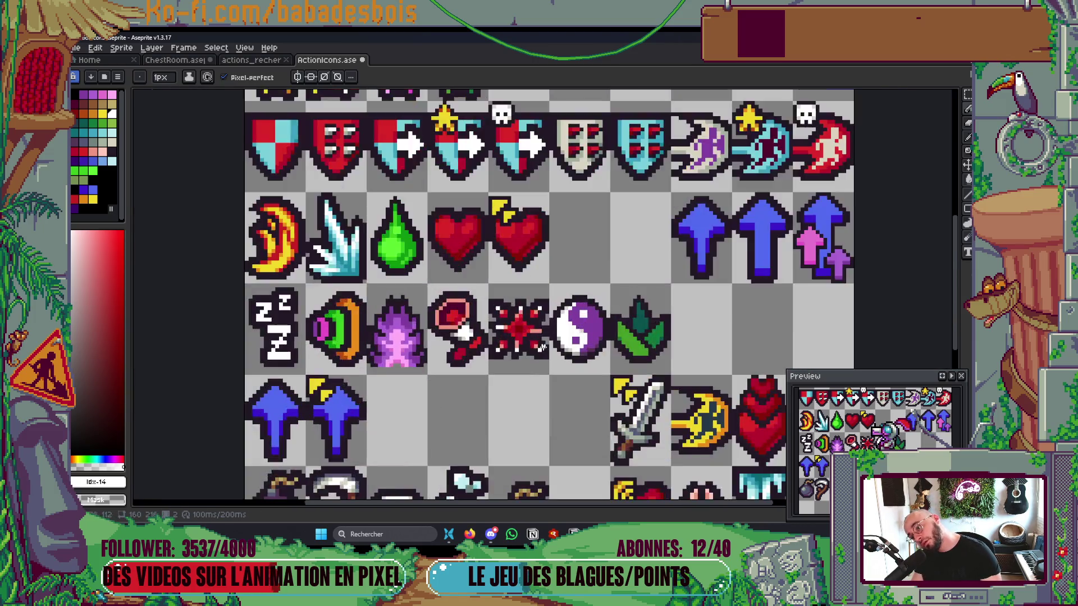
{"action": "scroll", "coordinate": [541, 347], "scroll_direction": "up", "scroll_amount": 2}
{"action": "scroll", "coordinate": [595, 300], "scroll_direction": "down", "scroll_amount": 7}
{"action": "scroll", "coordinate": [595, 298], "scroll_direction": "up", "scroll_amount": 1}
{"action": "key", "text": "ctrl+s"}
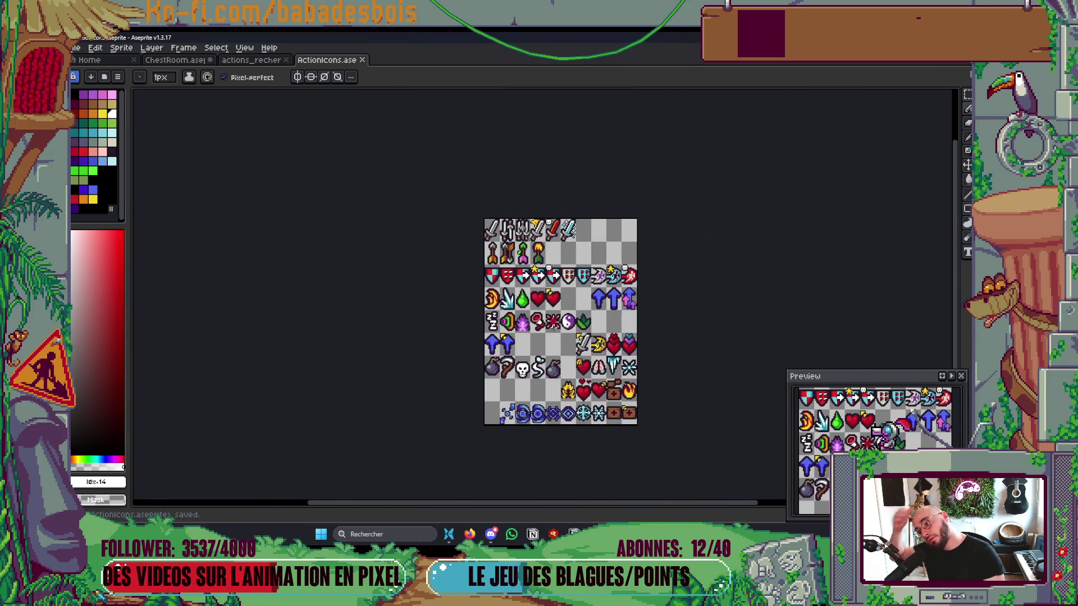
{"action": "scroll", "coordinate": [553, 326], "scroll_direction": "up", "scroll_amount": 5}
Step: Eyedrop the star's salmon pink and paint a star pixel with it
{"action": "left_click", "coordinate": [572, 357], "text": "alt"}
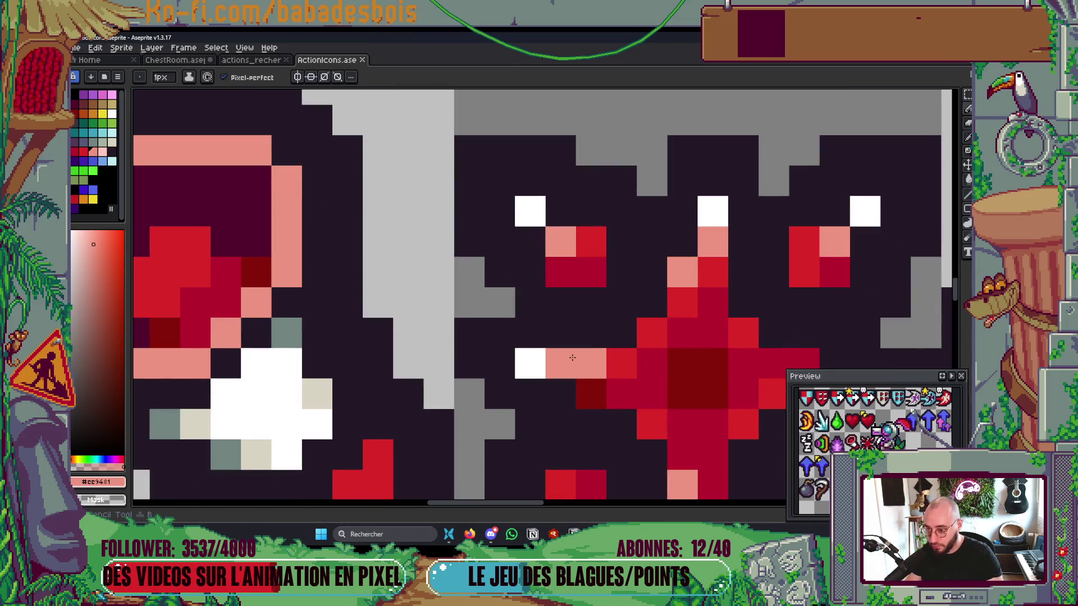
{"action": "left_click", "coordinate": [572, 357]}
{"action": "scroll", "coordinate": [572, 358], "scroll_direction": "down", "scroll_amount": 6}
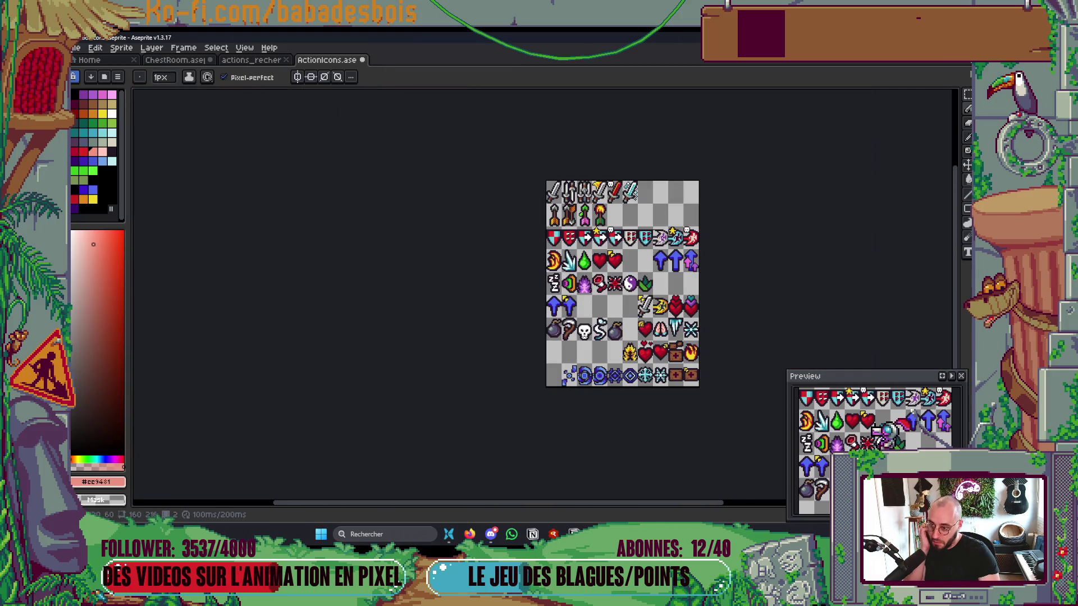
{"action": "scroll", "coordinate": [661, 239], "scroll_direction": "down", "scroll_amount": 1}
{"action": "scroll", "coordinate": [641, 241], "scroll_direction": "up", "scroll_amount": 5}
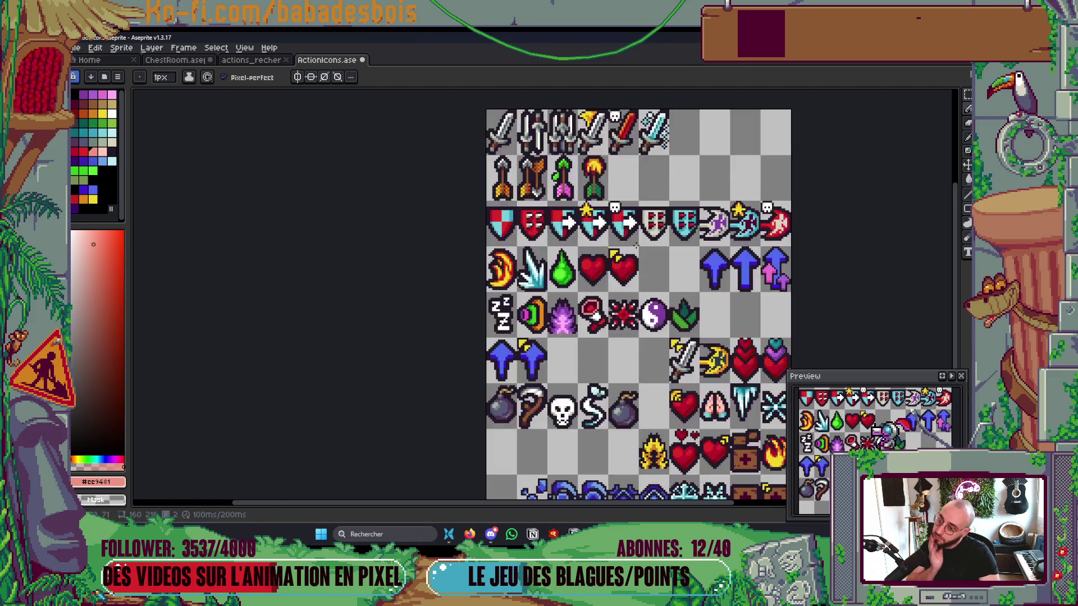
{"action": "scroll", "coordinate": [575, 288], "scroll_direction": "up", "scroll_amount": 2}
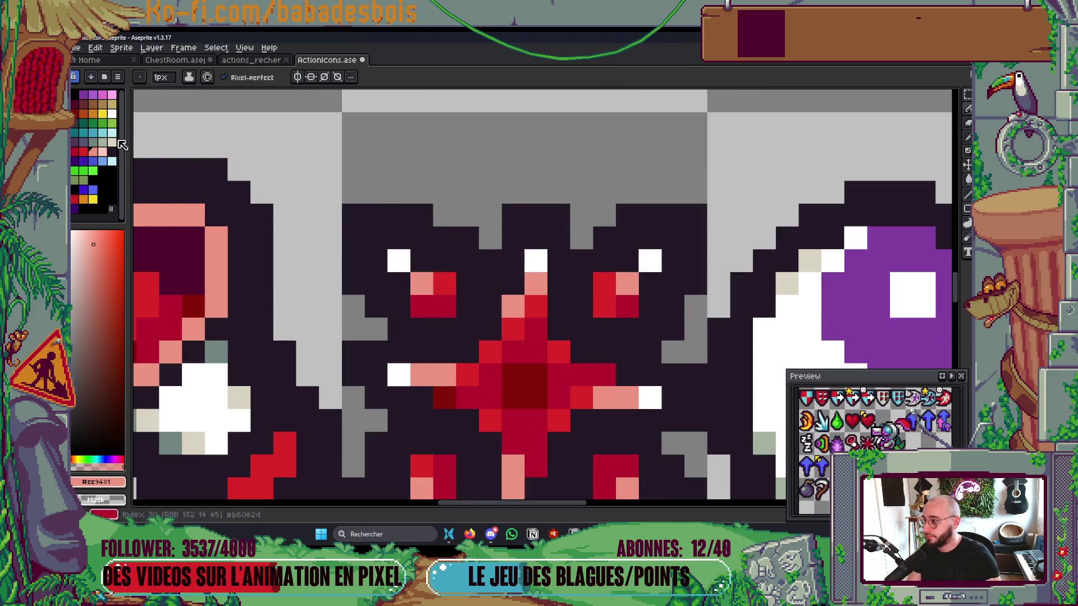
Step: Turn the star's top tip, upper-left spike and left arm pixels light pink (Idx-33)
{"action": "left_click", "coordinate": [103, 151]}
{"action": "left_click", "coordinate": [600, 332]}
{"action": "left_click", "coordinate": [536, 283]}
{"action": "left_click", "coordinate": [422, 283]}
{"action": "left_click", "coordinate": [421, 375]}
{"action": "scroll", "coordinate": [618, 342], "scroll_direction": "down", "scroll_amount": 10}
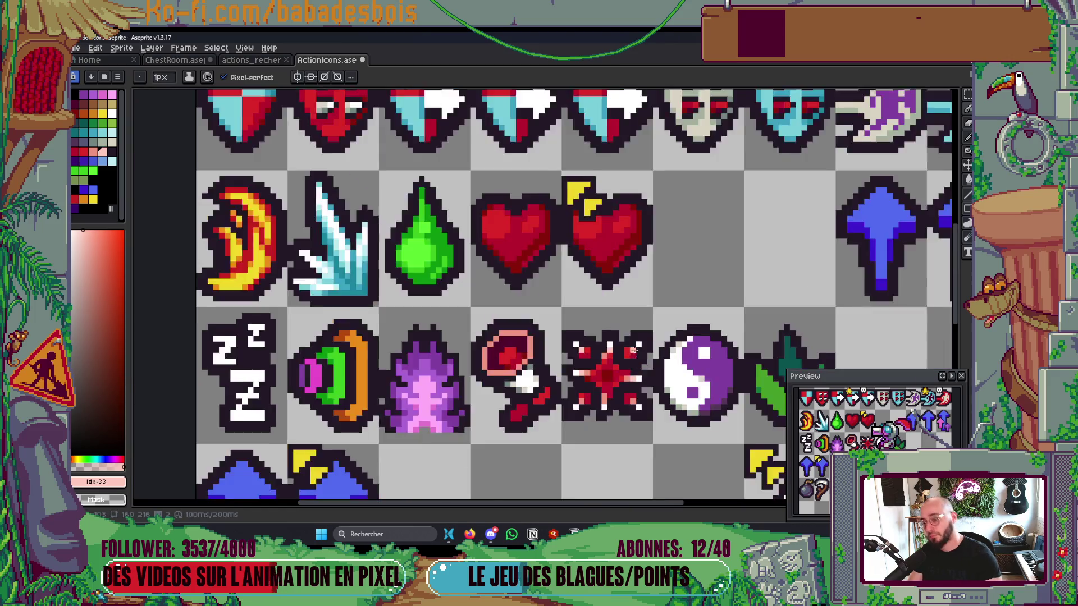
{"action": "left_click_drag", "start_coordinate": [663, 340], "coordinate": [659, 346]}
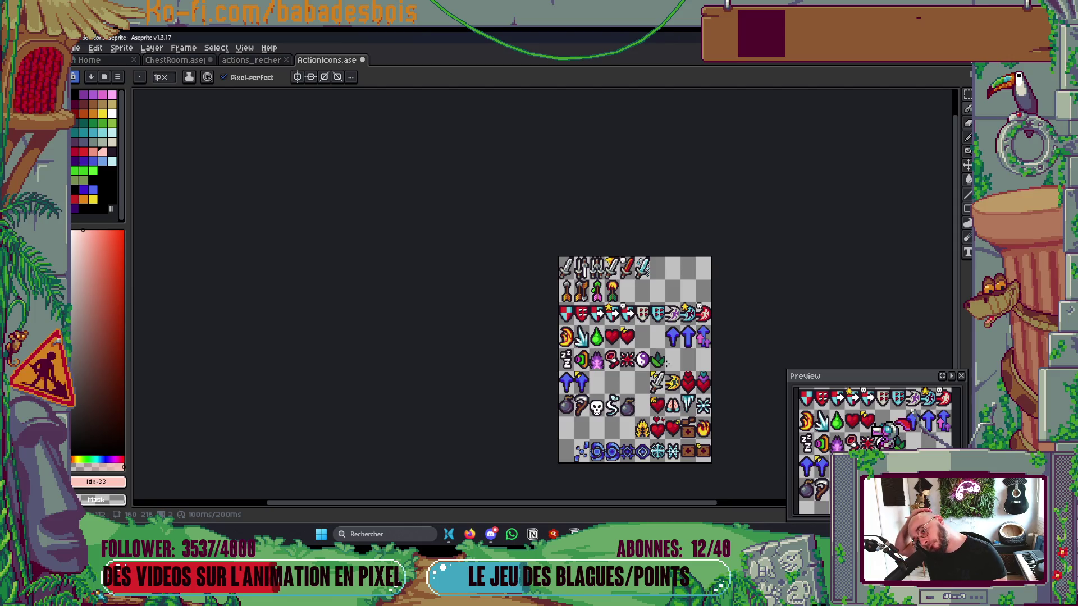
{"action": "scroll", "coordinate": [666, 363], "scroll_direction": "up", "scroll_amount": 10}
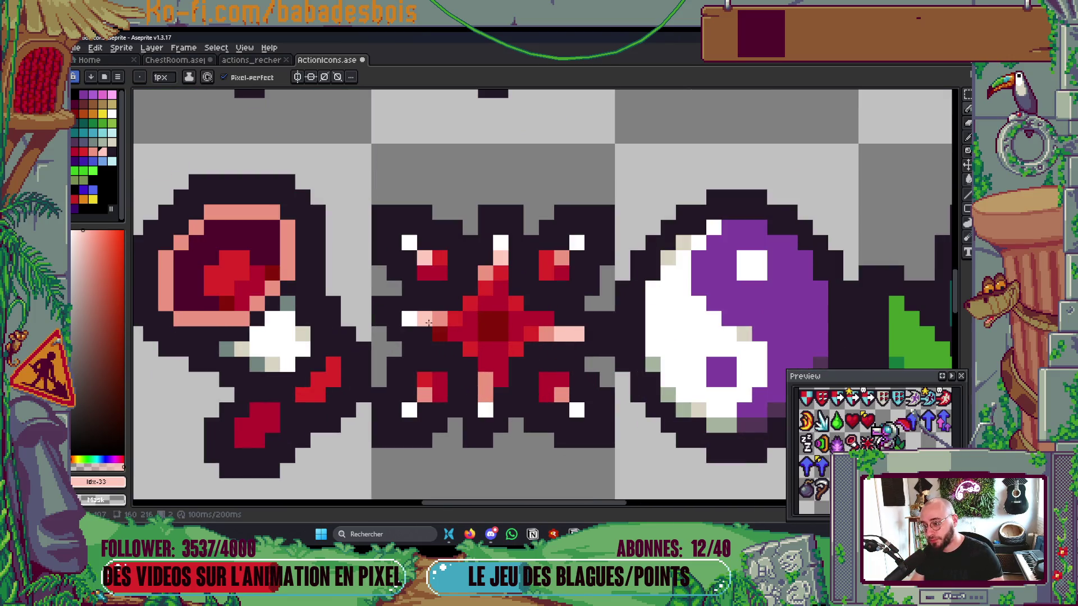
{"action": "scroll", "coordinate": [469, 303], "scroll_direction": "down", "scroll_amount": 10}
{"action": "scroll", "coordinate": [512, 274], "scroll_direction": "down", "scroll_amount": 1}
{"action": "scroll", "coordinate": [512, 273], "scroll_direction": "up", "scroll_amount": 1}
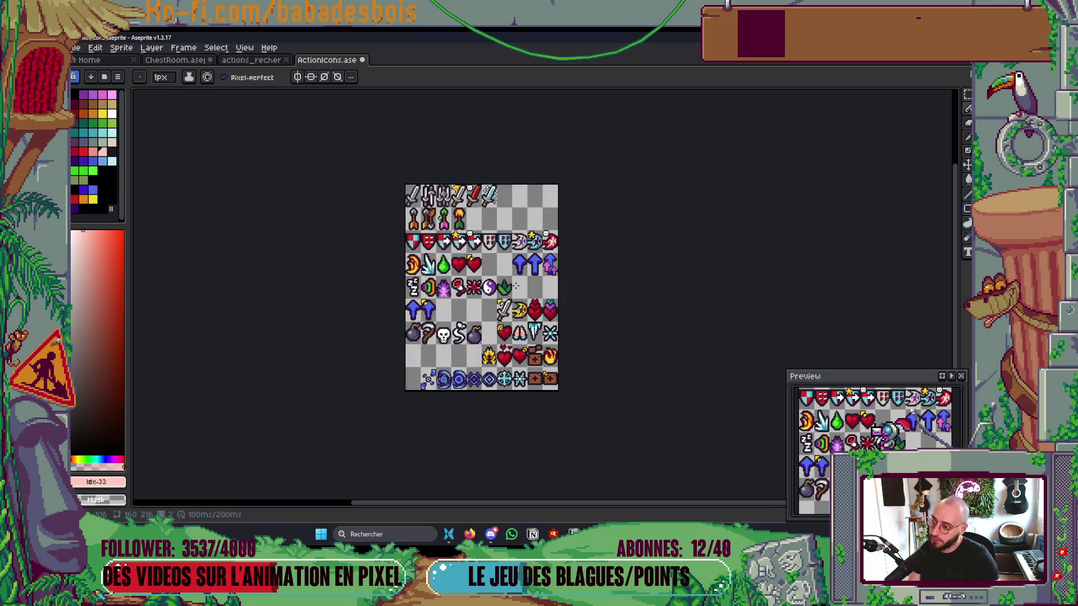
{"action": "key", "text": "ctrl"}
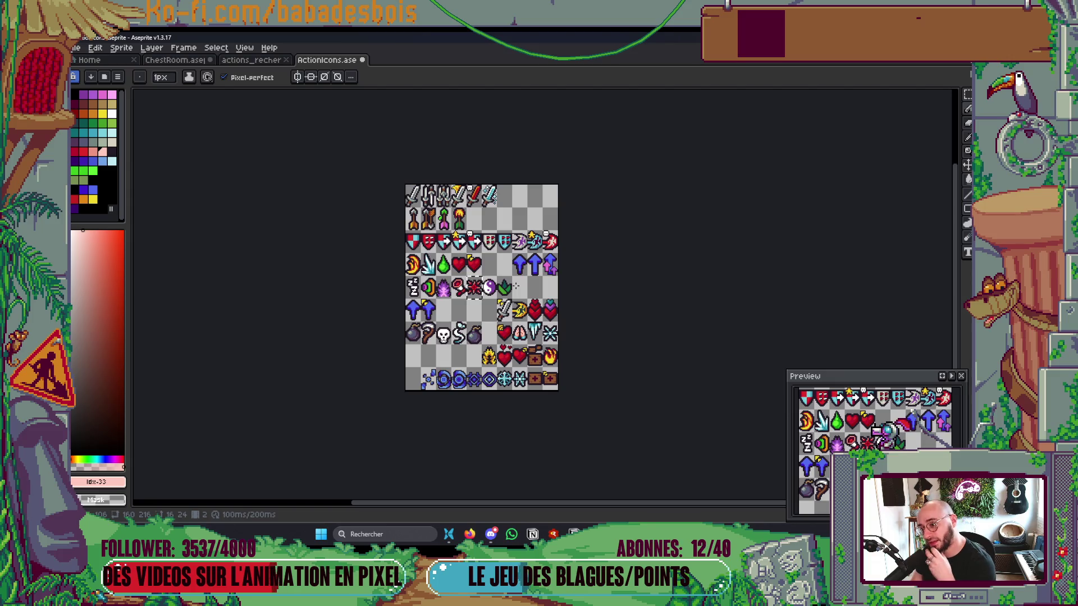
{"action": "key", "text": "ctrl"}
{"action": "key", "text": "ctrl"}
{"action": "key", "text": "ctrl"}
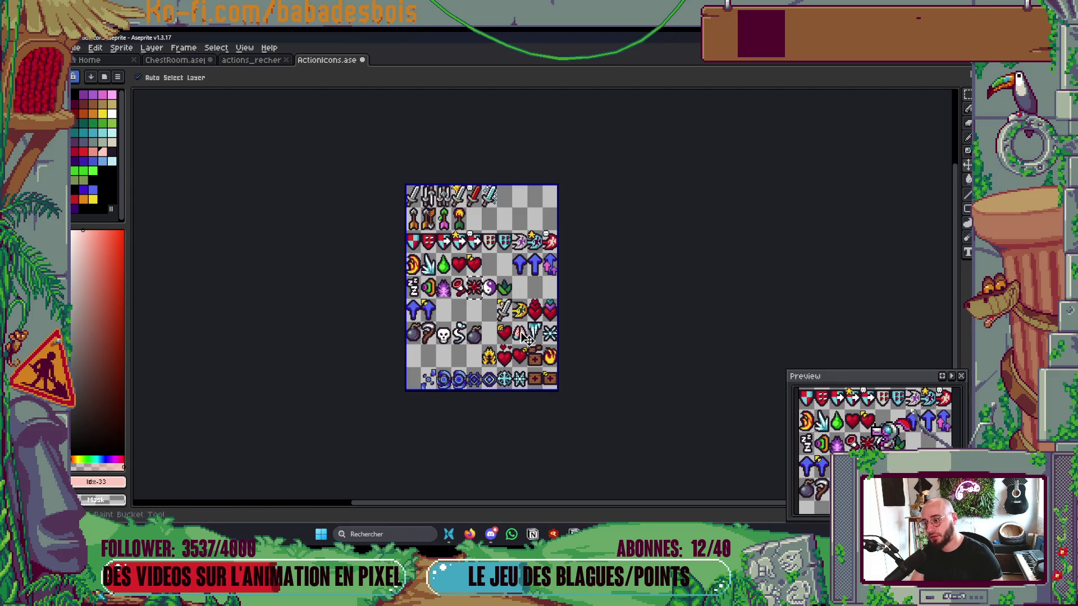
Step: Open Edit > Adjustments > Hue/Saturation for the selected star
{"action": "scroll", "coordinate": [470, 294], "scroll_direction": "up", "scroll_amount": 5}
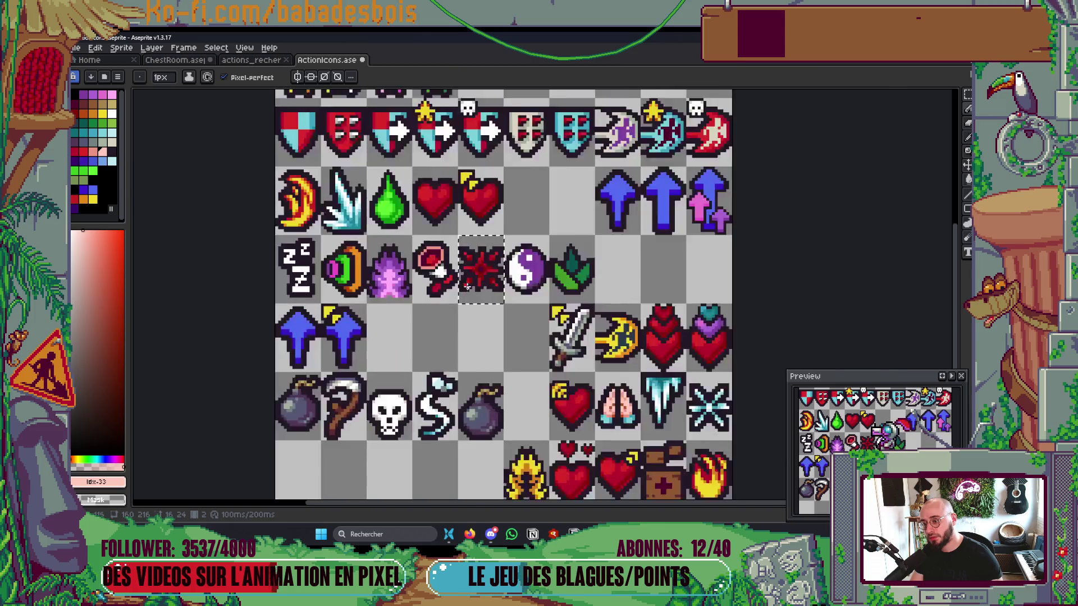
{"action": "scroll", "coordinate": [430, 370], "scroll_direction": "up", "scroll_amount": 2}
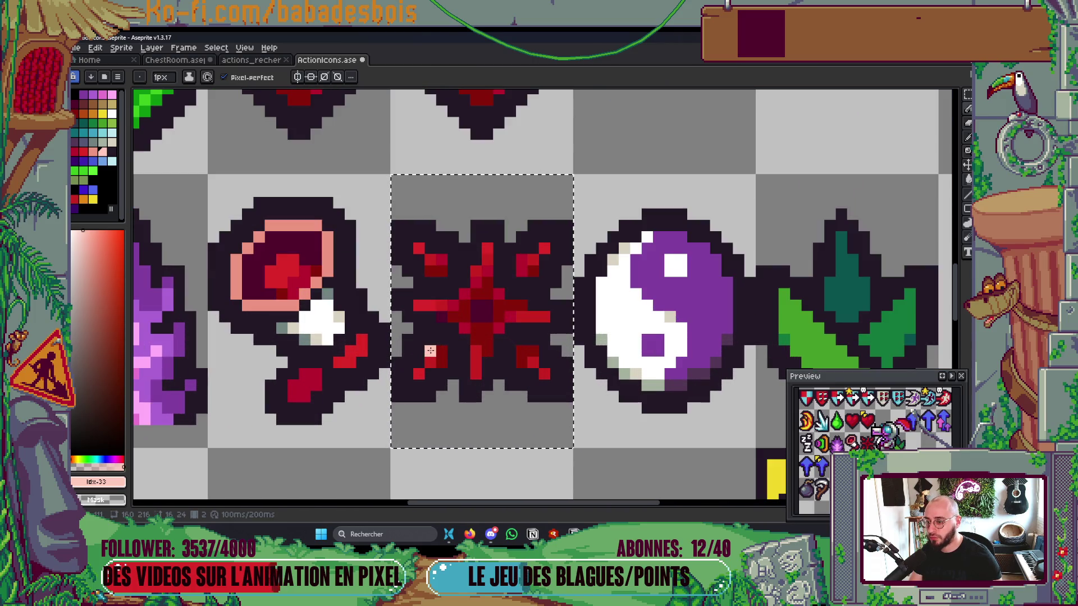
{"action": "scroll", "coordinate": [430, 370], "scroll_direction": "down", "scroll_amount": 2}
{"action": "left_click", "coordinate": [123, 48]}
{"action": "left_click", "coordinate": [95, 47]}
{"action": "left_click", "coordinate": [124, 49]}
{"action": "left_click", "coordinate": [95, 48]}
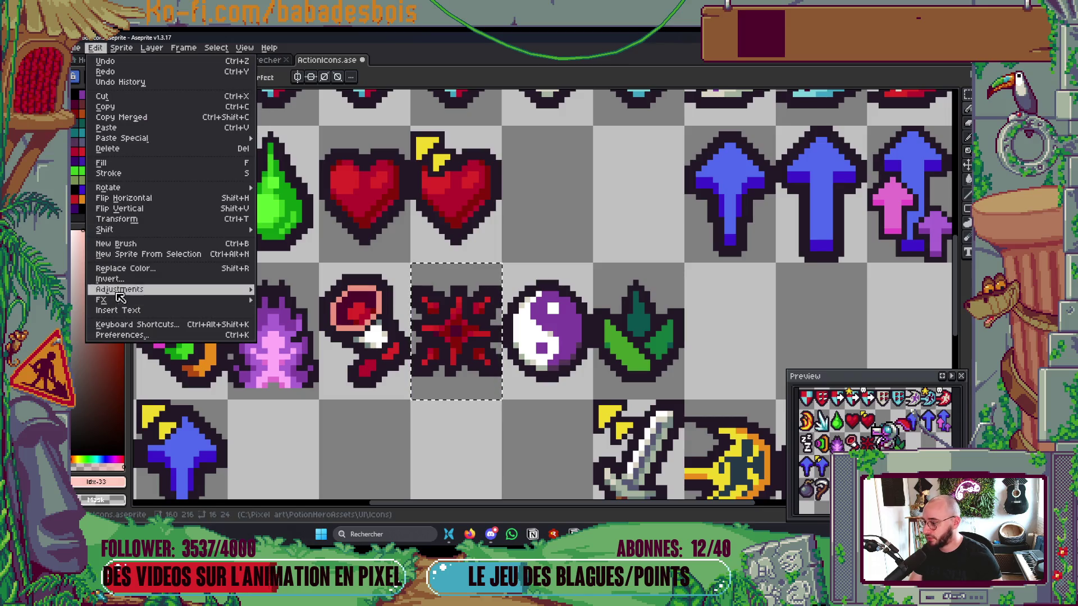
{"action": "left_click", "coordinate": [213, 291]}
{"action": "left_click", "coordinate": [287, 300]}
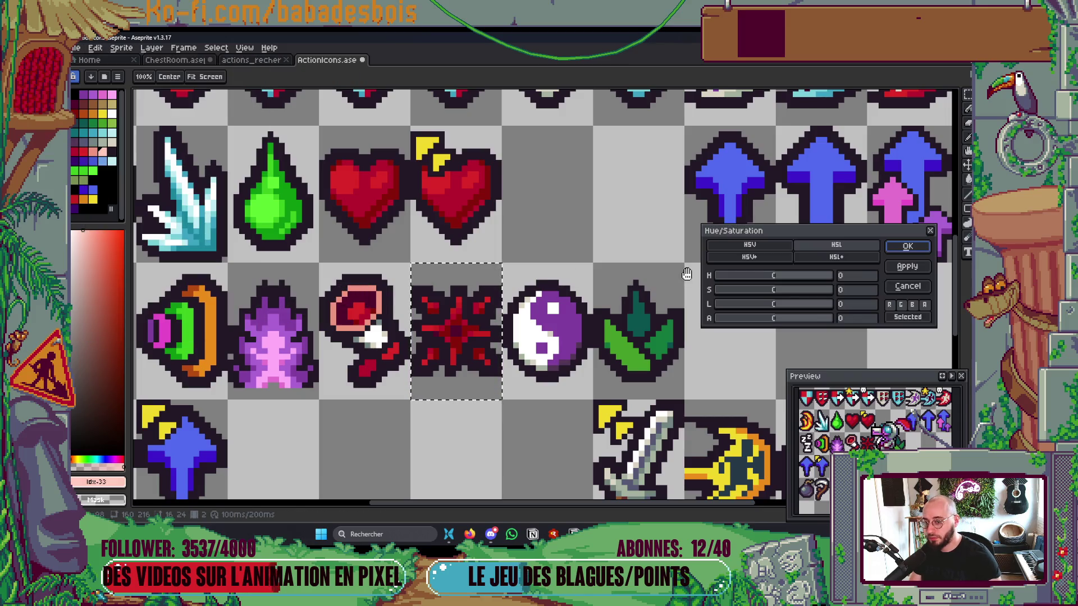
Step: Shift the star's hue to about -31 toward magenta and apply it
{"action": "left_click_drag", "start_coordinate": [775, 283], "coordinate": [770, 285]}
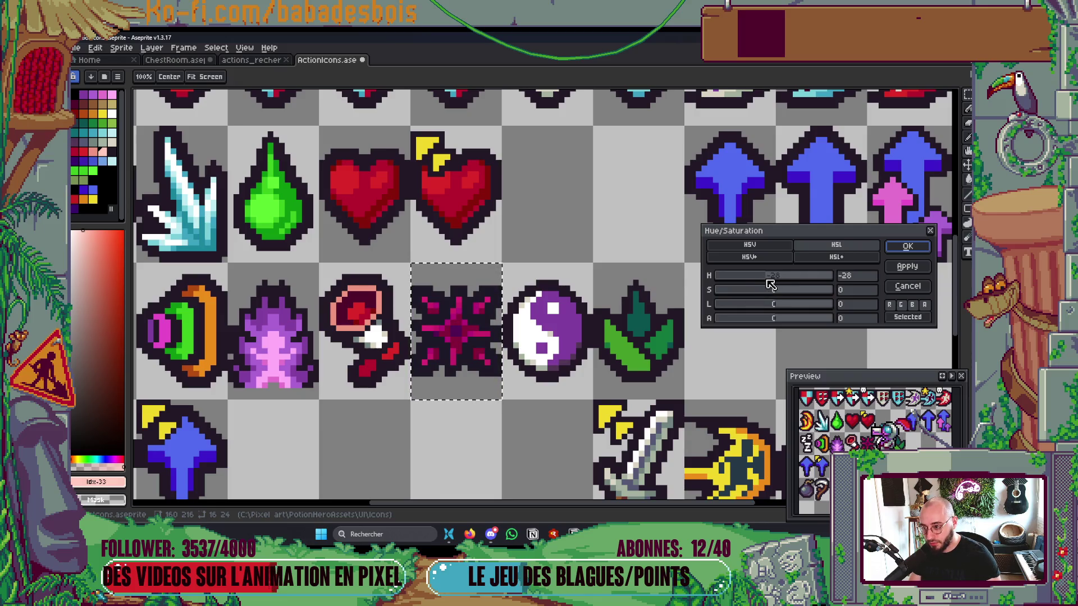
{"action": "scroll", "coordinate": [529, 249], "scroll_direction": "down", "scroll_amount": 6}
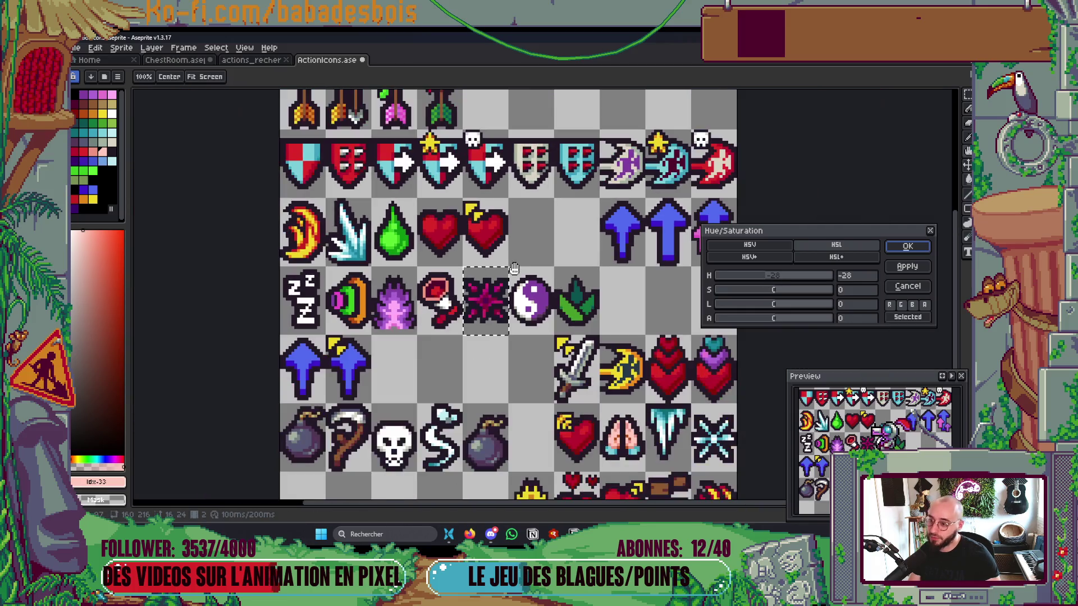
{"action": "scroll", "coordinate": [530, 248], "scroll_direction": "up", "scroll_amount": 2}
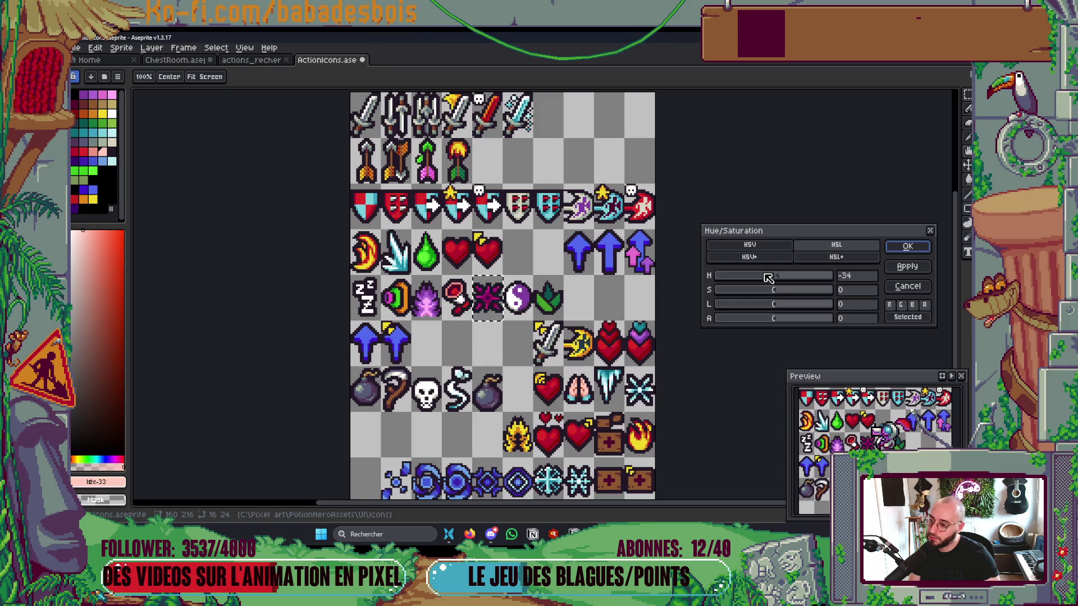
{"action": "left_click_drag", "start_coordinate": [768, 277], "coordinate": [770, 277]}
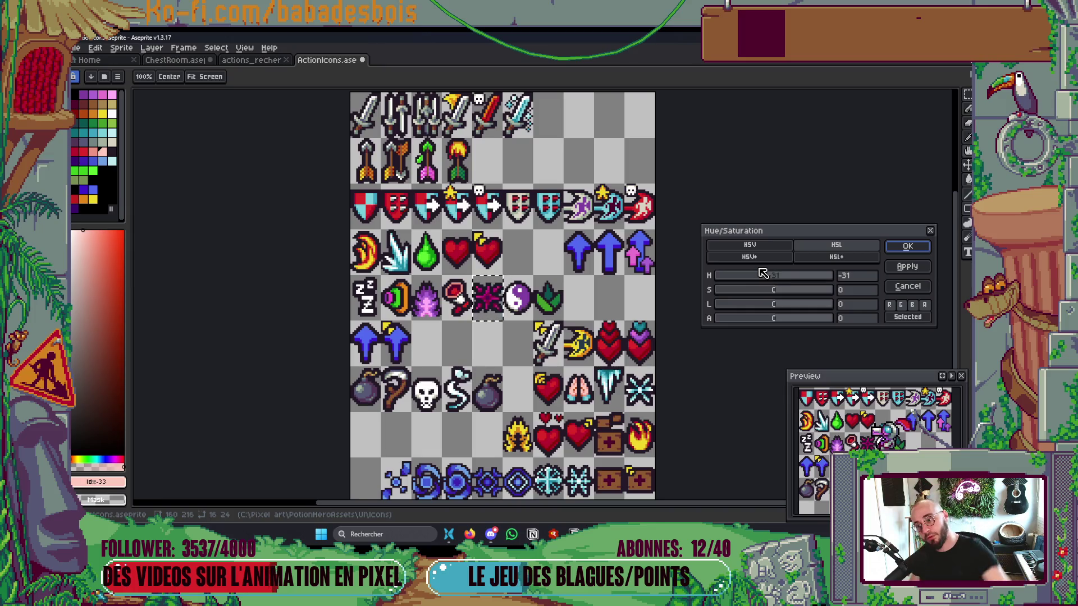
{"action": "key", "text": "plus"}
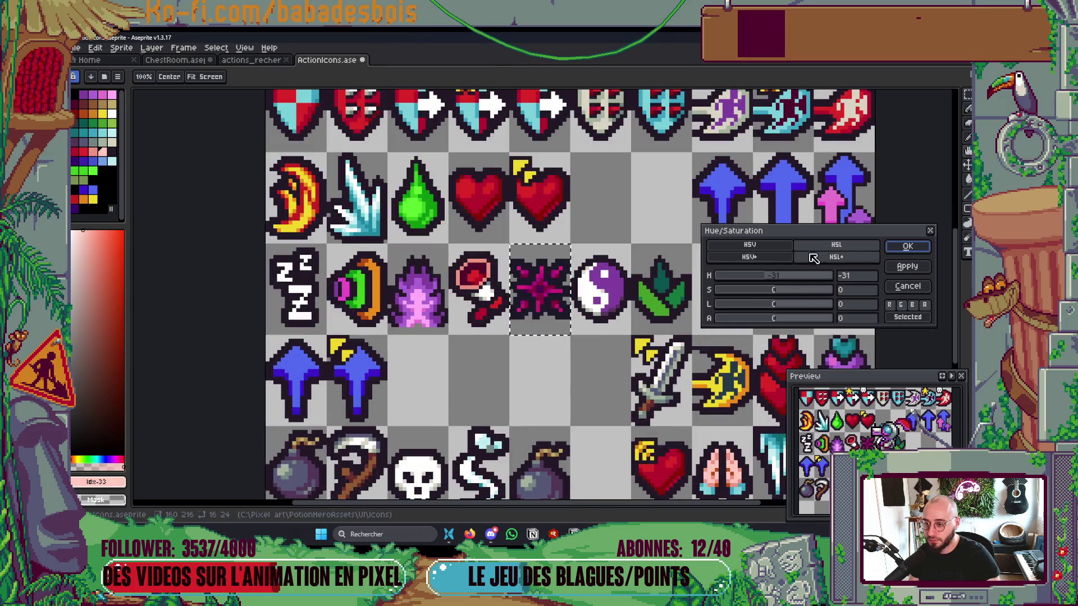
{"action": "left_click", "coordinate": [908, 247]}
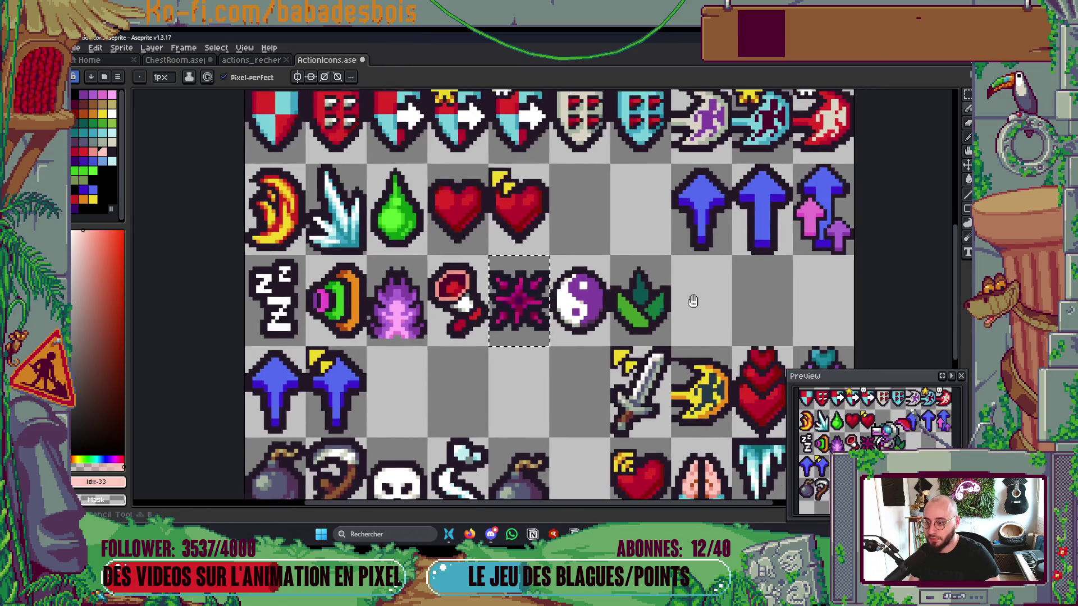
Step: Sample the icons' dark outline colour and switch to the Paint Bucket
{"action": "scroll", "coordinate": [692, 300], "scroll_direction": "down", "scroll_amount": 2}
{"action": "key", "text": "b"}
{"action": "scroll", "coordinate": [692, 305], "scroll_direction": "down", "scroll_amount": 3}
{"action": "scroll", "coordinate": [692, 305], "scroll_direction": "up", "scroll_amount": 2}
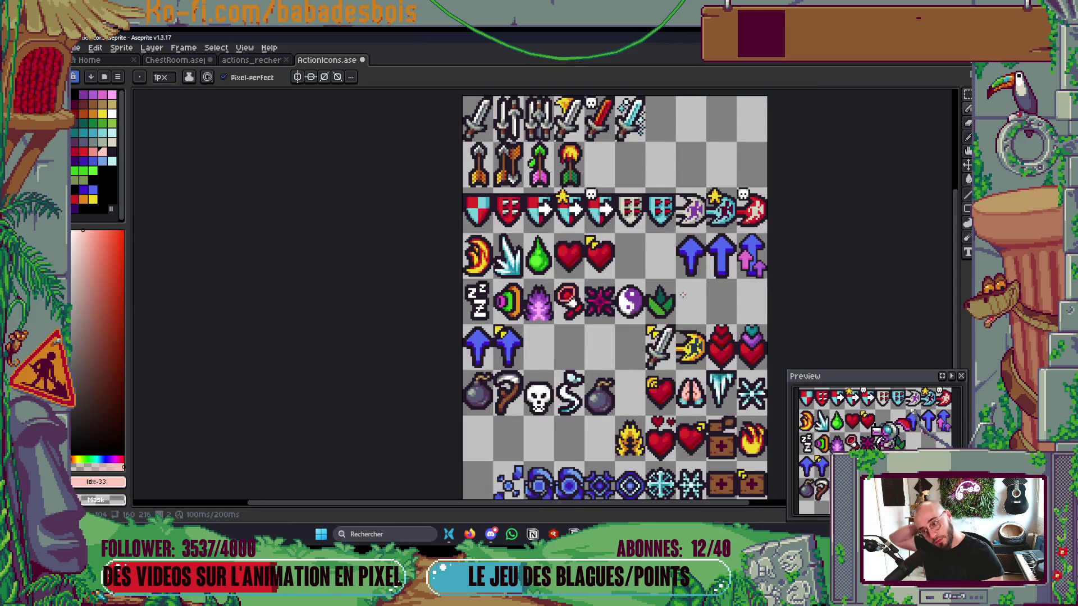
{"action": "scroll", "coordinate": [634, 338], "scroll_direction": "down", "scroll_amount": 2}
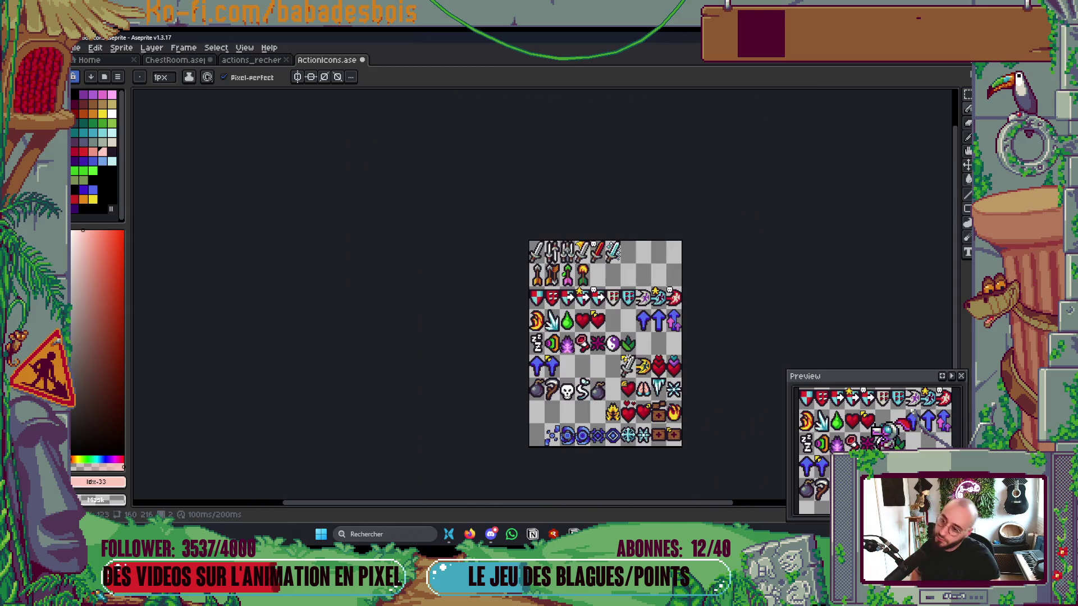
{"action": "scroll", "coordinate": [603, 344], "scroll_direction": "up", "scroll_amount": 6}
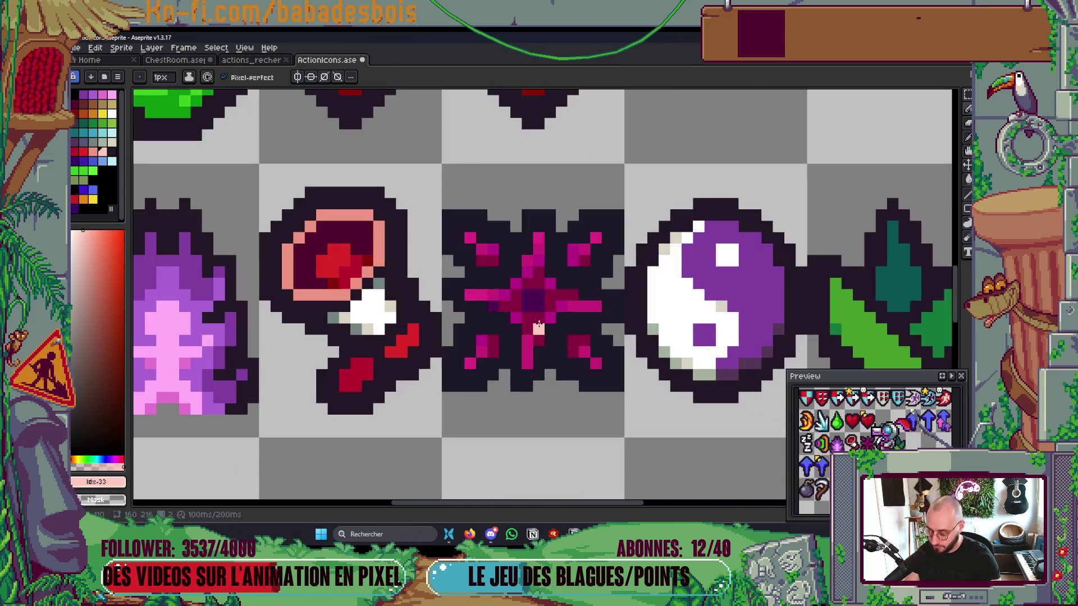
{"action": "key", "text": "i"}
{"action": "left_click", "coordinate": [623, 289]}
{"action": "key", "text": "g"}
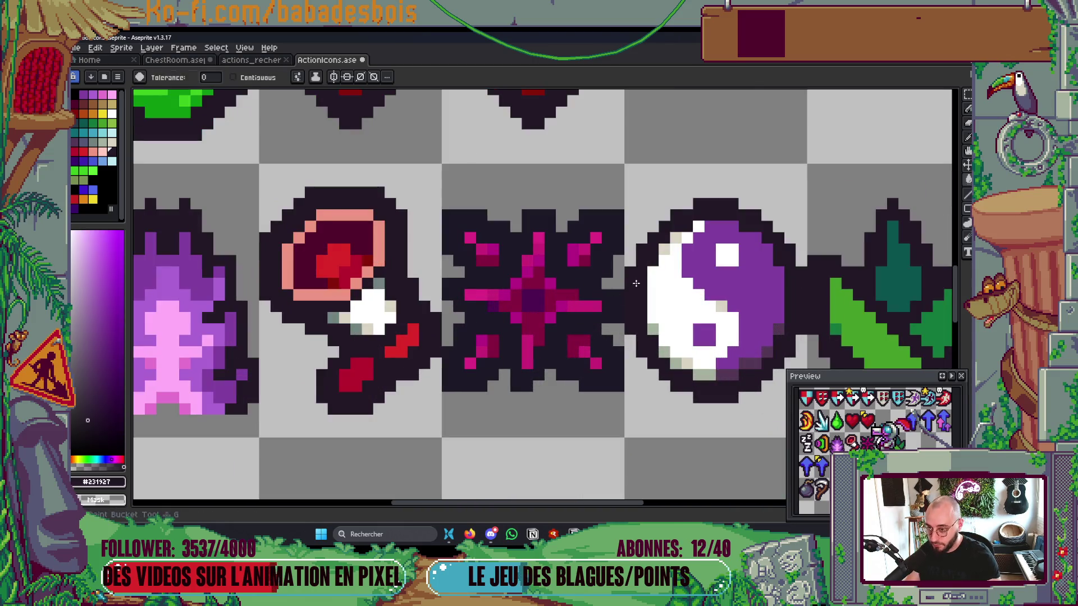
Step: Save ActionIcons.aseprite with the magenta burst in place
{"action": "scroll", "coordinate": [586, 277], "scroll_direction": "down", "scroll_amount": 1}
{"action": "scroll", "coordinate": [586, 276], "scroll_direction": "down", "scroll_amount": 5}
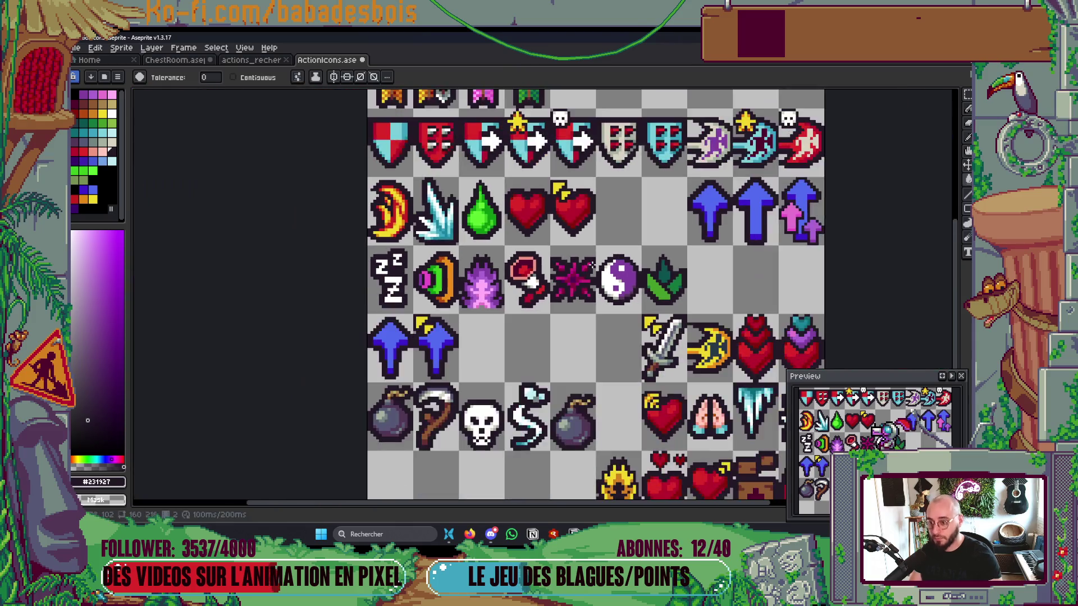
{"action": "scroll", "coordinate": [625, 259], "scroll_direction": "up", "scroll_amount": 1}
{"action": "key", "text": "ctrl+s"}
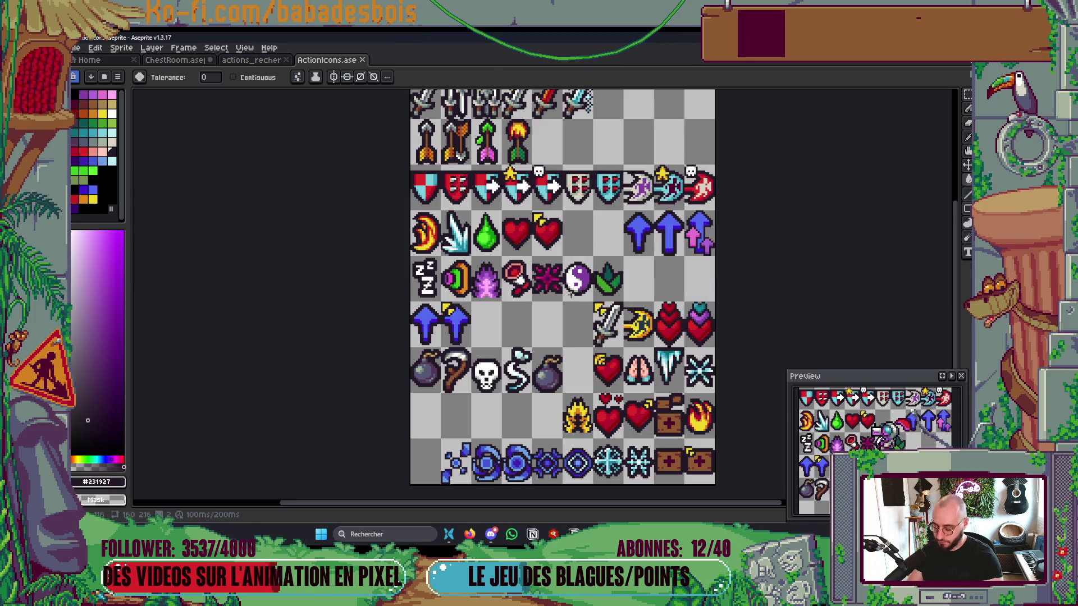
Step: Select the pink burst tile and shift its hue to red with Hue/Saturation
{"action": "key", "text": "m"}
{"action": "left_click_drag", "start_coordinate": [530, 253], "coordinate": [565, 304]}
{"action": "key", "text": "ctrl+d"}
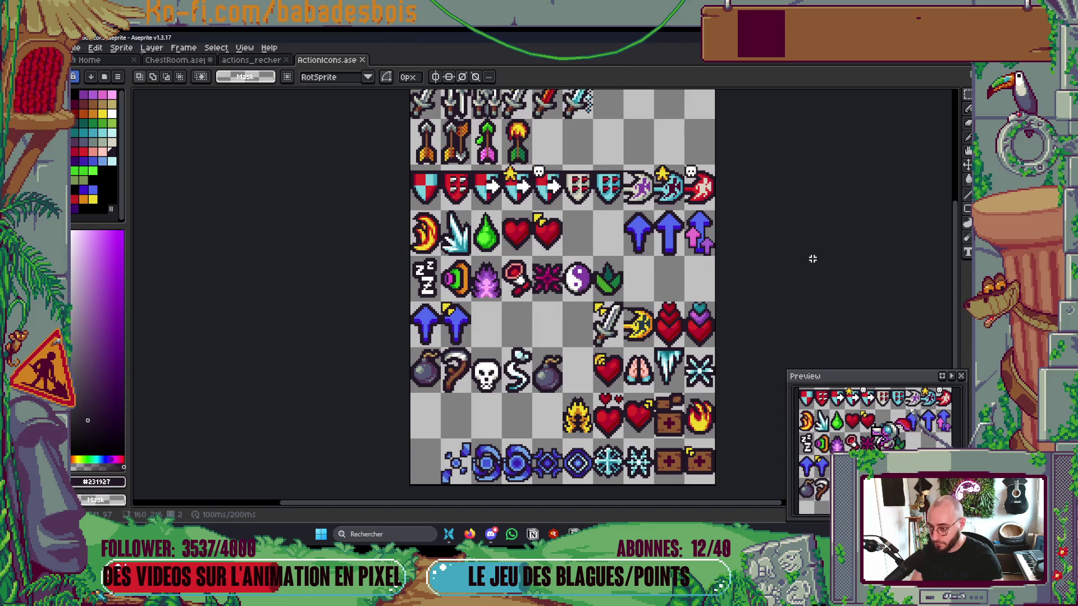
{"action": "key", "text": "m"}
{"action": "key", "text": "ctrl+shift+d"}
{"action": "key", "text": "ctrl+u"}
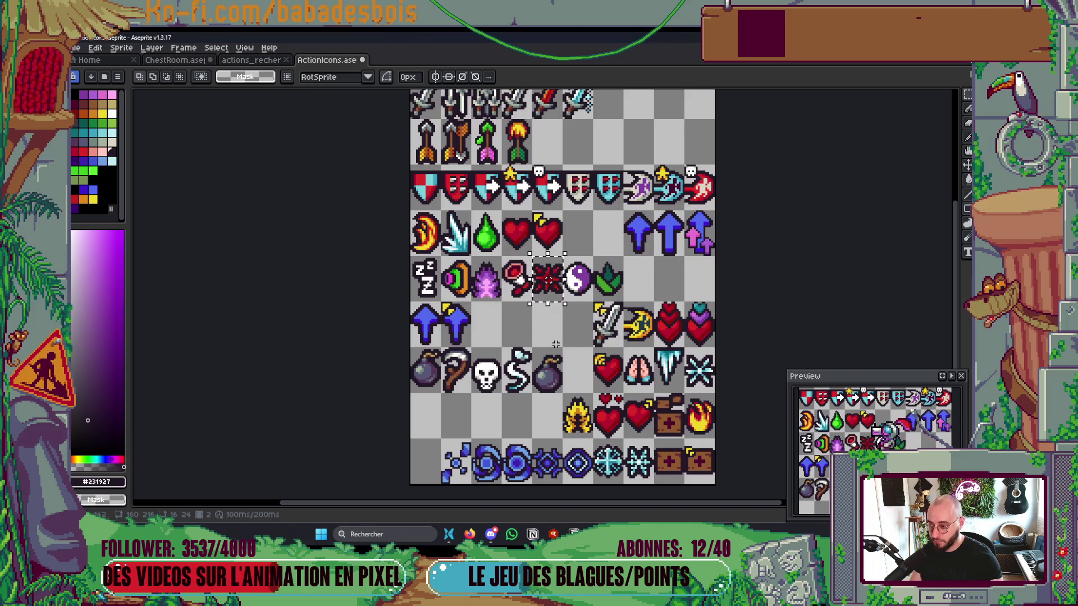
Step: Paste back the pink burst, move the red copy to the row's end and pink into the empty cell
{"action": "key", "text": "ctrl+v"}
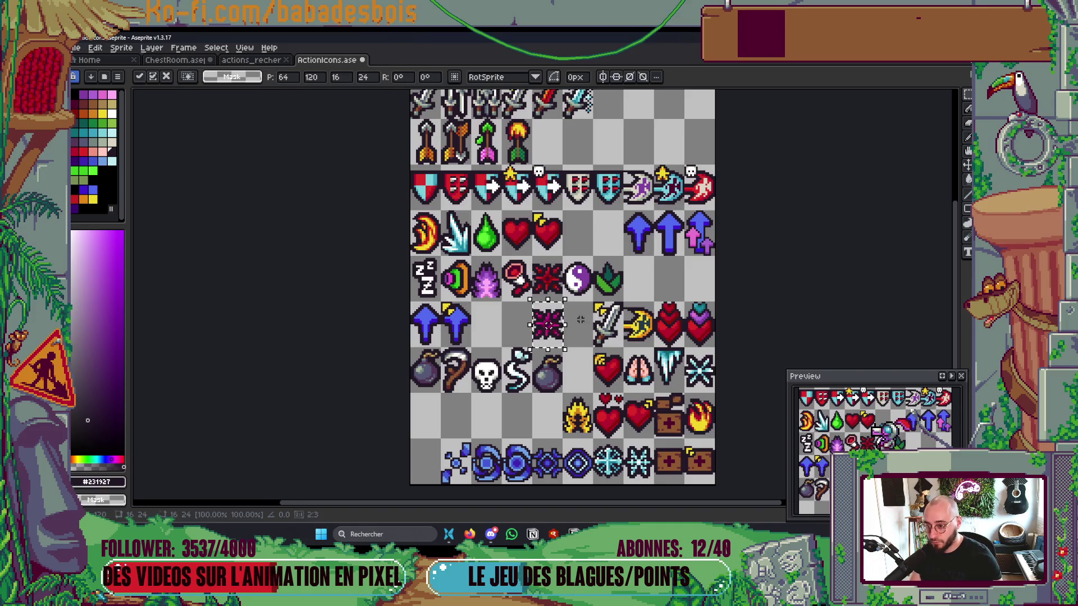
{"action": "key", "text": "Return"}
{"action": "key", "text": "ctrl+shift+d"}
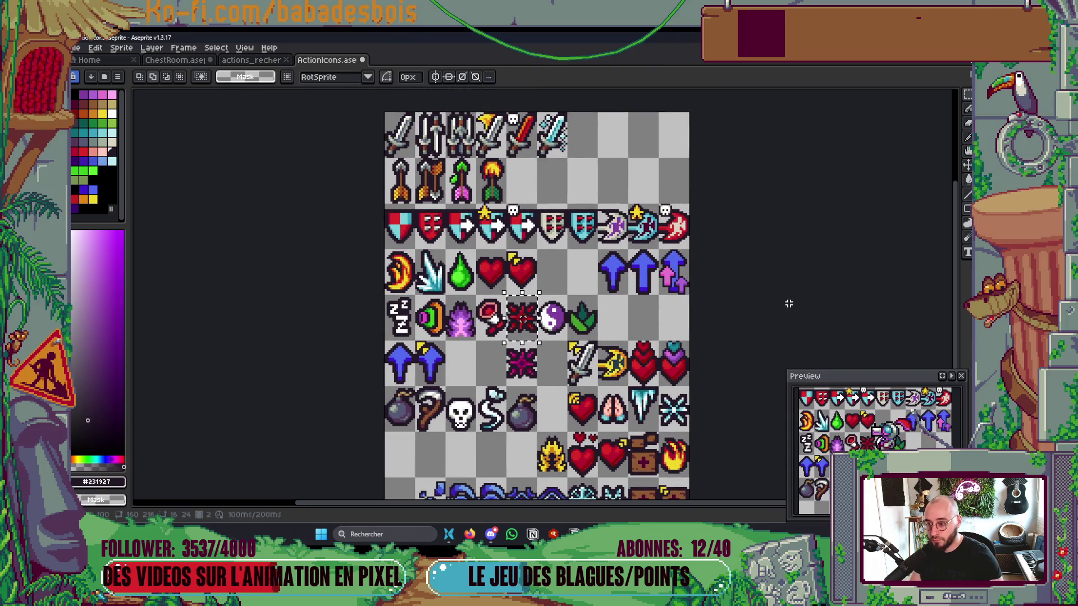
{"action": "key", "text": "Right"}
{"action": "key", "text": "Right"}
{"action": "key", "text": "Right"}
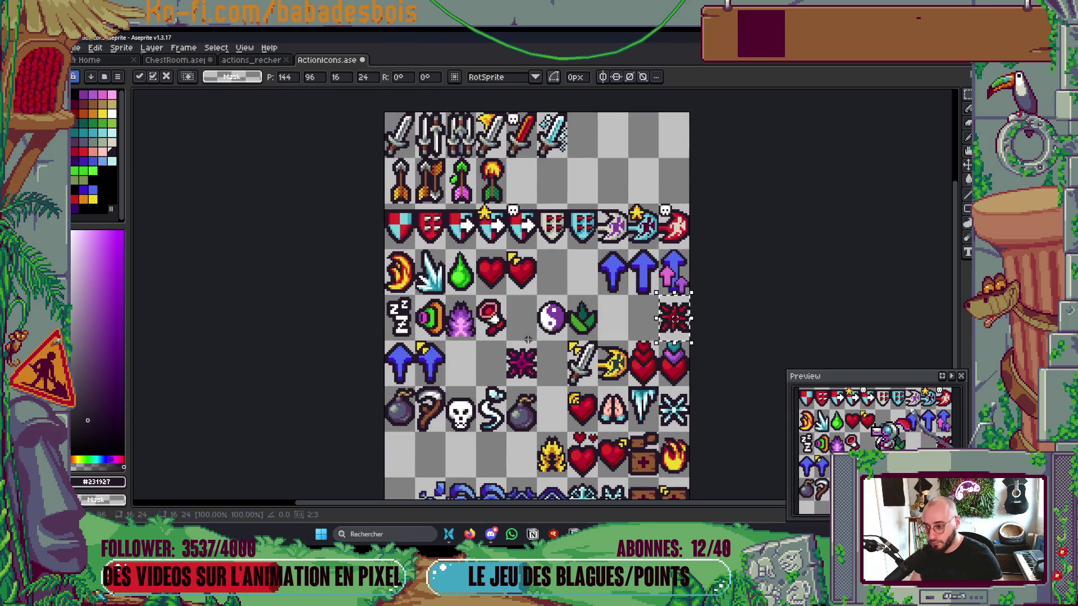
{"action": "left_click_drag", "start_coordinate": [508, 342], "coordinate": [536, 385]}
{"action": "key", "text": "Up"}
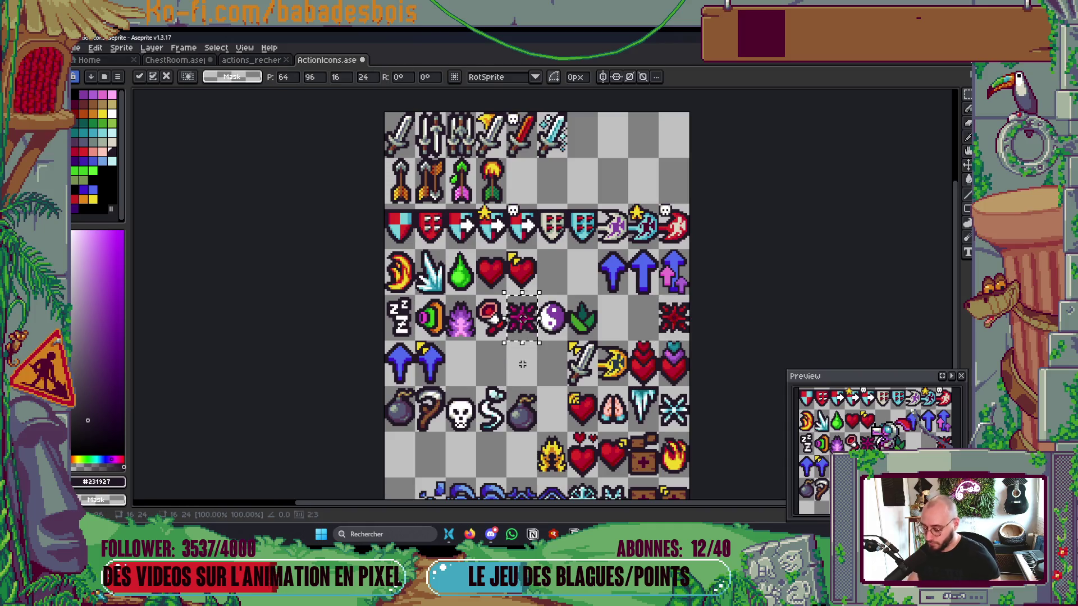
{"action": "key", "text": "ctrl+d"}
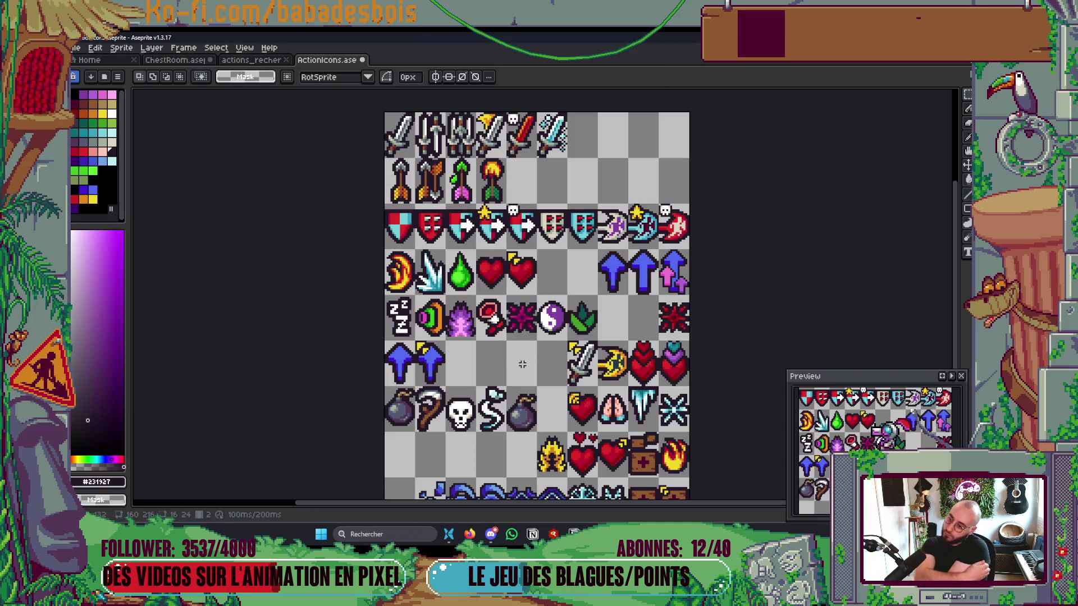
{"action": "scroll", "coordinate": [616, 399], "scroll_direction": "down", "scroll_amount": 1}
{"action": "scroll", "coordinate": [616, 399], "scroll_direction": "up", "scroll_amount": 1}
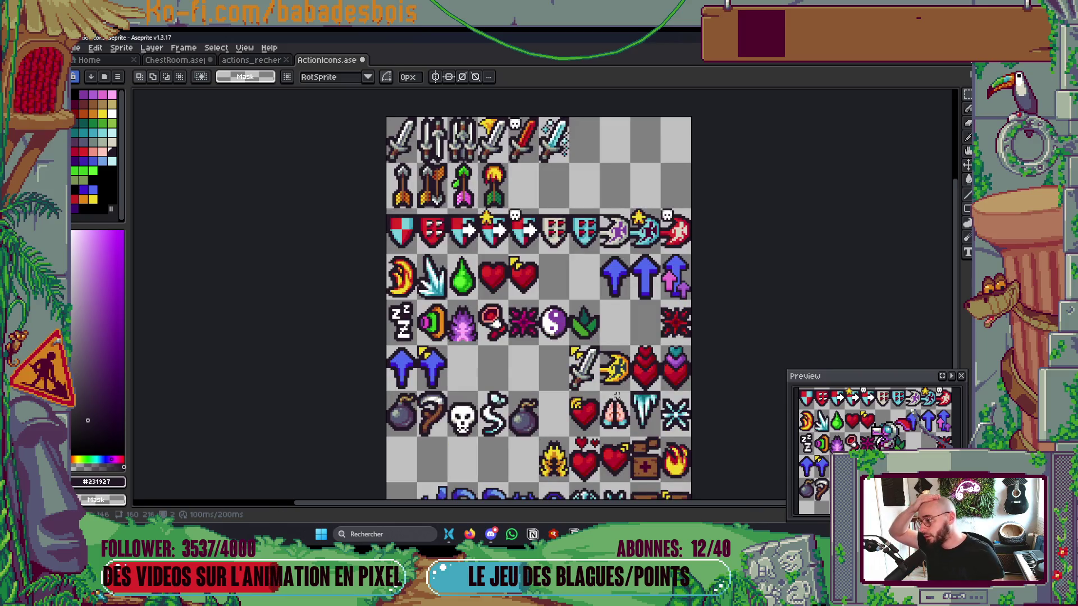
{"action": "scroll", "coordinate": [654, 396], "scroll_direction": "down", "scroll_amount": 3}
{"action": "scroll", "coordinate": [663, 404], "scroll_direction": "up", "scroll_amount": 1}
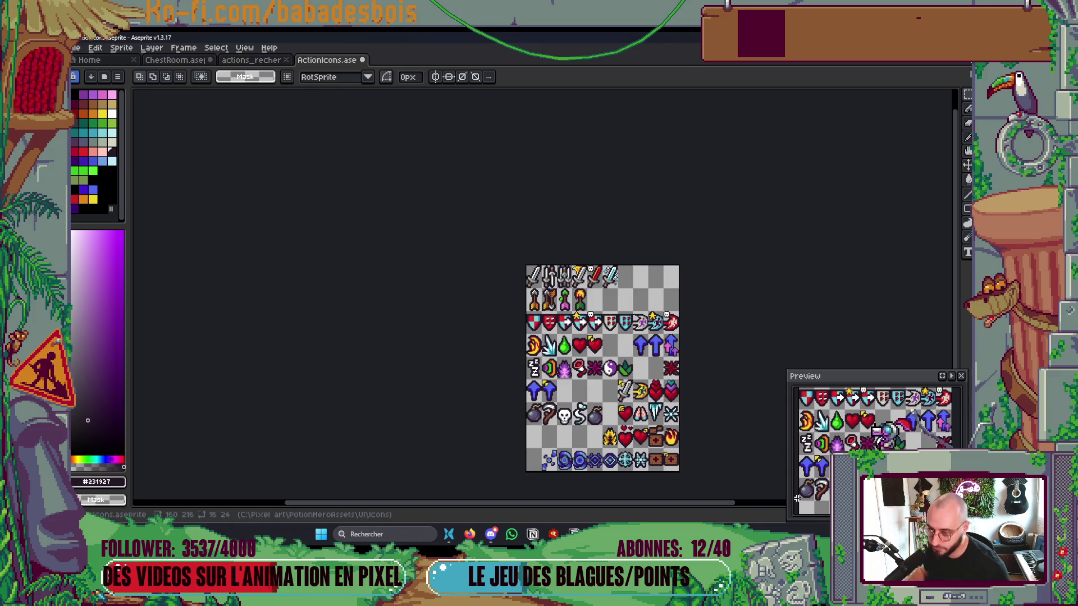
Step: Save the sprite sheet with the reorganized burst icons
{"action": "scroll", "coordinate": [554, 294], "scroll_direction": "up", "scroll_amount": 2}
{"action": "scroll", "coordinate": [623, 341], "scroll_direction": "up", "scroll_amount": 1}
{"action": "key", "text": "ctrl+s"}
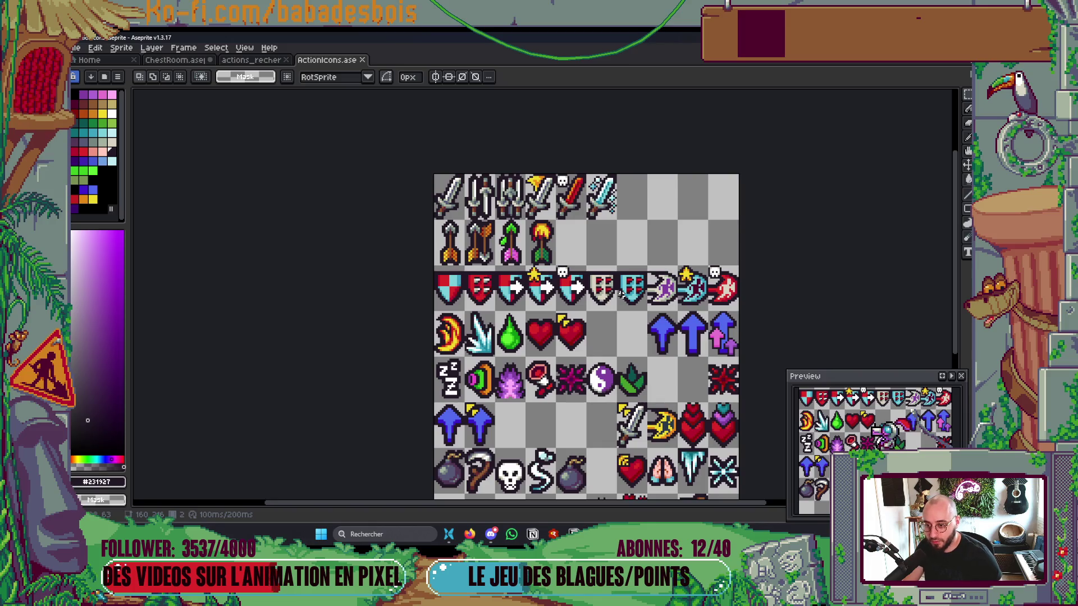
Step: Pan the view toward the shield row and show the sprite's second frame
{"action": "mouse_move", "coordinate": [625, 287]}
{"action": "left_mouse_down"}
{"action": "mouse_move", "coordinate": [617, 253]}
{"action": "mouse_move", "coordinate": [594, 243]}
{"action": "left_mouse_up"}
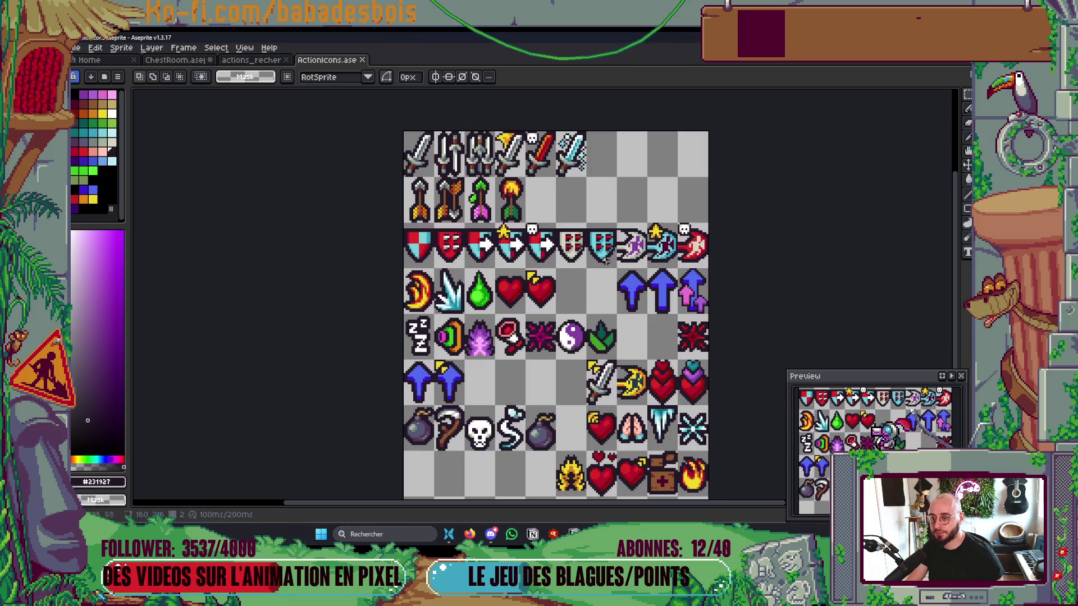
{"action": "scroll", "coordinate": [604, 249], "scroll_direction": "up", "scroll_amount": 3}
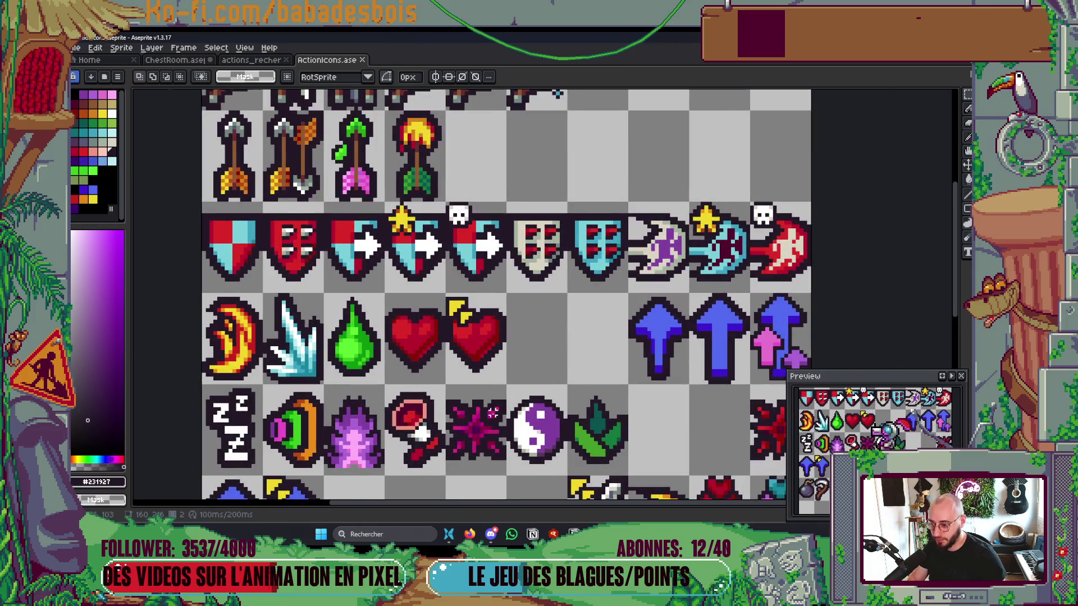
{"action": "scroll", "coordinate": [492, 414], "scroll_direction": "up", "scroll_amount": 1}
{"action": "key", "text": "i"}
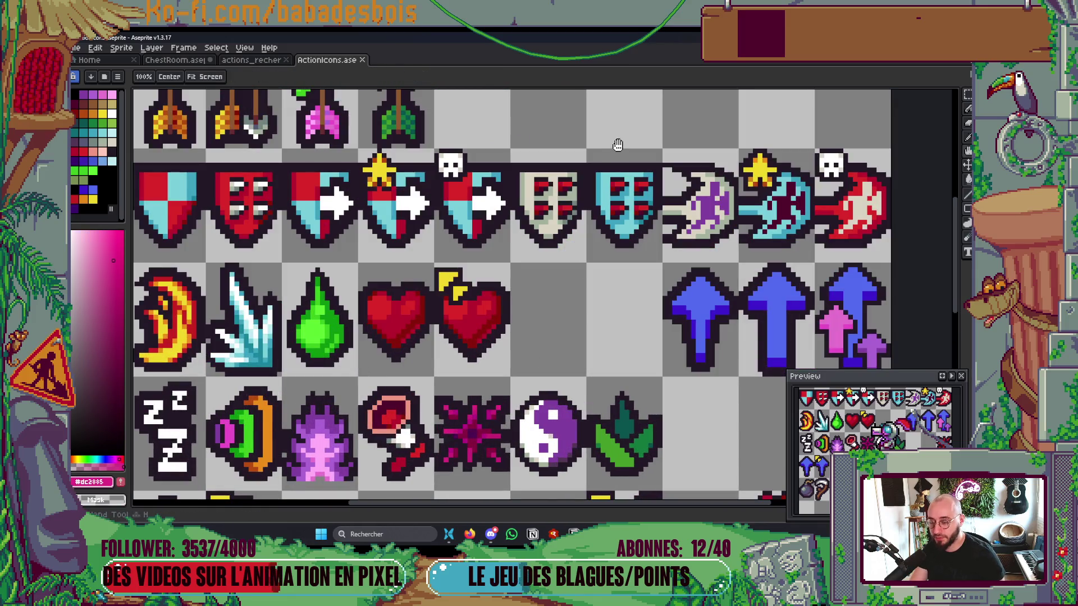
{"action": "left_click_drag", "start_coordinate": [616, 147], "coordinate": [523, 277]}
{"action": "key", "text": "ctrl+z"}
{"action": "key", "text": "Right"}
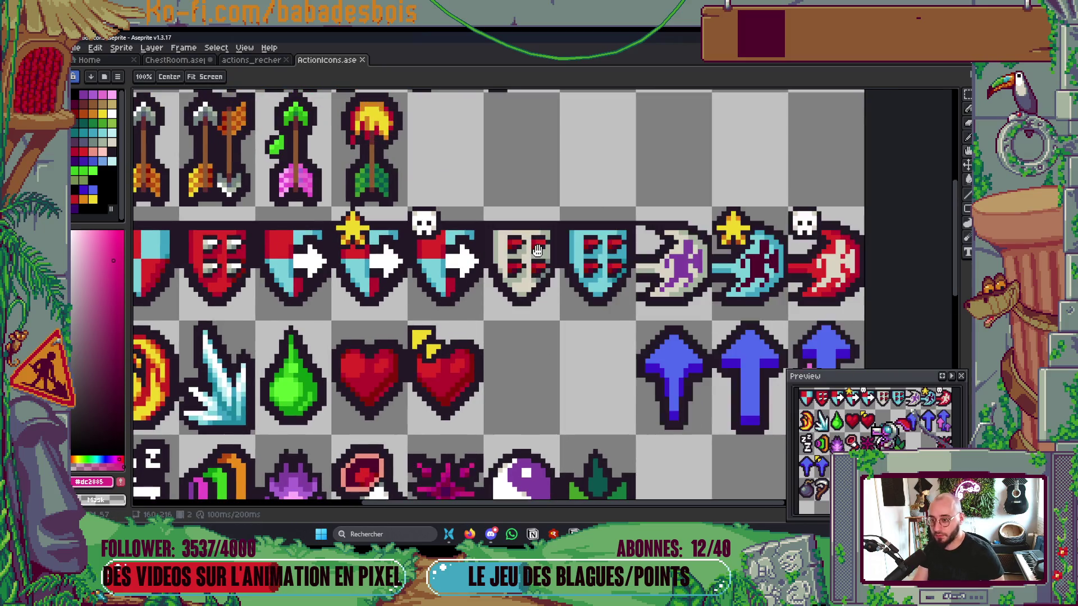
Step: Select only the cyan shield's cell and bucket-fill its red marks with pink
{"action": "key", "text": "m"}
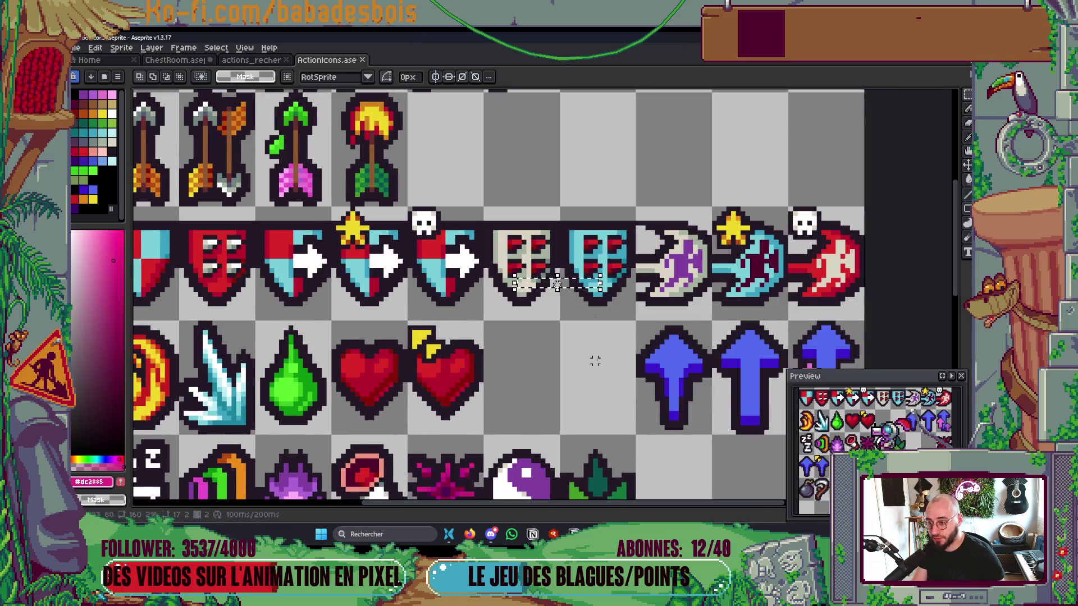
{"action": "left_click_drag", "start_coordinate": [534, 237], "coordinate": [615, 289]}
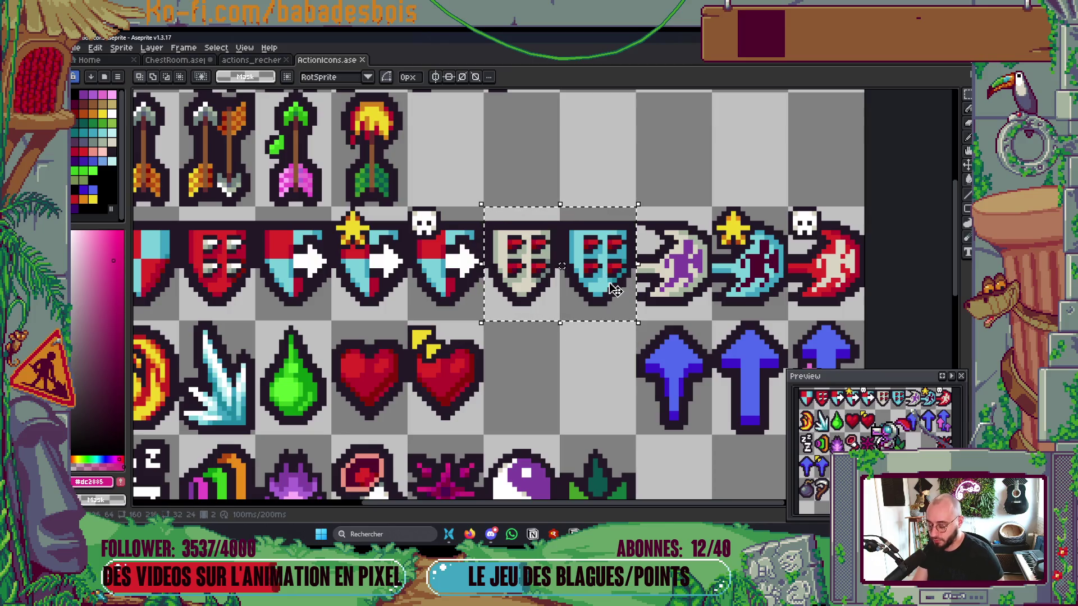
{"action": "left_click", "coordinate": [629, 357]}
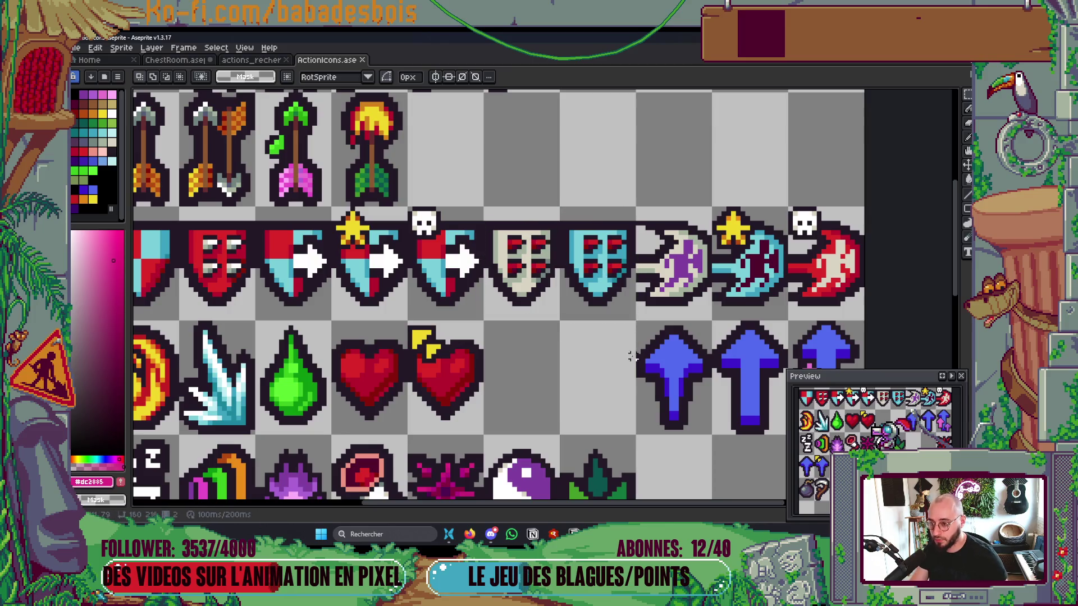
{"action": "left_click_drag", "start_coordinate": [594, 238], "coordinate": [612, 286]}
{"action": "key", "text": "i"}
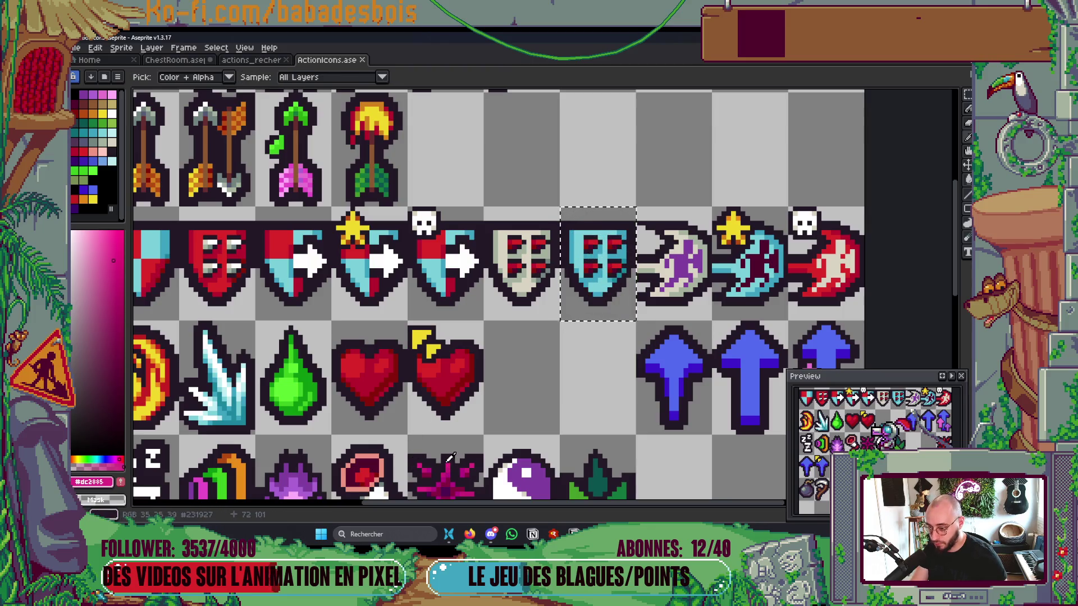
{"action": "key", "text": "g"}
{"action": "left_click", "coordinate": [583, 272]}
Step: Eyedrop the burst's darker magenta and dark purple shades to fill the remaining shield marks
{"action": "scroll", "coordinate": [597, 281], "scroll_direction": "up", "scroll_amount": 2}
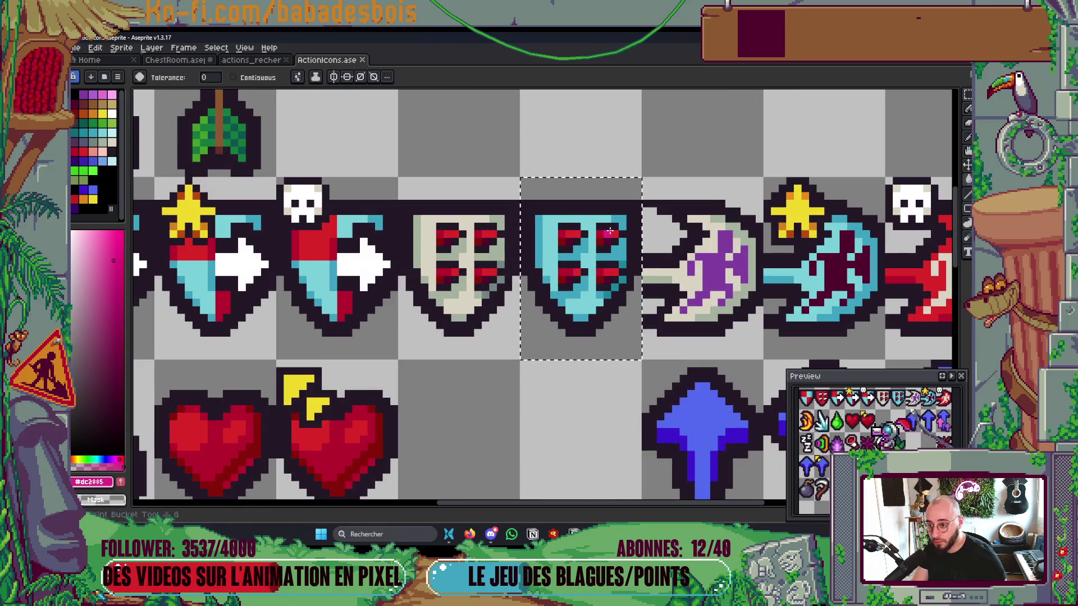
{"action": "left_click_drag", "start_coordinate": [593, 281], "coordinate": [597, 184]}
{"action": "key", "text": "i"}
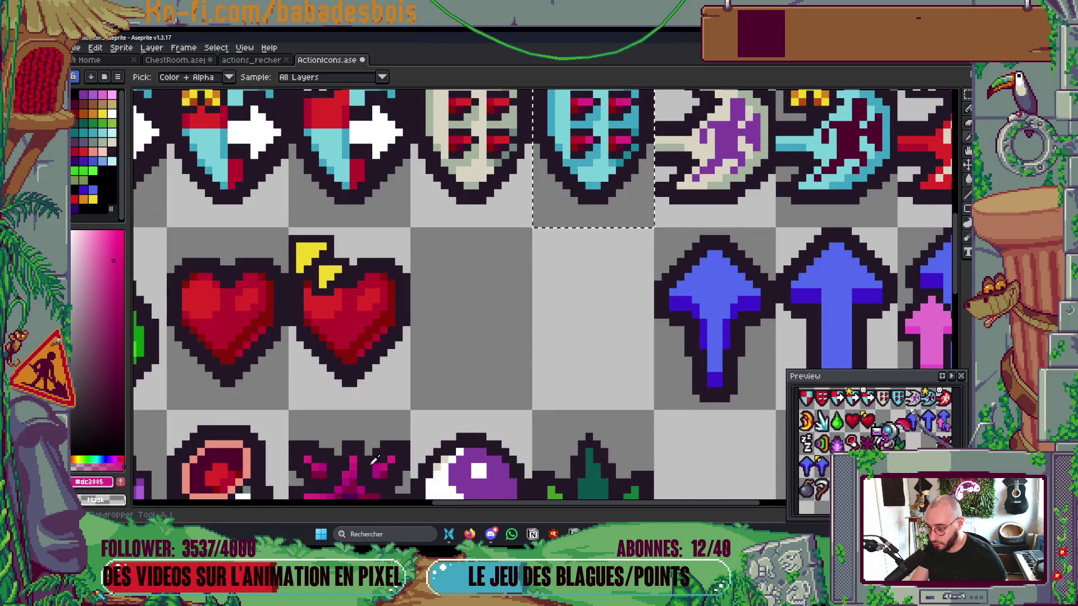
{"action": "left_click", "coordinate": [361, 472]}
{"action": "key", "text": "g"}
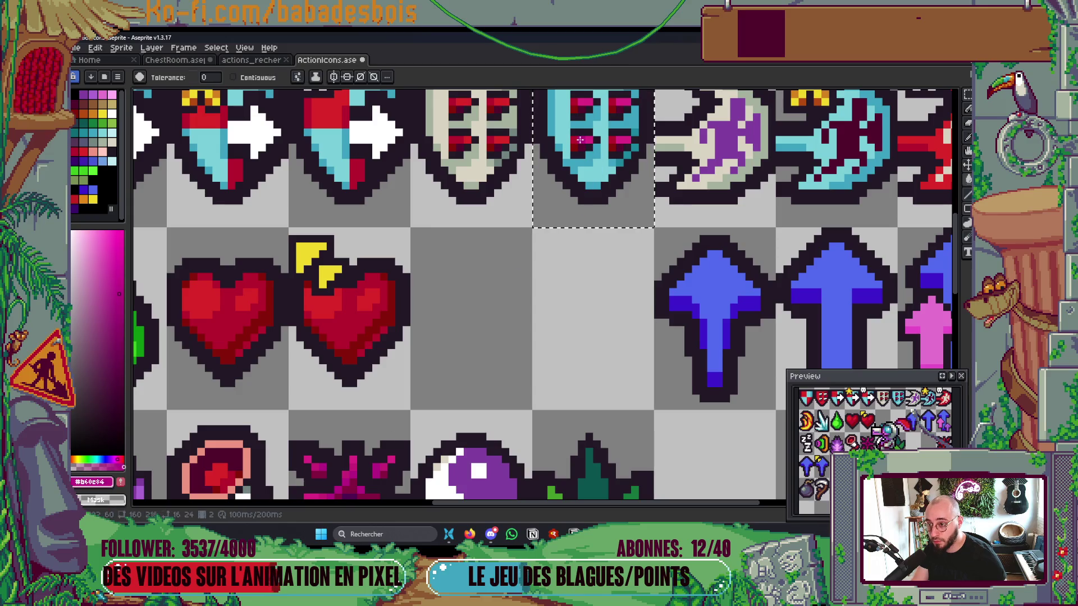
{"action": "left_click_drag", "start_coordinate": [468, 310], "coordinate": [480, 289]}
{"action": "left_click", "coordinate": [629, 109], "text": "alt"}
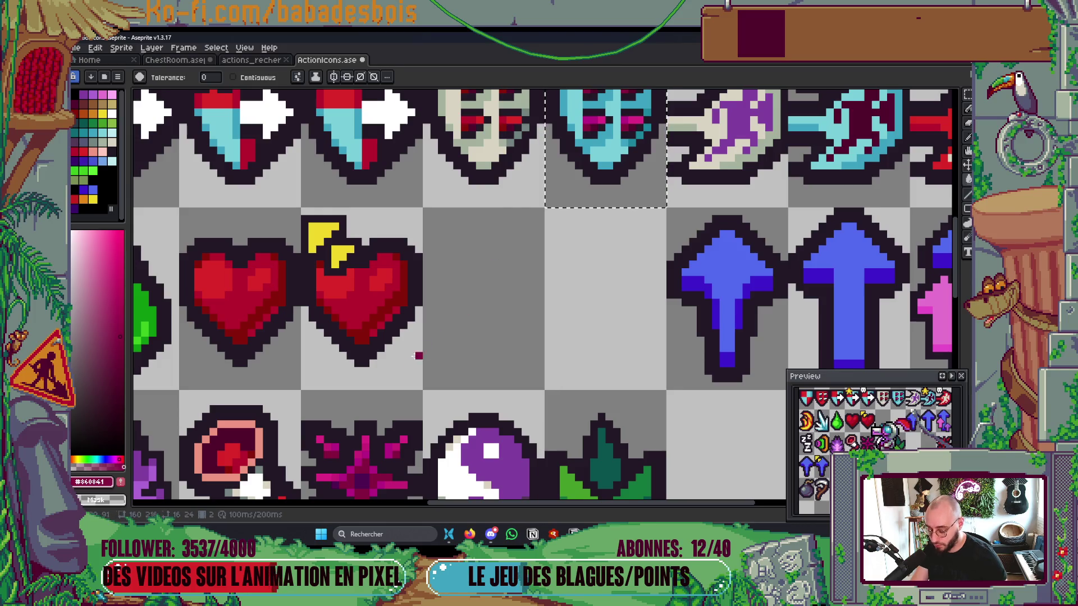
{"action": "key", "text": "i"}
{"action": "left_click", "coordinate": [609, 118]}
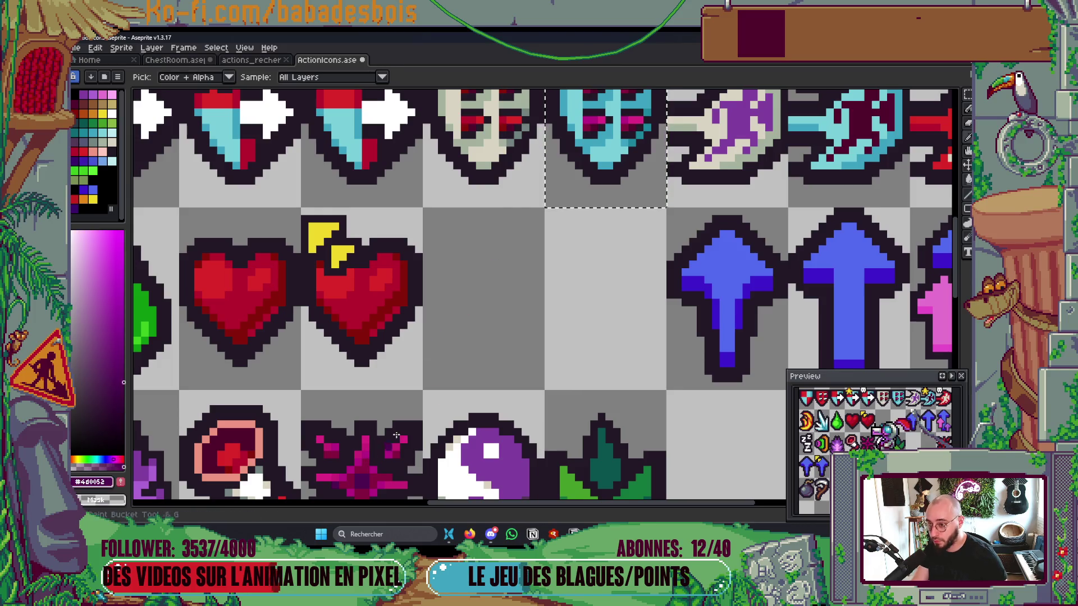
{"action": "key", "text": "g"}
{"action": "scroll", "coordinate": [638, 196], "scroll_direction": "down", "scroll_amount": 4}
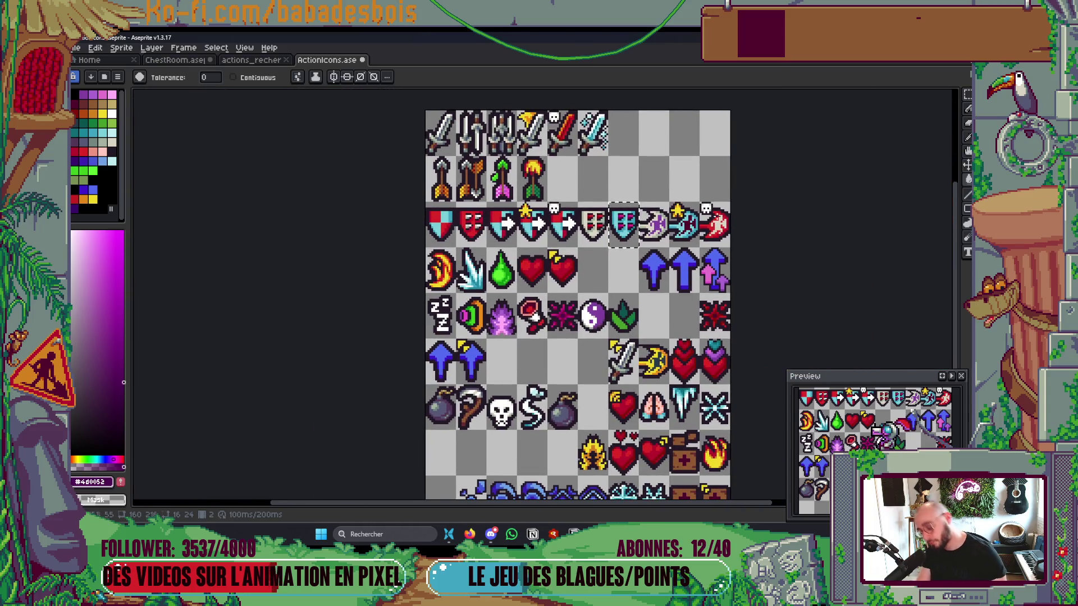
Step: Copy the cyan shield into the empty cell below it
{"action": "scroll", "coordinate": [729, 266], "scroll_direction": "up", "scroll_amount": 1}
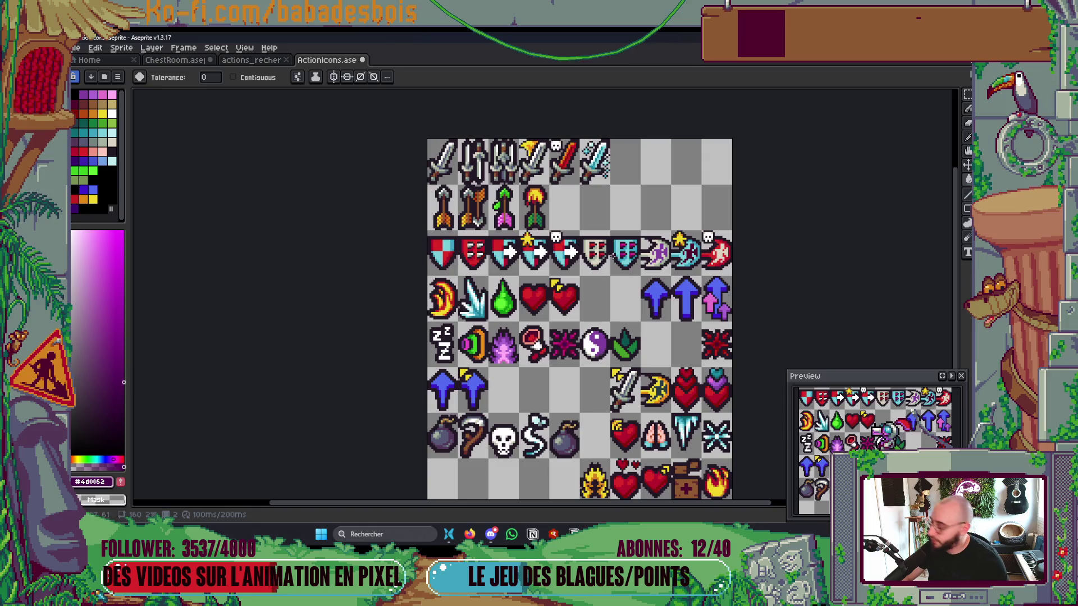
{"action": "scroll", "coordinate": [615, 255], "scroll_direction": "up", "scroll_amount": 1}
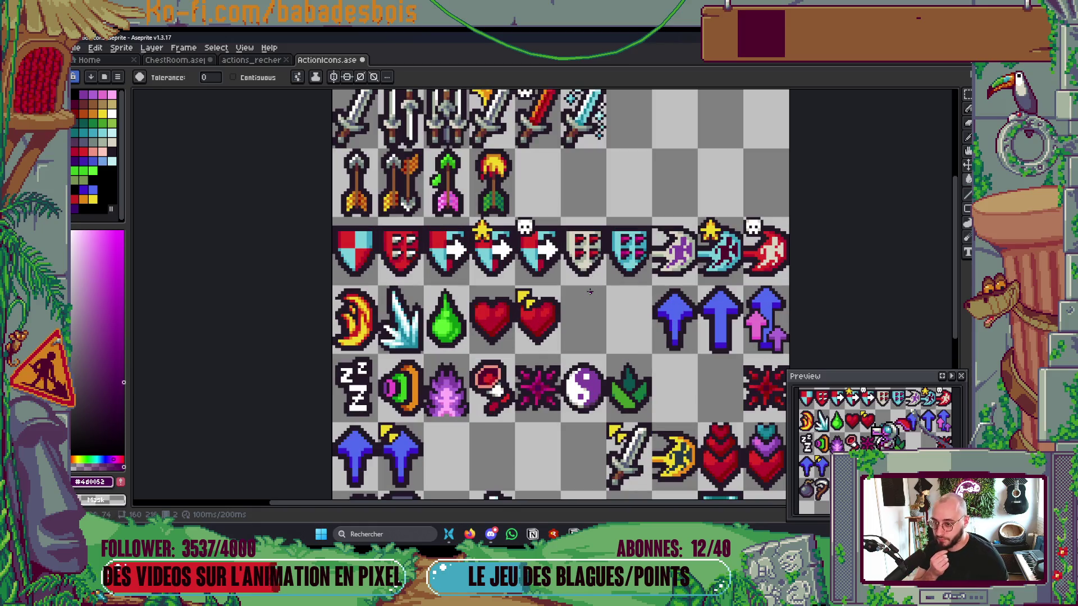
{"action": "key", "text": "m"}
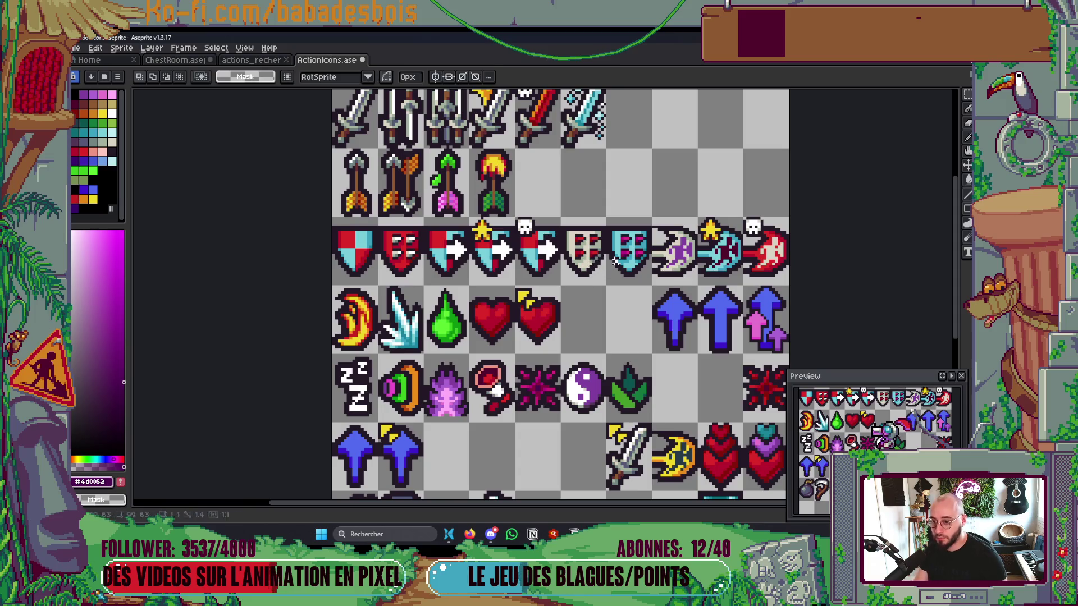
{"action": "left_click_drag", "start_coordinate": [607, 217], "coordinate": [652, 286]}
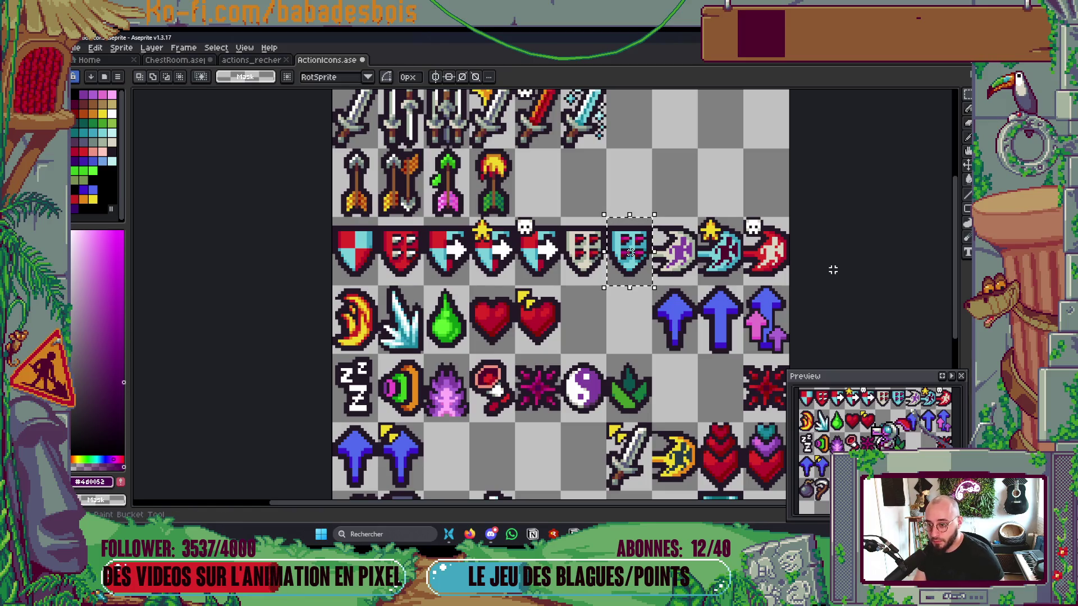
{"action": "left_click_drag", "start_coordinate": [630, 253], "coordinate": [630, 320]}
Step: Move the beige shield up, clear the red-marked shield and slide the cyan copy into its slot
{"action": "mouse_move", "coordinate": [562, 219]}
{"action": "left_mouse_down"}
{"action": "mouse_move", "coordinate": [598, 254]}
{"action": "mouse_move", "coordinate": [599, 185]}
{"action": "mouse_move", "coordinate": [644, 186]}
{"action": "left_mouse_up"}
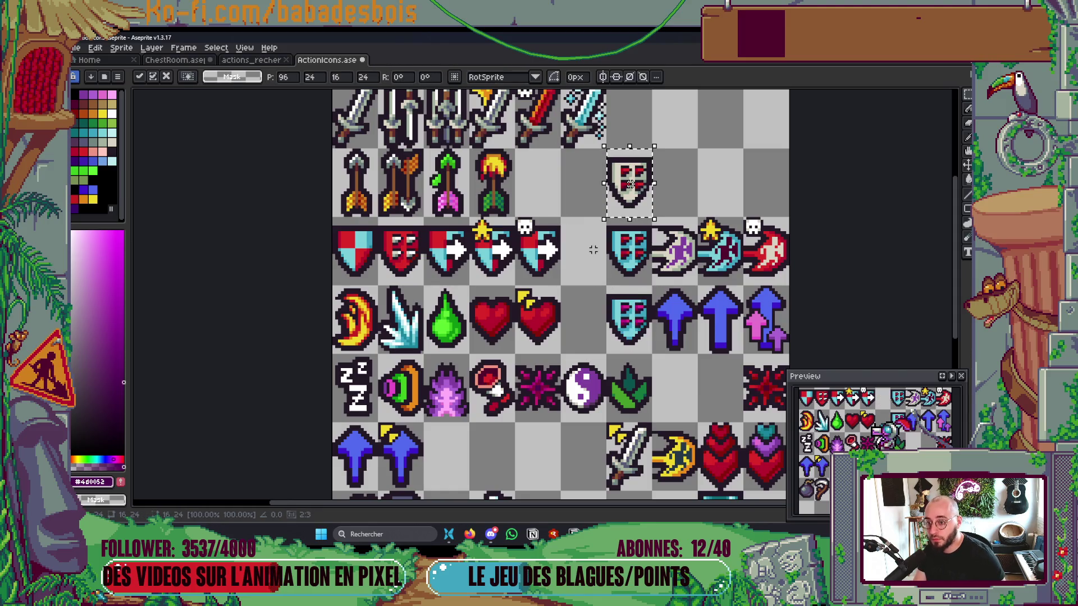
{"action": "left_click_drag", "start_coordinate": [628, 306], "coordinate": [631, 320]}
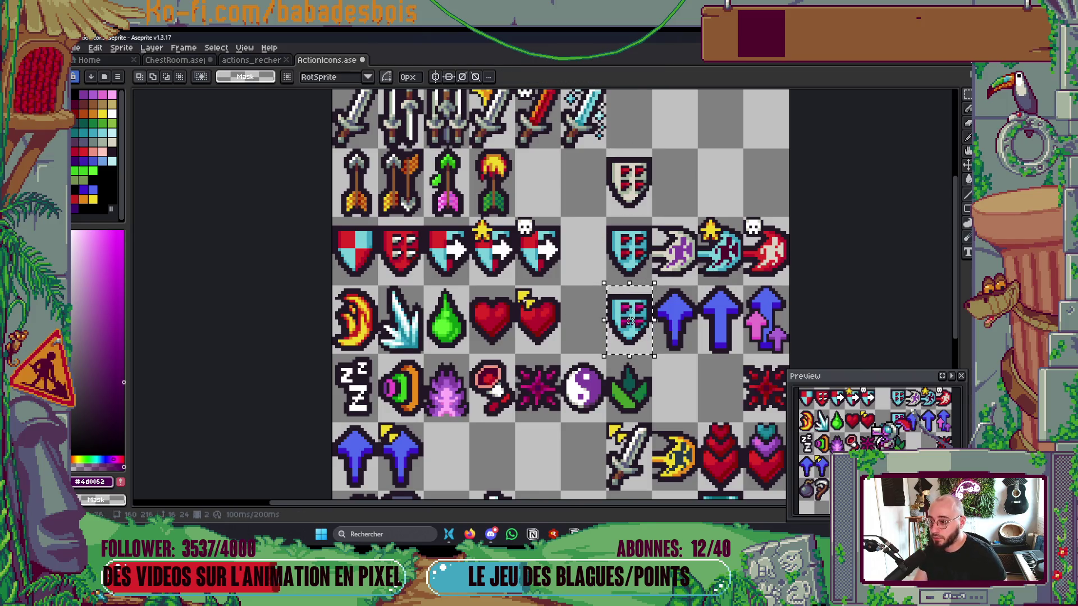
{"action": "key", "text": "ctrl+z"}
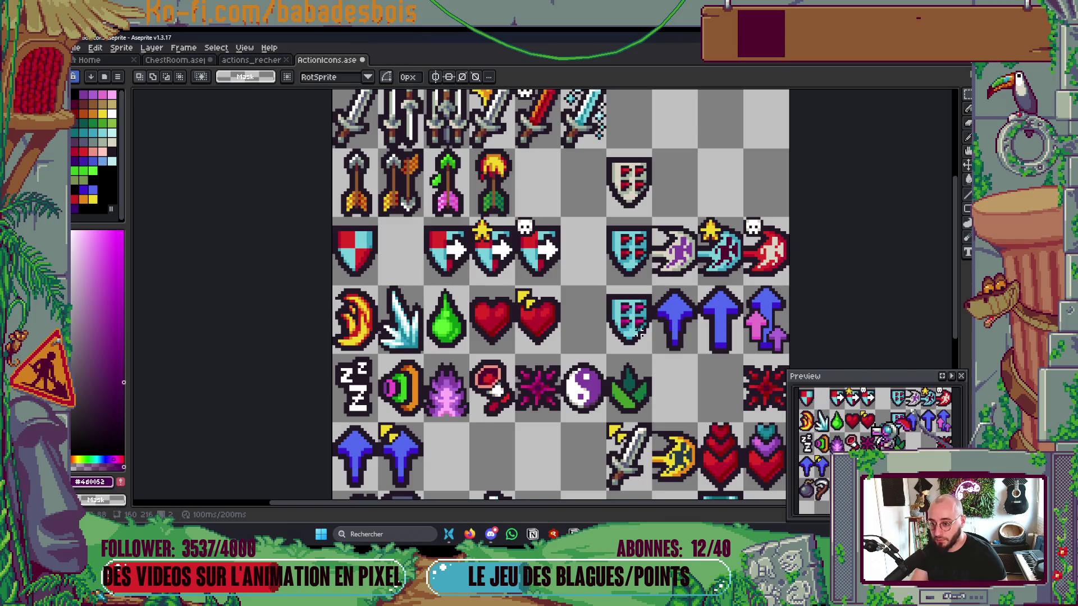
{"action": "mouse_move", "coordinate": [651, 348]}
{"action": "left_mouse_down"}
{"action": "mouse_move", "coordinate": [466, 339]}
{"action": "mouse_move", "coordinate": [423, 279]}
{"action": "left_mouse_up"}
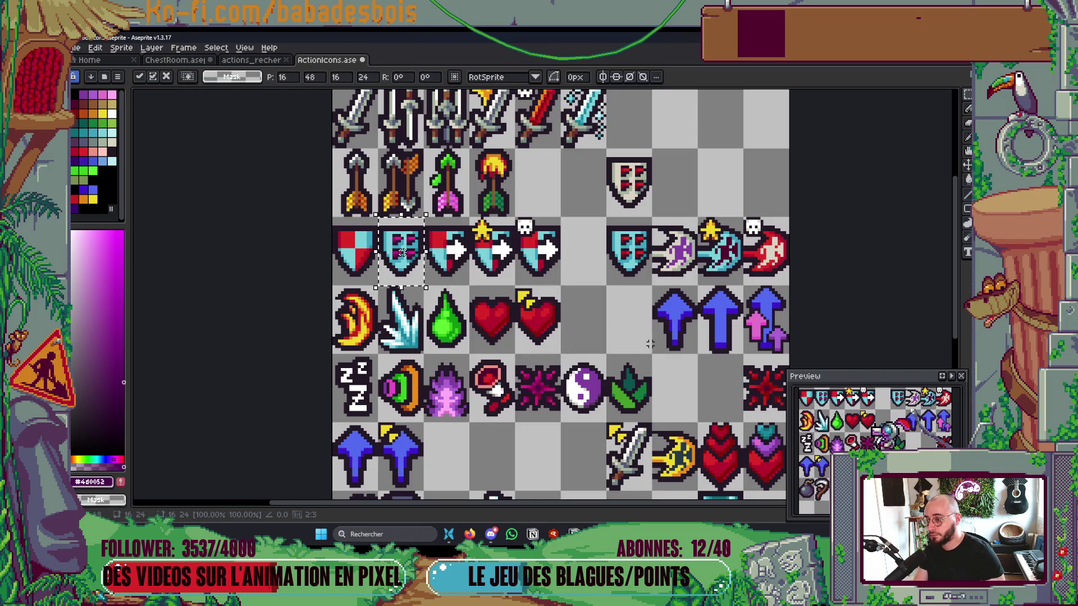
{"action": "key", "text": "ctrl+d"}
{"action": "scroll", "coordinate": [618, 324], "scroll_direction": "down", "scroll_amount": 3}
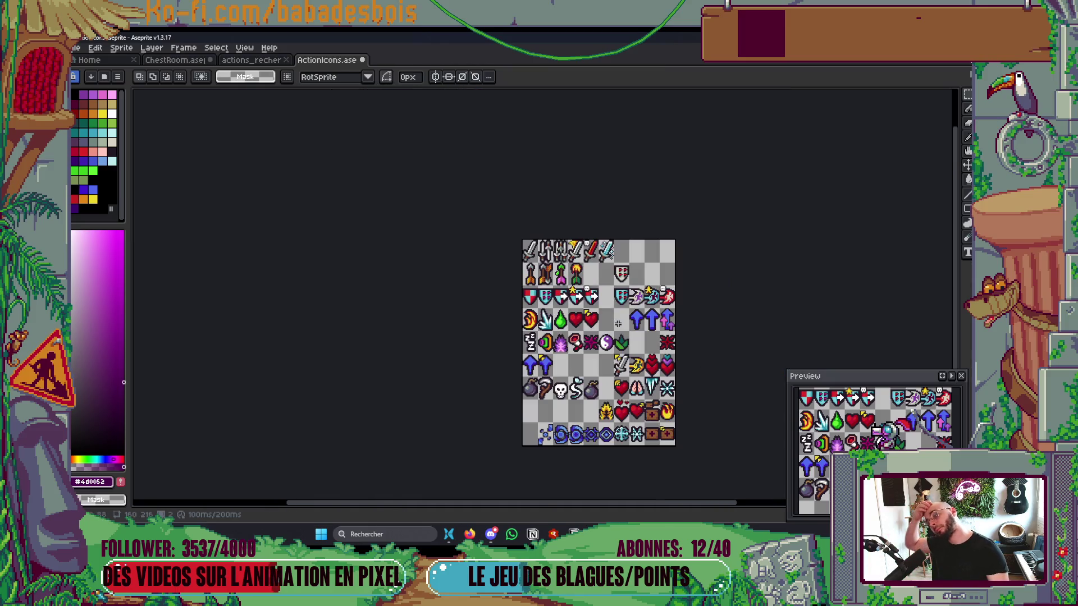
Step: Nudge the beige shield one cell left and one down into the gap before the cyan shield
{"action": "scroll", "coordinate": [618, 322], "scroll_direction": "up", "scroll_amount": 2}
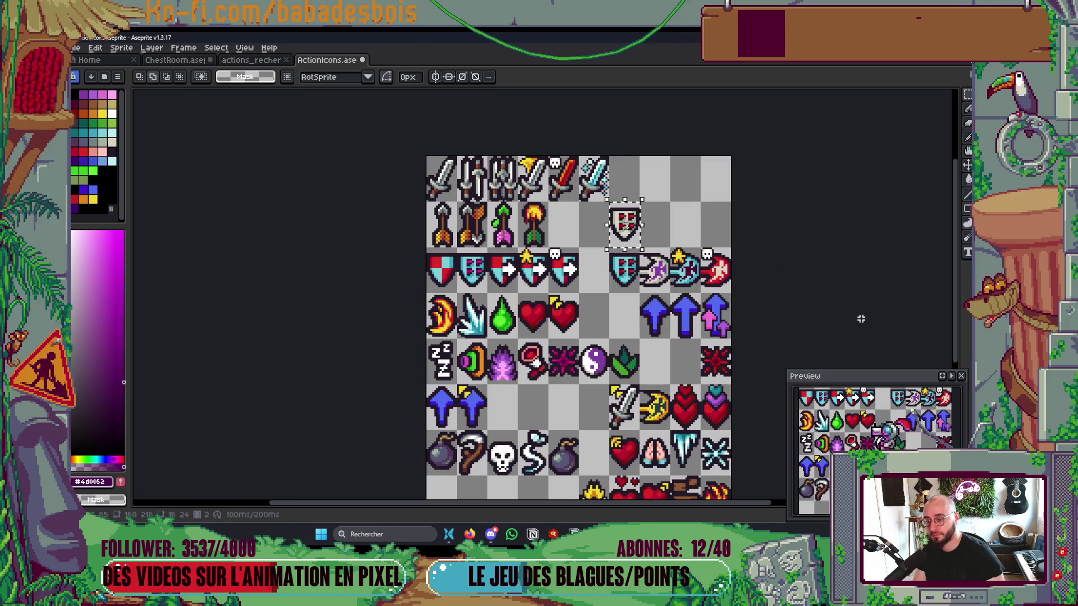
{"action": "key", "text": "shift+Left"}
{"action": "key", "text": "shift+Down"}
{"action": "left_click", "coordinate": [783, 268]}
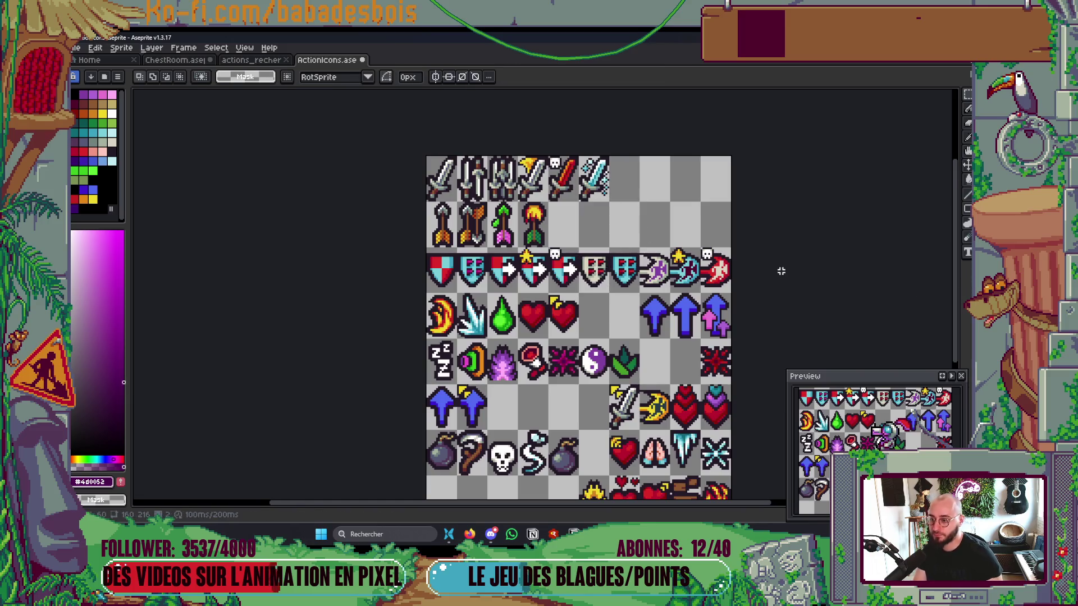
{"action": "scroll", "coordinate": [783, 269], "scroll_direction": "up", "scroll_amount": 1}
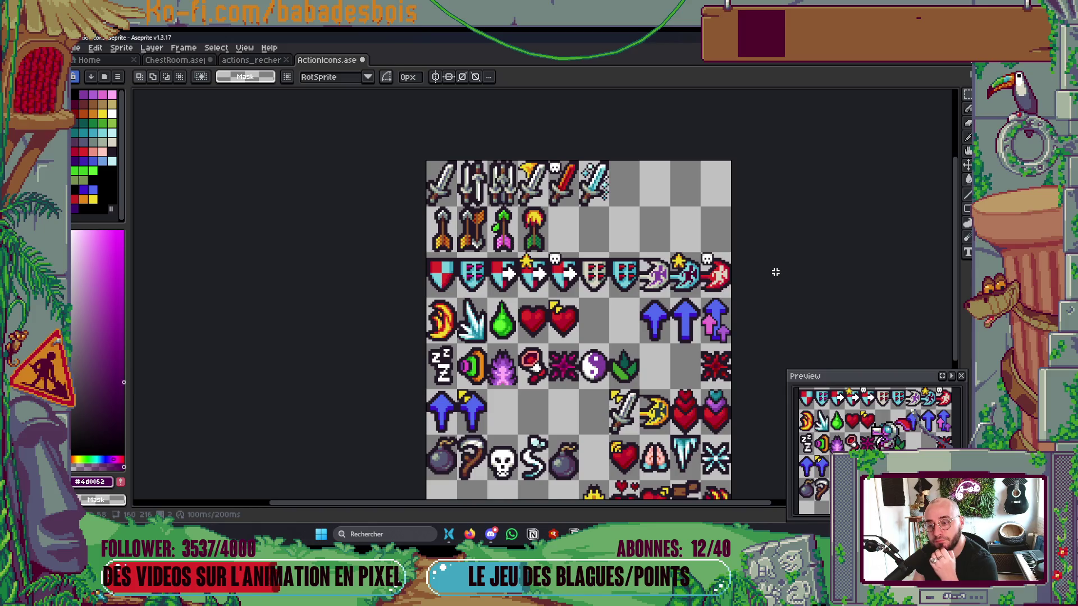
Step: Move the beige and cyan shields up to the right end of the arrow row
{"action": "left_click_drag", "start_coordinate": [599, 276], "coordinate": [617, 282]}
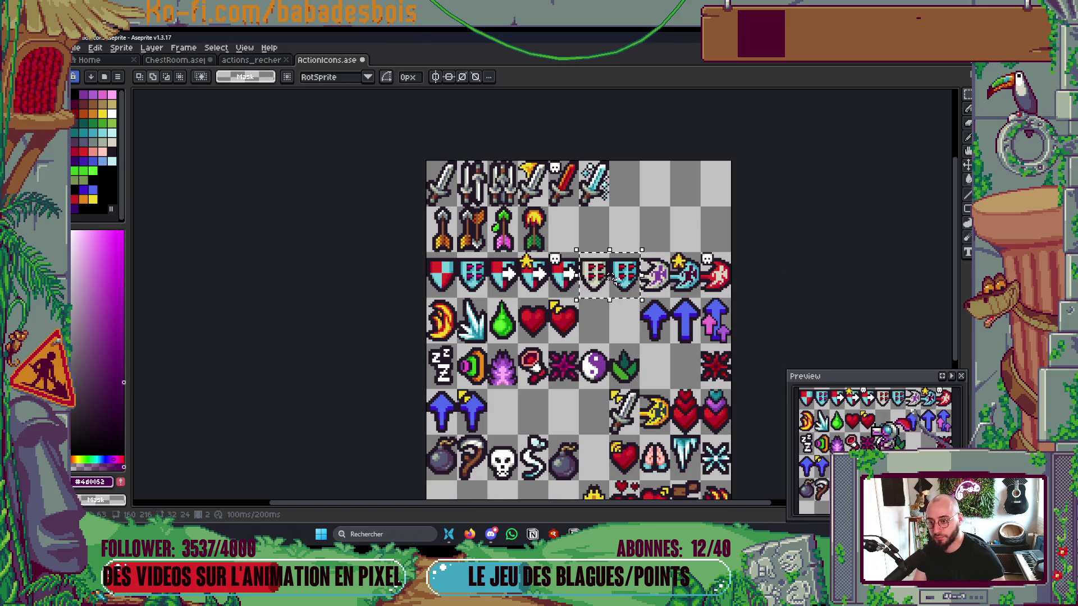
{"action": "key", "text": "shift+Up"}
{"action": "key", "text": "shift+Right"}
{"action": "key", "text": "shift+Right"}
{"action": "key", "text": "shift+Right"}
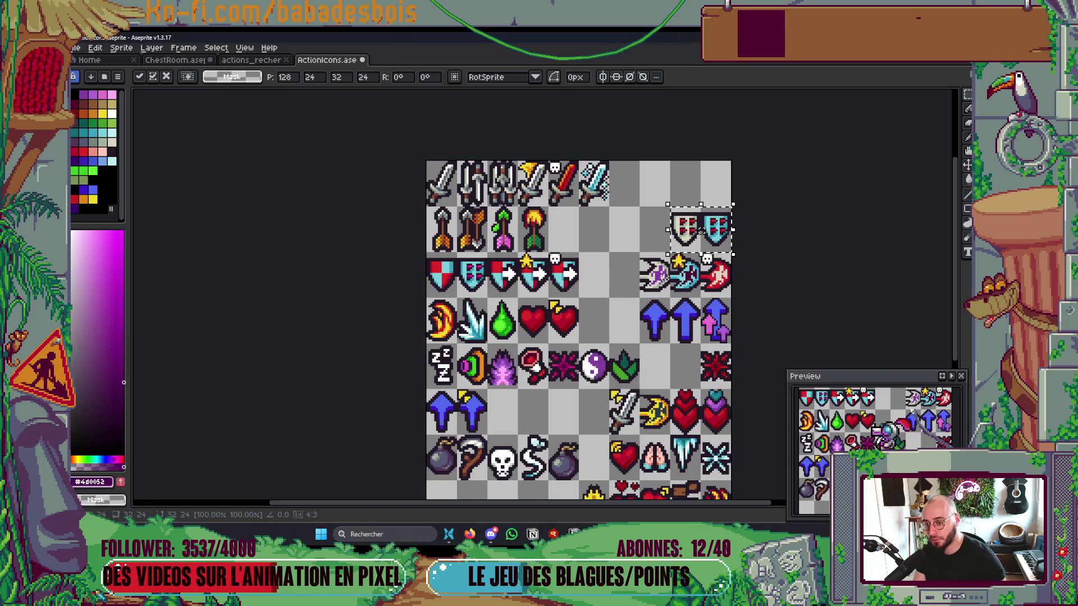
{"action": "key", "text": "ctrl+d"}
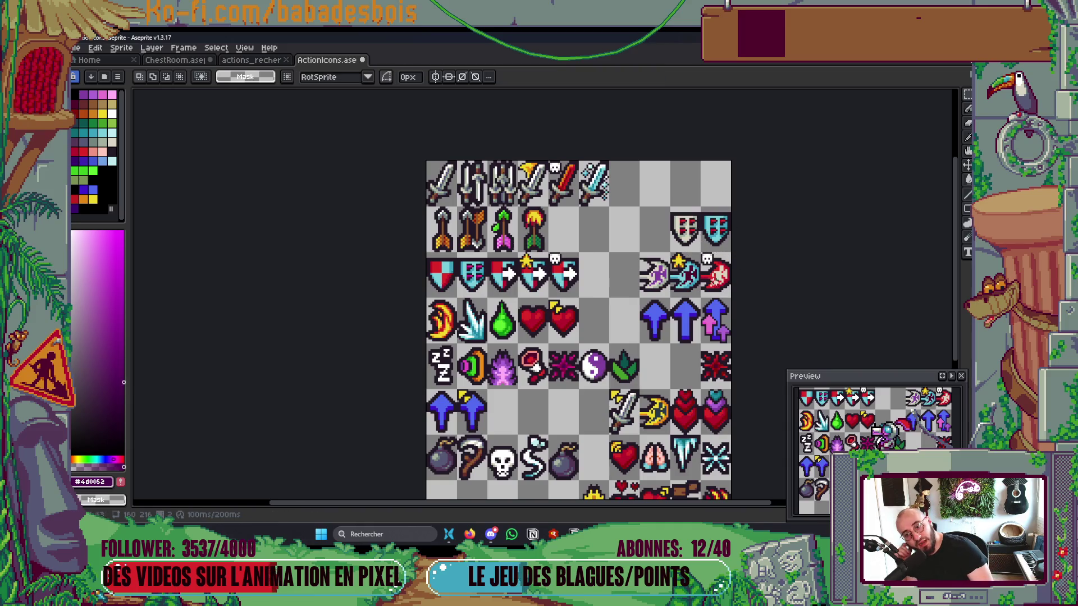
Step: Move the star-topped axe icon two cells left into the shield row
{"action": "left_click_drag", "start_coordinate": [669, 252], "coordinate": [702, 299]}
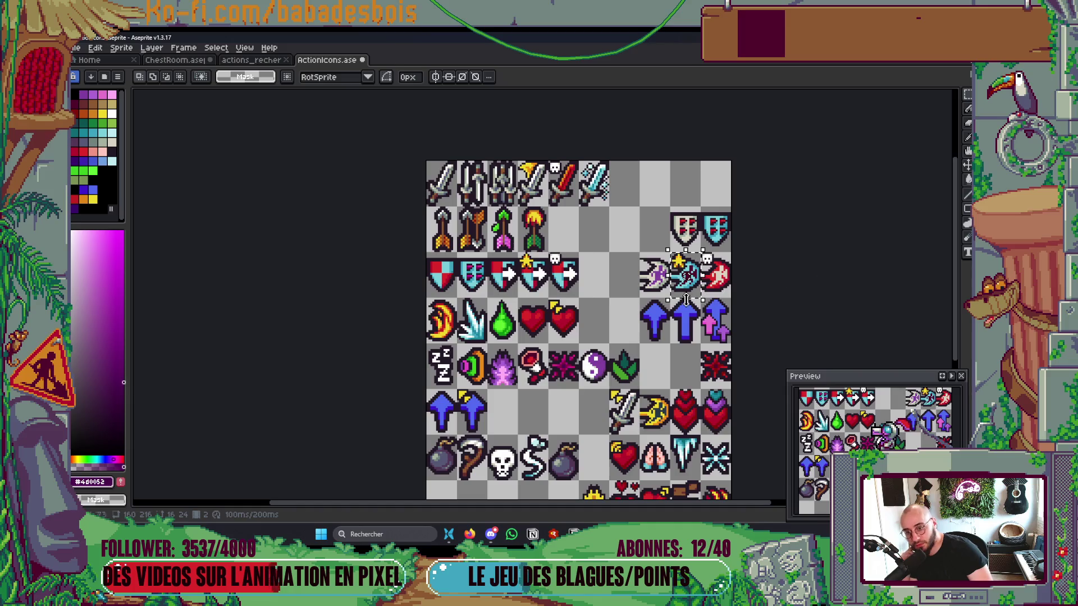
{"action": "left_click_drag", "start_coordinate": [515, 251], "coordinate": [550, 299]}
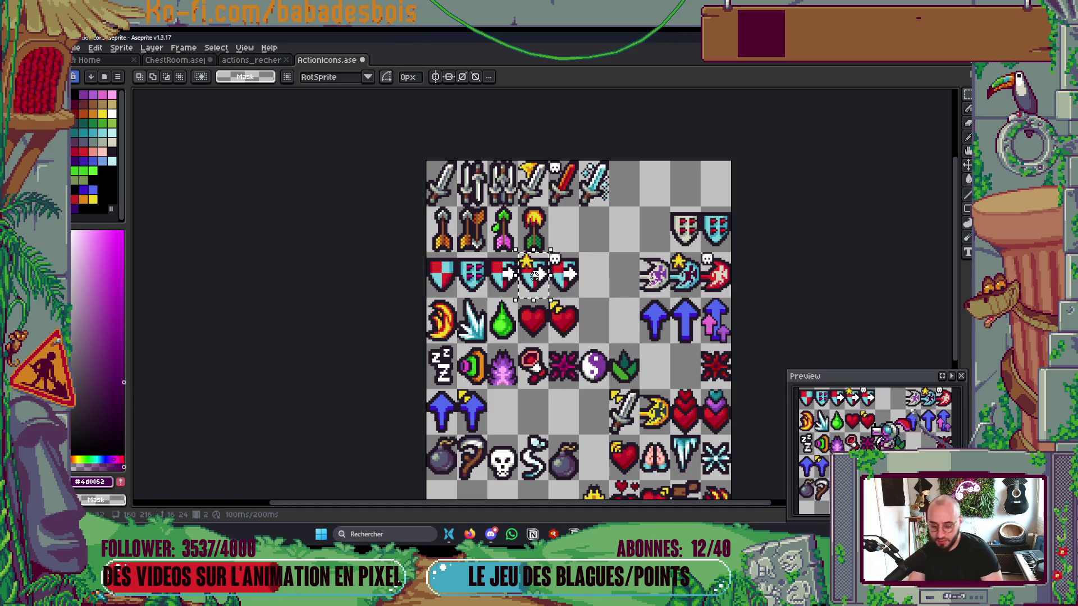
{"action": "mouse_move", "coordinate": [669, 252]}
{"action": "left_mouse_down"}
{"action": "mouse_move", "coordinate": [702, 299]}
{"action": "mouse_move", "coordinate": [595, 275]}
{"action": "left_mouse_up"}
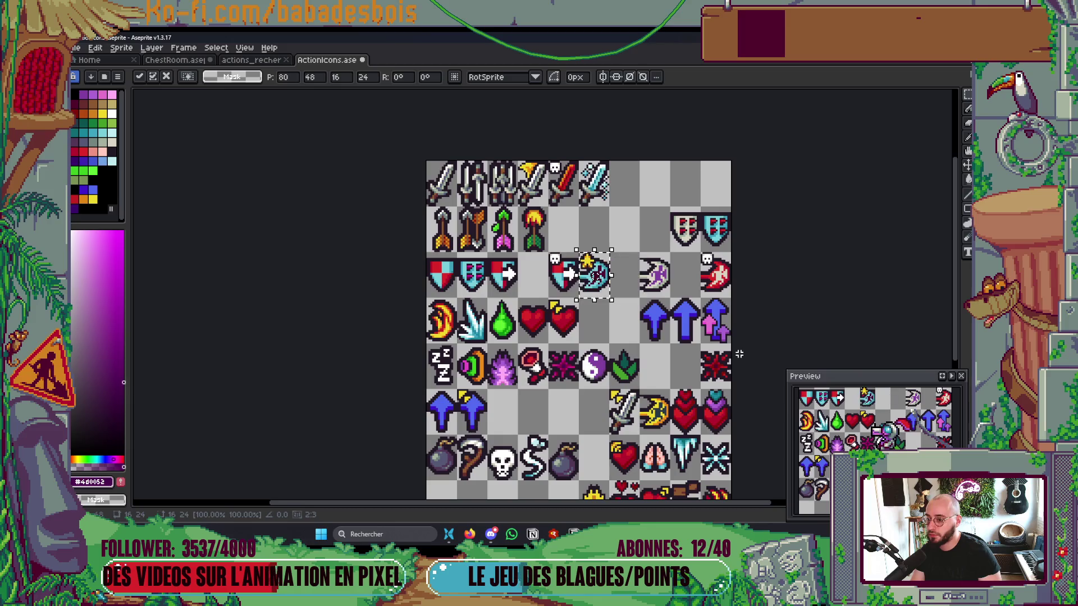
{"action": "key", "text": "shift+Left"}
{"action": "key", "text": "shift+Left"}
{"action": "key", "text": "Return"}
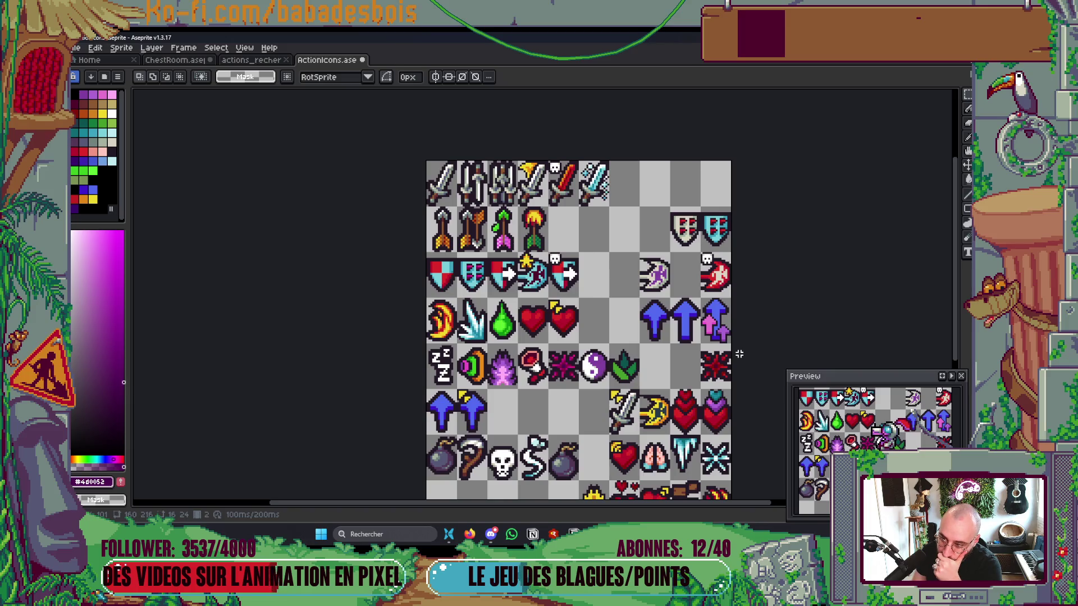
{"action": "key", "text": "ctrl+d"}
Step: Erase the shield-with-arrow icon and drag the purple bow into its empty cell
{"action": "left_click_drag", "start_coordinate": [487, 252], "coordinate": [518, 300]}
{"action": "key", "text": "Delete"}
{"action": "mouse_move", "coordinate": [640, 252]}
{"action": "left_mouse_down"}
{"action": "mouse_move", "coordinate": [670, 298]}
{"action": "mouse_move", "coordinate": [502, 275]}
{"action": "left_mouse_up"}
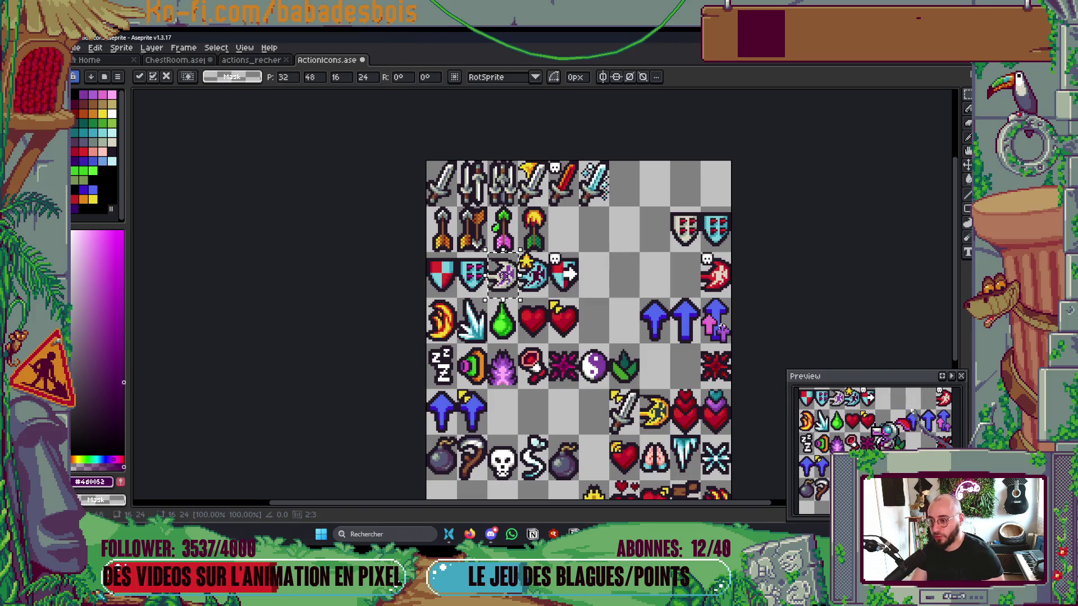
{"action": "left_click", "coordinate": [295, 293]}
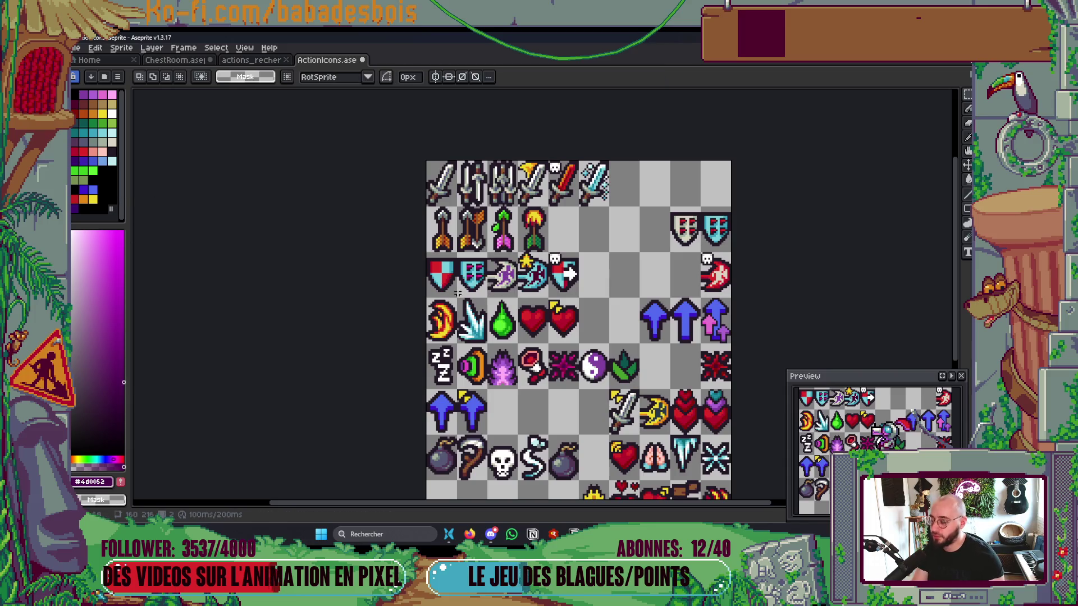
{"action": "scroll", "coordinate": [469, 279], "scroll_direction": "up", "scroll_amount": 2}
Step: Fill the bow's purple parts with the shields' cyan colour
{"action": "key", "text": "i"}
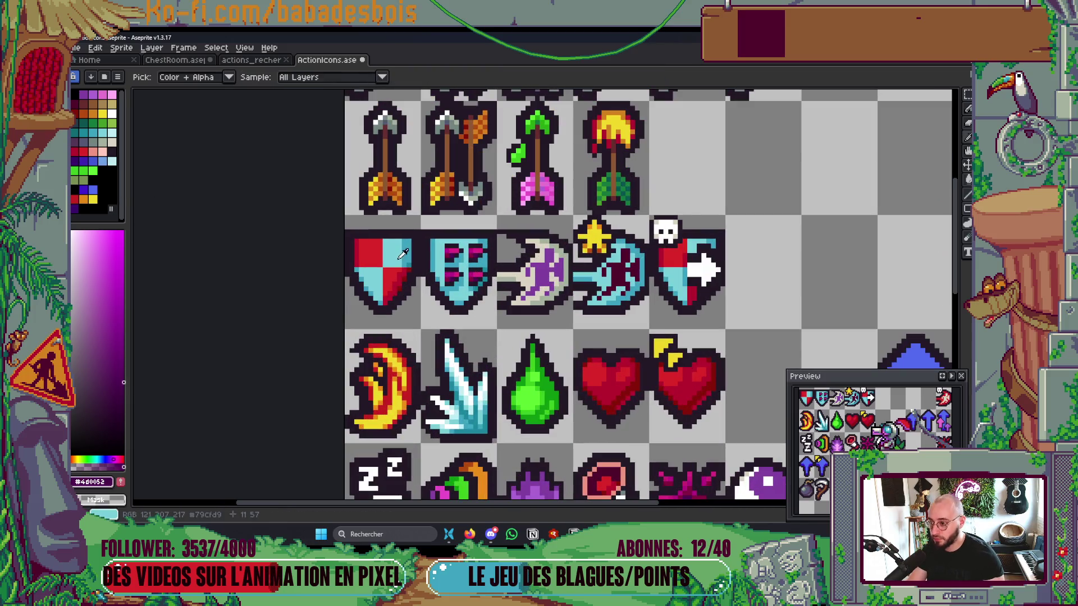
{"action": "left_click", "coordinate": [403, 254]}
{"action": "key", "text": "g"}
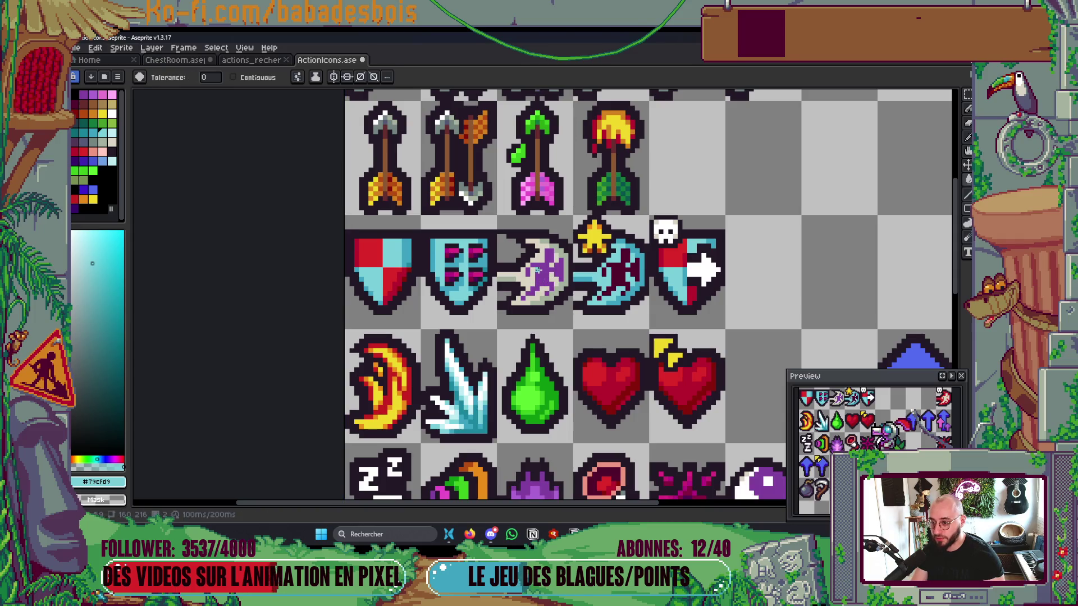
{"action": "key", "text": "m"}
{"action": "left_click_drag", "start_coordinate": [497, 216], "coordinate": [573, 329]}
{"action": "key", "text": "g"}
{"action": "left_click", "coordinate": [532, 270]}
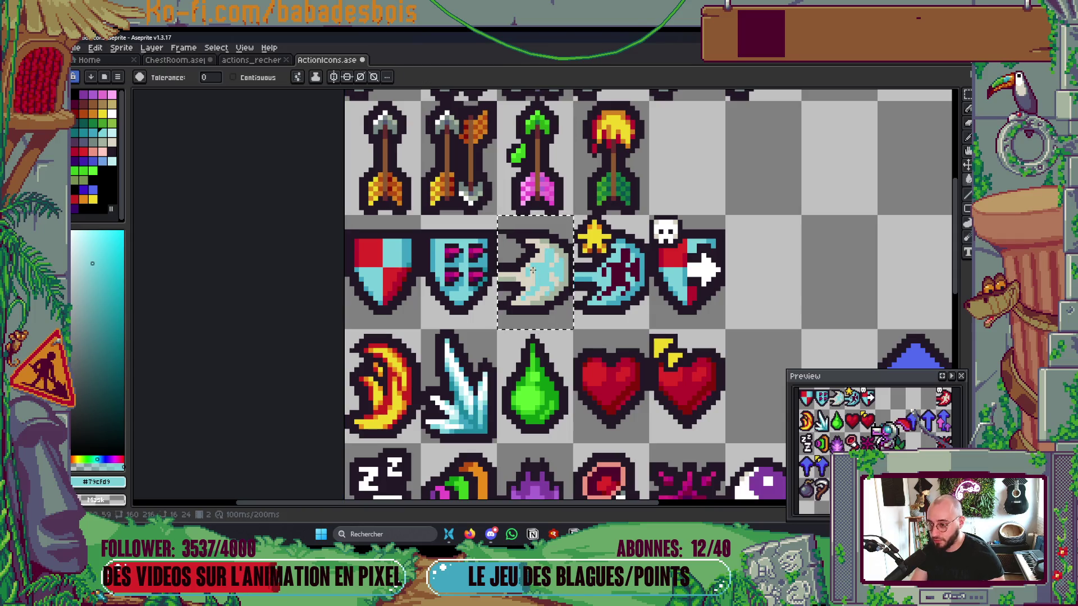
Step: Try filling the bow's pale parts with shield red, undo it, and pick brighter red #dc2828
{"action": "key", "text": "i"}
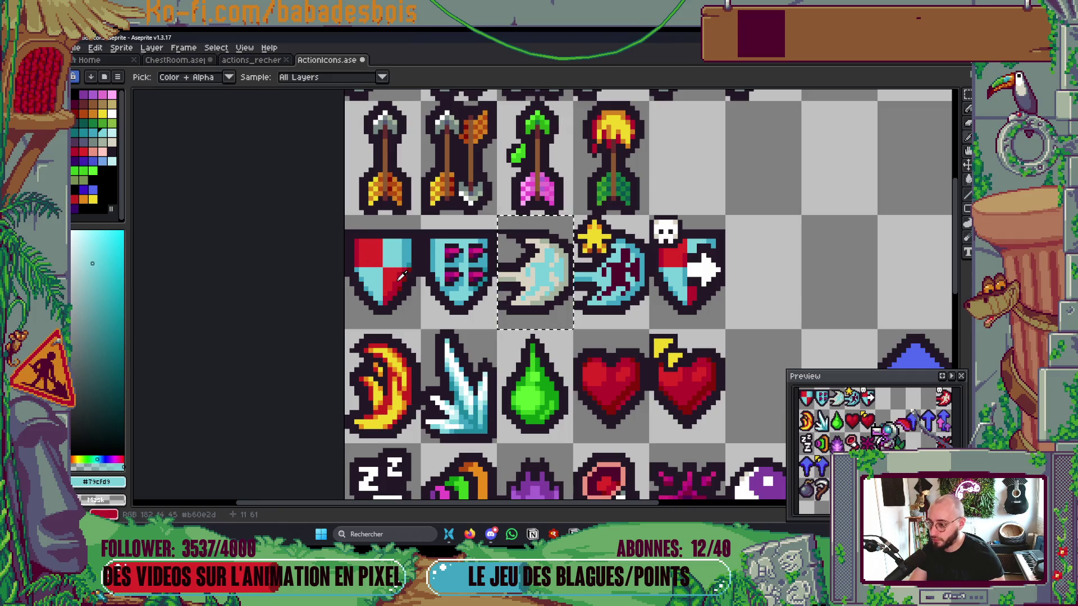
{"action": "left_click", "coordinate": [402, 275]}
{"action": "key", "text": "v"}
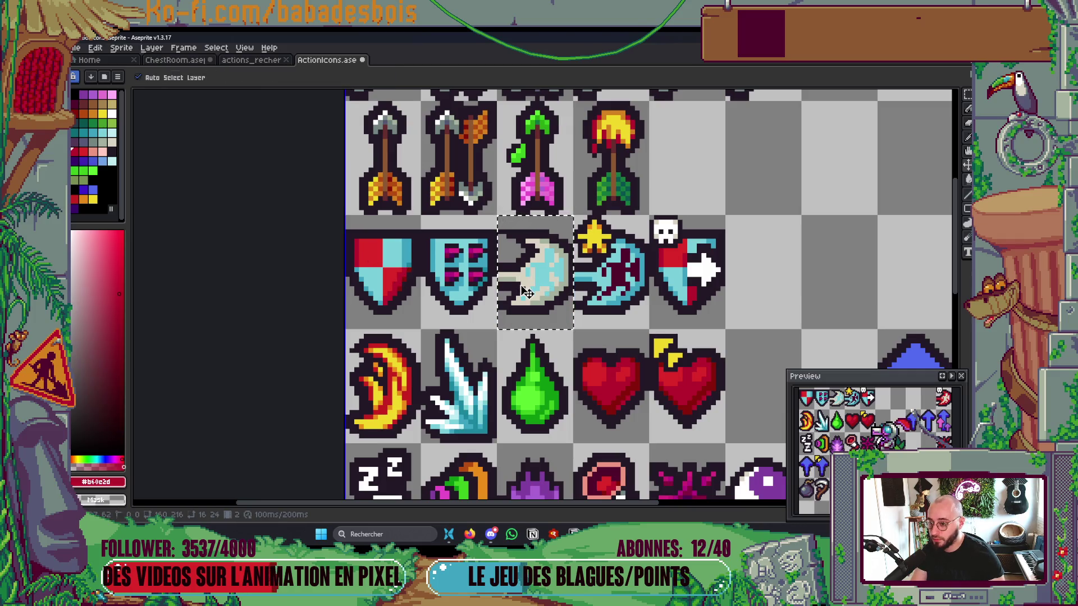
{"action": "key", "text": "g"}
{"action": "left_click", "coordinate": [519, 285]}
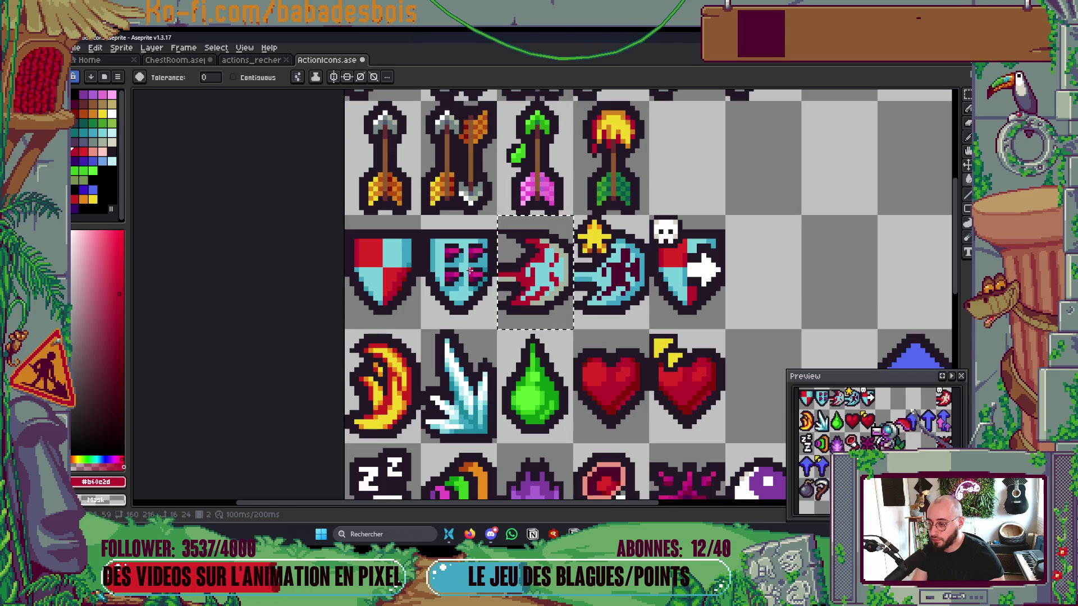
{"action": "key", "text": "ctrl+z"}
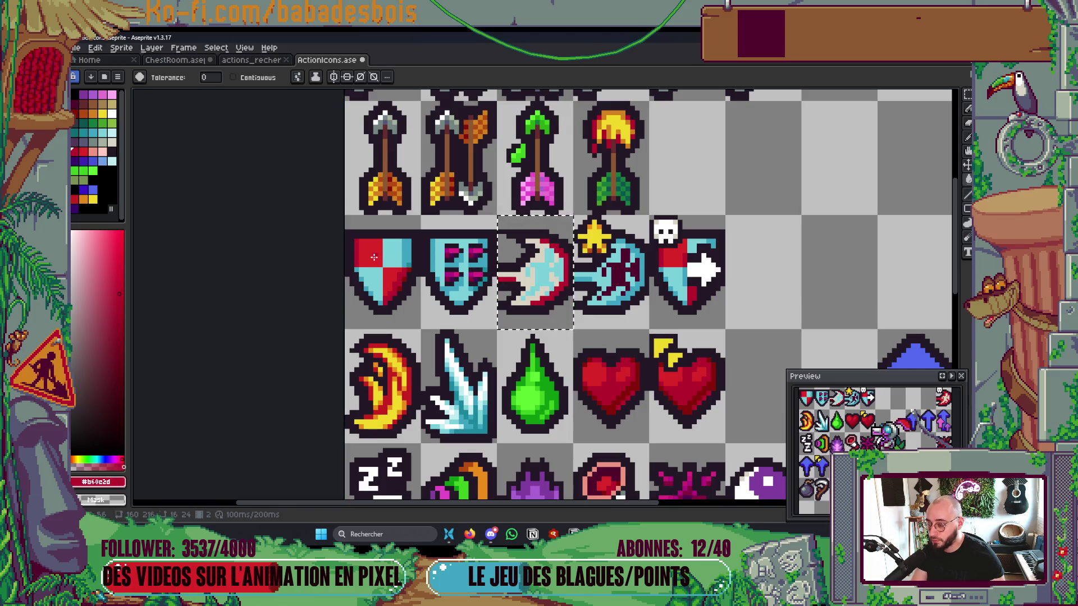
{"action": "left_click", "coordinate": [383, 259], "text": "alt"}
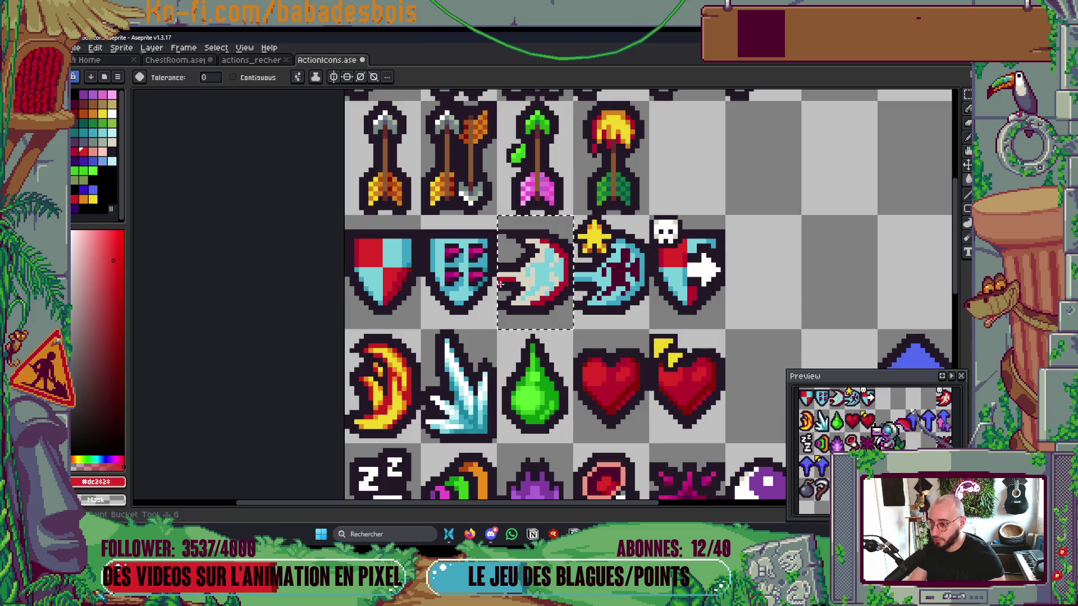
{"action": "scroll", "coordinate": [539, 275], "scroll_direction": "down", "scroll_amount": 5}
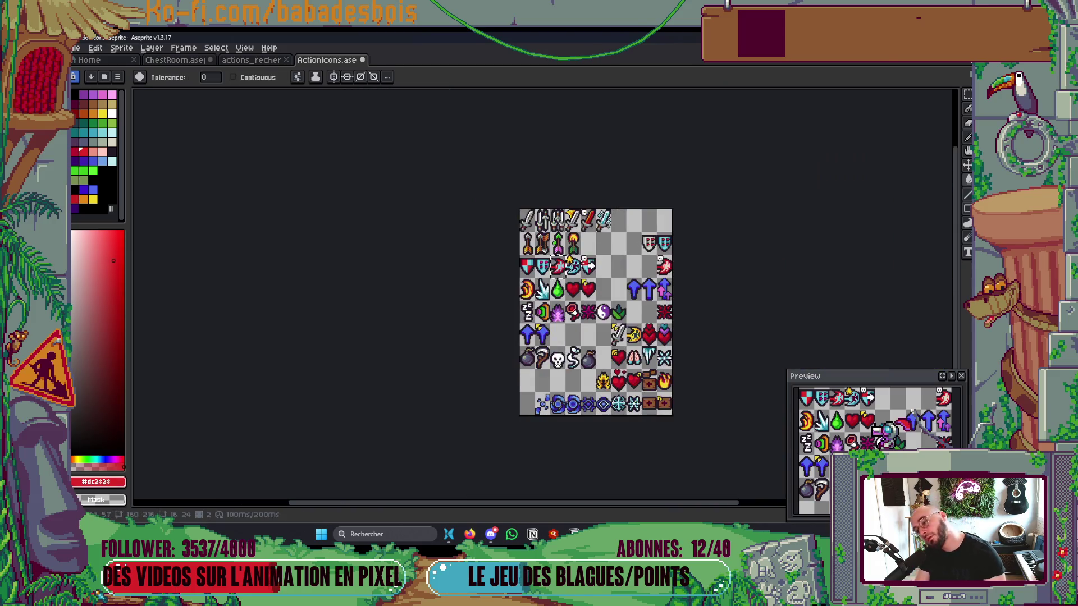
Step: Sample the icons' cyan colour and select, then deselect, the red fish's grid cell
{"action": "scroll", "coordinate": [604, 272], "scroll_direction": "up", "scroll_amount": 2}
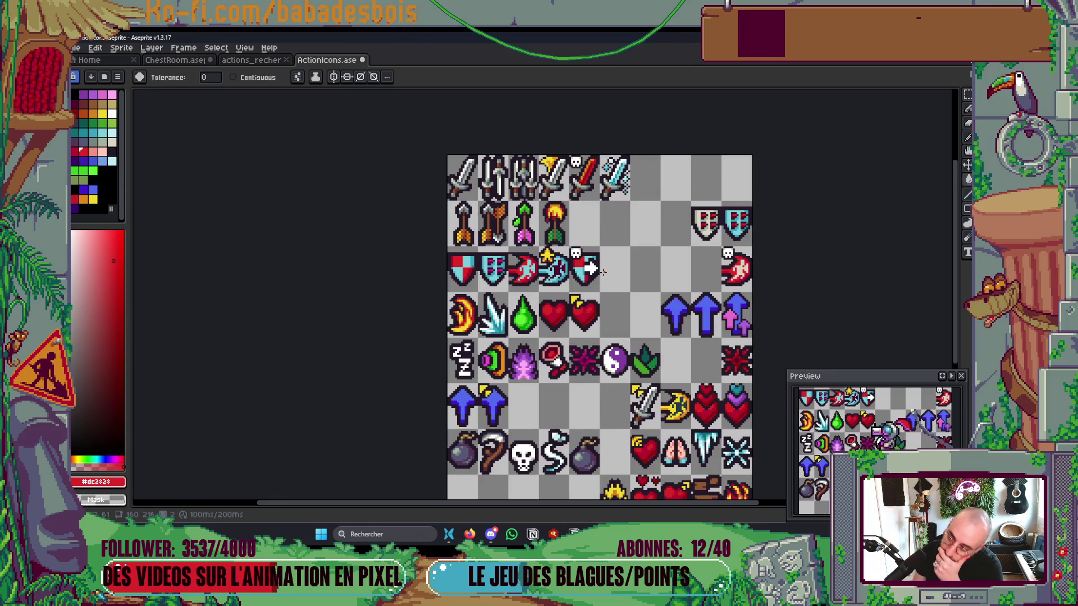
{"action": "key", "text": "i"}
{"action": "scroll", "coordinate": [604, 273], "scroll_direction": "up", "scroll_amount": 2}
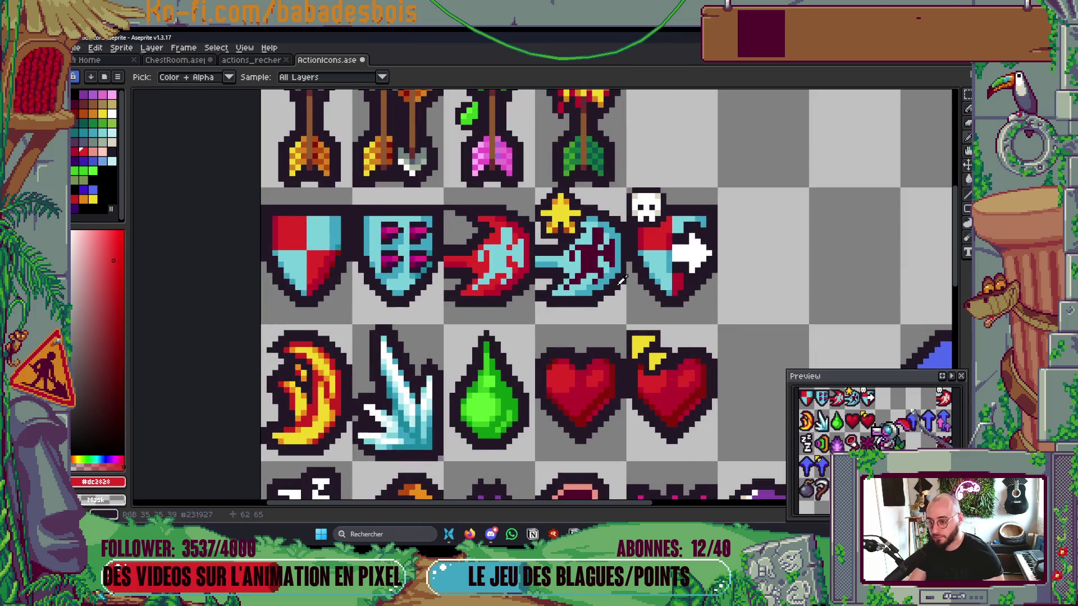
{"action": "left_click", "coordinate": [81, 133]}
{"action": "key", "text": "g"}
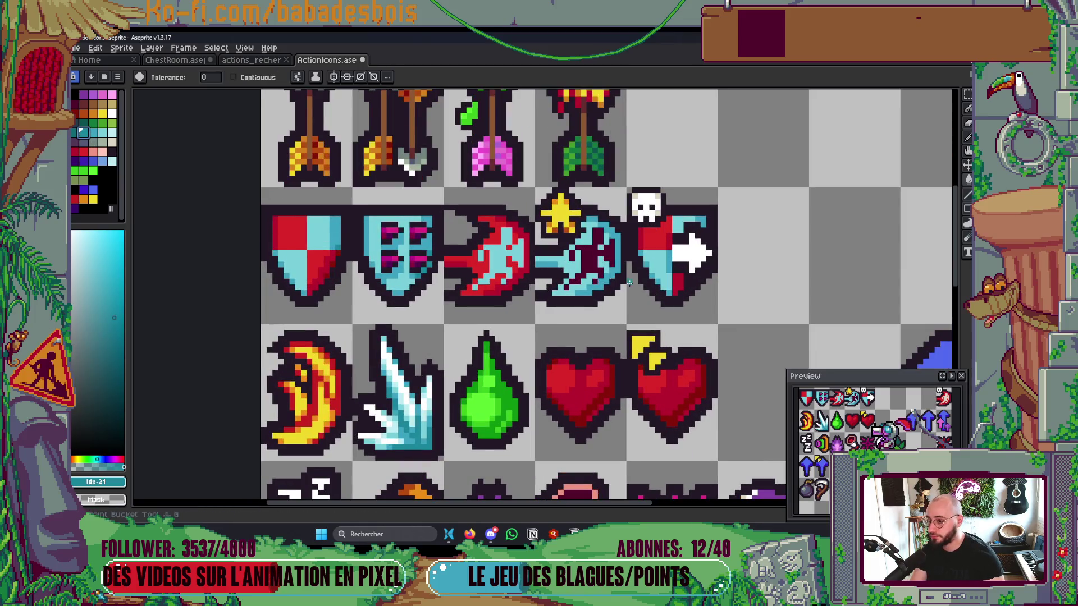
{"action": "key", "text": "m"}
{"action": "left_click", "coordinate": [506, 261]}
{"action": "key", "text": "g"}
{"action": "key", "text": "ctrl+d"}
{"action": "scroll", "coordinate": [510, 254], "scroll_direction": "down", "scroll_amount": 2}
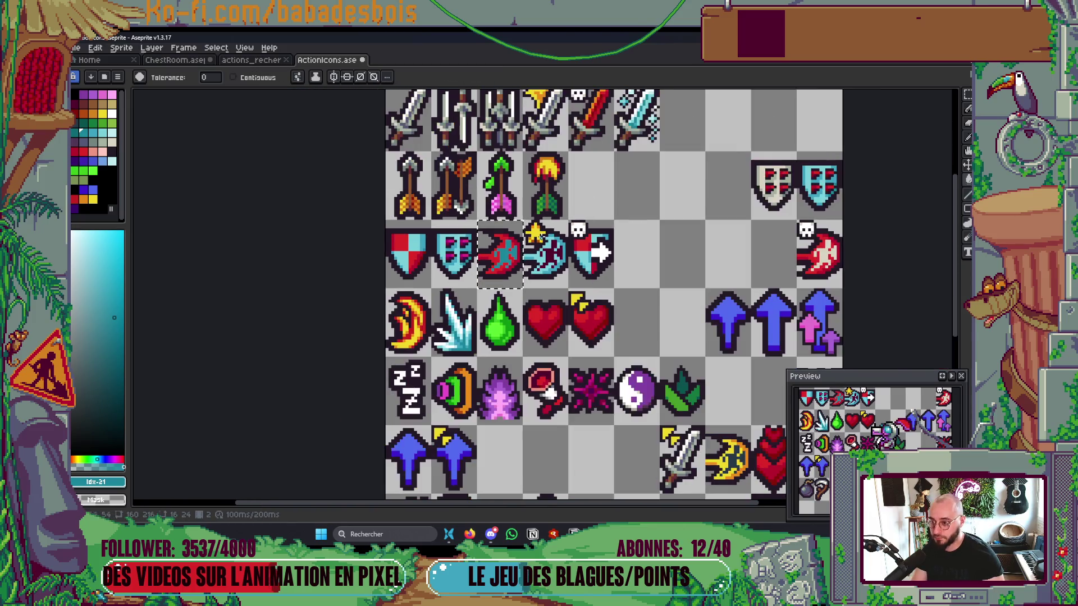
{"action": "scroll", "coordinate": [612, 214], "scroll_direction": "down", "scroll_amount": 2}
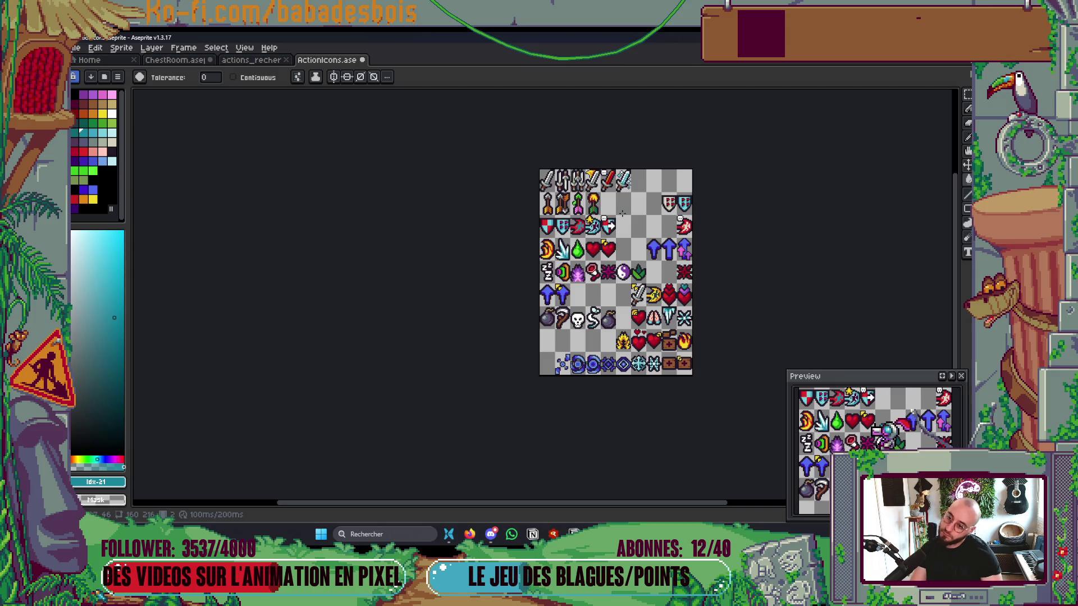
{"action": "scroll", "coordinate": [622, 213], "scroll_direction": "up", "scroll_amount": 2}
{"action": "key", "text": "ctrl+d"}
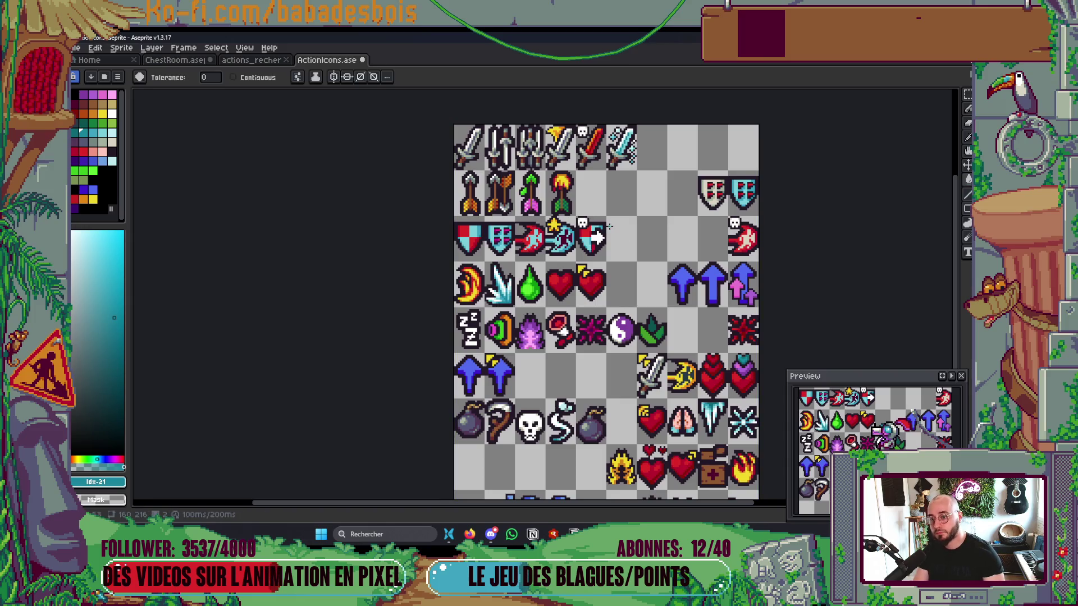
Step: Select the fish by colour and recolour it, removing its red fill
{"action": "key", "text": "v"}
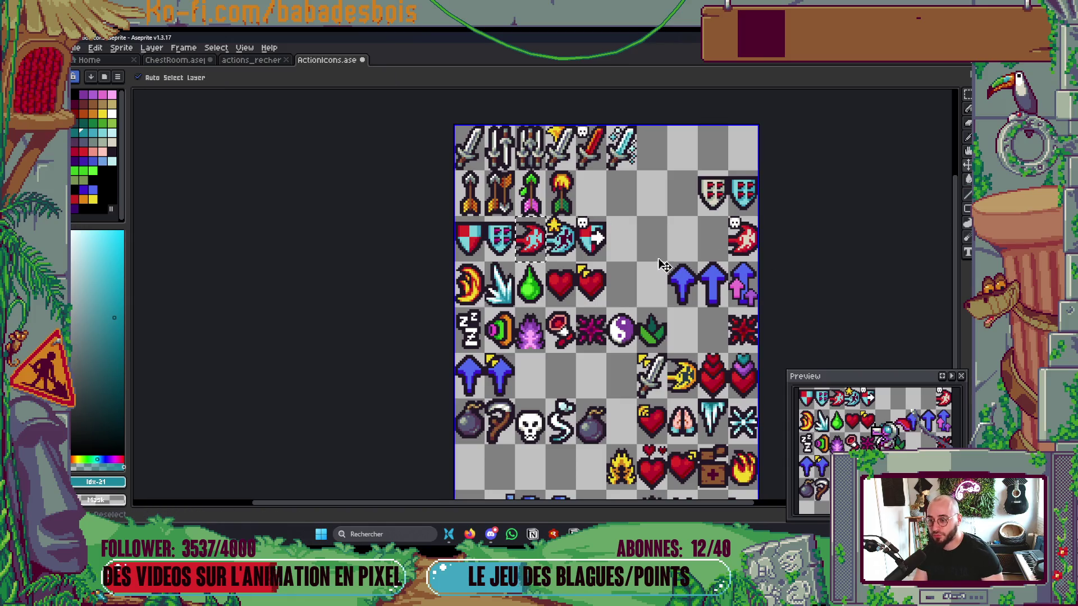
{"action": "key", "text": "w"}
{"action": "scroll", "coordinate": [552, 239], "scroll_direction": "up", "scroll_amount": 1}
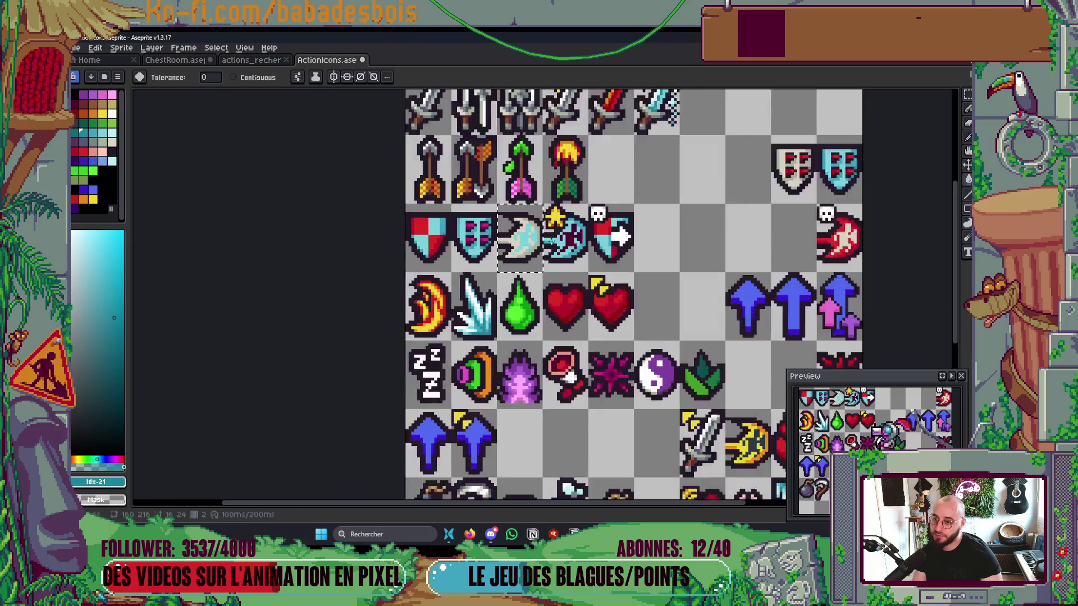
{"action": "scroll", "coordinate": [533, 239], "scroll_direction": "up", "scroll_amount": 3}
{"action": "key", "text": "i"}
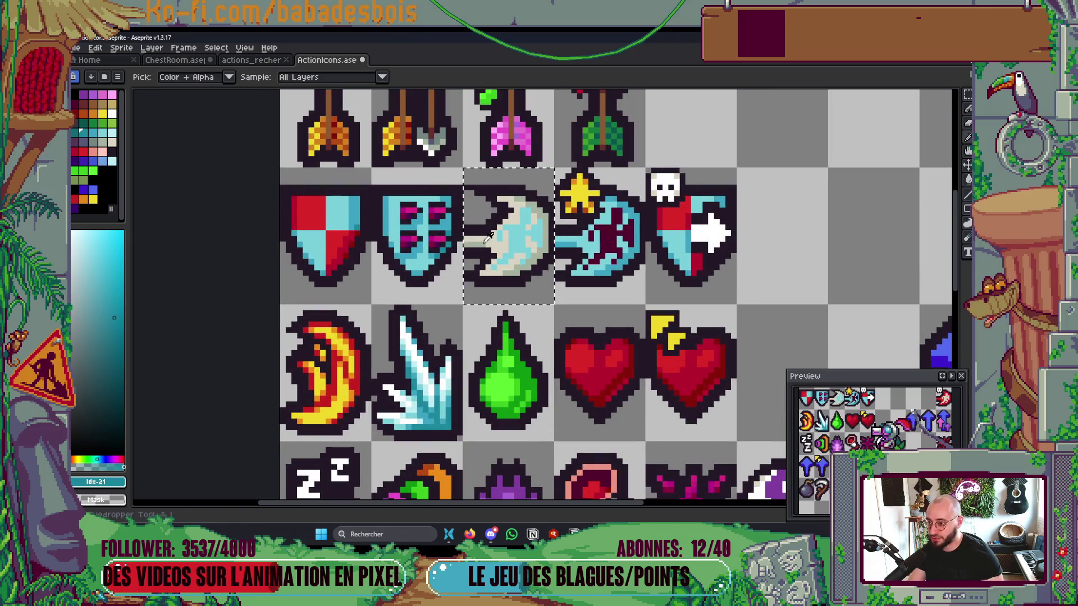
{"action": "scroll", "coordinate": [488, 238], "scroll_direction": "down", "scroll_amount": 2}
{"action": "scroll", "coordinate": [609, 227], "scroll_direction": "up", "scroll_amount": 1}
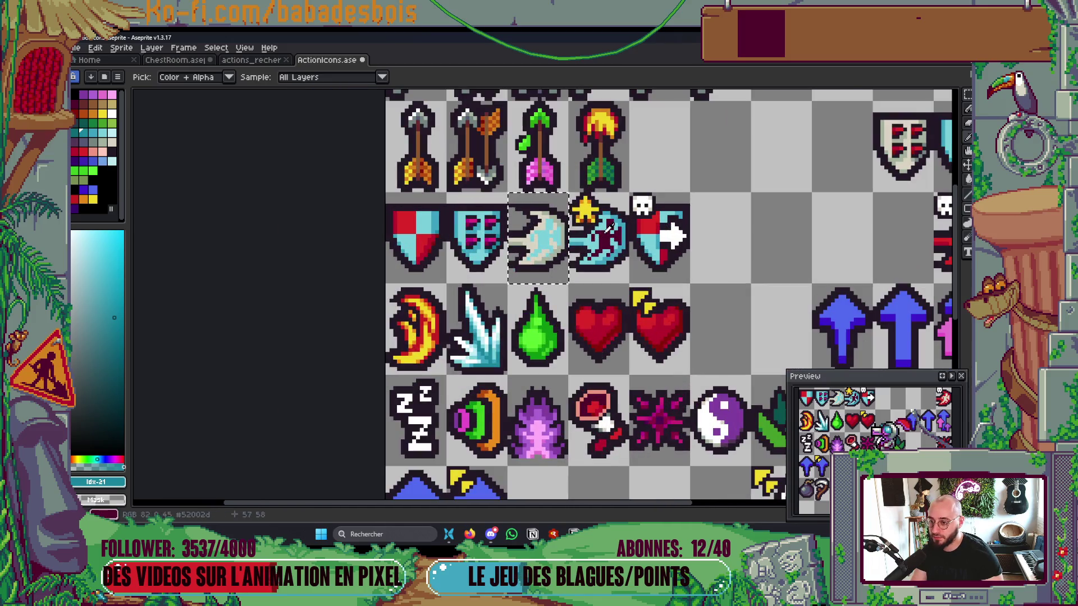
{"action": "scroll", "coordinate": [609, 228], "scroll_direction": "up", "scroll_amount": 1}
{"action": "key", "text": "g"}
{"action": "left_click", "coordinate": [605, 228]}
{"action": "scroll", "coordinate": [603, 227], "scroll_direction": "down", "scroll_amount": 1}
{"action": "scroll", "coordinate": [597, 227], "scroll_direction": "down", "scroll_amount": 2}
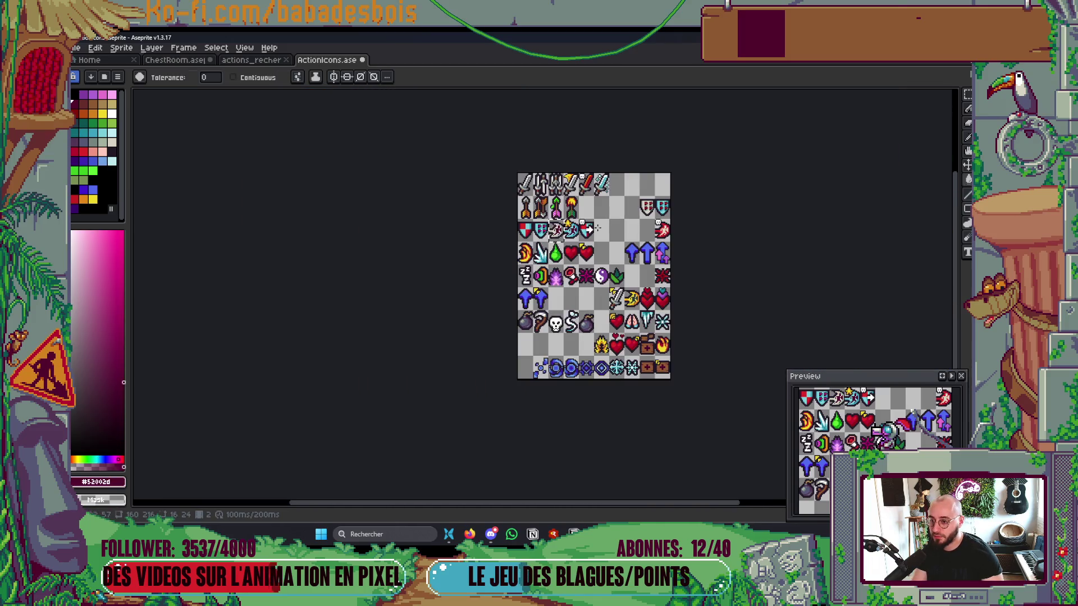
{"action": "scroll", "coordinate": [624, 226], "scroll_direction": "up", "scroll_amount": 1}
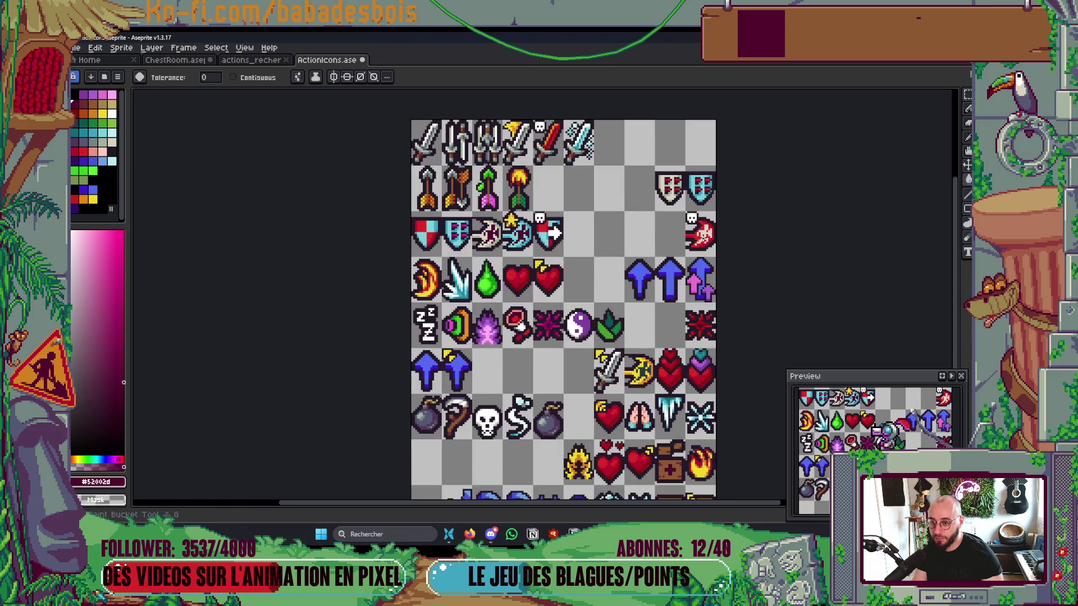
Step: Fill the far-right fish icon with dark red
{"action": "key", "text": "m"}
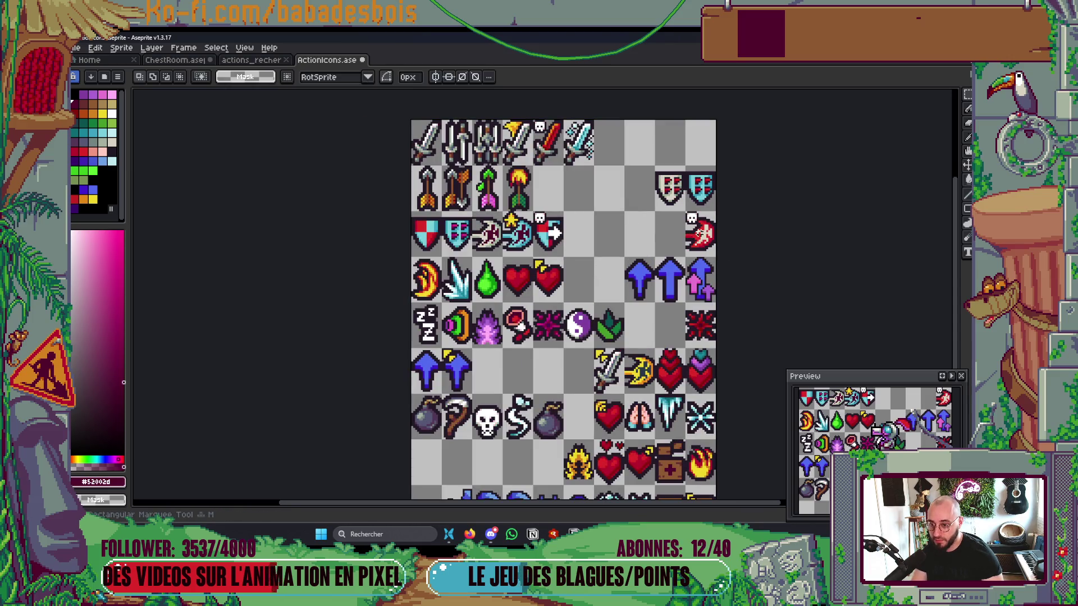
{"action": "left_click_drag", "start_coordinate": [685, 212], "coordinate": [716, 257]}
{"action": "key", "text": "g"}
{"action": "left_click", "coordinate": [703, 235]}
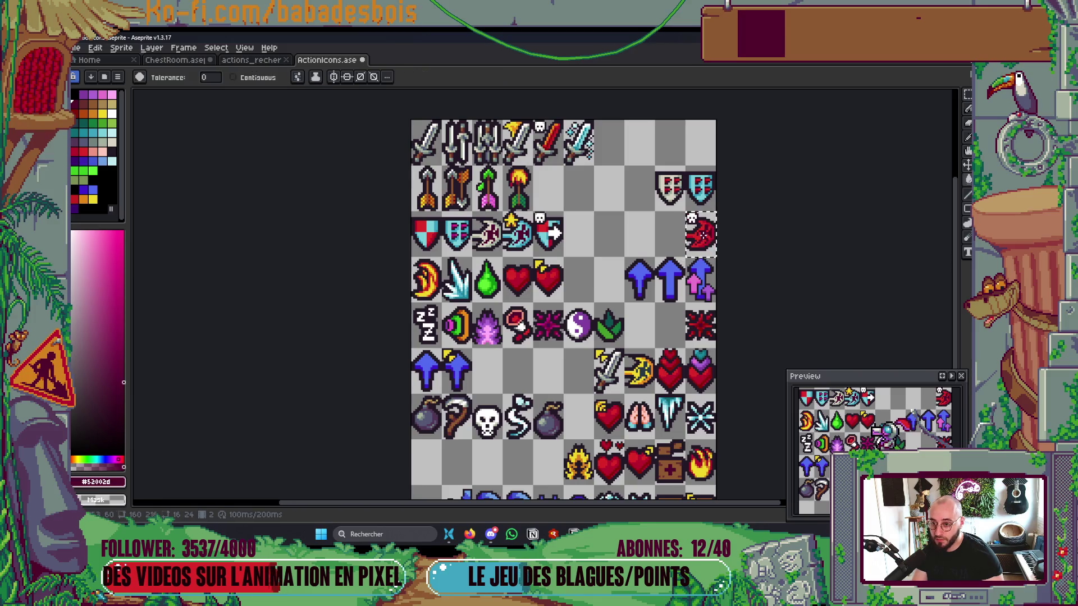
{"action": "scroll", "coordinate": [753, 259], "scroll_direction": "down", "scroll_amount": 3}
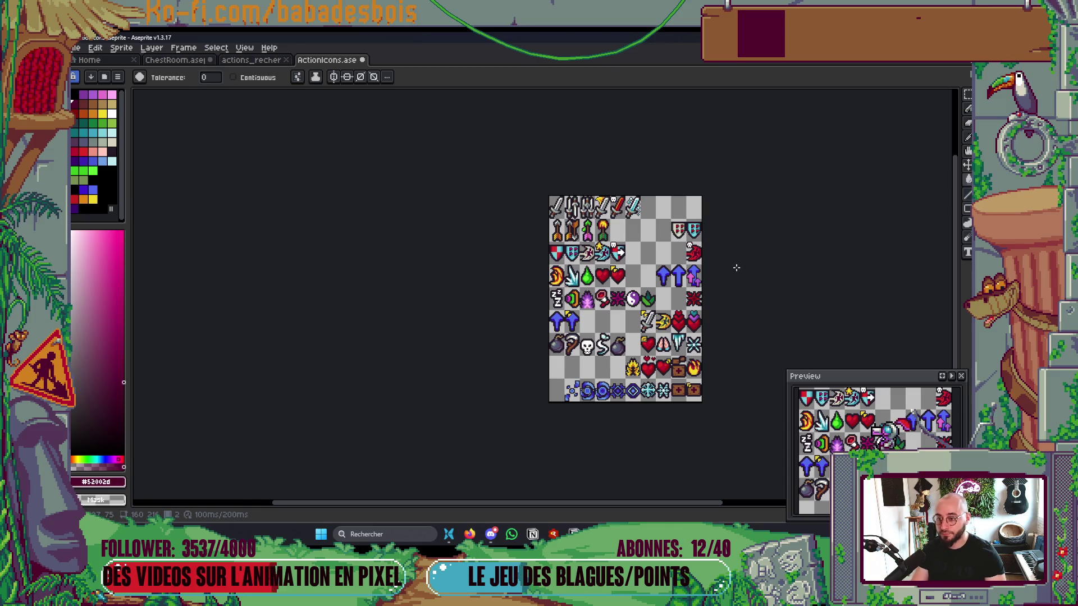
Step: Move the skull-and-arrow shield beside the arrow-row shields and the dark red fish into the shield row
{"action": "key", "text": "m"}
{"action": "left_click_drag", "start_coordinate": [608, 240], "coordinate": [629, 268]}
{"action": "key", "text": "shift+Right"}
{"action": "key", "text": "shift+Right"}
{"action": "key", "text": "shift+Right"}
{"action": "key", "text": "shift+Up"}
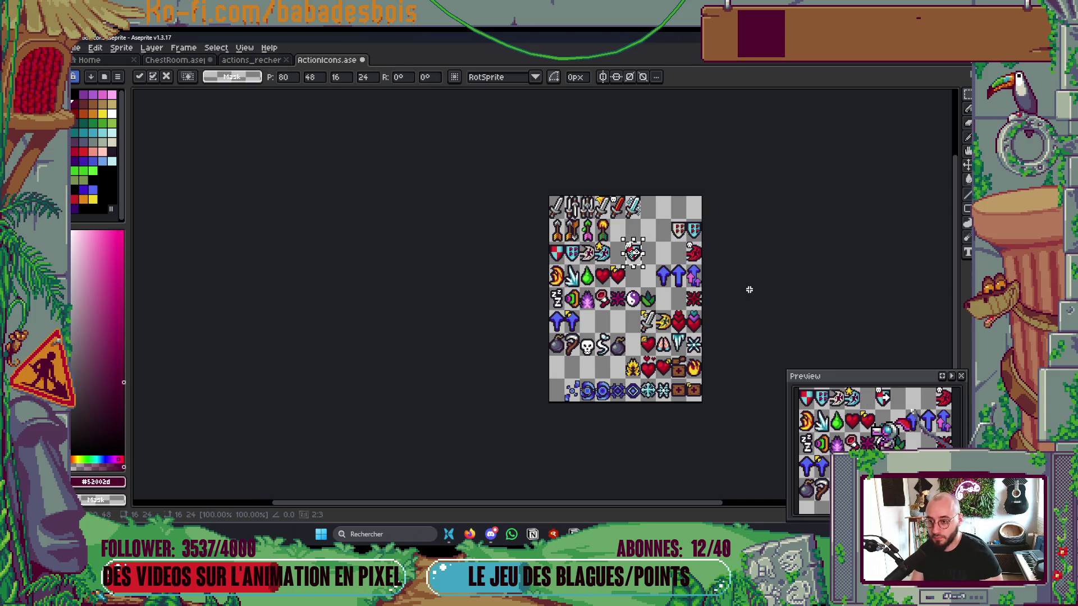
{"action": "key", "text": "shift+Down"}
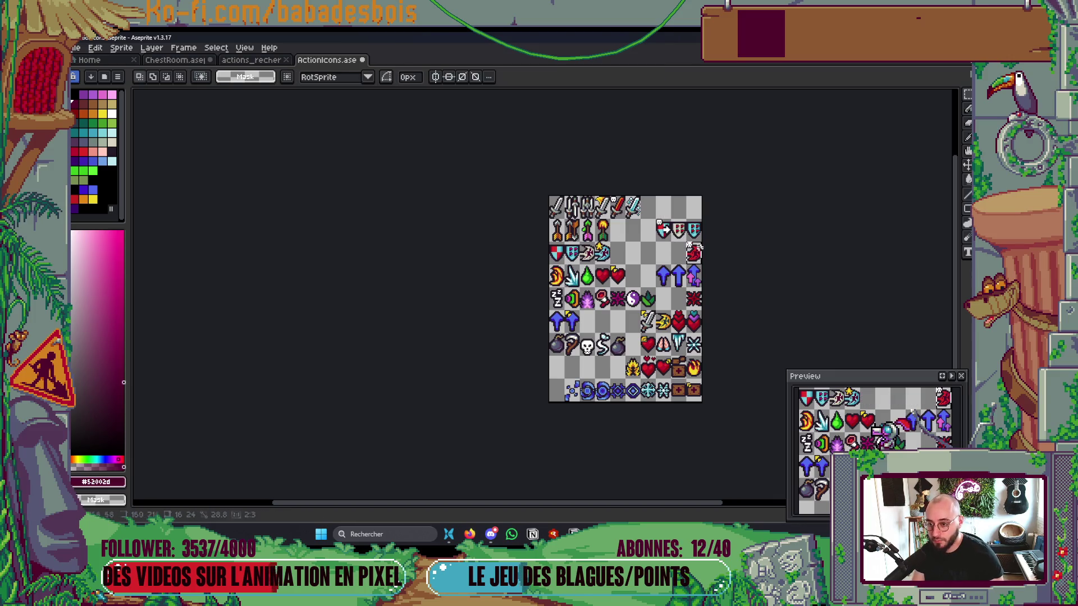
{"action": "key", "text": "shift+Left"}
{"action": "key", "text": "shift+Left"}
{"action": "key", "text": "shift+Left"}
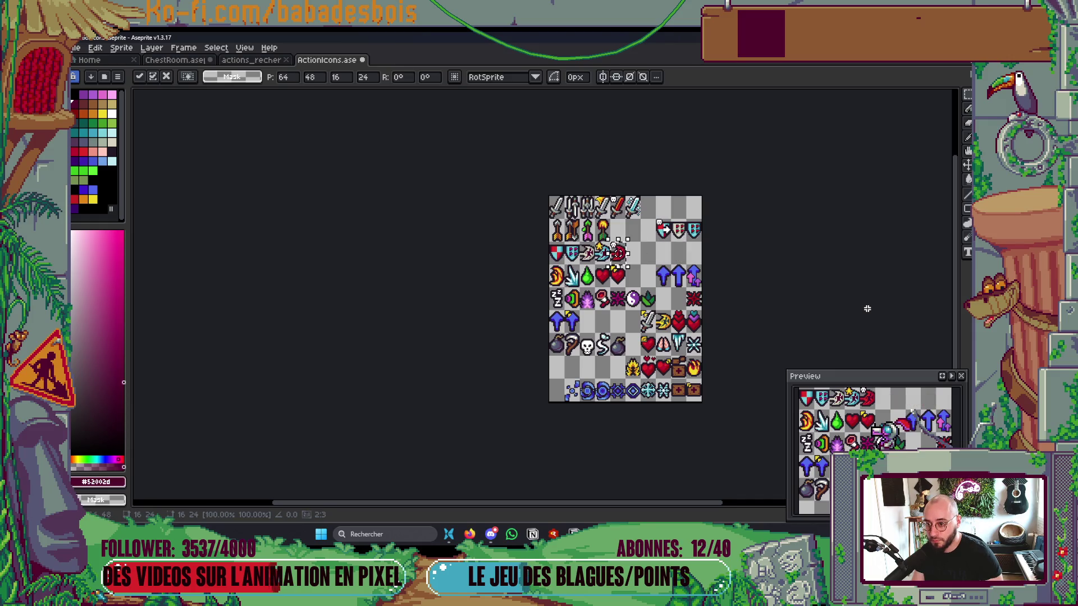
{"action": "key", "text": "Return"}
{"action": "scroll", "coordinate": [617, 242], "scroll_direction": "up", "scroll_amount": 2}
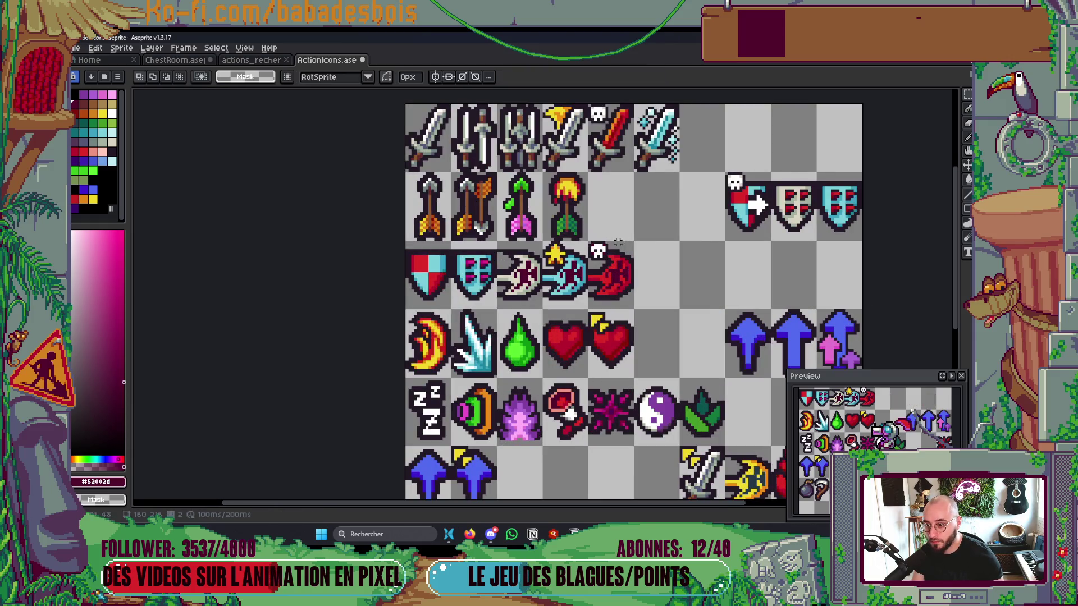
{"action": "scroll", "coordinate": [617, 243], "scroll_direction": "up", "scroll_amount": 2}
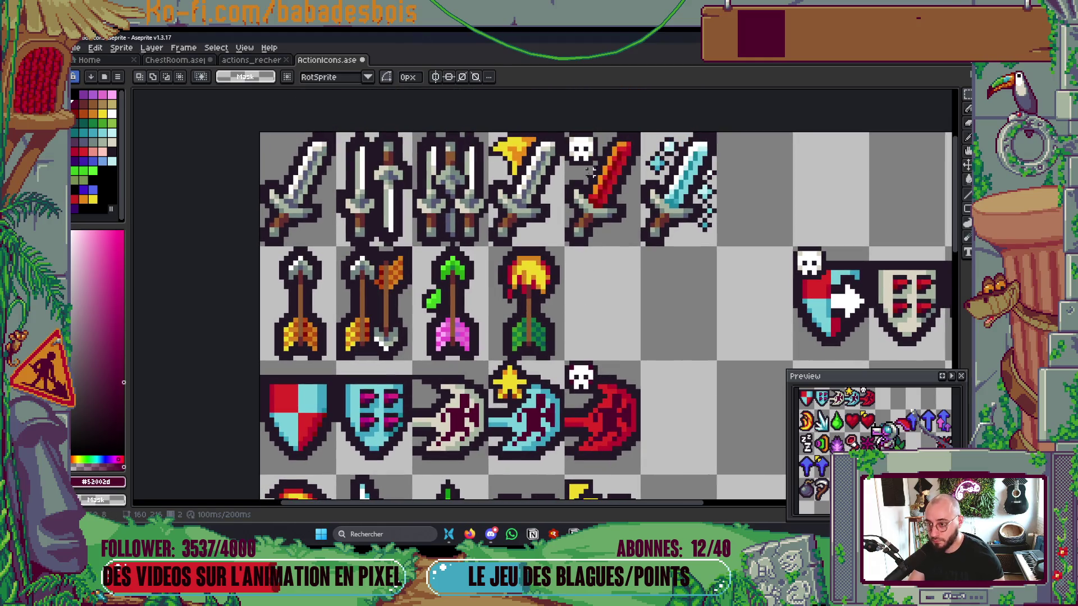
{"action": "left_click_drag", "start_coordinate": [592, 363], "coordinate": [600, 382]}
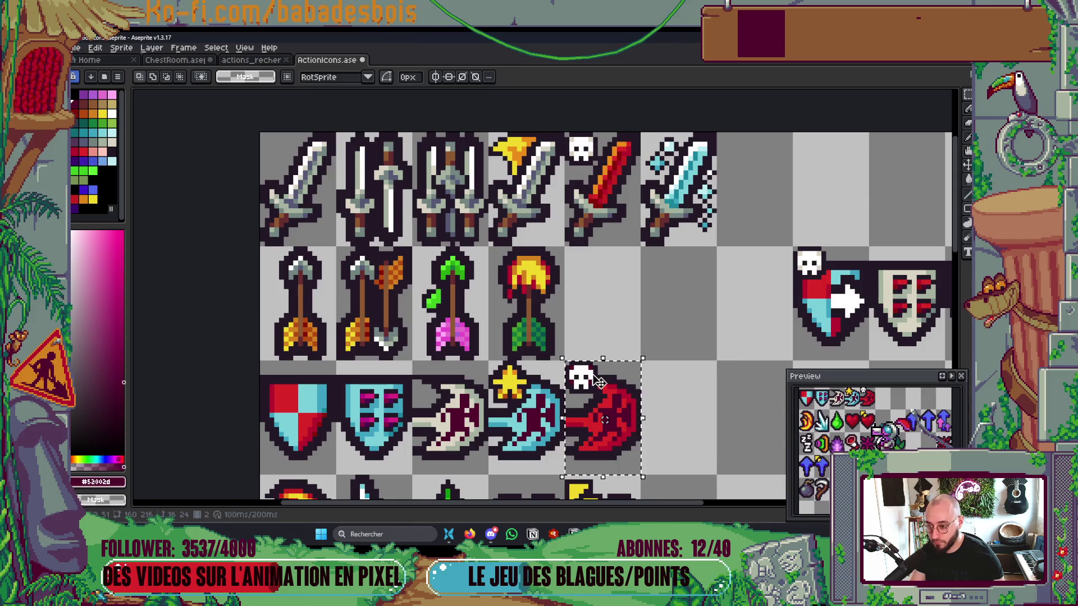
{"action": "key", "text": "i"}
{"action": "left_click", "coordinate": [586, 385]}
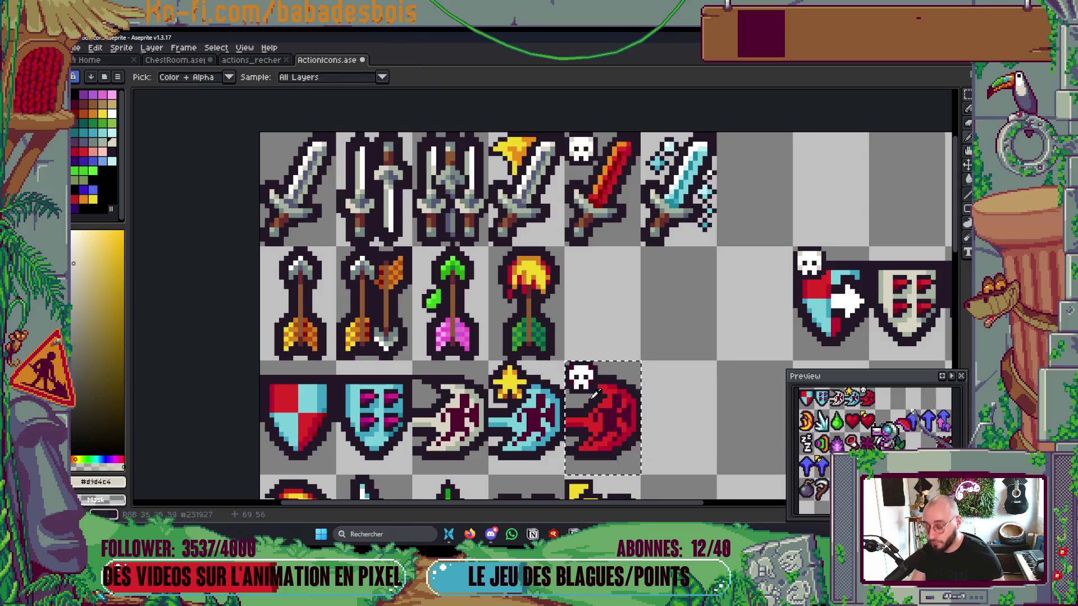
{"action": "scroll", "coordinate": [595, 396], "scroll_direction": "up", "scroll_amount": 2}
{"action": "key", "text": "v"}
{"action": "key", "text": "m"}
{"action": "key", "text": "ctrl+d"}
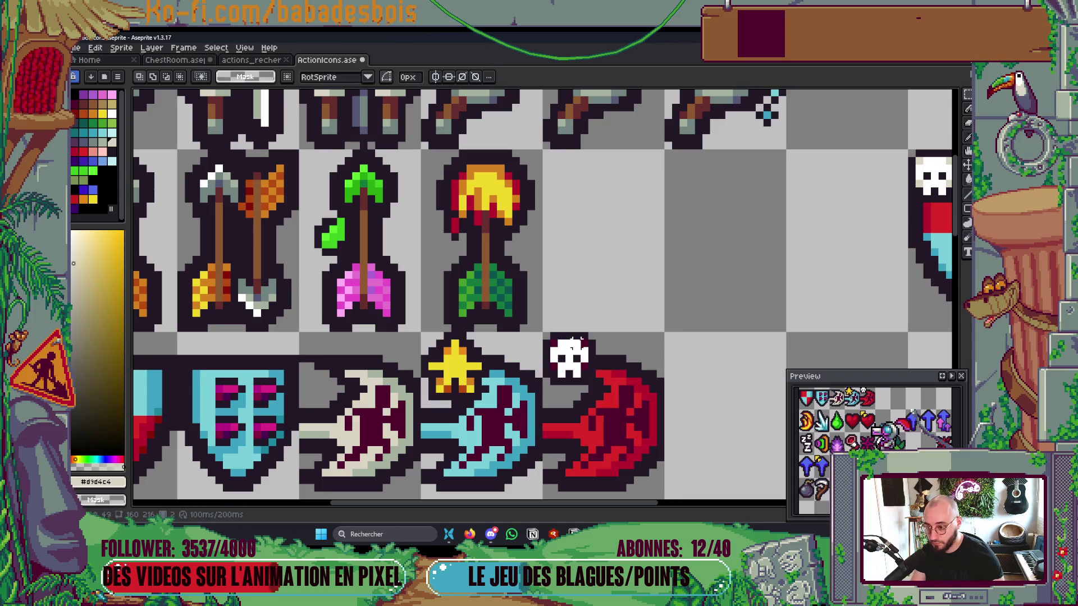
{"action": "left_click_drag", "start_coordinate": [544, 333], "coordinate": [597, 371]}
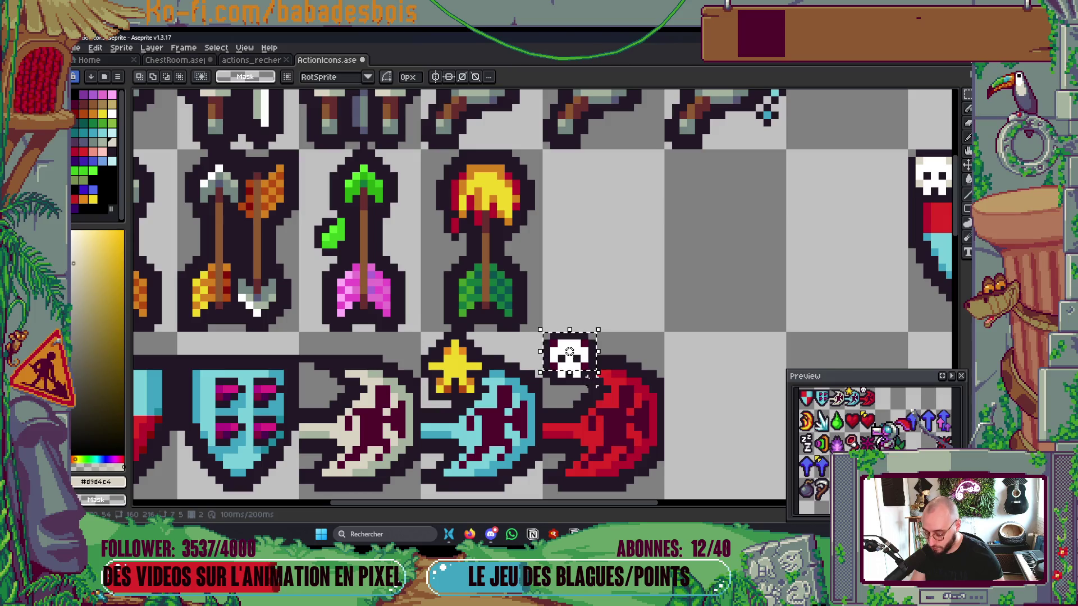
{"action": "key", "text": "ctrl+d"}
{"action": "key", "text": "g"}
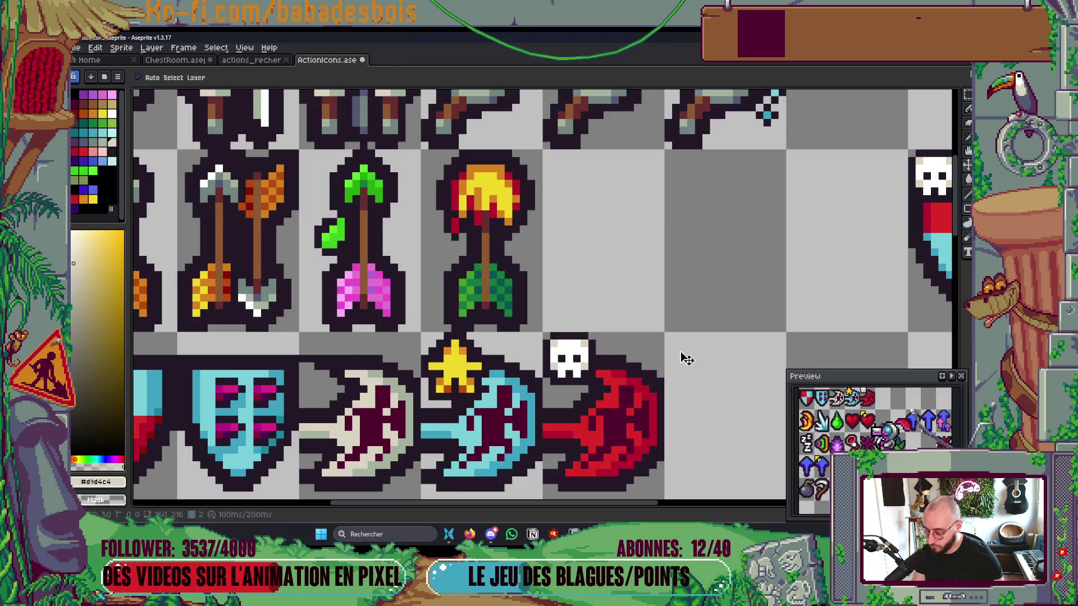
{"action": "scroll", "coordinate": [684, 351], "scroll_direction": "down", "scroll_amount": 2}
{"action": "scroll", "coordinate": [686, 344], "scroll_direction": "down", "scroll_amount": 3}
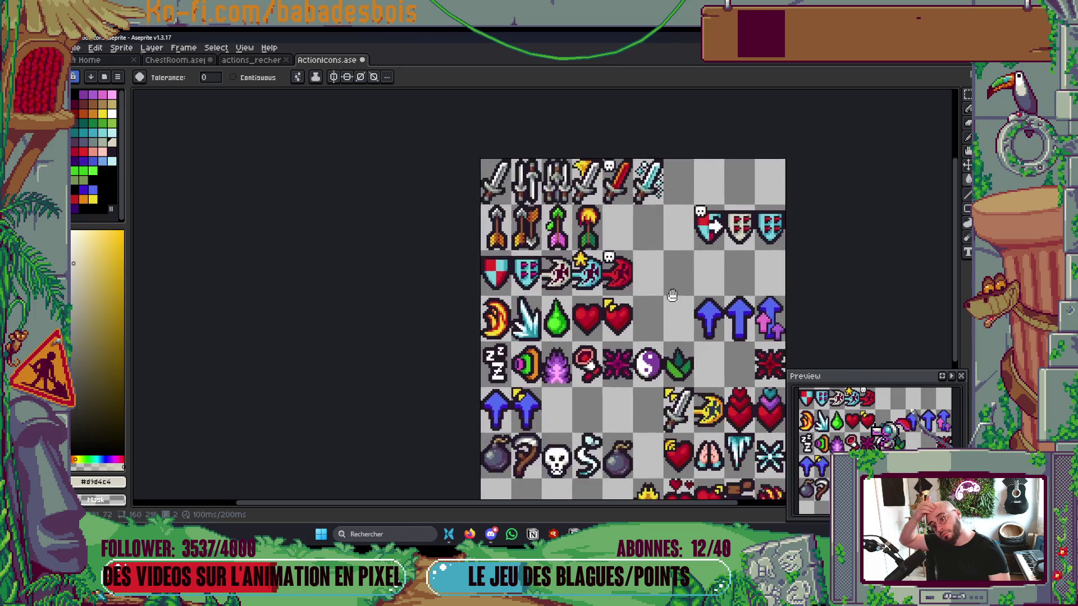
Step: Paint orange highlights along the red axe's handle and lower-right edge
{"action": "scroll", "coordinate": [661, 263], "scroll_direction": "up", "scroll_amount": 2}
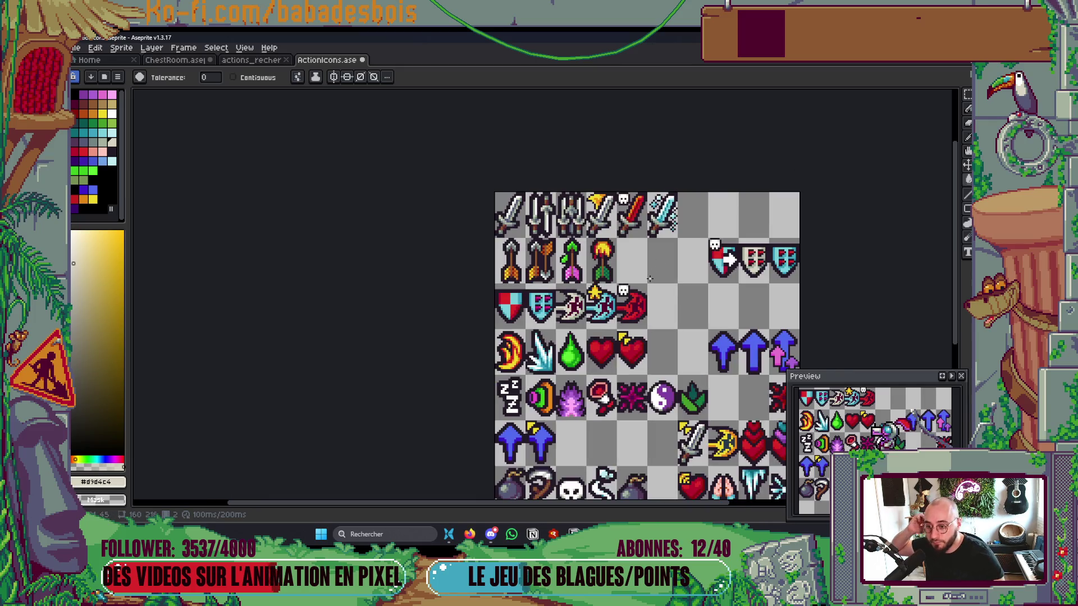
{"action": "scroll", "coordinate": [633, 290], "scroll_direction": "up", "scroll_amount": 3}
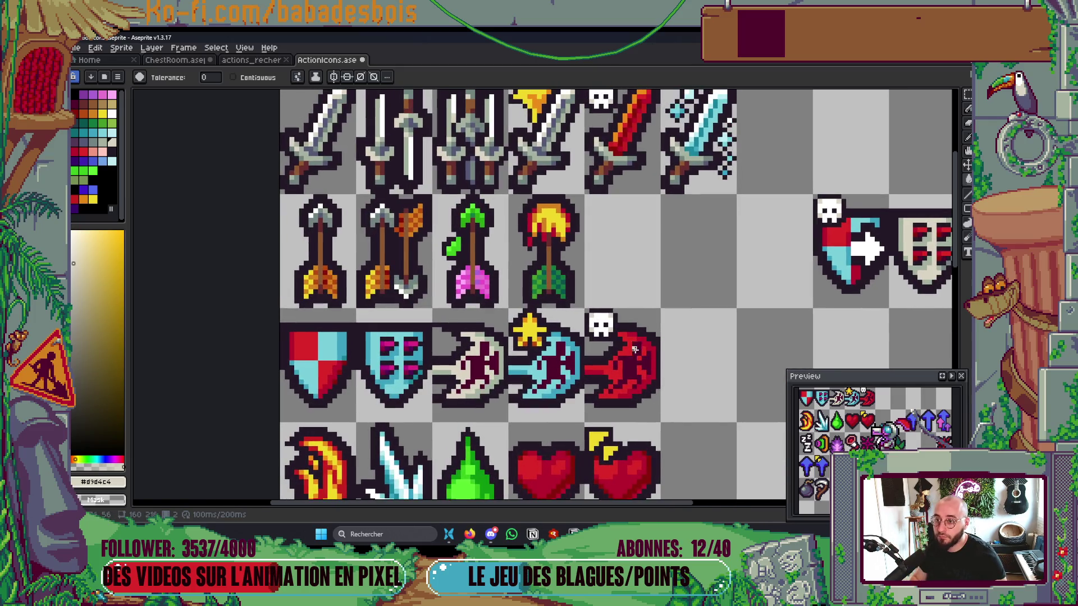
{"action": "key", "text": "i"}
{"action": "left_click", "coordinate": [628, 116]}
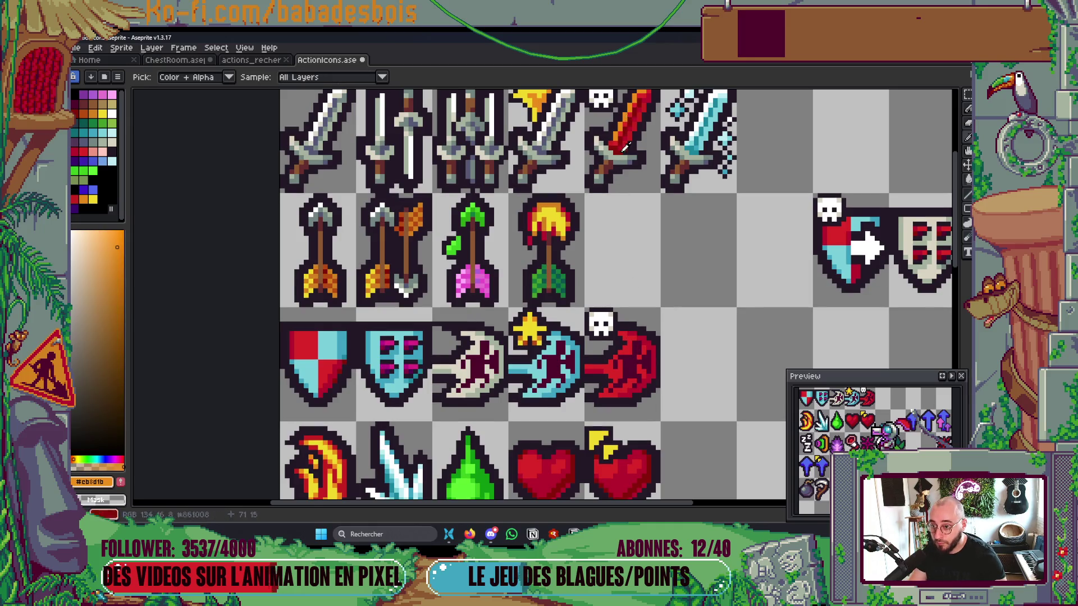
{"action": "scroll", "coordinate": [594, 329], "scroll_direction": "up", "scroll_amount": 1}
{"action": "key", "text": "v"}
{"action": "key", "text": "b"}
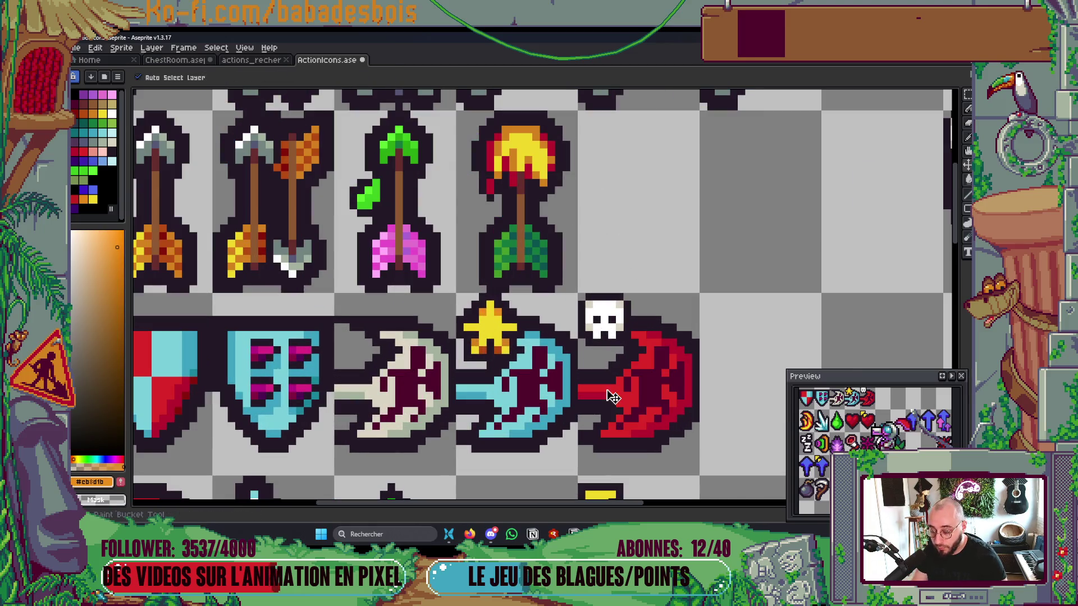
{"action": "left_click_drag", "start_coordinate": [587, 387], "coordinate": [616, 387]}
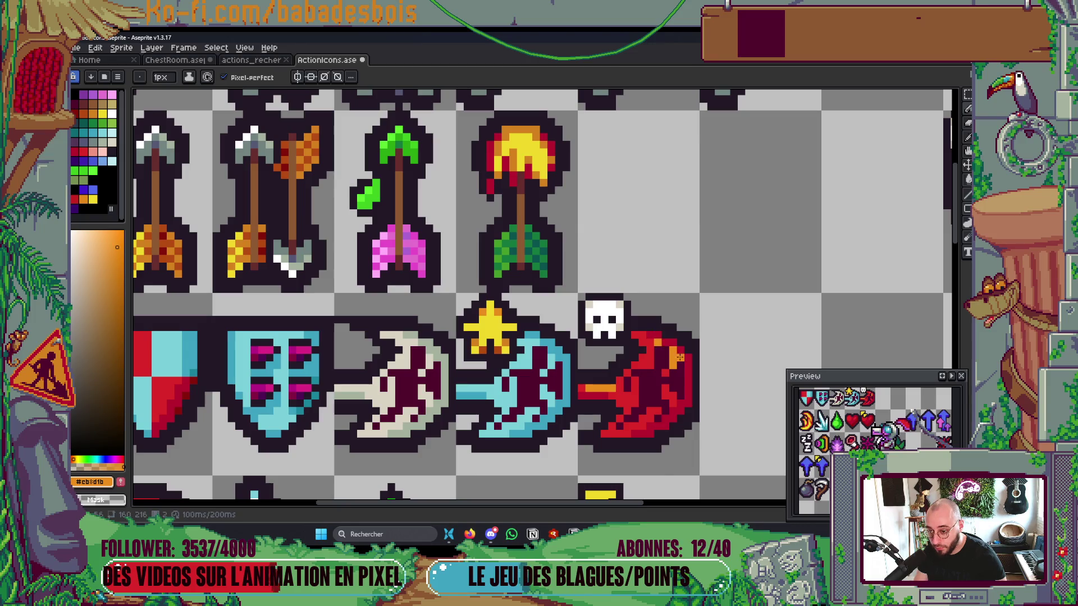
{"action": "left_click_drag", "start_coordinate": [673, 400], "coordinate": [667, 422]}
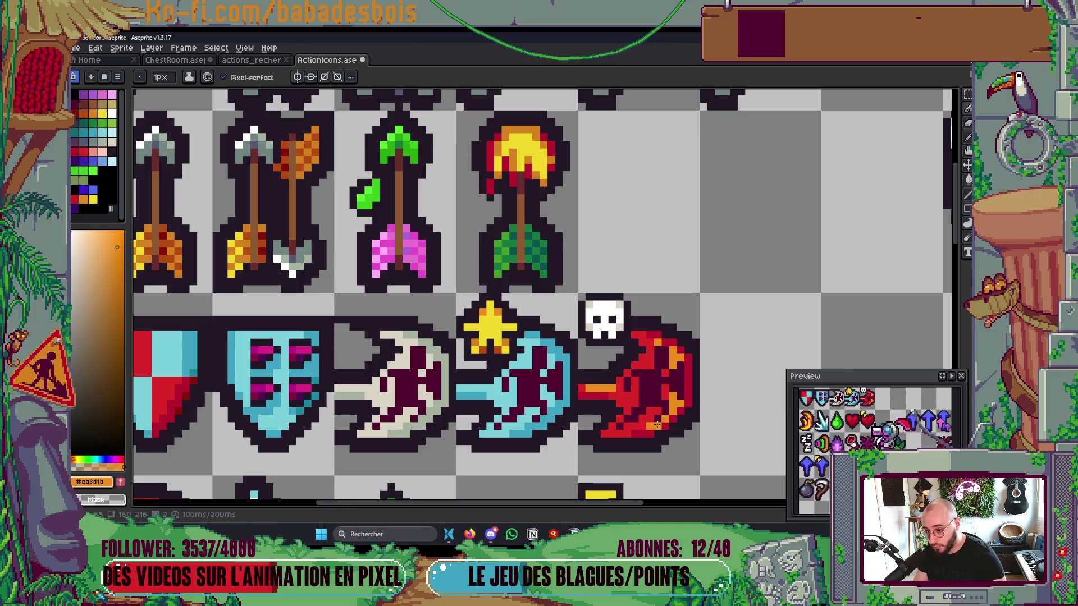
Step: Add two dark red pixels to the axe and save ActionIcons.aseprite
{"action": "scroll", "coordinate": [652, 425], "scroll_direction": "down", "scroll_amount": 4}
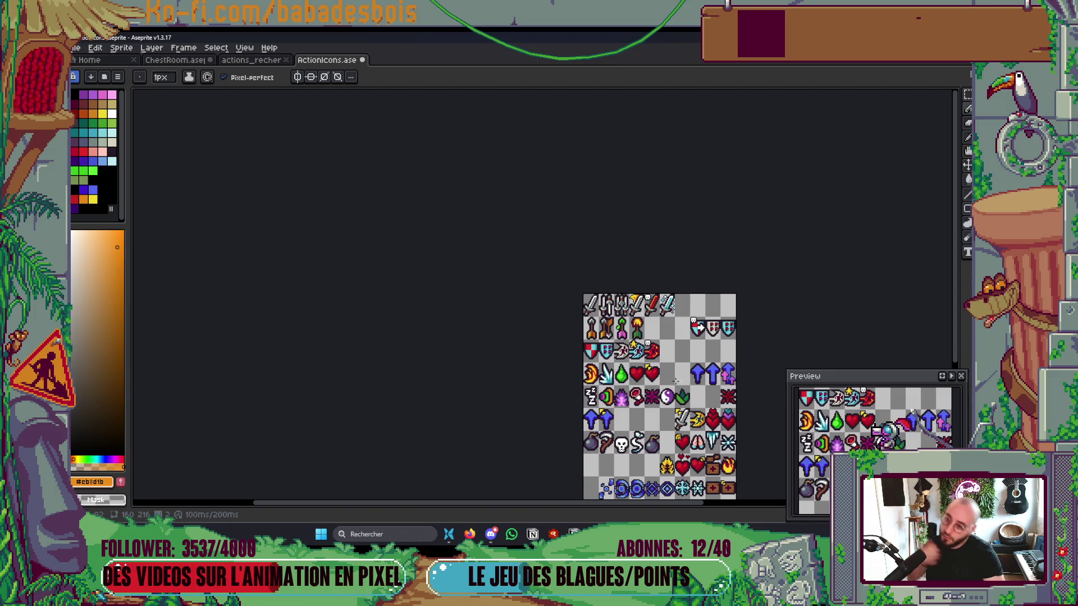
{"action": "scroll", "coordinate": [676, 382], "scroll_direction": "up", "scroll_amount": 3}
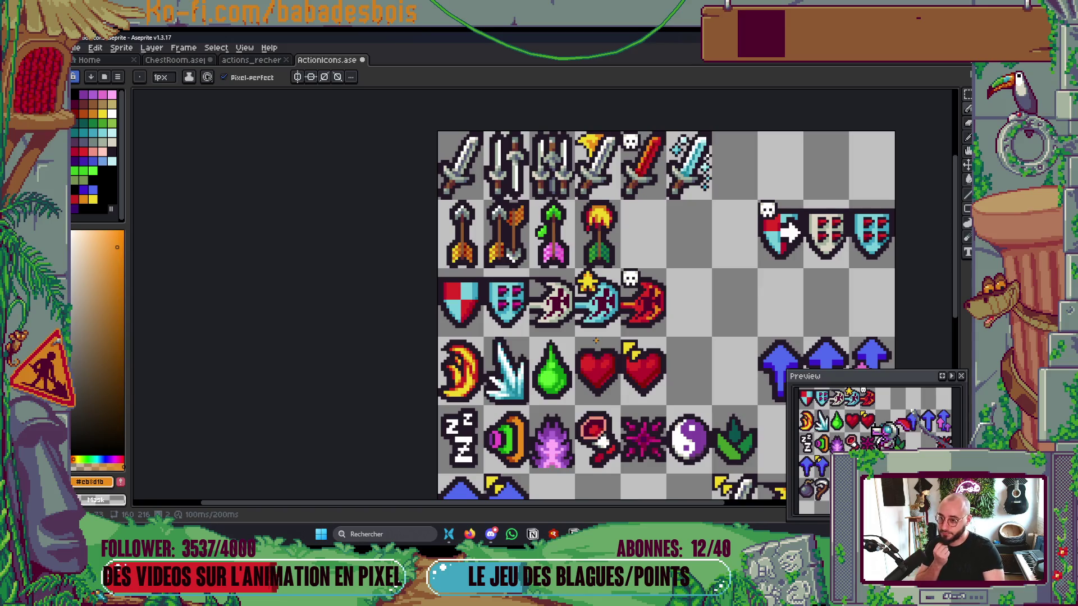
{"action": "scroll", "coordinate": [649, 294], "scroll_direction": "up", "scroll_amount": 5}
{"action": "key", "text": "i"}
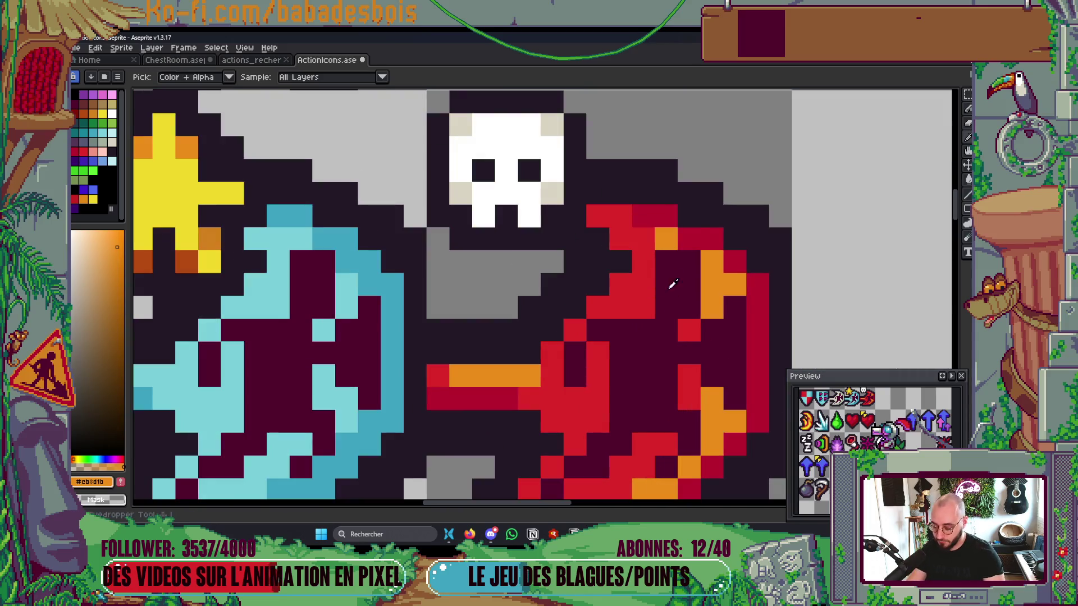
{"action": "left_click", "coordinate": [694, 251]}
{"action": "key", "text": "b"}
{"action": "left_click_drag", "start_coordinate": [621, 281], "coordinate": [620, 261]}
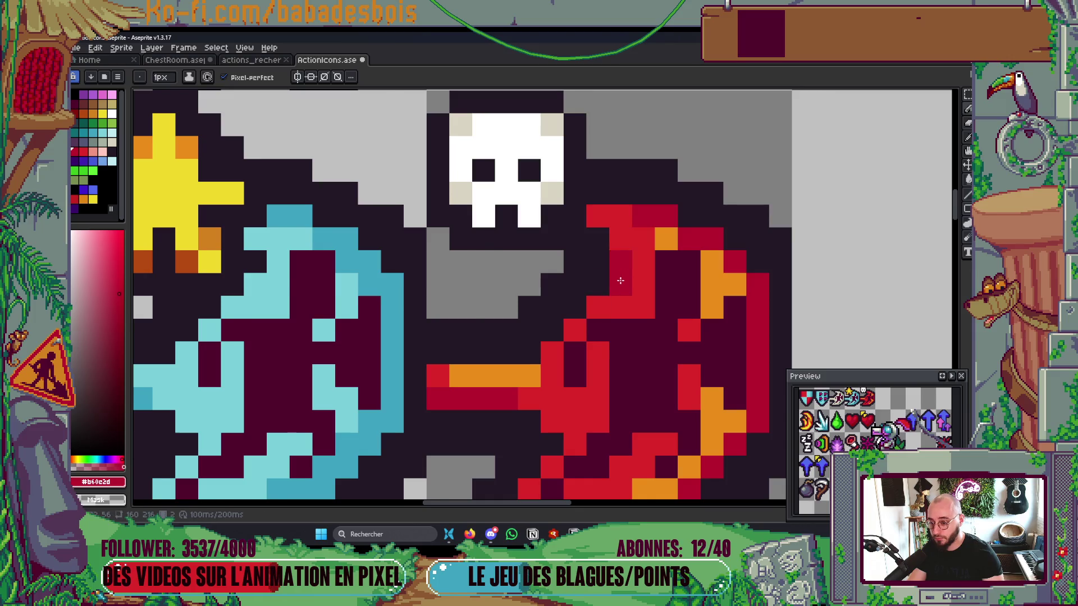
{"action": "scroll", "coordinate": [620, 281], "scroll_direction": "down", "scroll_amount": 6}
{"action": "scroll", "coordinate": [633, 279], "scroll_direction": "up", "scroll_amount": 1}
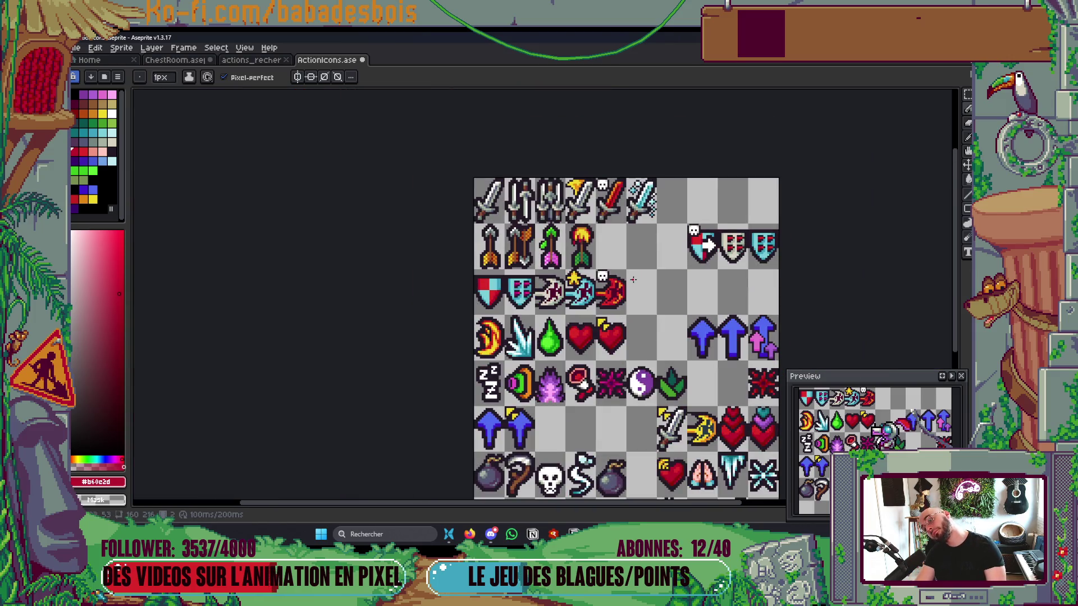
{"action": "key", "text": "ctrl+s"}
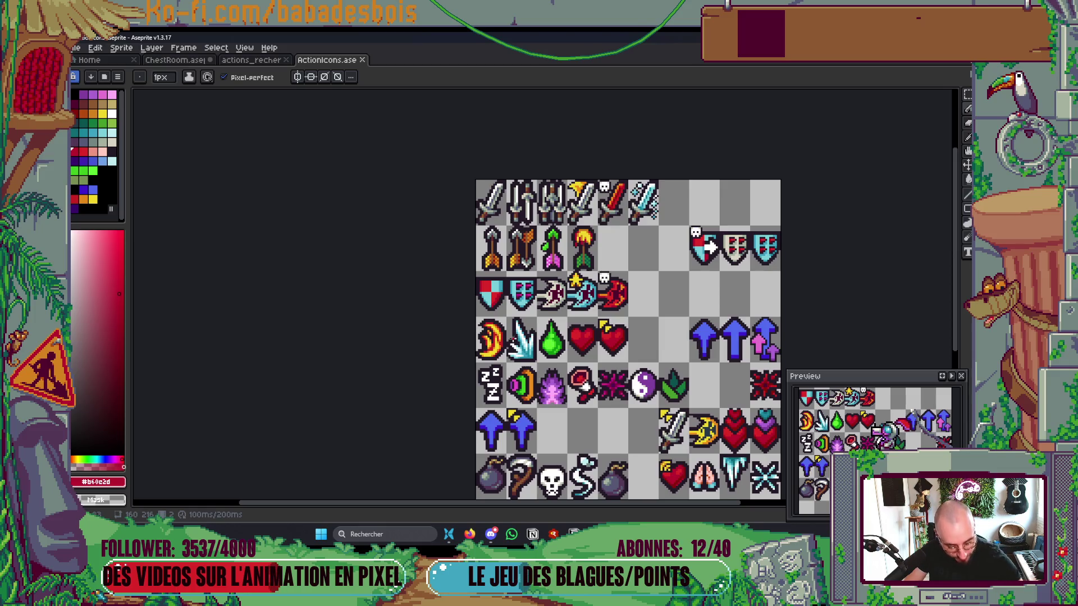
Step: Pan the sprite sheet view slightly left
{"action": "mouse_move", "coordinate": [643, 392]}
{"action": "left_mouse_down"}
{"action": "mouse_move", "coordinate": [621, 349]}
{"action": "mouse_move", "coordinate": [608, 393]}
{"action": "left_mouse_up"}
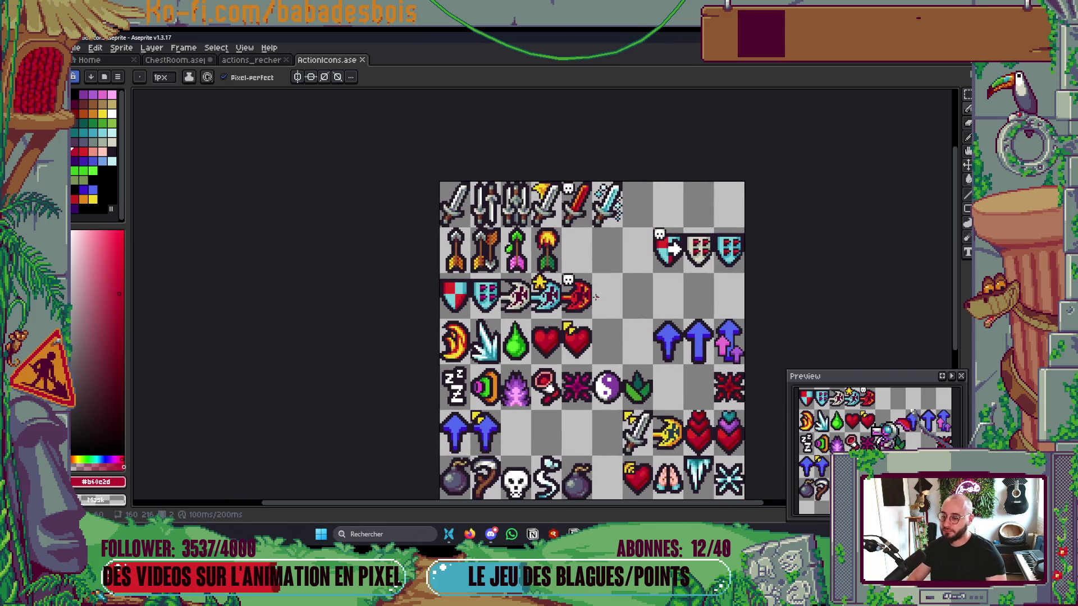
Step: Paint an orange rim down the axe's right side plus a few orange pixels
{"action": "scroll", "coordinate": [596, 297], "scroll_direction": "up", "scroll_amount": 5}
{"action": "left_click", "coordinate": [590, 262], "text": "alt"}
{"action": "left_click_drag", "start_coordinate": [589, 262], "coordinate": [522, 244]}
{"action": "scroll", "coordinate": [528, 280], "scroll_direction": "down", "scroll_amount": 3}
{"action": "scroll", "coordinate": [530, 303], "scroll_direction": "up", "scroll_amount": 3}
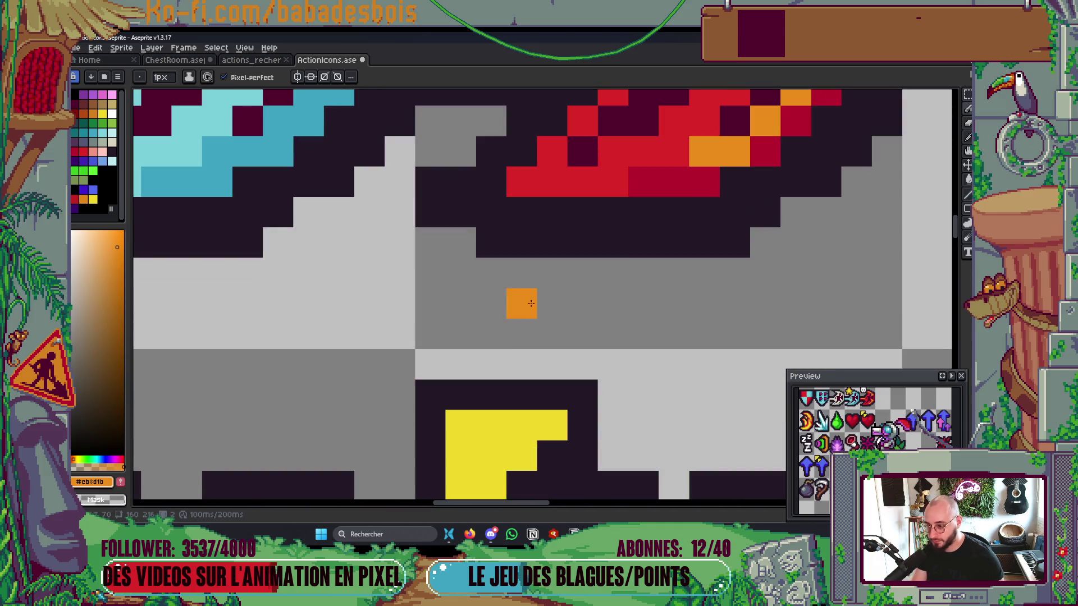
{"action": "left_click_drag", "start_coordinate": [673, 181], "coordinate": [611, 180]}
{"action": "scroll", "coordinate": [714, 144], "scroll_direction": "down", "scroll_amount": 4}
{"action": "left_click_drag", "start_coordinate": [714, 143], "coordinate": [696, 226]}
{"action": "scroll", "coordinate": [666, 283], "scroll_direction": "up", "scroll_amount": 4}
{"action": "mouse_move", "coordinate": [666, 283]}
{"action": "left_mouse_down"}
{"action": "mouse_move", "coordinate": [657, 379]}
{"action": "mouse_move", "coordinate": [656, 286]}
{"action": "mouse_move", "coordinate": [657, 410]}
{"action": "left_mouse_up"}
Step: With Contiguous fill enabled, fill the axe handle's orange areas dark red and save
{"action": "scroll", "coordinate": [667, 275], "scroll_direction": "down", "scroll_amount": 4}
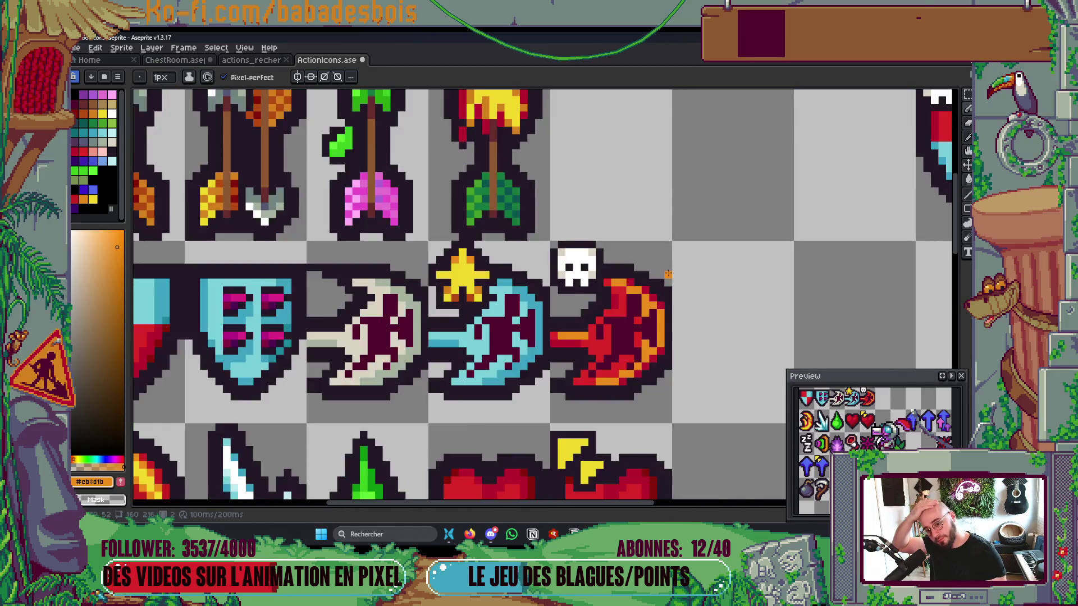
{"action": "scroll", "coordinate": [668, 275], "scroll_direction": "down", "scroll_amount": 4}
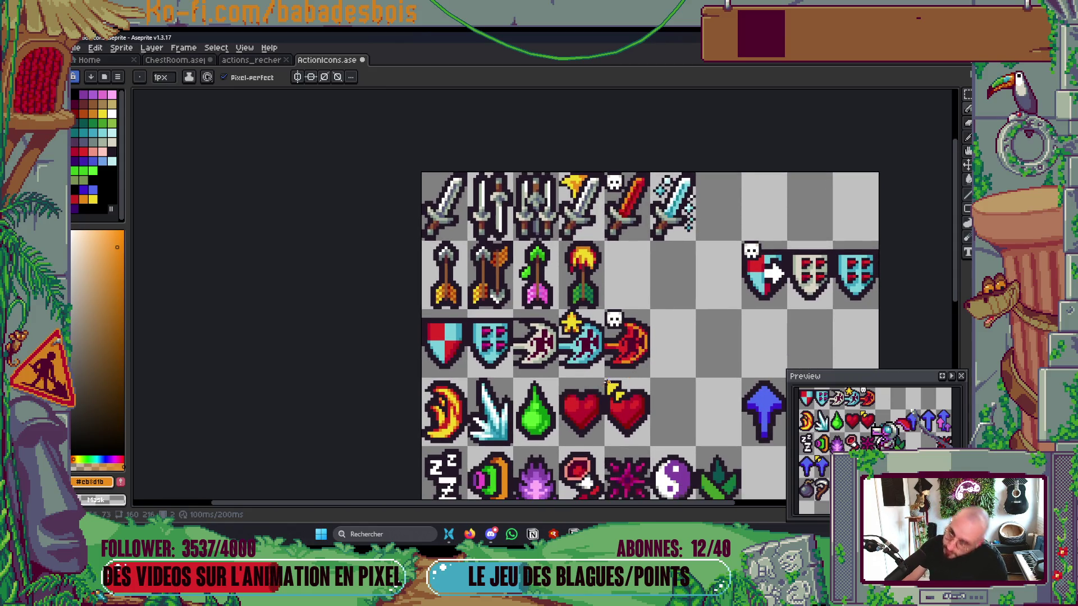
{"action": "scroll", "coordinate": [607, 383], "scroll_direction": "down", "scroll_amount": 5}
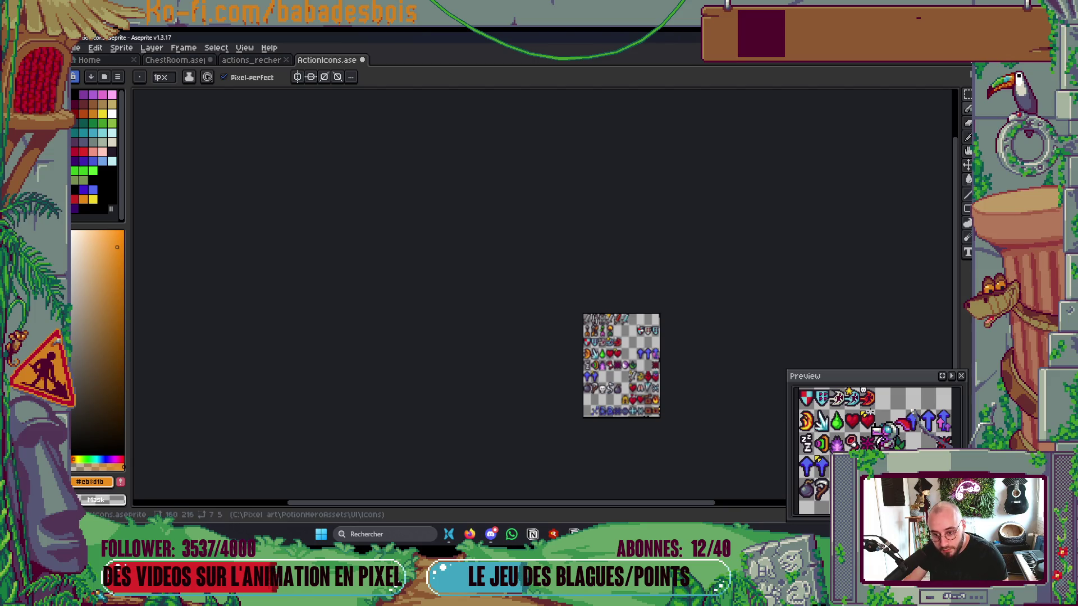
{"action": "scroll", "coordinate": [645, 348], "scroll_direction": "up", "scroll_amount": 5}
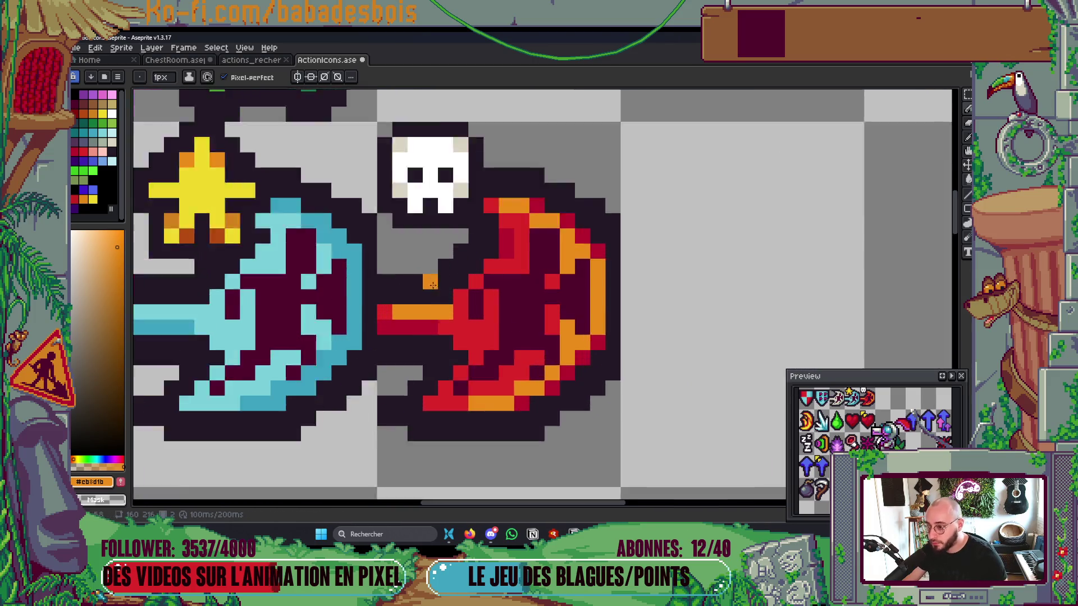
{"action": "scroll", "coordinate": [432, 285], "scroll_direction": "up", "scroll_amount": 1}
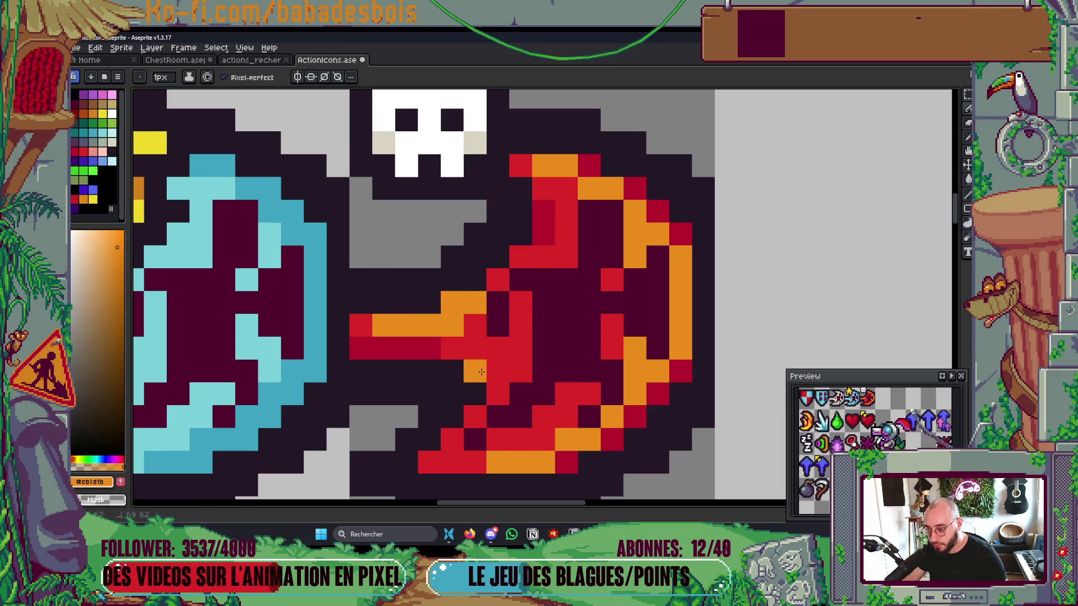
{"action": "scroll", "coordinate": [663, 299], "scroll_direction": "down", "scroll_amount": 4}
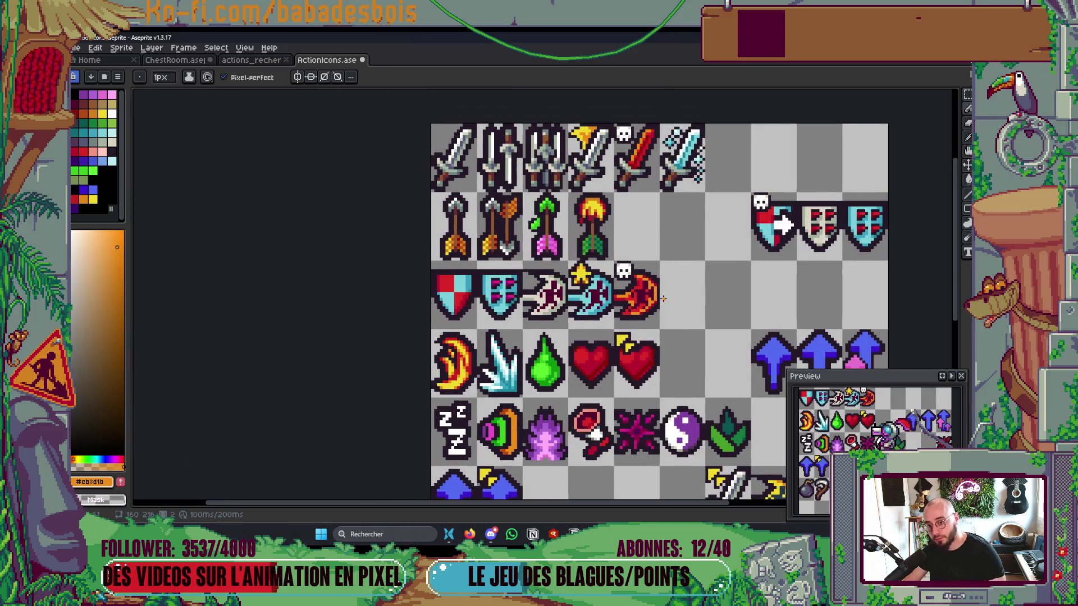
{"action": "scroll", "coordinate": [663, 299], "scroll_direction": "up", "scroll_amount": 4}
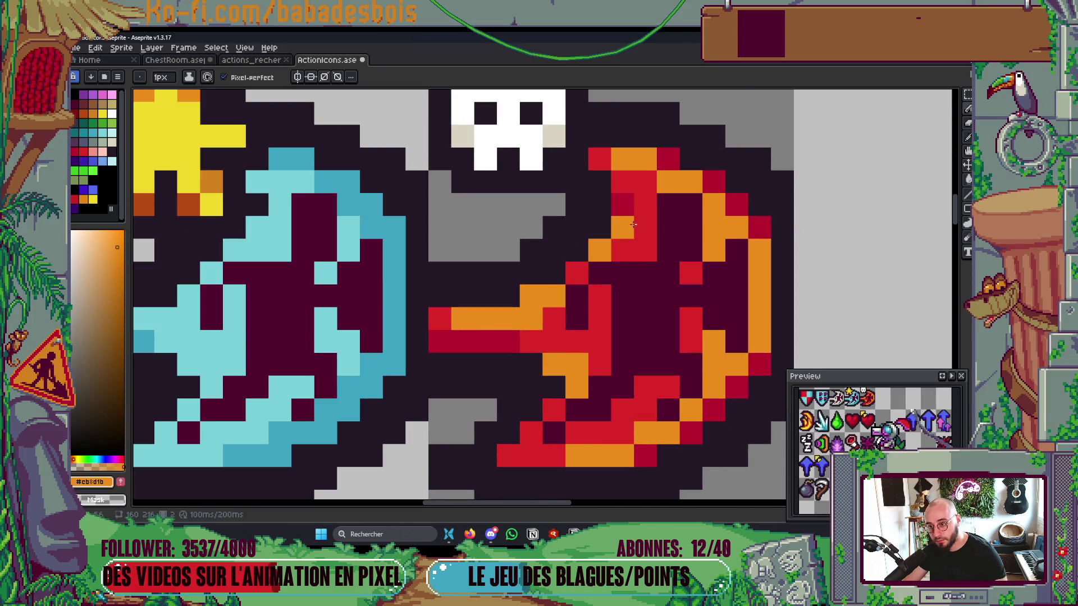
{"action": "scroll", "coordinate": [633, 224], "scroll_direction": "down", "scroll_amount": 4}
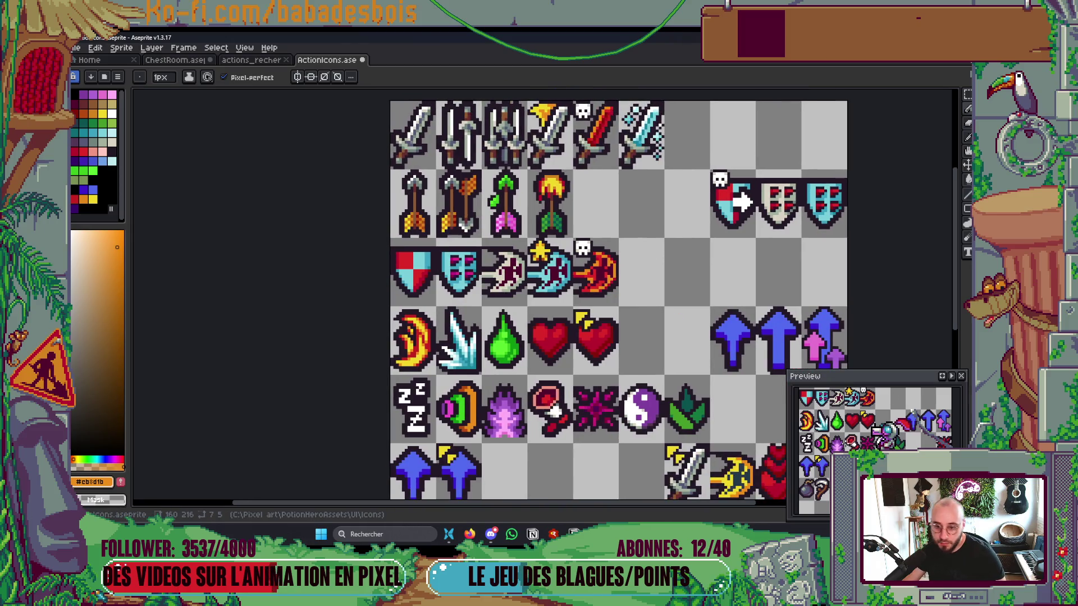
{"action": "scroll", "coordinate": [911, 412], "scroll_direction": "up", "scroll_amount": 2}
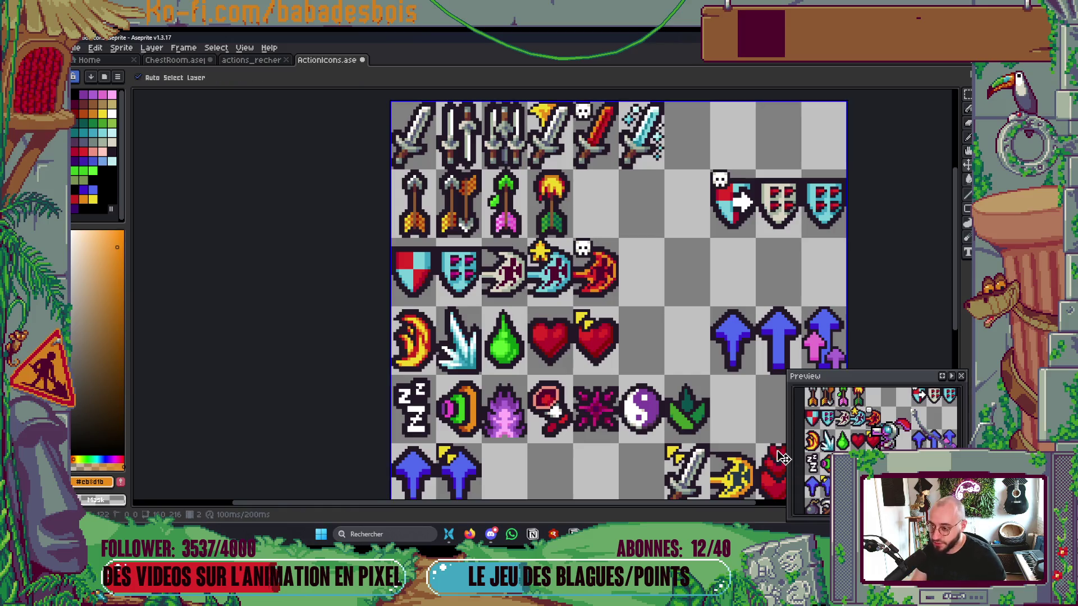
{"action": "scroll", "coordinate": [649, 322], "scroll_direction": "up", "scroll_amount": 4}
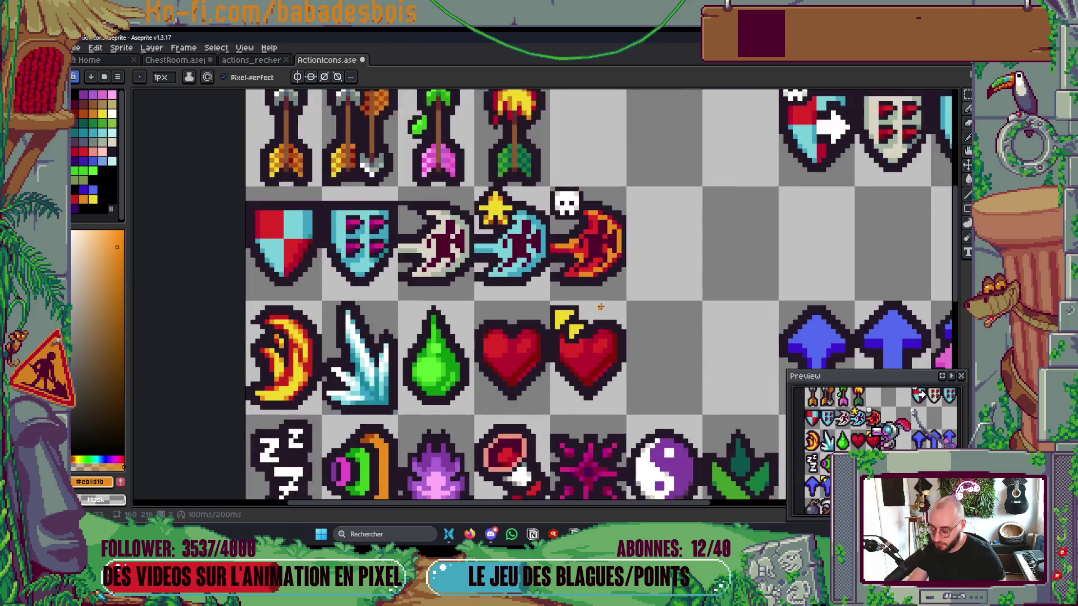
{"action": "key", "text": "alt"}
{"action": "left_click", "coordinate": [589, 220]}
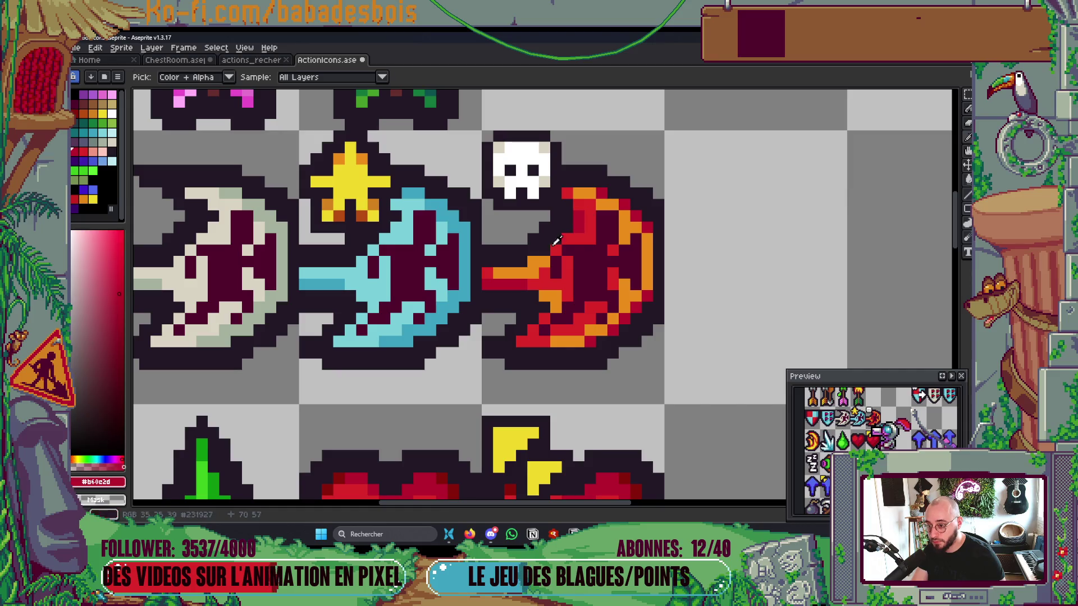
{"action": "left_click", "coordinate": [534, 268]}
{"action": "key", "text": "ctrl+z"}
{"action": "left_click", "coordinate": [233, 77]}
{"action": "left_click", "coordinate": [542, 293]}
{"action": "left_click", "coordinate": [556, 301]}
{"action": "left_click", "coordinate": [568, 283]}
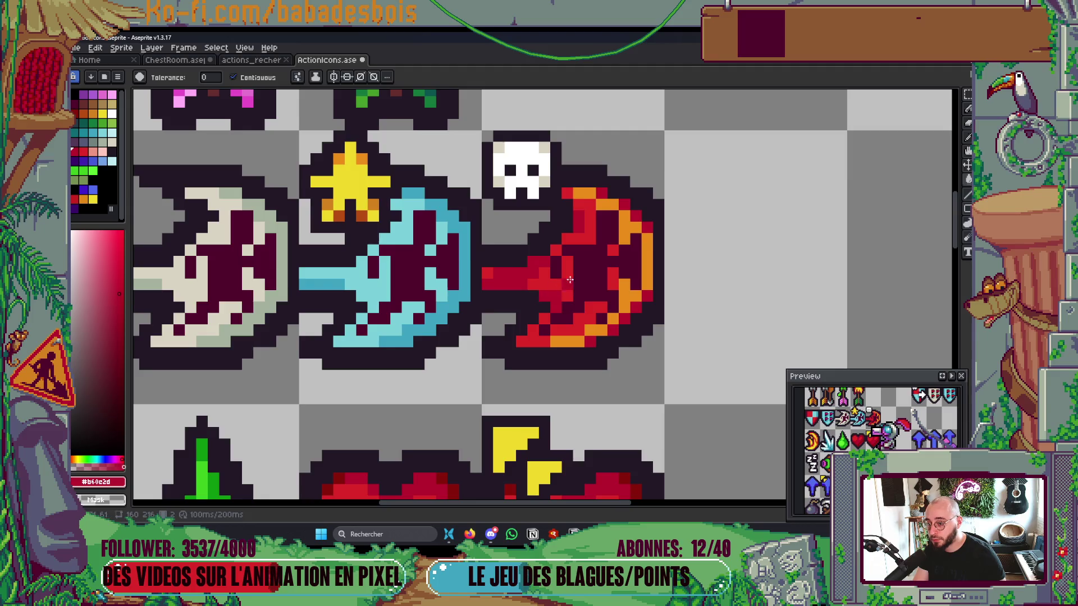
{"action": "scroll", "coordinate": [562, 286], "scroll_direction": "down", "scroll_amount": 5}
{"action": "scroll", "coordinate": [596, 252], "scroll_direction": "up", "scroll_amount": 1}
{"action": "key", "text": "ctrl+s"}
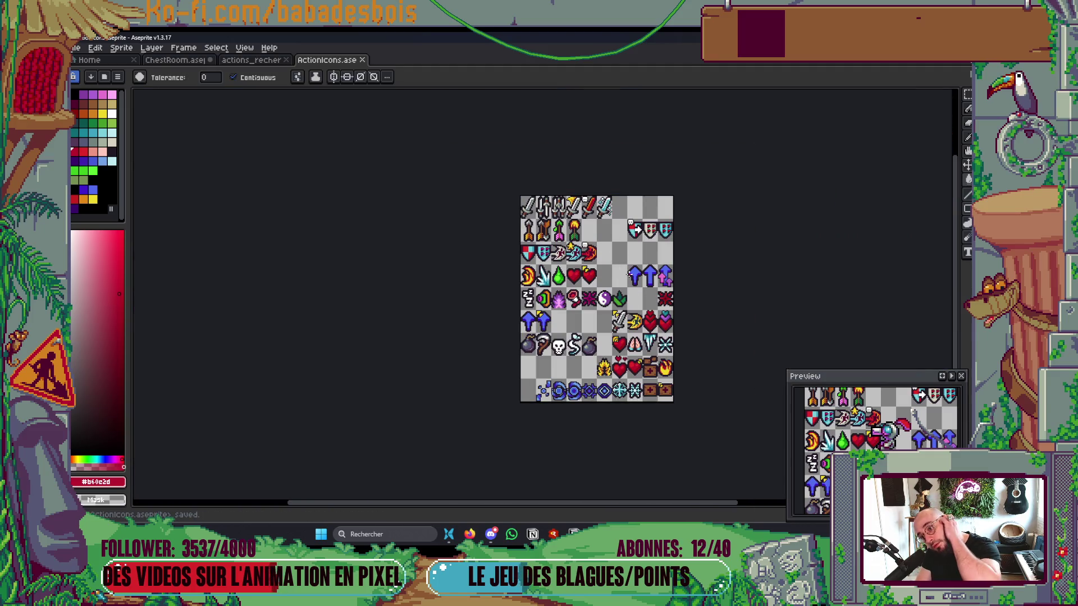
Step: Touch up a few axe pixels in dark red and save the sheet again
{"action": "key", "text": "b"}
{"action": "scroll", "coordinate": [588, 254], "scroll_direction": "up", "scroll_amount": 5}
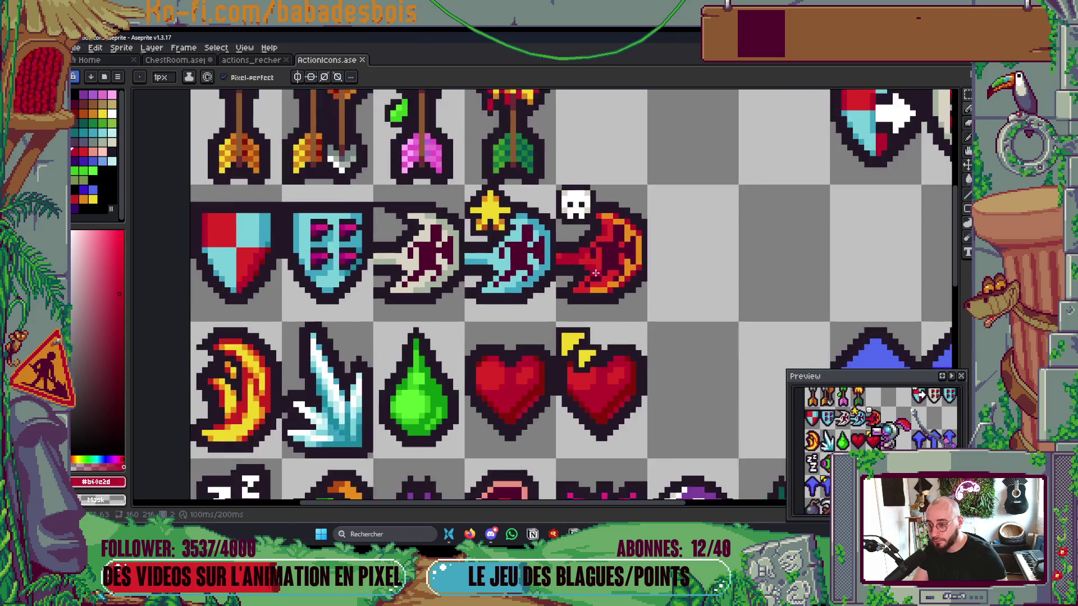
{"action": "left_click_drag", "start_coordinate": [597, 295], "coordinate": [587, 297]}
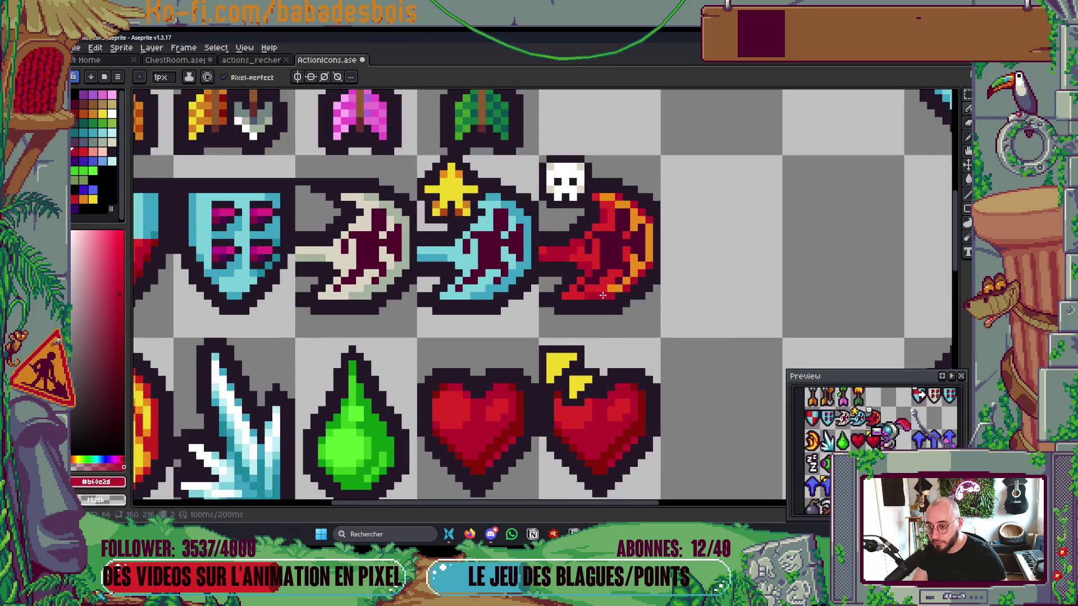
{"action": "scroll", "coordinate": [606, 258], "scroll_direction": "down", "scroll_amount": 2}
{"action": "scroll", "coordinate": [615, 213], "scroll_direction": "up", "scroll_amount": 2}
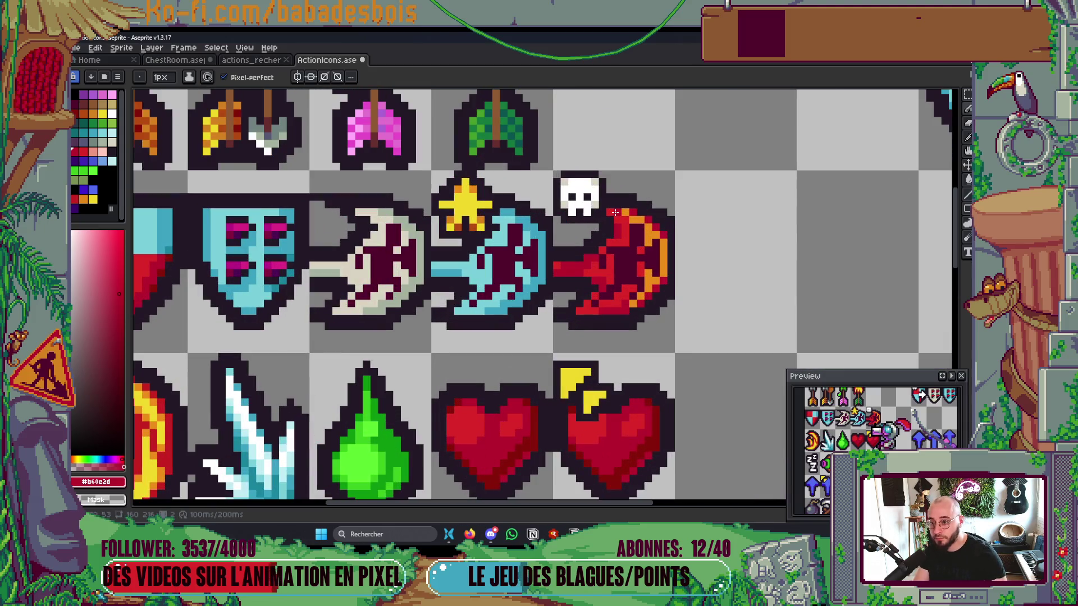
{"action": "scroll", "coordinate": [635, 221], "scroll_direction": "down", "scroll_amount": 4}
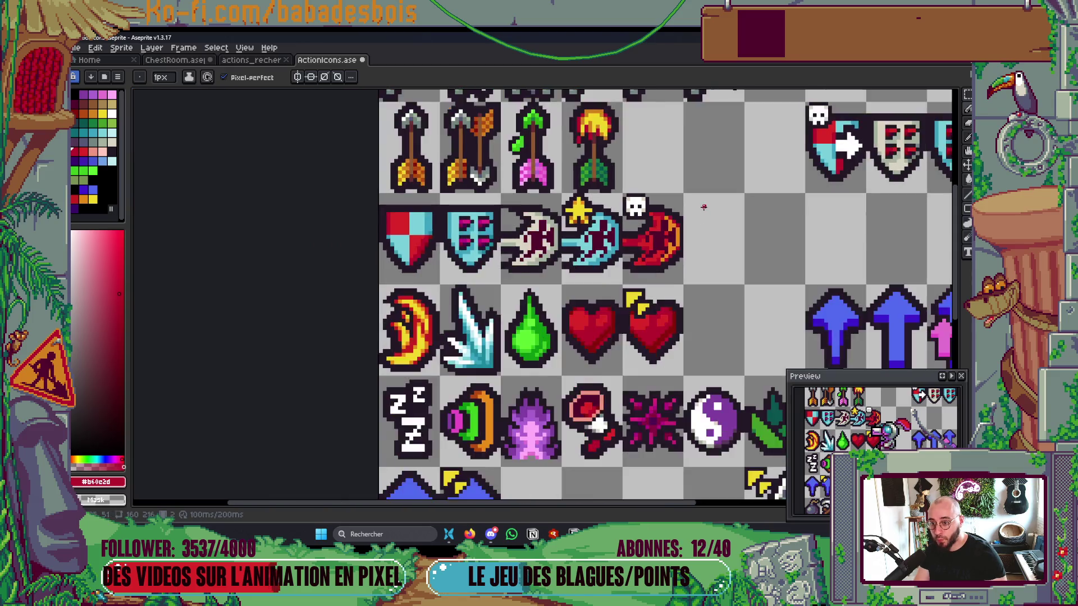
{"action": "key", "text": "ctrl+s"}
{"action": "left_click_drag", "start_coordinate": [758, 240], "coordinate": [750, 271]}
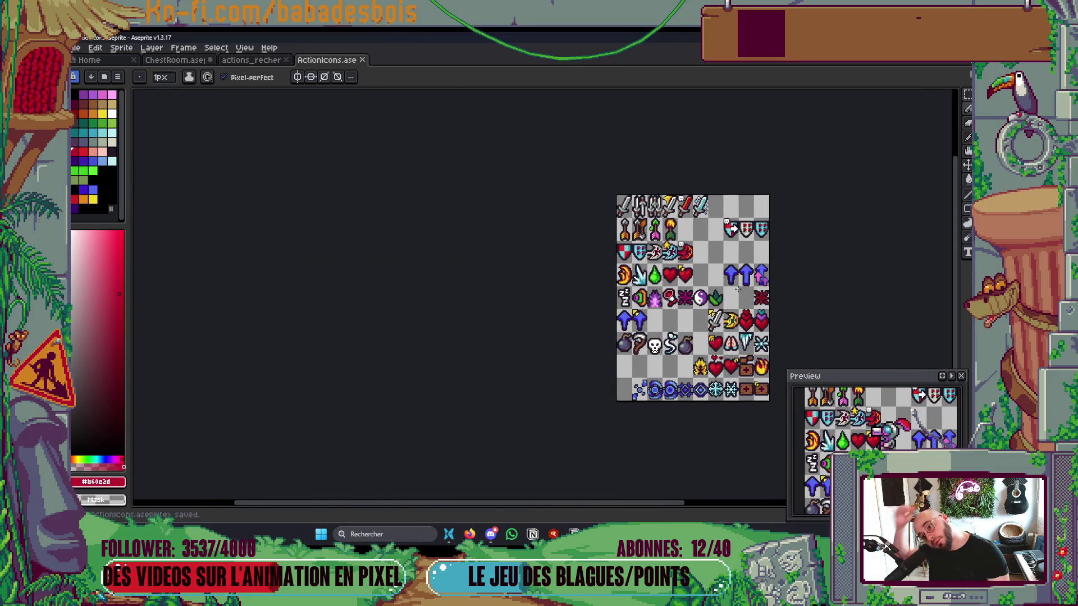
Step: Pencil a light-cyan highlight along the blue axe's right and upper edges, then save
{"action": "scroll", "coordinate": [586, 300], "scroll_direction": "up", "scroll_amount": 4}
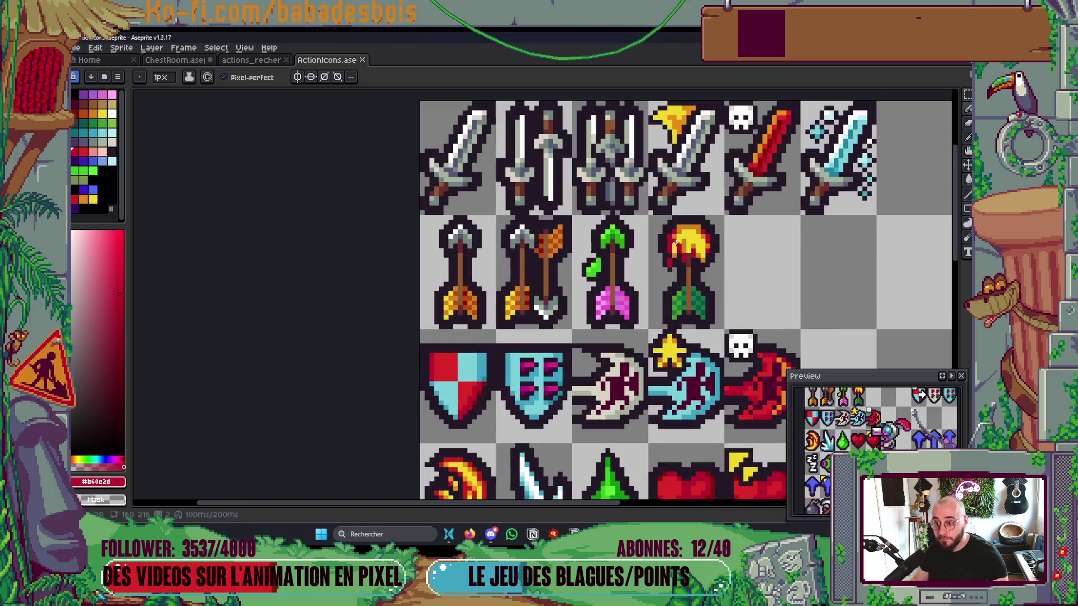
{"action": "scroll", "coordinate": [585, 300], "scroll_direction": "up", "scroll_amount": 3}
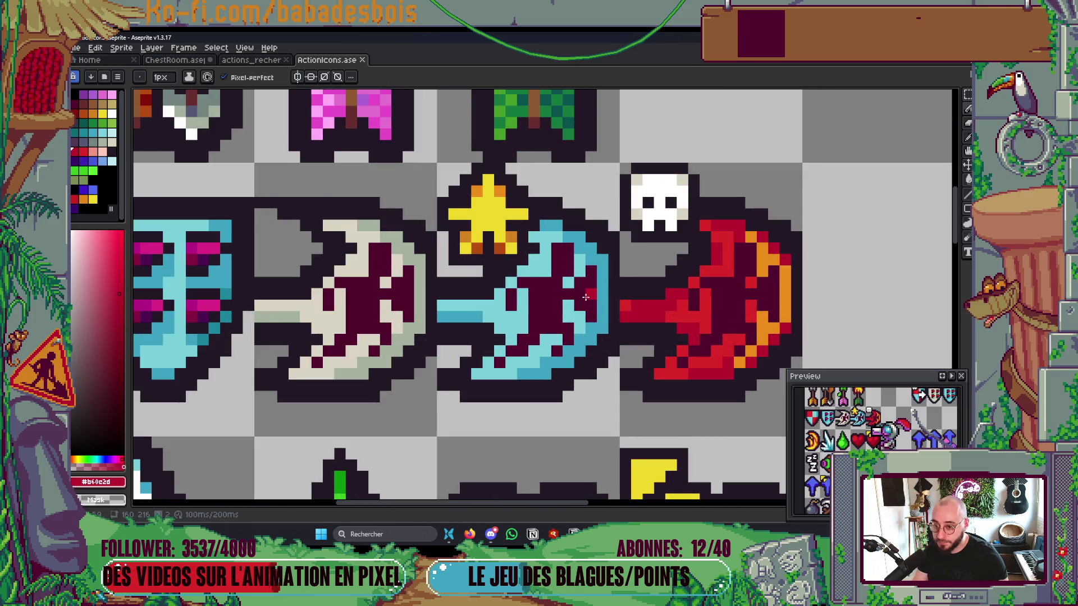
{"action": "left_click", "coordinate": [103, 132]}
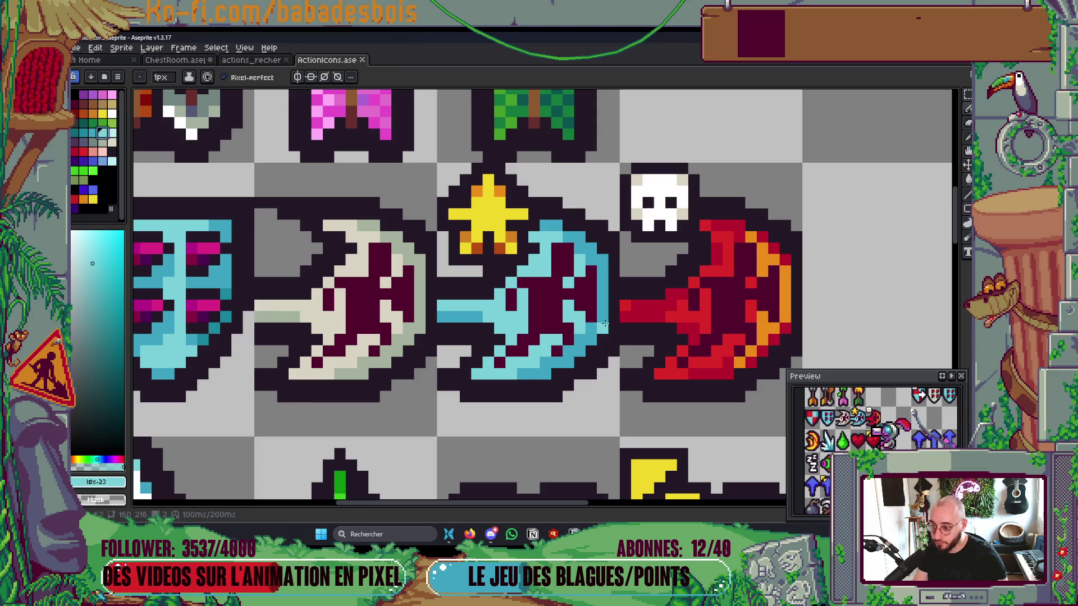
{"action": "left_click", "coordinate": [111, 133]}
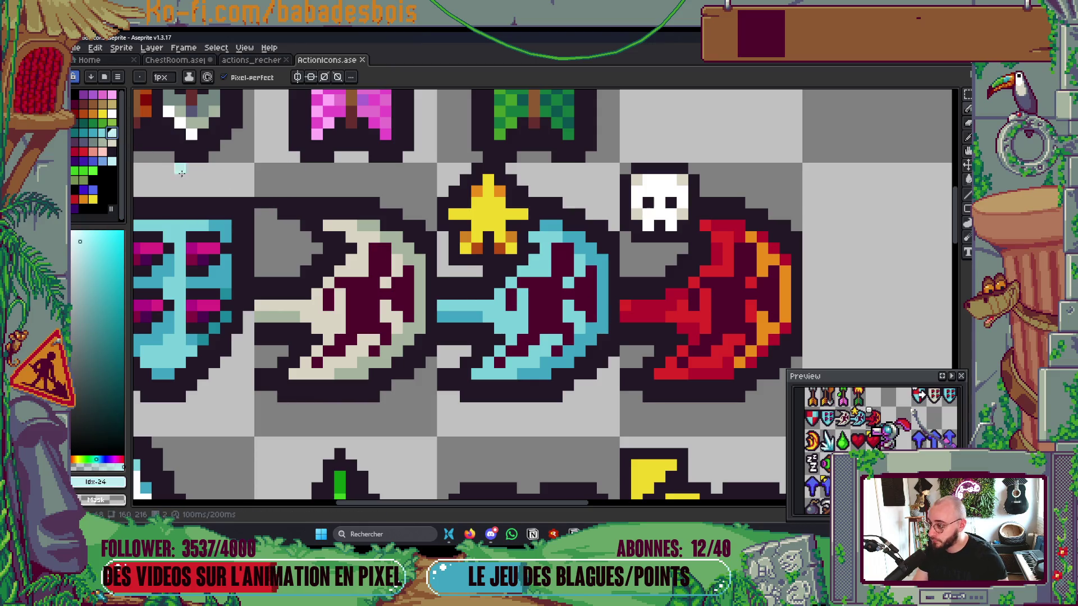
{"action": "mouse_move", "coordinate": [604, 325]}
{"action": "left_mouse_down"}
{"action": "mouse_move", "coordinate": [602, 263]}
{"action": "mouse_move", "coordinate": [588, 259]}
{"action": "left_mouse_up"}
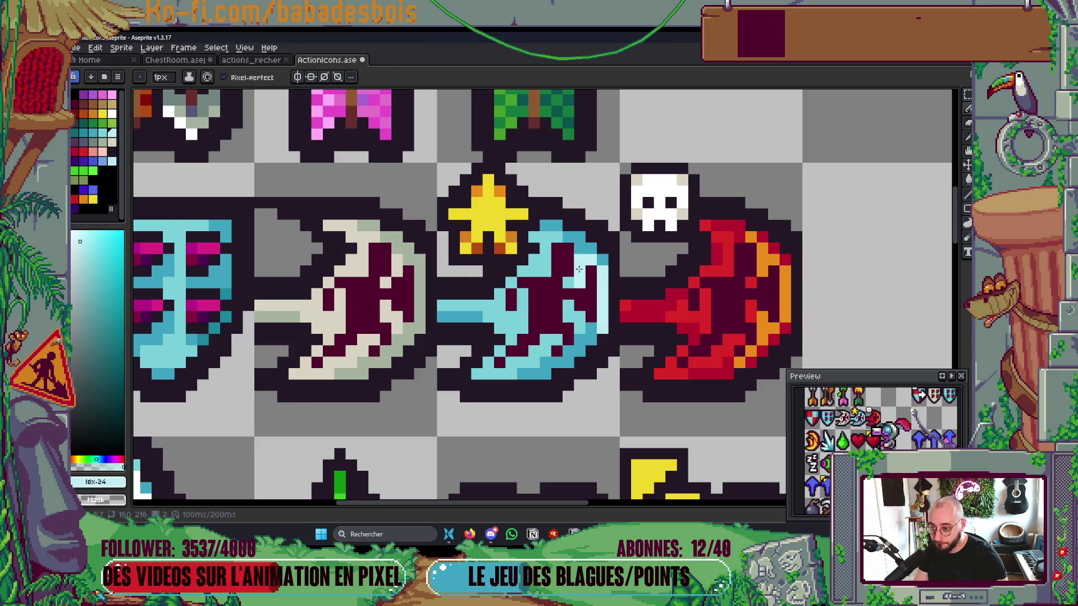
{"action": "left_click", "coordinate": [568, 237]}
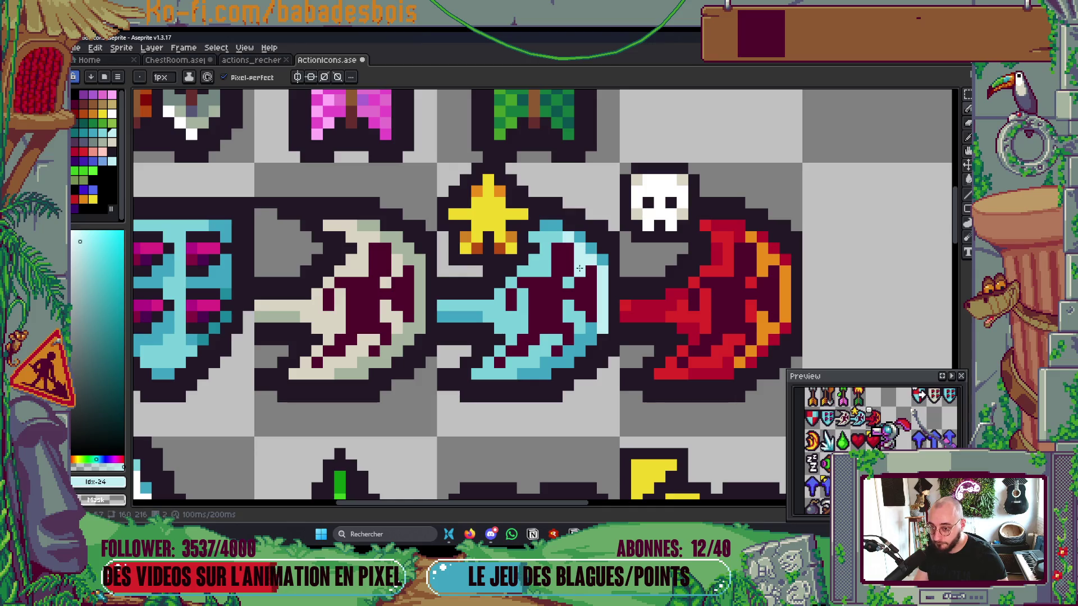
{"action": "left_click", "coordinate": [581, 334]}
{"action": "left_click", "coordinate": [579, 323]}
{"action": "scroll", "coordinate": [564, 354], "scroll_direction": "down", "scroll_amount": 5}
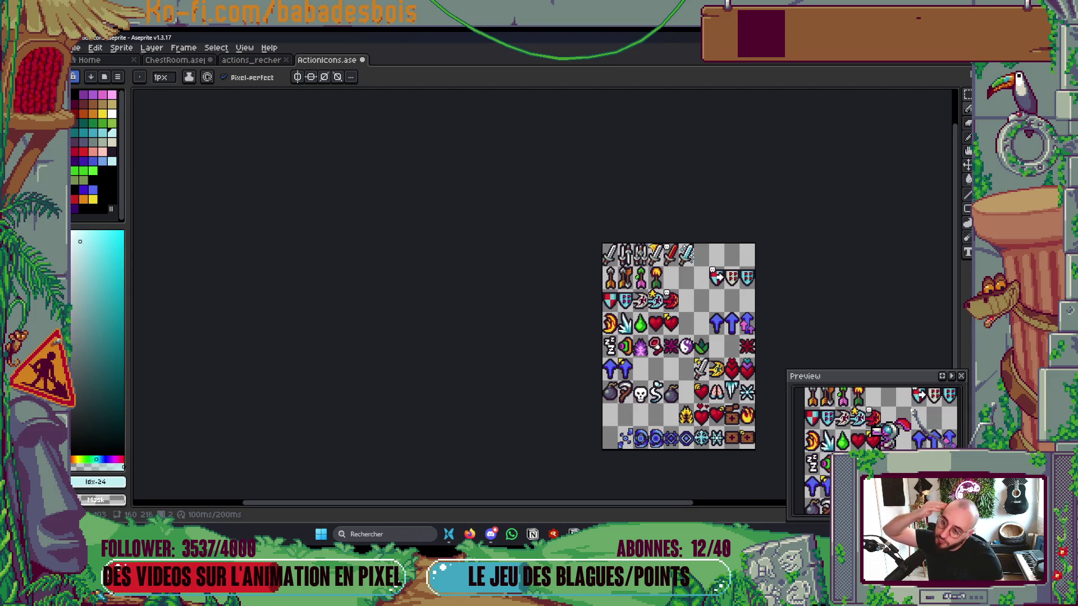
{"action": "scroll", "coordinate": [663, 308], "scroll_direction": "up", "scroll_amount": 3}
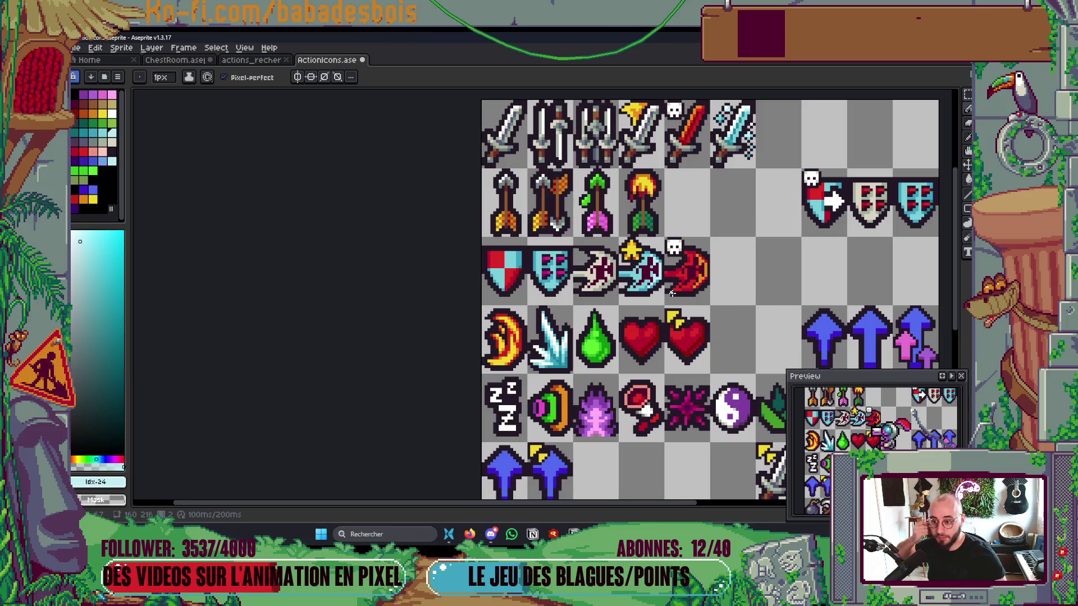
{"action": "scroll", "coordinate": [672, 293], "scroll_direction": "up", "scroll_amount": 2}
{"action": "key", "text": "ctrl+s"}
Step: Pencil a white highlight along the cream axe's right rim and save the sheet again
{"action": "scroll", "coordinate": [578, 241], "scroll_direction": "up", "scroll_amount": 2}
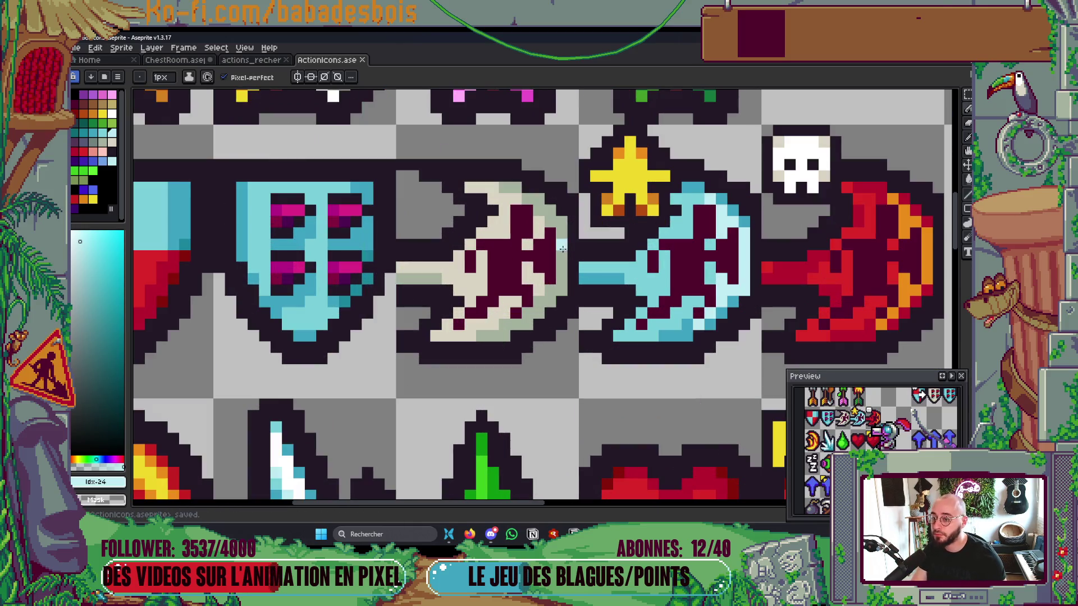
{"action": "left_click", "coordinate": [112, 113]}
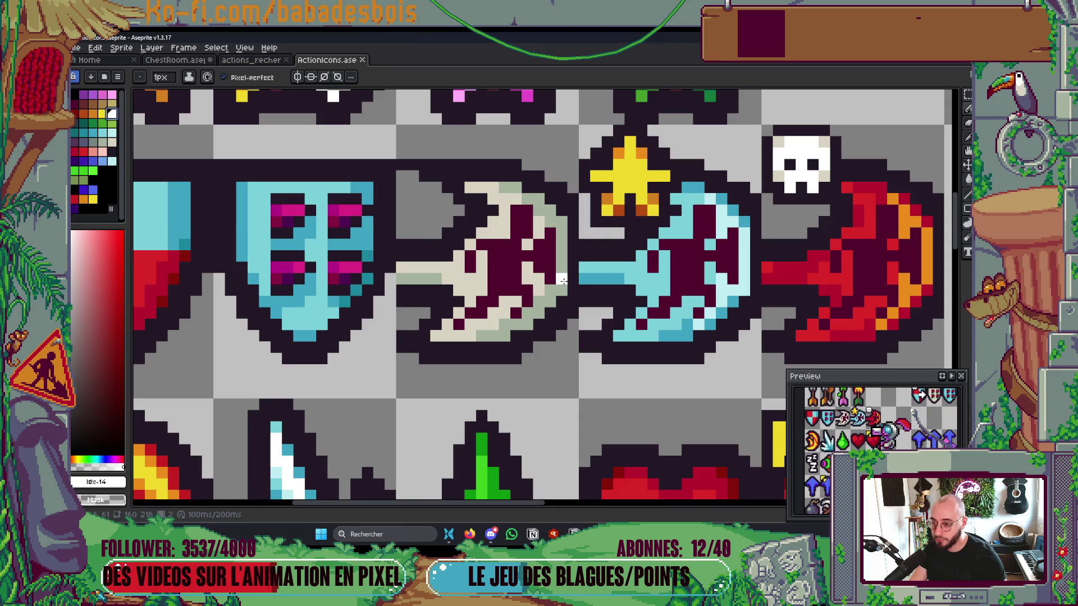
{"action": "mouse_move", "coordinate": [559, 287]}
{"action": "left_mouse_down"}
{"action": "mouse_move", "coordinate": [562, 230]}
{"action": "mouse_move", "coordinate": [548, 222]}
{"action": "left_mouse_up"}
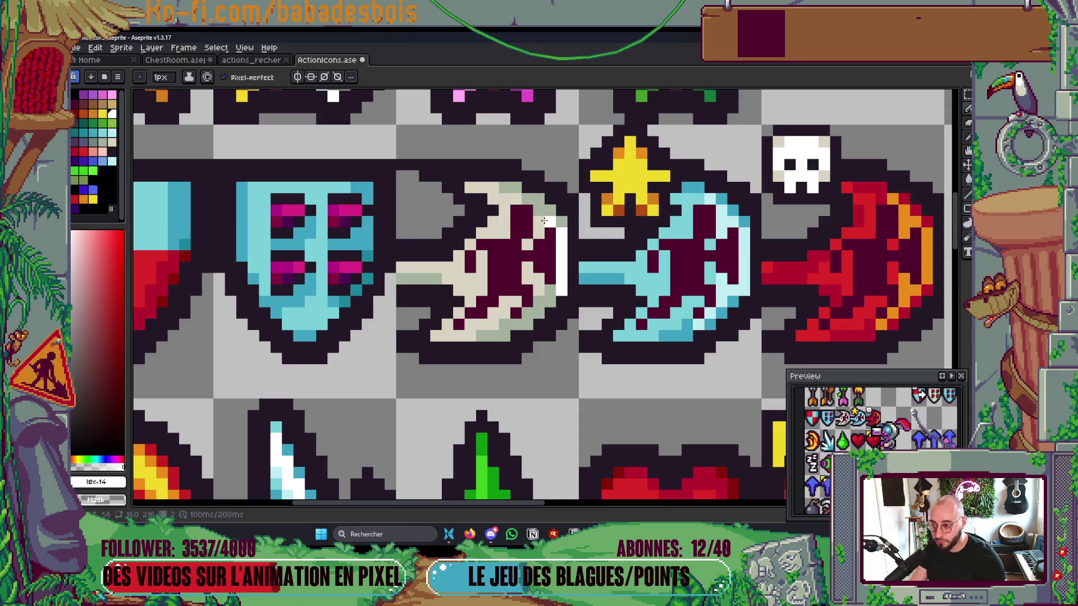
{"action": "left_click", "coordinate": [539, 291]}
{"action": "left_click", "coordinate": [539, 278]}
{"action": "left_click", "coordinate": [539, 221]}
{"action": "left_click", "coordinate": [539, 209]}
{"action": "left_click", "coordinate": [527, 199]}
{"action": "left_click", "coordinate": [538, 308]}
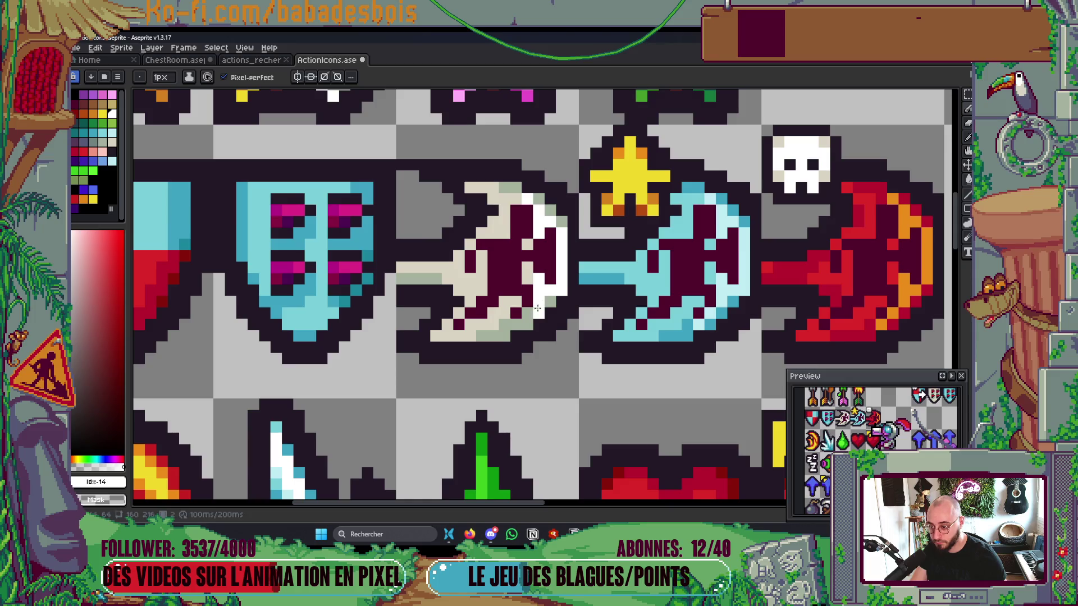
{"action": "scroll", "coordinate": [629, 317], "scroll_direction": "down", "scroll_amount": 5}
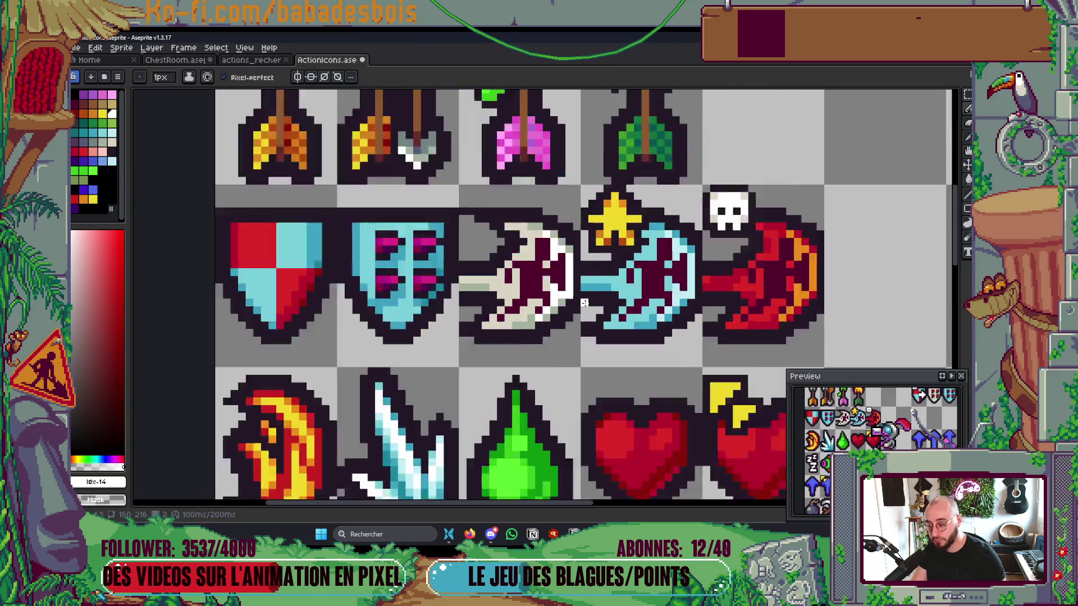
{"action": "scroll", "coordinate": [628, 316], "scroll_direction": "down", "scroll_amount": 2}
{"action": "key", "text": "ctrl+s"}
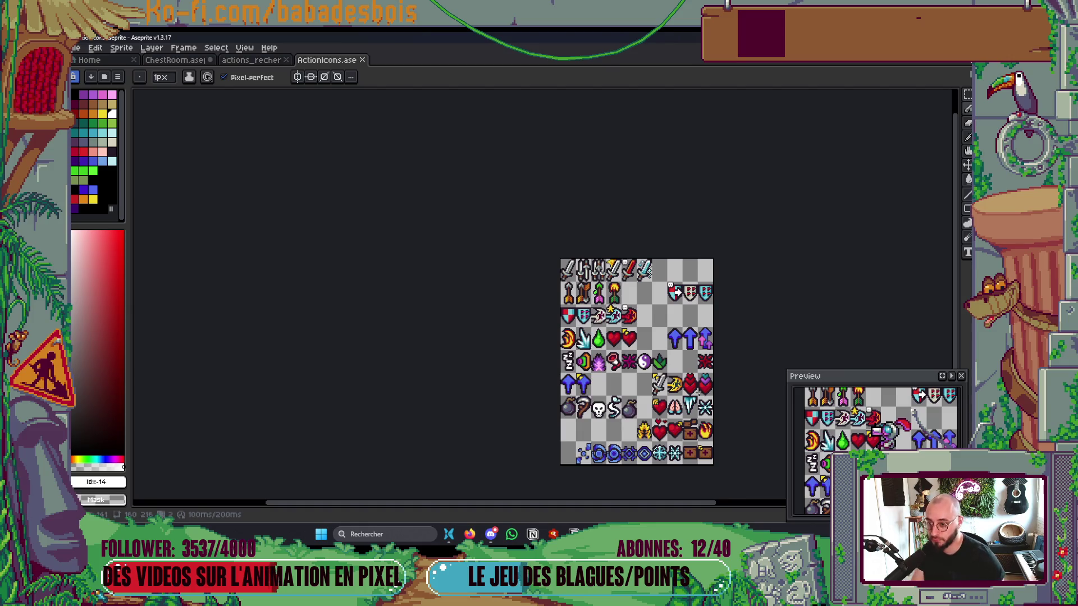
{"action": "left_click_drag", "start_coordinate": [712, 404], "coordinate": [537, 350]}
{"action": "scroll", "coordinate": [537, 350], "scroll_direction": "up", "scroll_amount": 2}
{"action": "scroll", "coordinate": [537, 350], "scroll_direction": "down", "scroll_amount": 2}
{"action": "scroll", "coordinate": [496, 324], "scroll_direction": "up", "scroll_amount": 1}
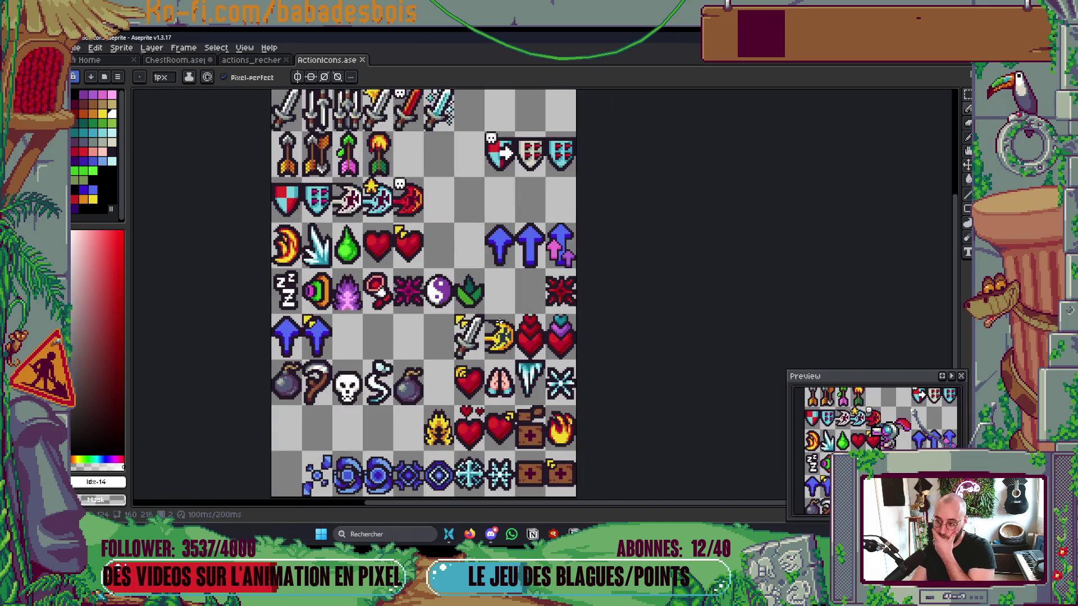
{"action": "key", "text": "Left"}
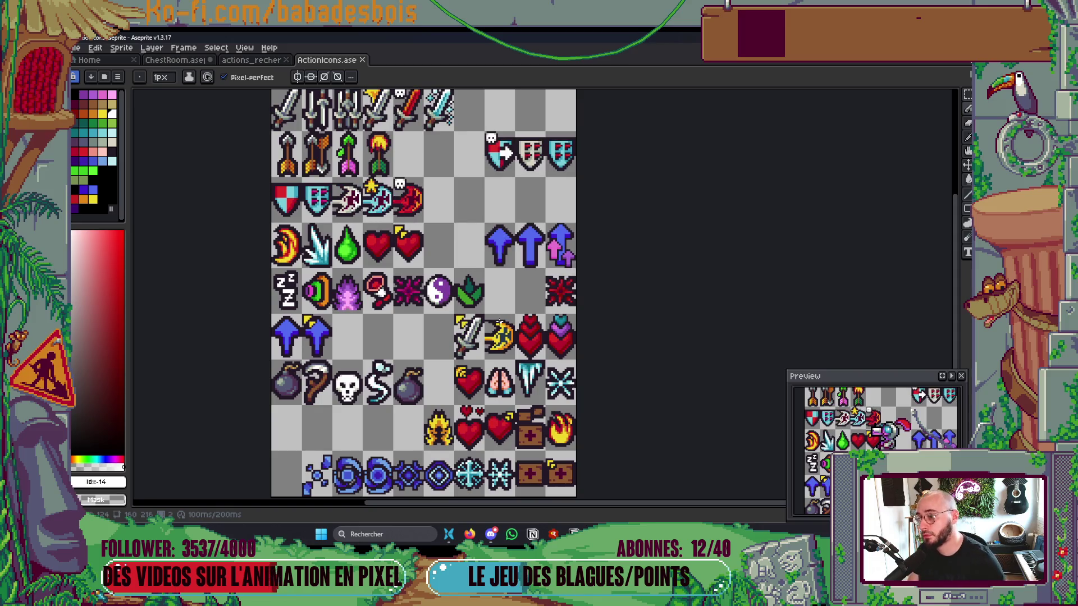
{"action": "left_click_drag", "start_coordinate": [429, 277], "coordinate": [528, 320]}
{"action": "key", "text": "ctrl+s"}
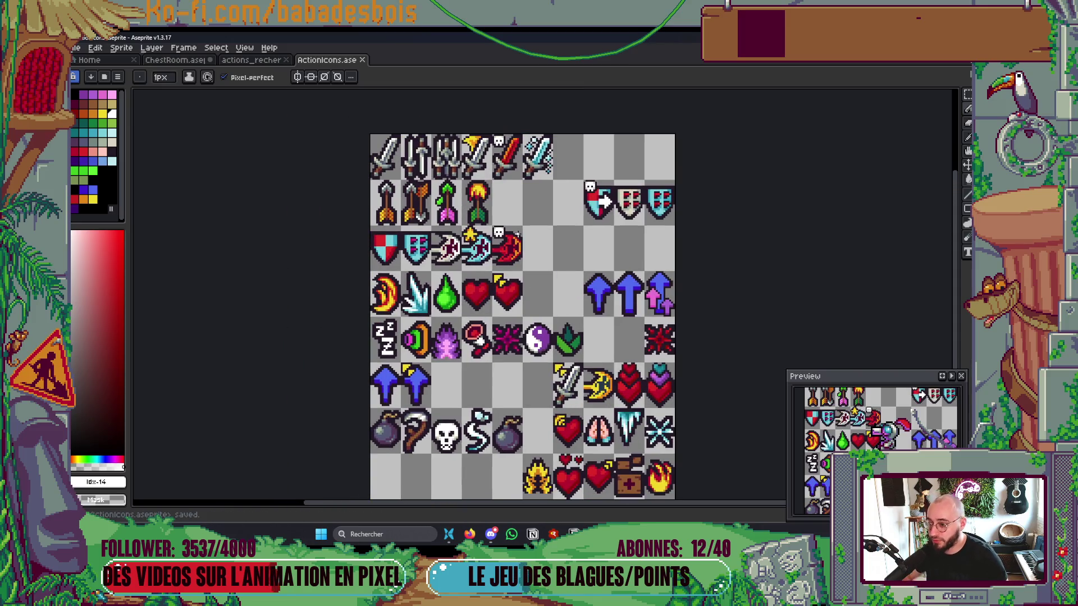
{"action": "scroll", "coordinate": [616, 334], "scroll_direction": "down", "scroll_amount": 2}
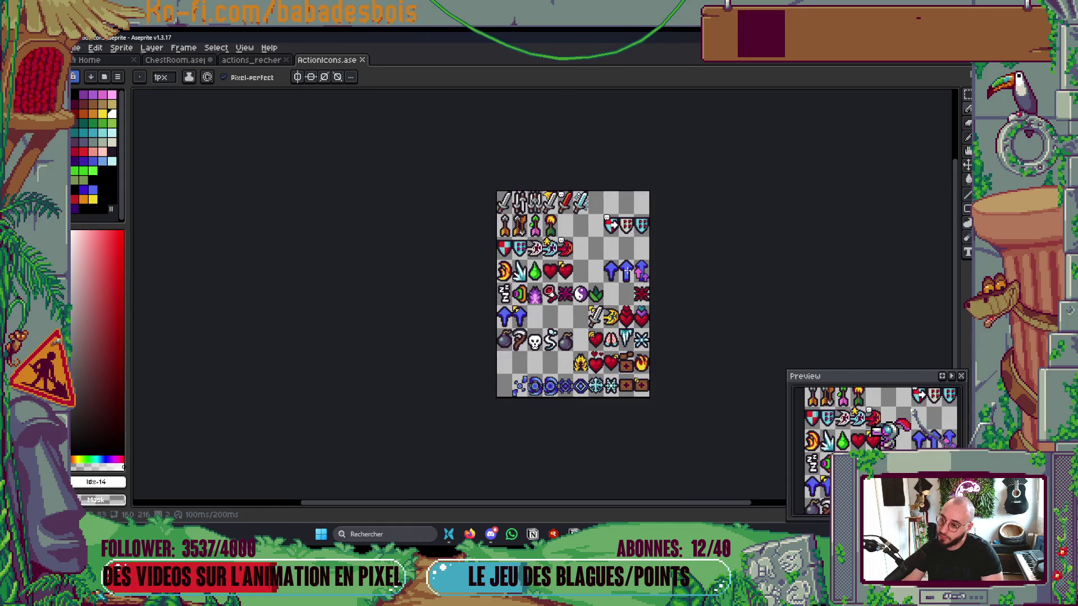
Step: Dab a dark blue pixel into the cream axe
{"action": "scroll", "coordinate": [541, 240], "scroll_direction": "up", "scroll_amount": 5}
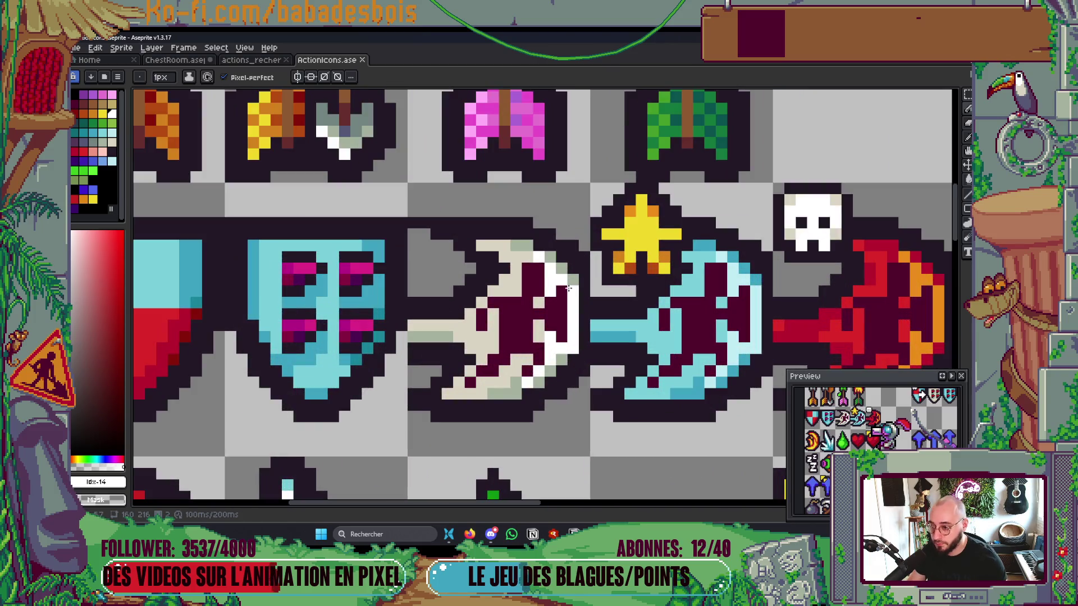
{"action": "left_click", "coordinate": [81, 141]}
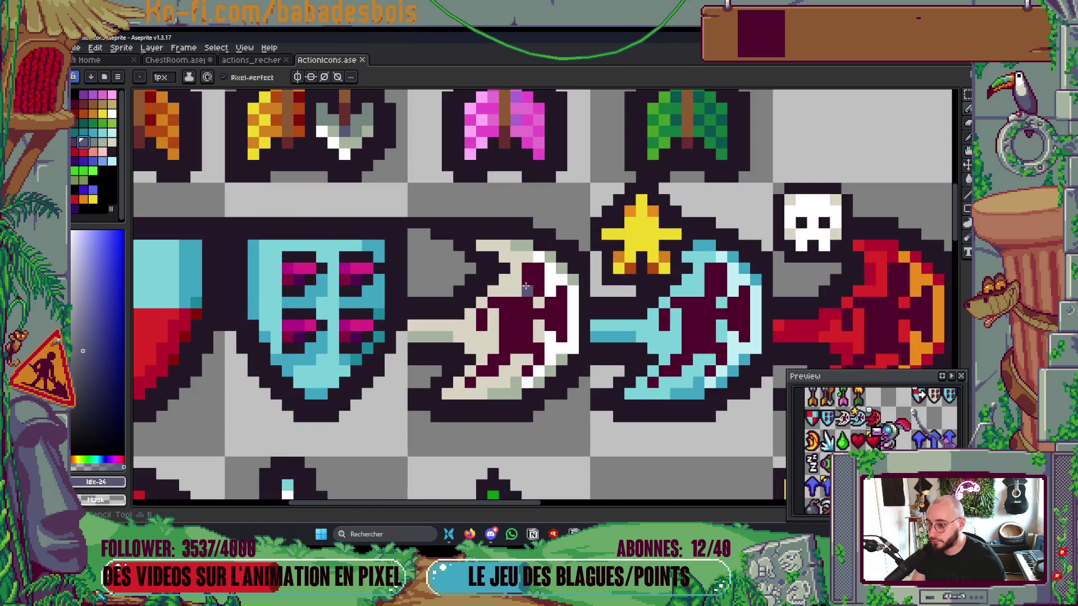
{"action": "left_click", "coordinate": [537, 298]}
{"action": "scroll", "coordinate": [613, 244], "scroll_direction": "down", "scroll_amount": 6}
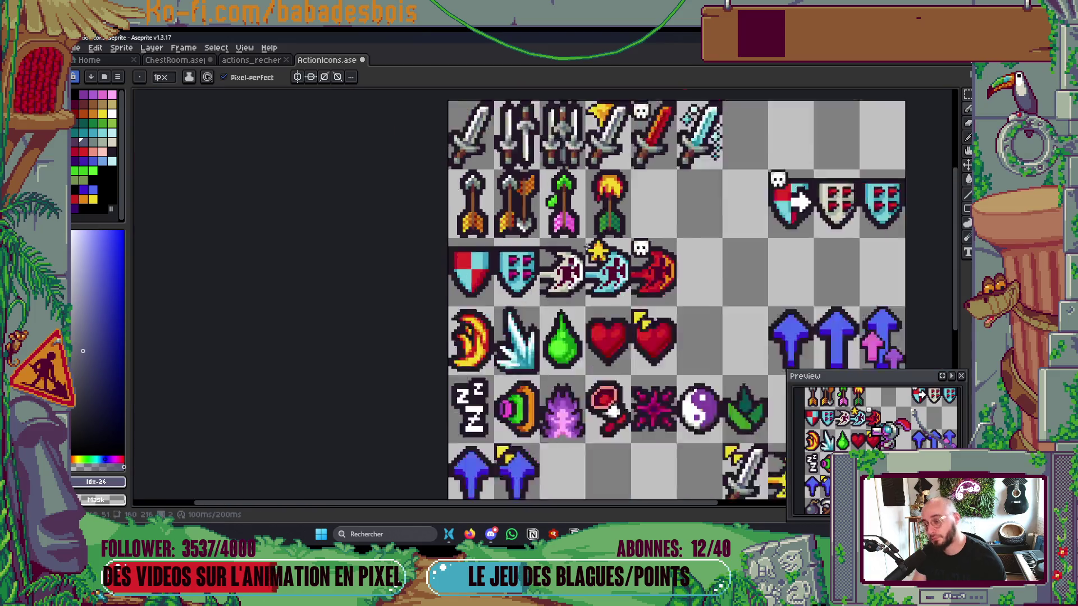
{"action": "scroll", "coordinate": [613, 243], "scroll_direction": "up", "scroll_amount": 6}
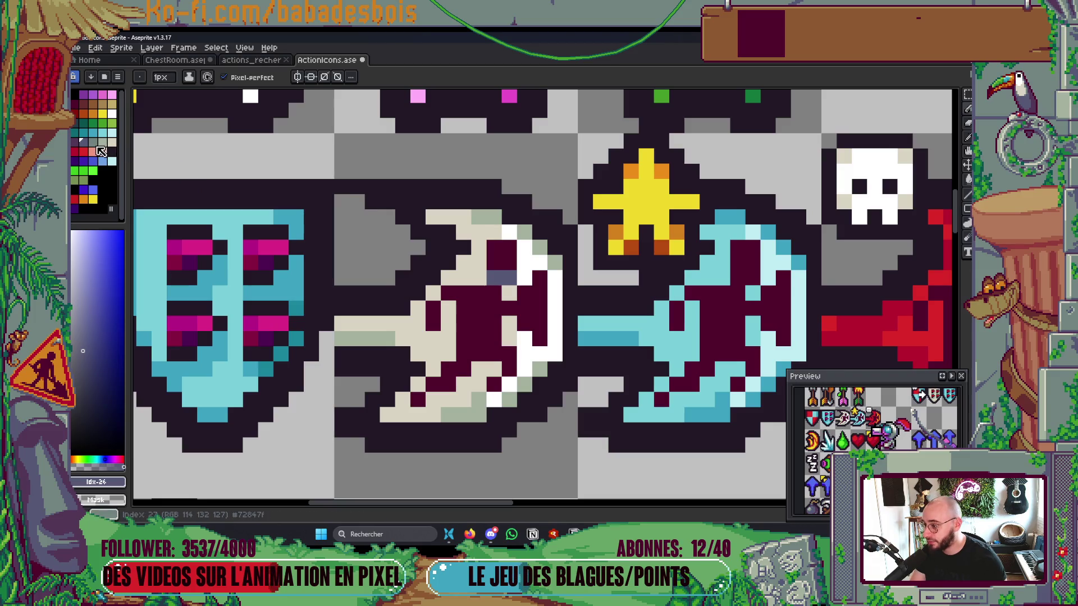
Step: Repaint the stray grey pixels inside the cream axe maroon and save
{"action": "left_click", "coordinate": [93, 142]}
{"action": "scroll", "coordinate": [558, 268], "scroll_direction": "down", "scroll_amount": 3}
{"action": "scroll", "coordinate": [559, 268], "scroll_direction": "down", "scroll_amount": 3}
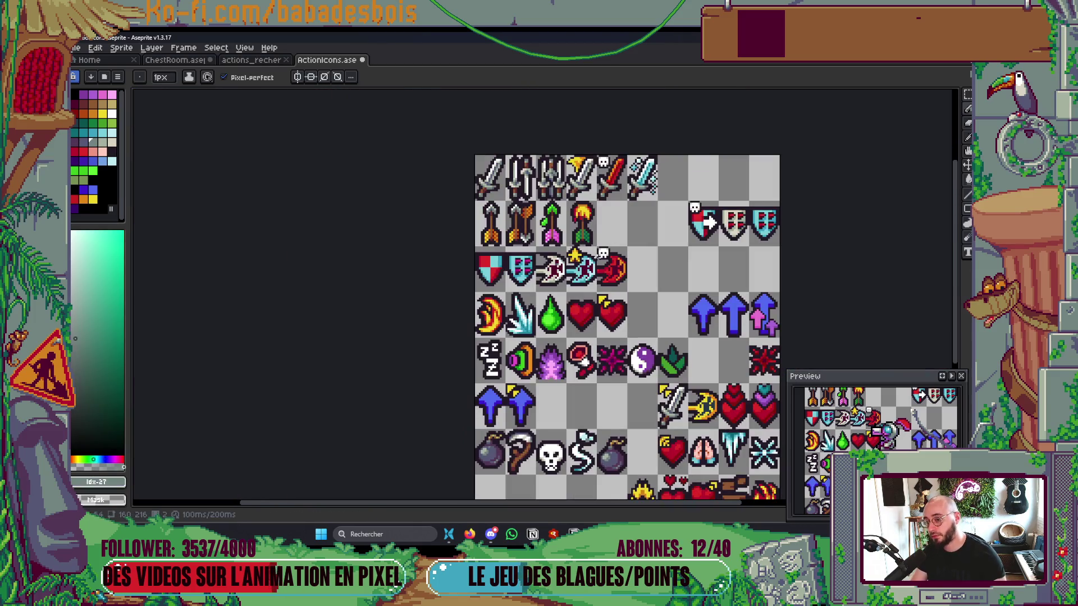
{"action": "scroll", "coordinate": [579, 261], "scroll_direction": "up", "scroll_amount": 5}
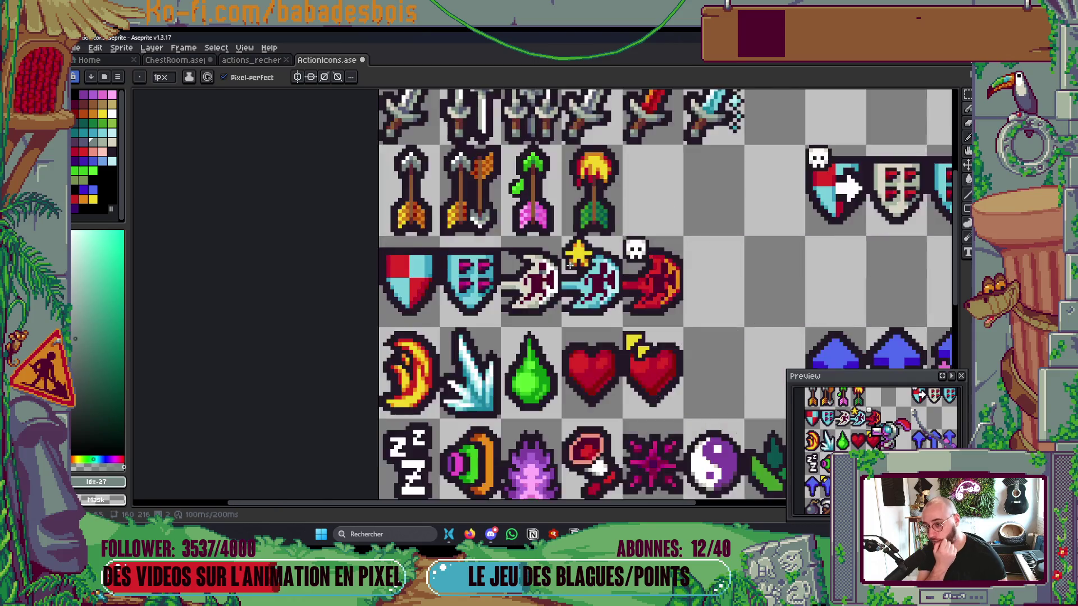
{"action": "left_click", "coordinate": [539, 272]}
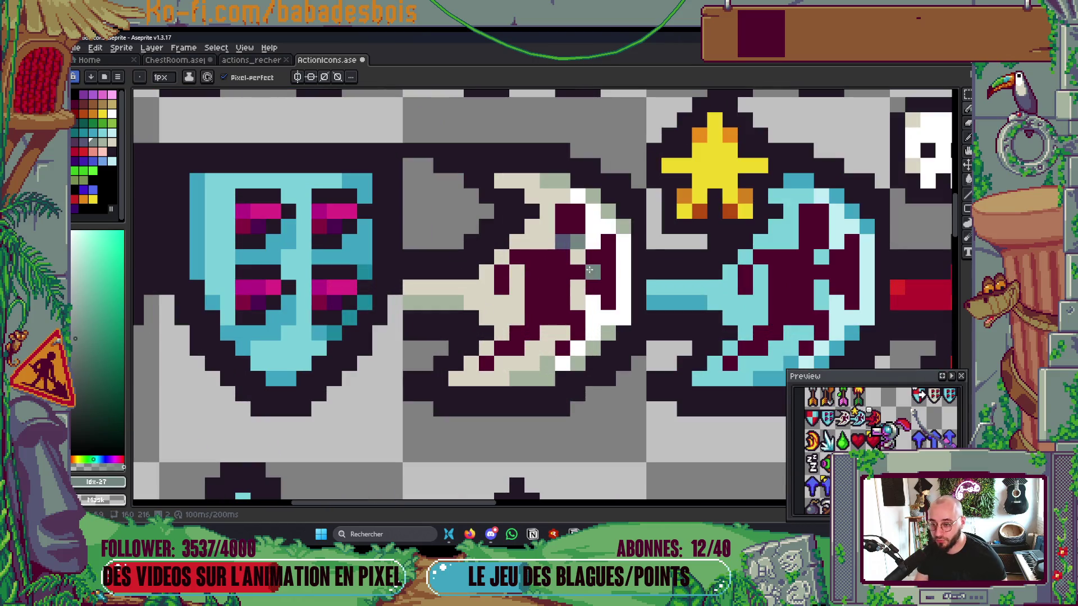
{"action": "left_click", "coordinate": [577, 241]}
{"action": "left_click", "coordinate": [563, 242]}
{"action": "scroll", "coordinate": [648, 241], "scroll_direction": "down", "scroll_amount": 5}
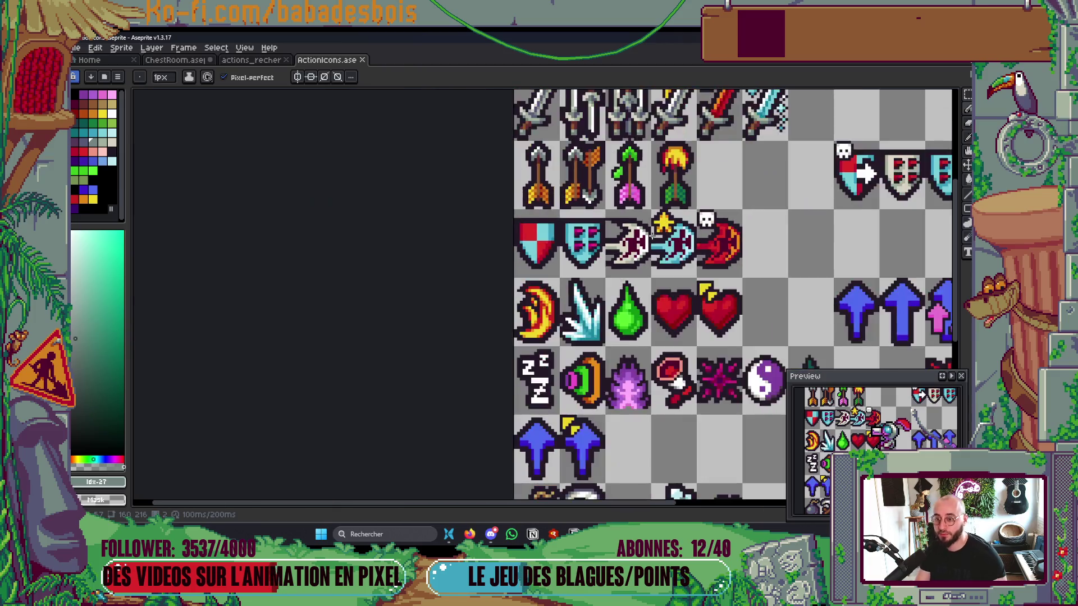
{"action": "scroll", "coordinate": [648, 241], "scroll_direction": "up", "scroll_amount": 2}
{"action": "scroll", "coordinate": [662, 234], "scroll_direction": "down", "scroll_amount": 2}
{"action": "key", "text": "ctrl+s"}
Step: Sample the cyan from the blue axe as the Pencil's drawing colour
{"action": "left_click_drag", "start_coordinate": [678, 314], "coordinate": [669, 319]}
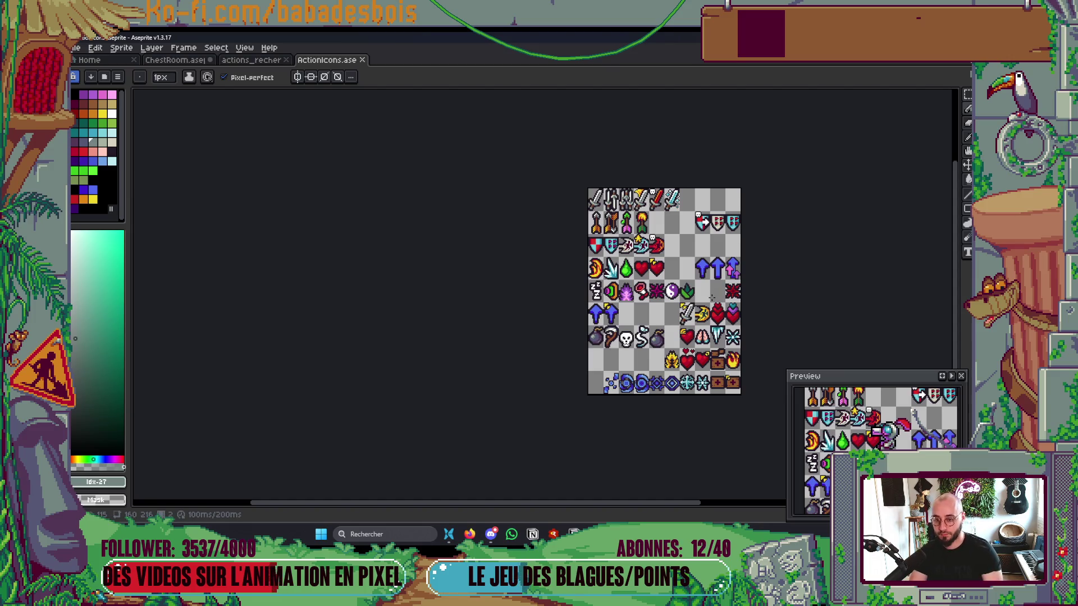
{"action": "scroll", "coordinate": [649, 242], "scroll_direction": "up", "scroll_amount": 6}
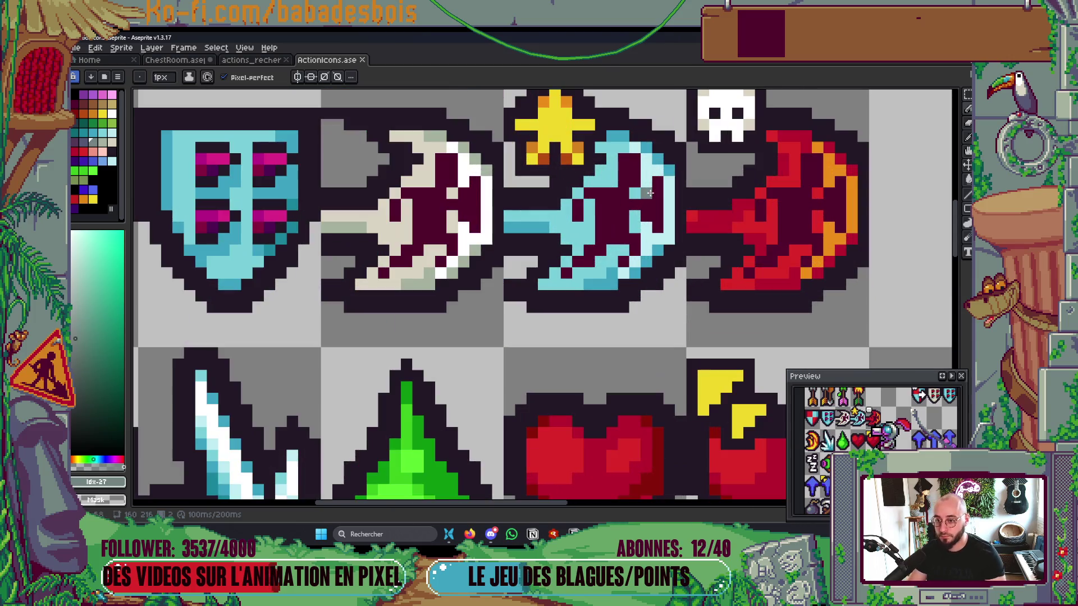
{"action": "key", "text": "i"}
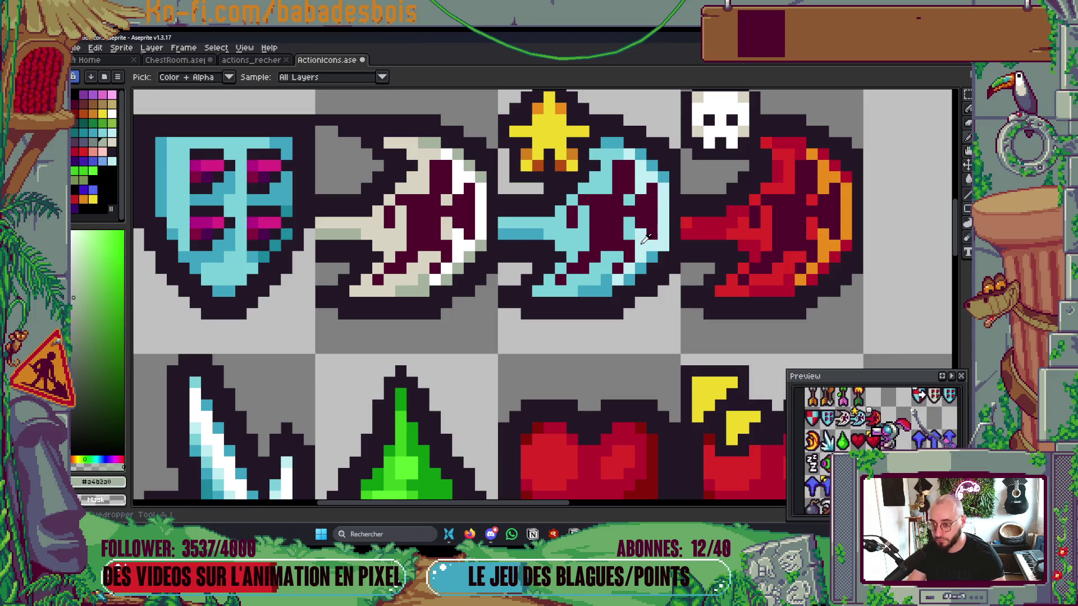
{"action": "left_click", "coordinate": [655, 255]}
{"action": "key", "text": "b"}
{"action": "scroll", "coordinate": [658, 251], "scroll_direction": "down", "scroll_amount": 6}
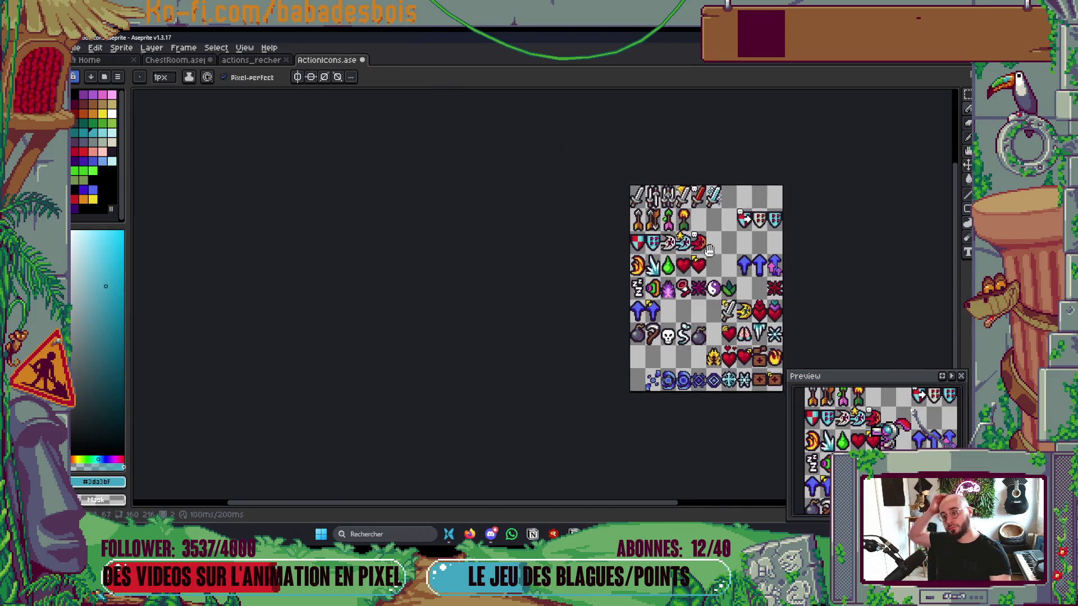
Step: Make the Preview panel taller and zoom and centre the icon sheet on the canvas
{"action": "left_click_drag", "start_coordinate": [723, 335], "coordinate": [684, 344]}
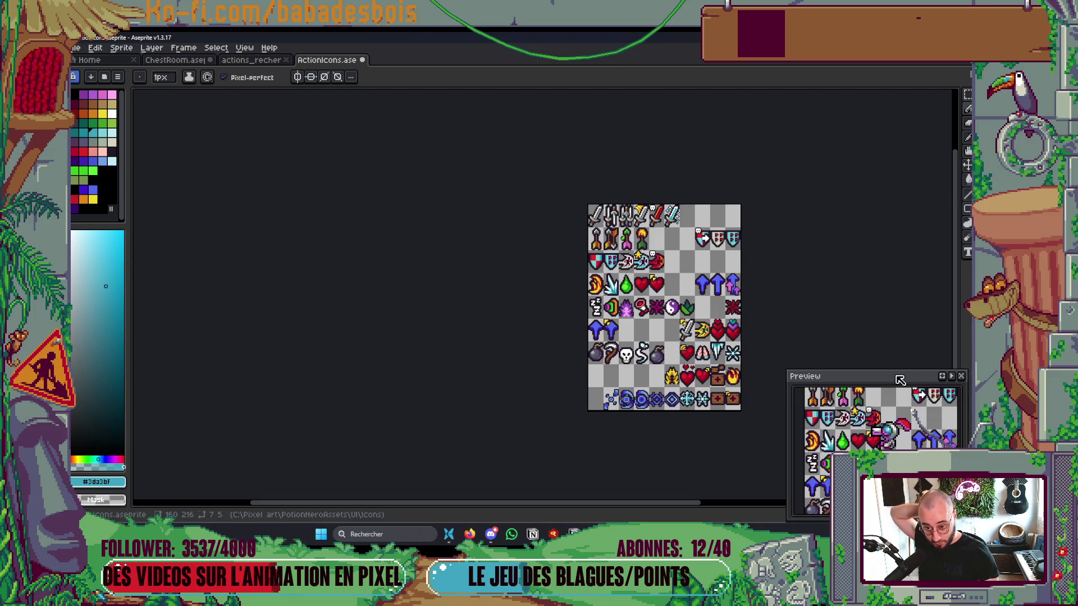
{"action": "left_click_drag", "start_coordinate": [895, 371], "coordinate": [894, 279]}
{"action": "left_click_drag", "start_coordinate": [892, 337], "coordinate": [884, 382]}
{"action": "scroll", "coordinate": [618, 283], "scroll_direction": "up", "scroll_amount": 1}
{"action": "left_click_drag", "start_coordinate": [653, 296], "coordinate": [604, 290]}
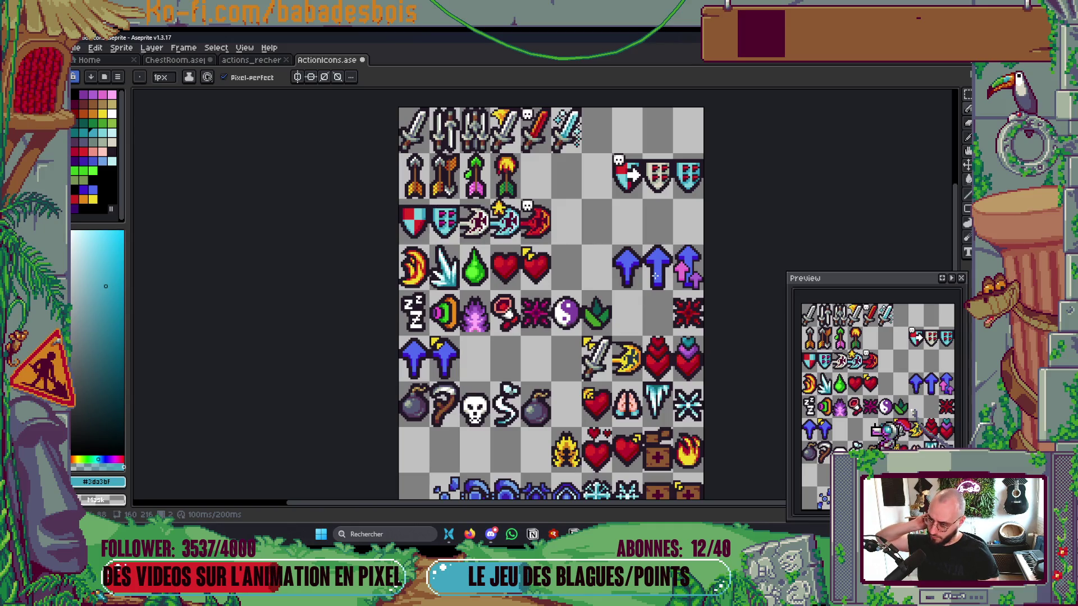
{"action": "key", "text": "m"}
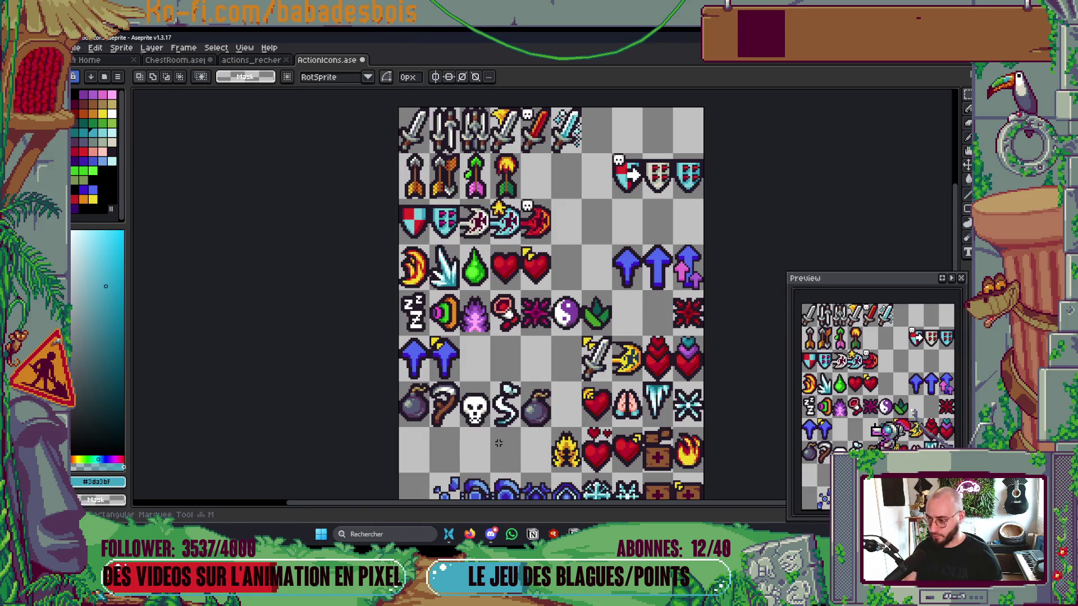
Step: Erase the skull, swirl and second bomb icons, then bring the arrow icons into view
{"action": "mouse_move", "coordinate": [458, 380]}
{"action": "left_mouse_down"}
{"action": "mouse_move", "coordinate": [491, 427]}
{"action": "mouse_move", "coordinate": [554, 429]}
{"action": "left_mouse_up"}
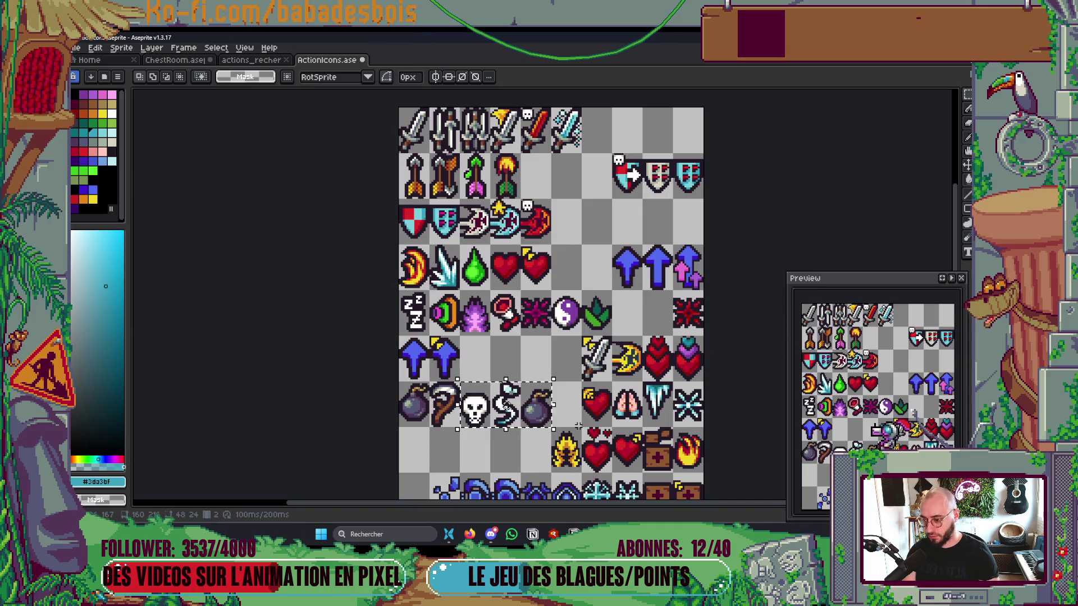
{"action": "key", "text": "Delete"}
{"action": "scroll", "coordinate": [561, 404], "scroll_direction": "down", "scroll_amount": 2}
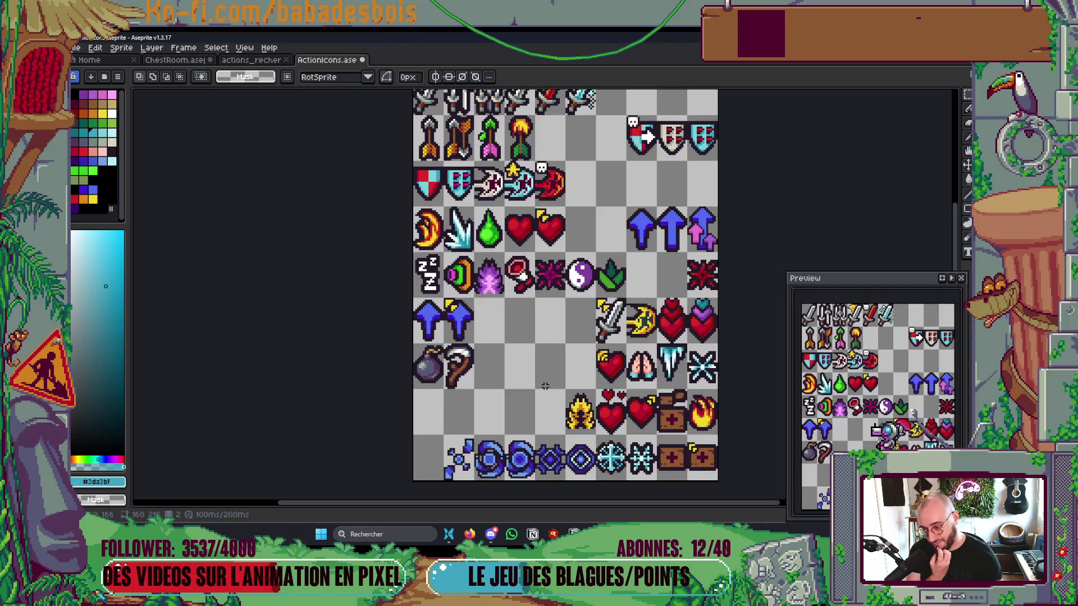
{"action": "left_click_drag", "start_coordinate": [570, 401], "coordinate": [550, 405]}
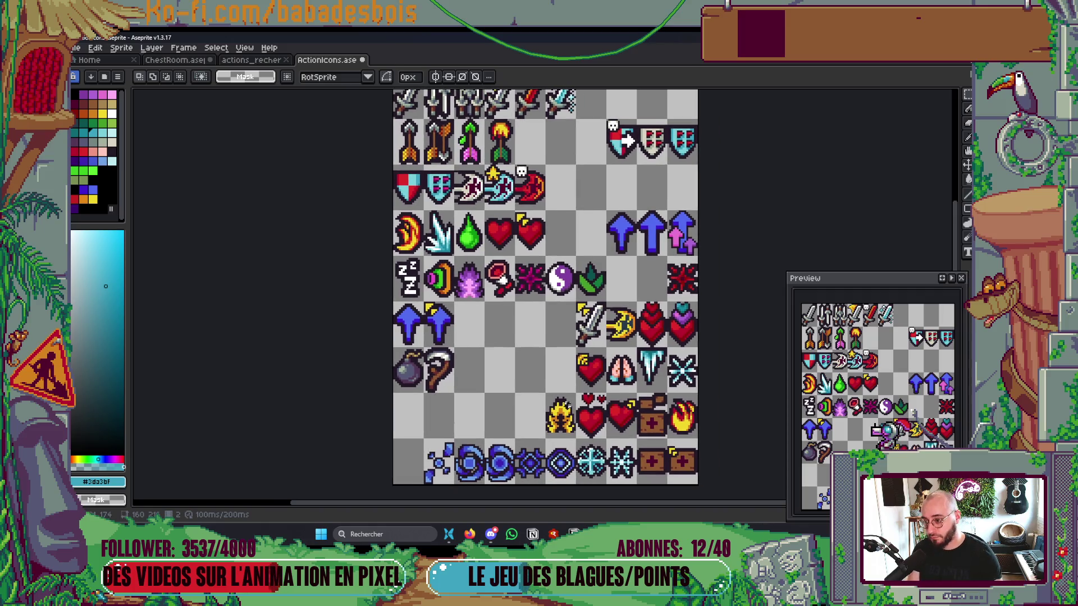
{"action": "scroll", "coordinate": [563, 378], "scroll_direction": "down", "scroll_amount": 2}
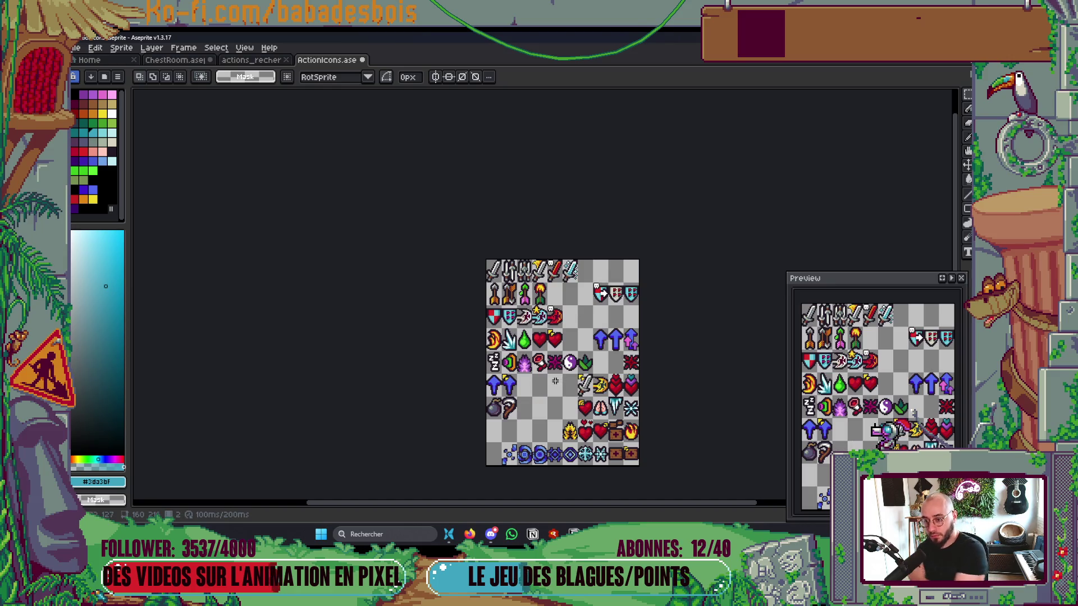
{"action": "scroll", "coordinate": [638, 330], "scroll_direction": "up", "scroll_amount": 3}
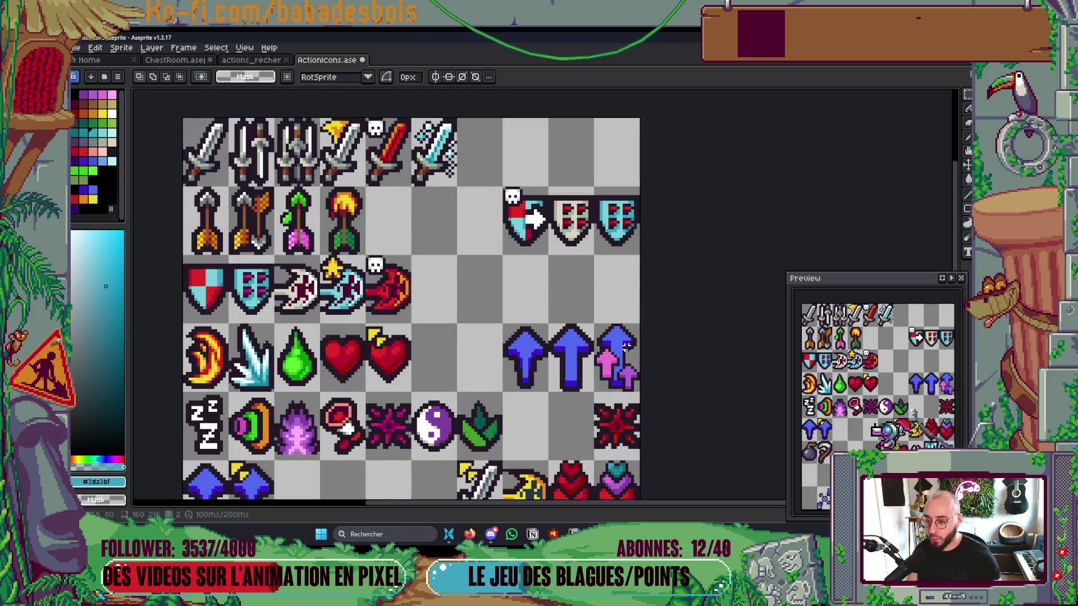
{"action": "left_click_drag", "start_coordinate": [618, 379], "coordinate": [702, 307]}
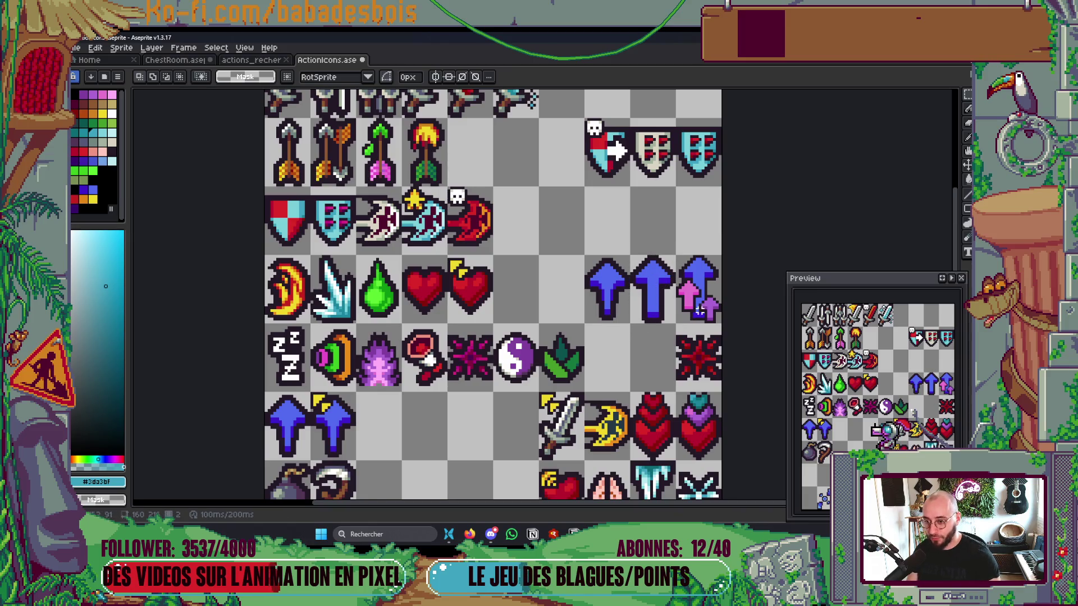
{"action": "scroll", "coordinate": [703, 303], "scroll_direction": "up", "scroll_amount": 2}
Step: Sample the dark outline colour #231927 from an arrow and select the stacked arrow's top
{"action": "key", "text": "b"}
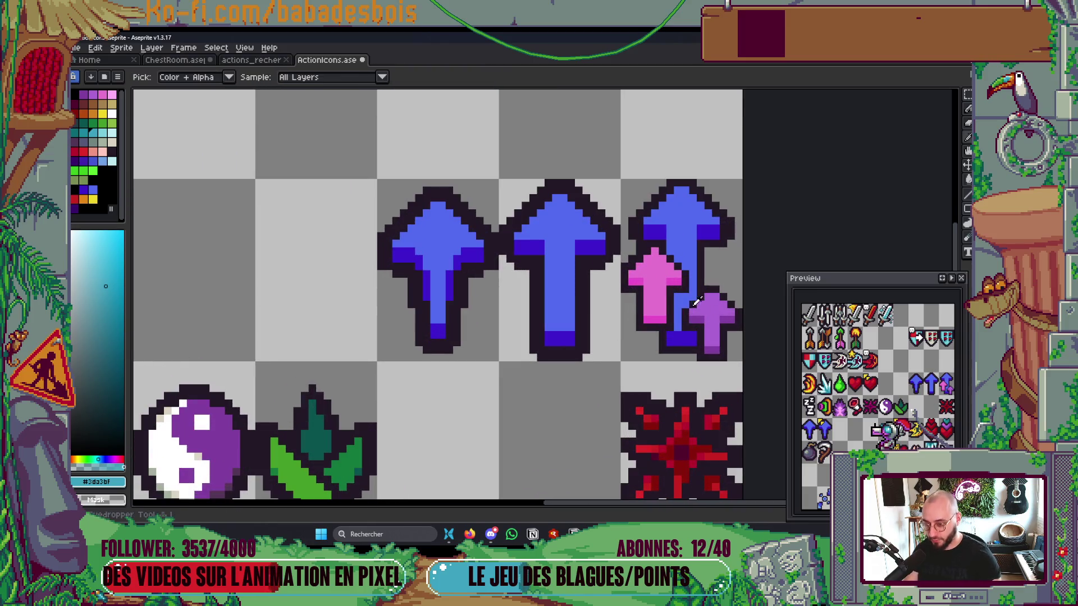
{"action": "left_click", "coordinate": [701, 281], "text": "alt"}
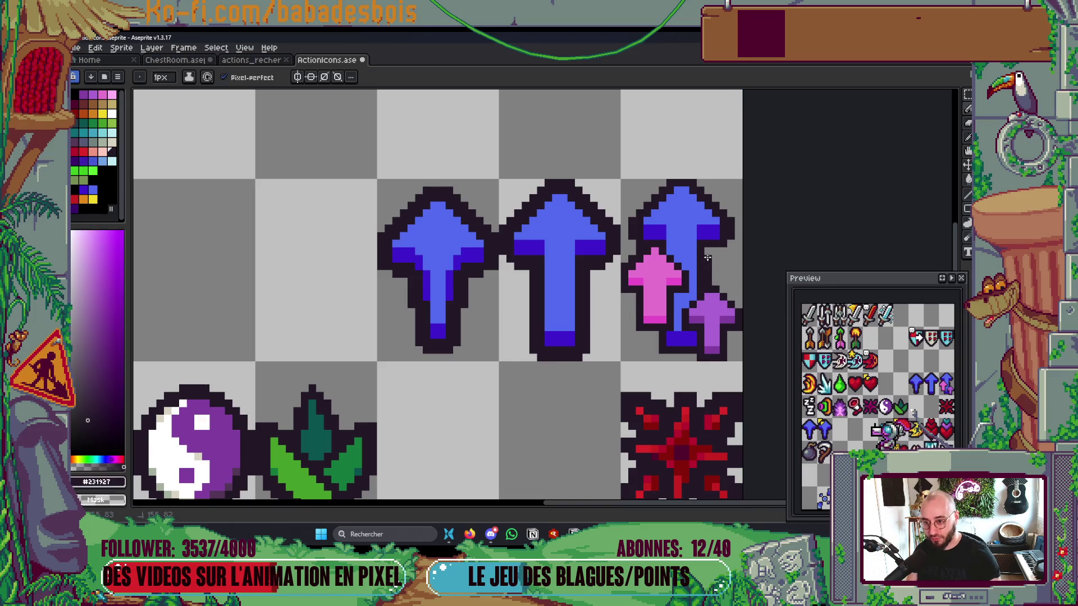
{"action": "scroll", "coordinate": [748, 251], "scroll_direction": "down", "scroll_amount": 4}
{"action": "scroll", "coordinate": [729, 247], "scroll_direction": "up", "scroll_amount": 3}
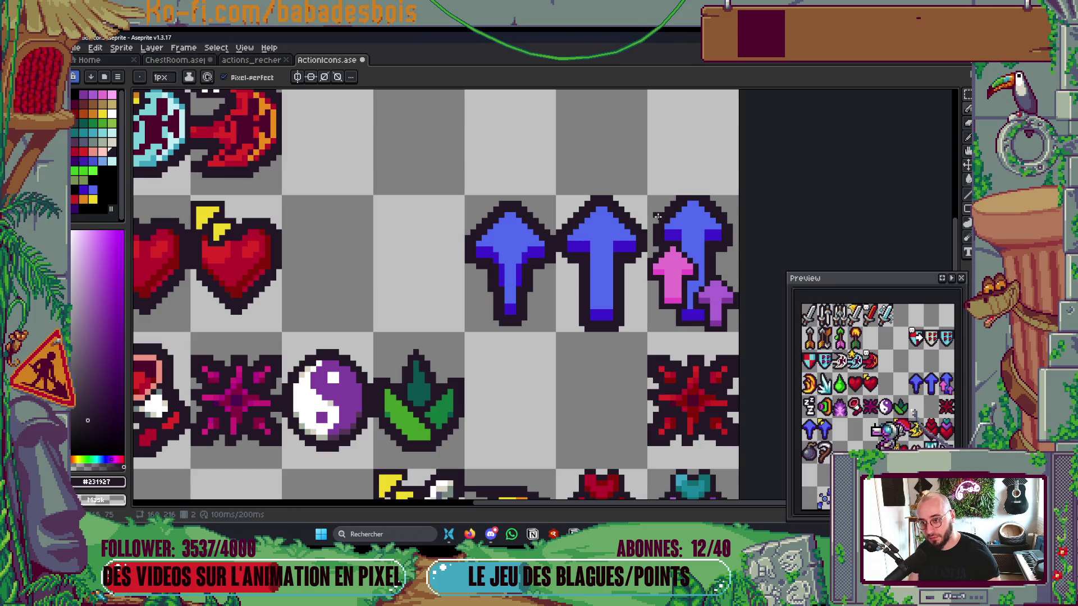
{"action": "scroll", "coordinate": [656, 220], "scroll_direction": "down", "scroll_amount": 5}
{"action": "scroll", "coordinate": [674, 216], "scroll_direction": "up", "scroll_amount": 2}
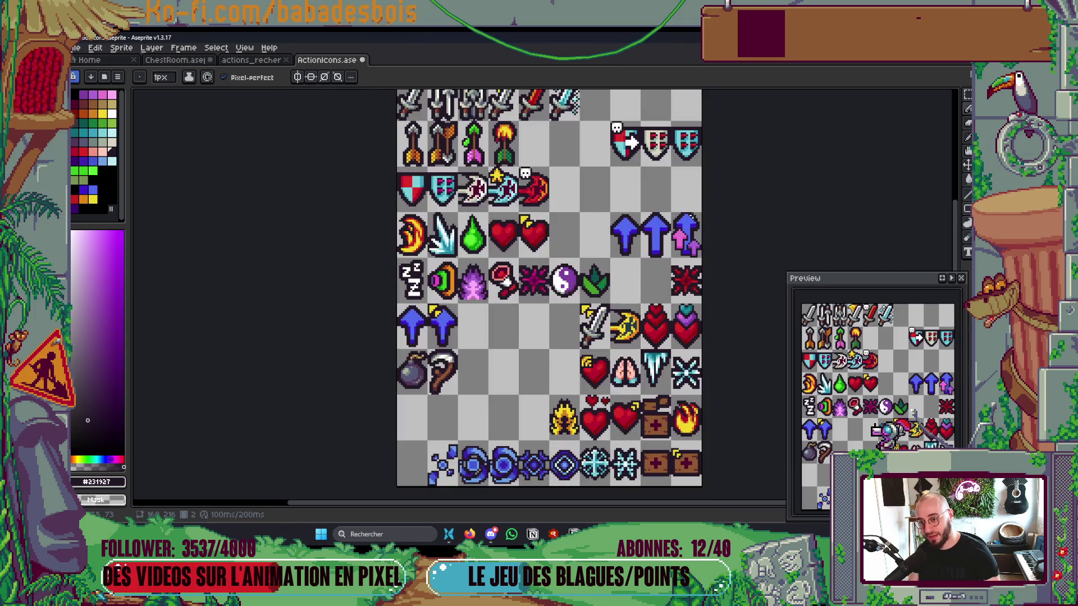
{"action": "scroll", "coordinate": [691, 218], "scroll_direction": "up", "scroll_amount": 1}
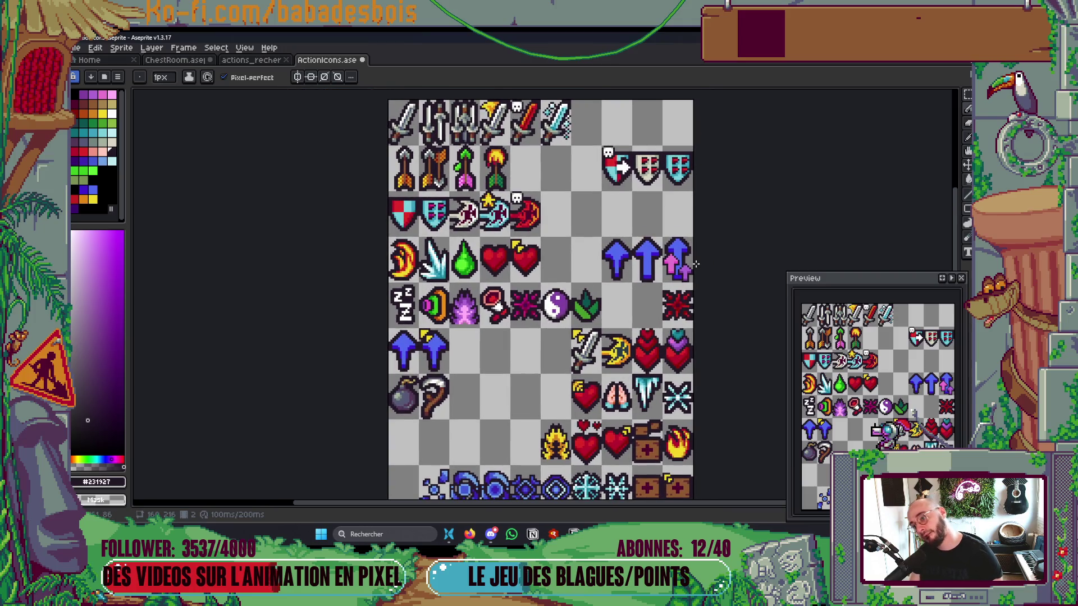
{"action": "scroll", "coordinate": [696, 260], "scroll_direction": "down", "scroll_amount": 2}
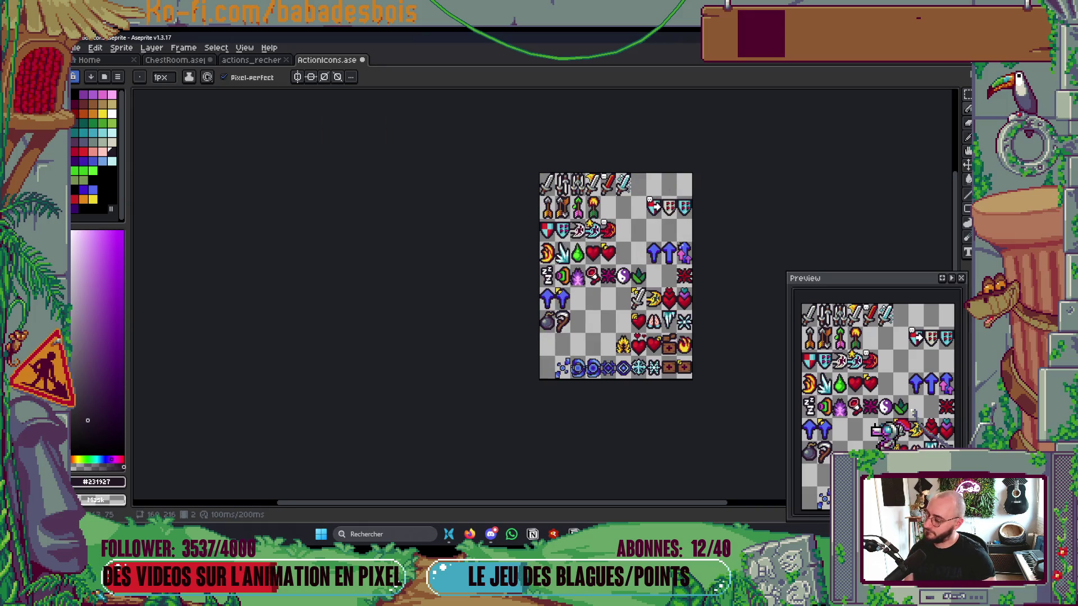
{"action": "scroll", "coordinate": [682, 247], "scroll_direction": "up", "scroll_amount": 4}
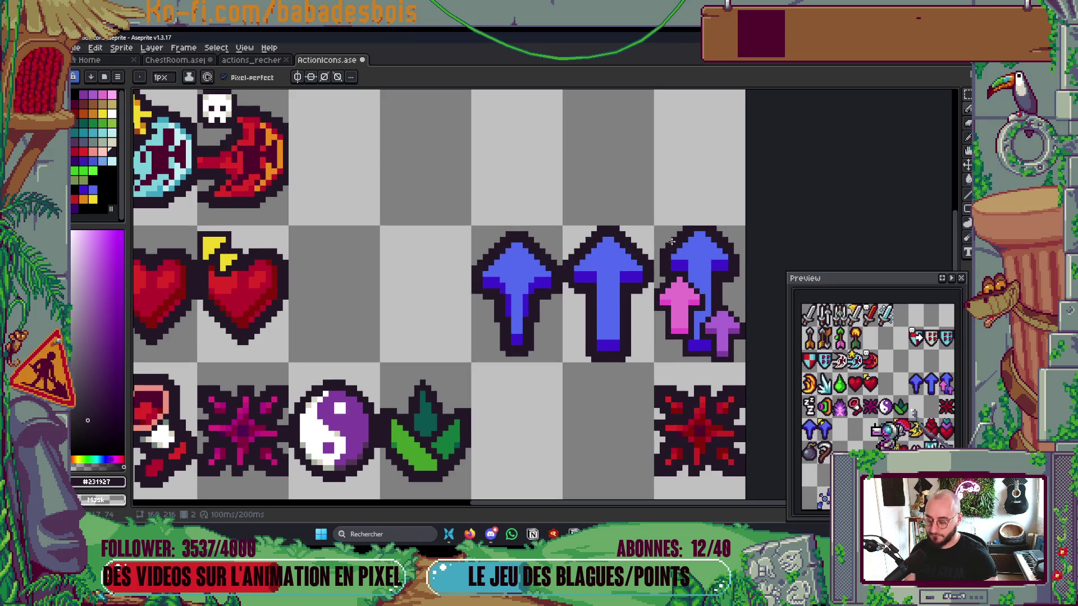
{"action": "key", "text": "m"}
{"action": "mouse_move", "coordinate": [660, 227]}
{"action": "left_mouse_down"}
{"action": "mouse_move", "coordinate": [742, 261]}
{"action": "mouse_move", "coordinate": [746, 278]}
{"action": "left_mouse_up"}
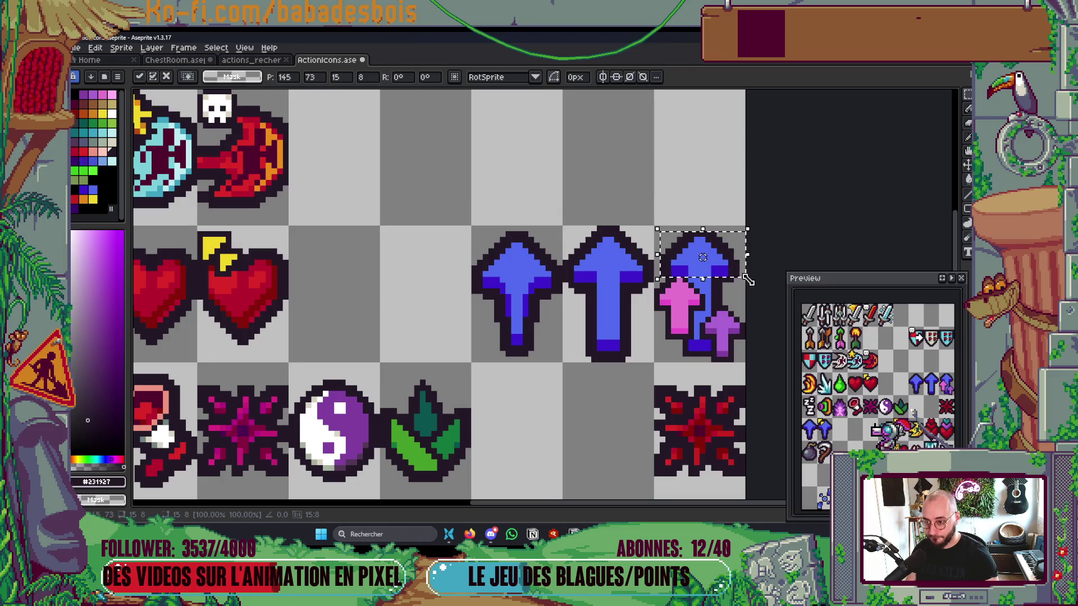
Step: Drop the selection and pencil dark outline pixels below the pink arrow
{"action": "left_click", "coordinate": [736, 298]}
{"action": "scroll", "coordinate": [725, 298], "scroll_direction": "up", "scroll_amount": 1}
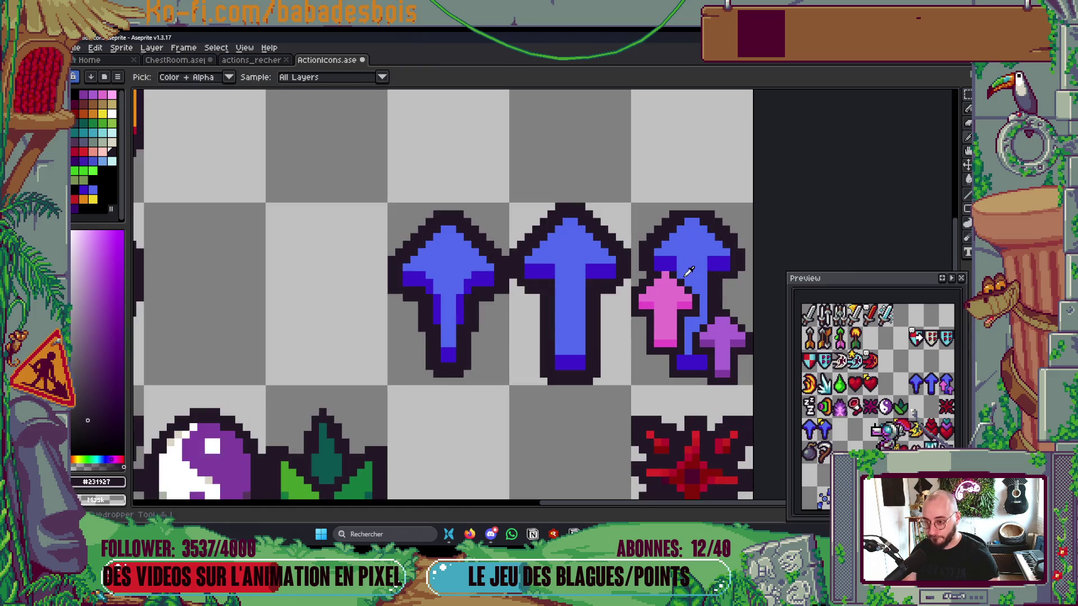
{"action": "key", "text": "b"}
{"action": "scroll", "coordinate": [710, 265], "scroll_direction": "down", "scroll_amount": 3}
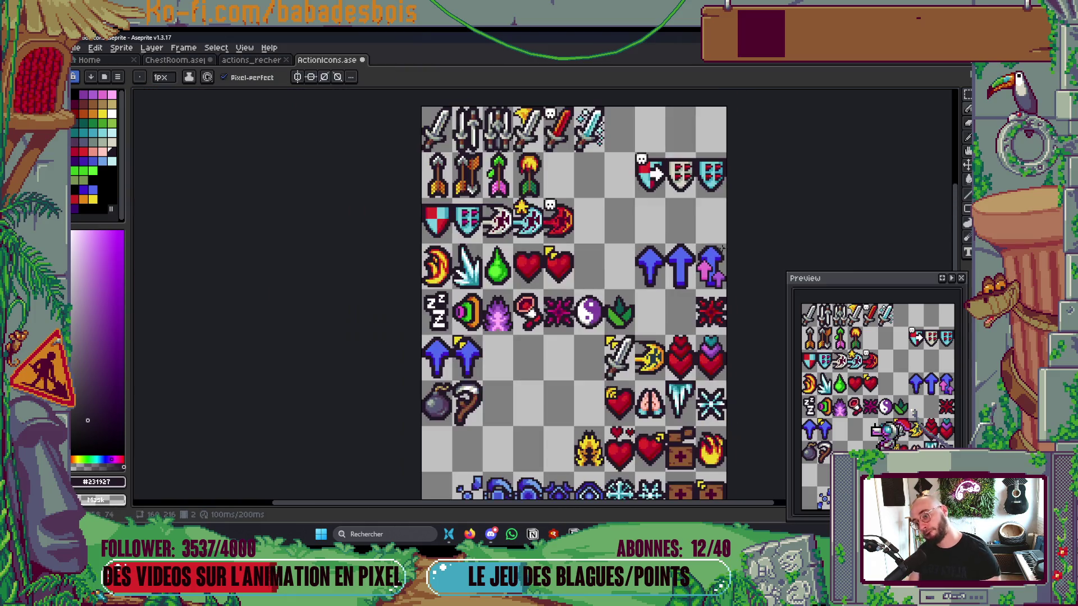
{"action": "scroll", "coordinate": [729, 244], "scroll_direction": "up", "scroll_amount": 5}
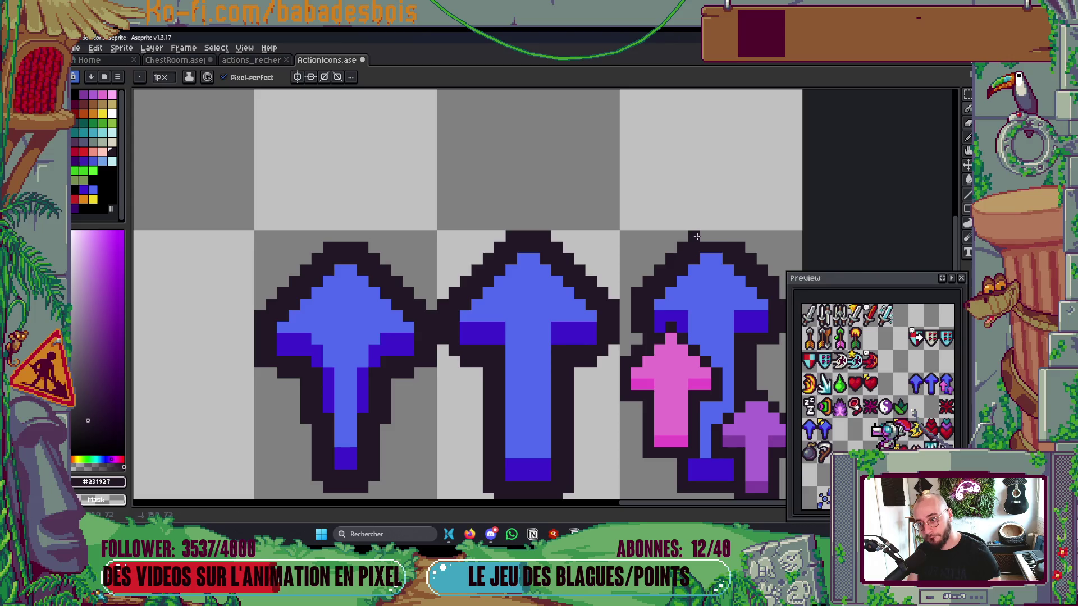
{"action": "scroll", "coordinate": [724, 233], "scroll_direction": "down", "scroll_amount": 4}
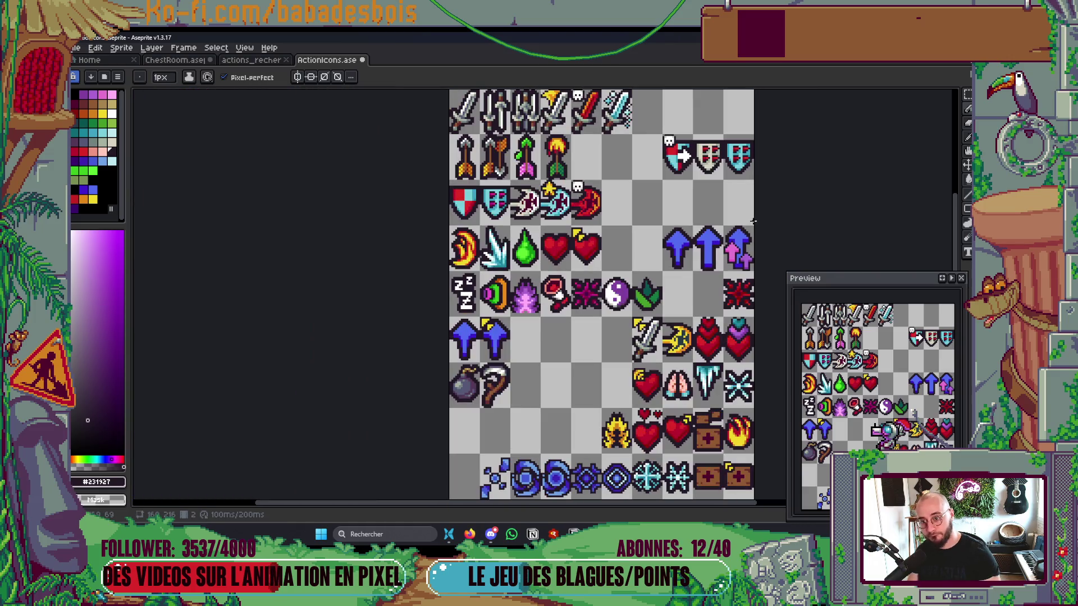
{"action": "scroll", "coordinate": [742, 240], "scroll_direction": "up", "scroll_amount": 4}
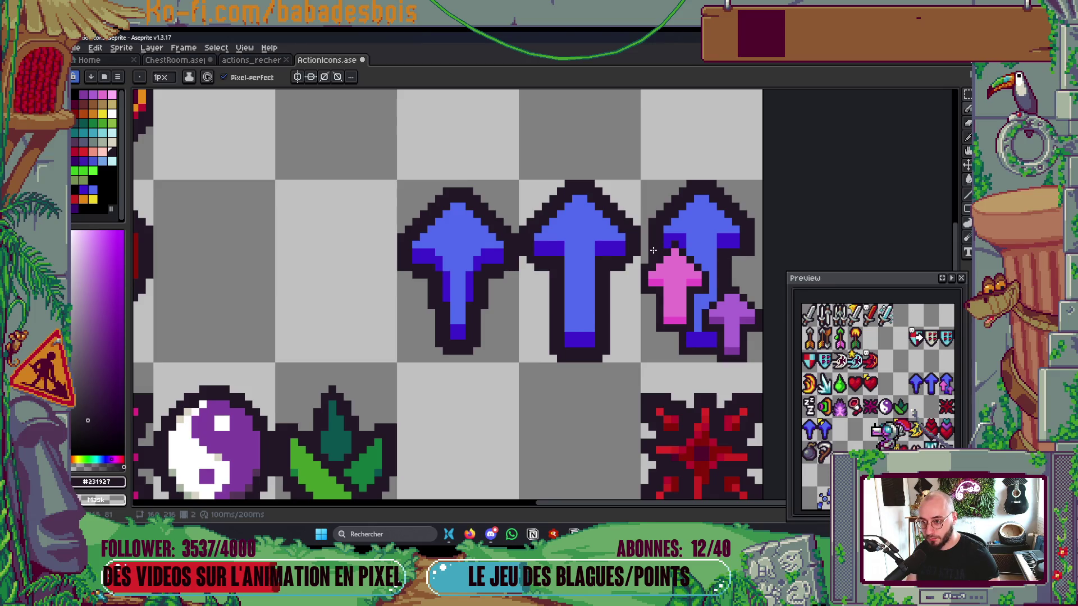
{"action": "scroll", "coordinate": [714, 230], "scroll_direction": "down", "scroll_amount": 5}
{"action": "scroll", "coordinate": [732, 229], "scroll_direction": "up", "scroll_amount": 5}
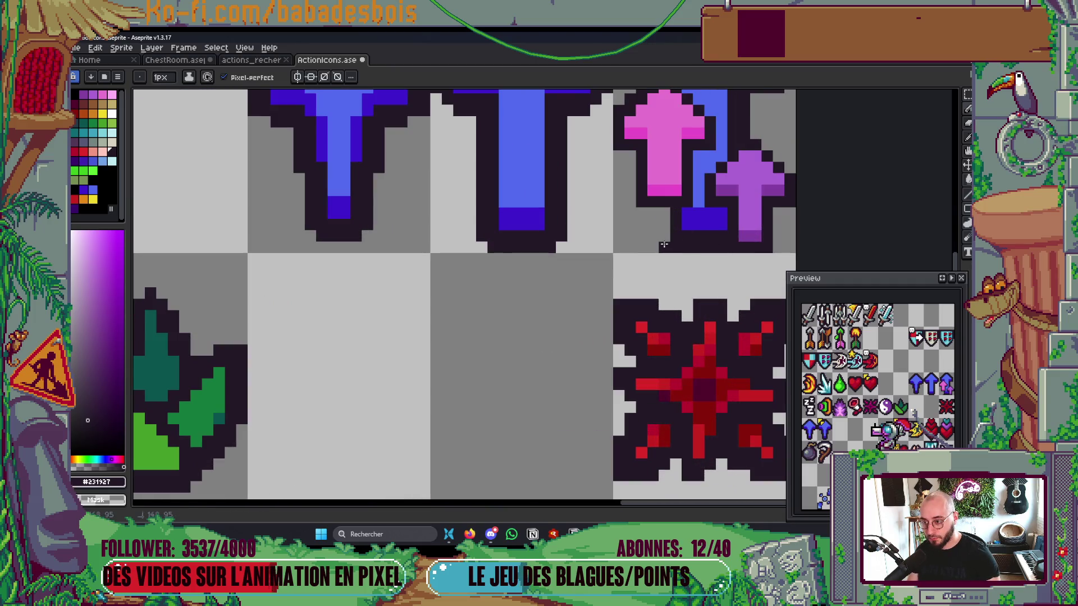
{"action": "left_click_drag", "start_coordinate": [664, 246], "coordinate": [667, 217]}
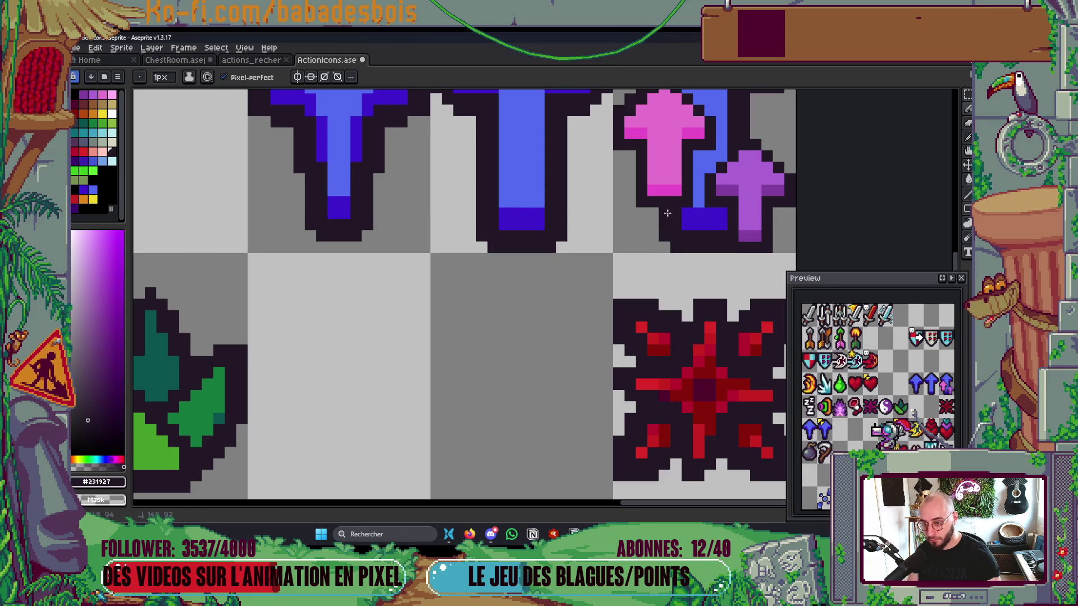
{"action": "scroll", "coordinate": [679, 236], "scroll_direction": "down", "scroll_amount": 3}
{"action": "scroll", "coordinate": [700, 262], "scroll_direction": "up", "scroll_amount": 2}
{"action": "scroll", "coordinate": [701, 261], "scroll_direction": "up", "scroll_amount": 1}
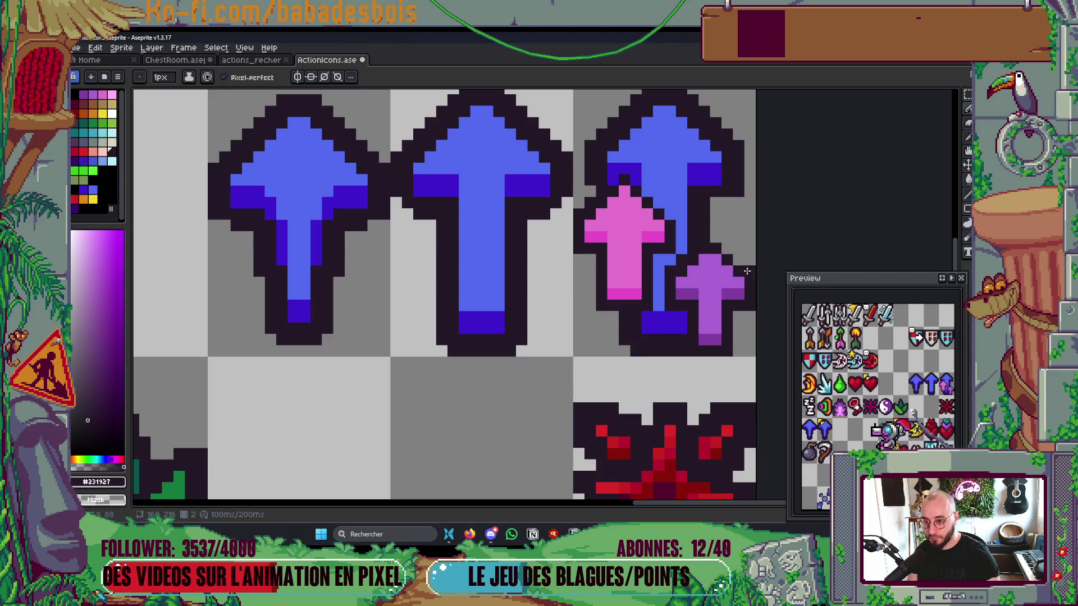
Step: Outline the purple arrow's top-right edge and the pink arrow's right edge in dark pixels
{"action": "left_click_drag", "start_coordinate": [728, 258], "coordinate": [726, 249]}
{"action": "left_click", "coordinate": [714, 238]}
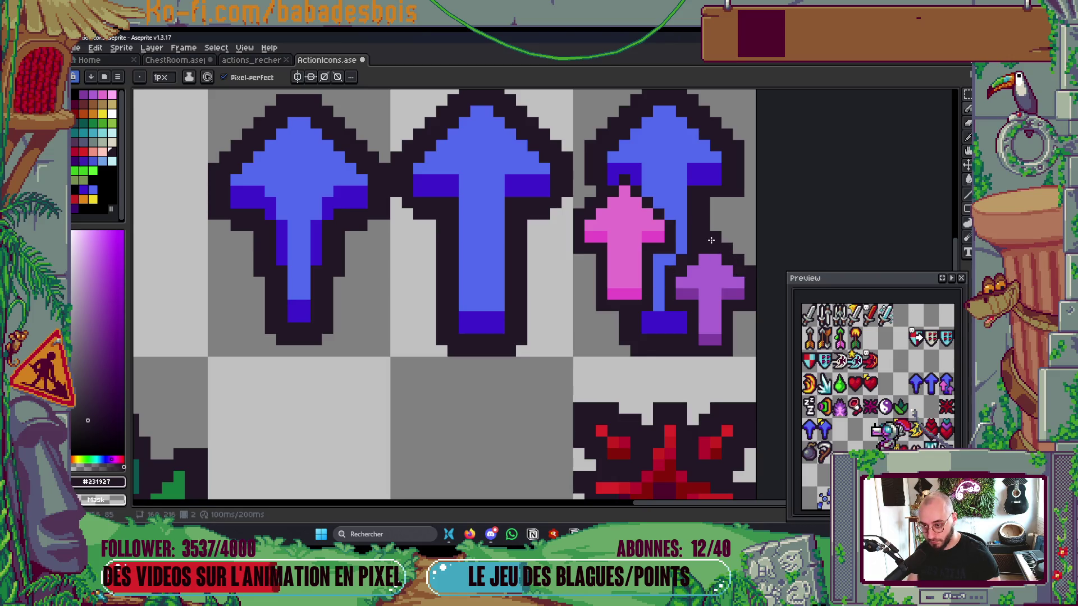
{"action": "scroll", "coordinate": [726, 282], "scroll_direction": "down", "scroll_amount": 6}
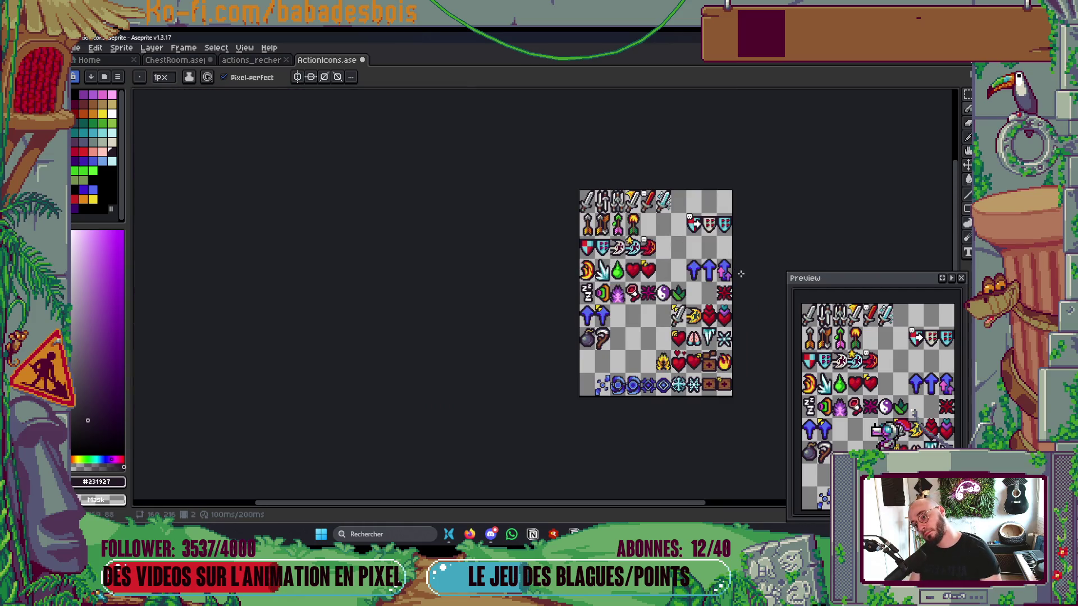
{"action": "scroll", "coordinate": [740, 274], "scroll_direction": "up", "scroll_amount": 6}
{"action": "scroll", "coordinate": [680, 290], "scroll_direction": "down", "scroll_amount": 3}
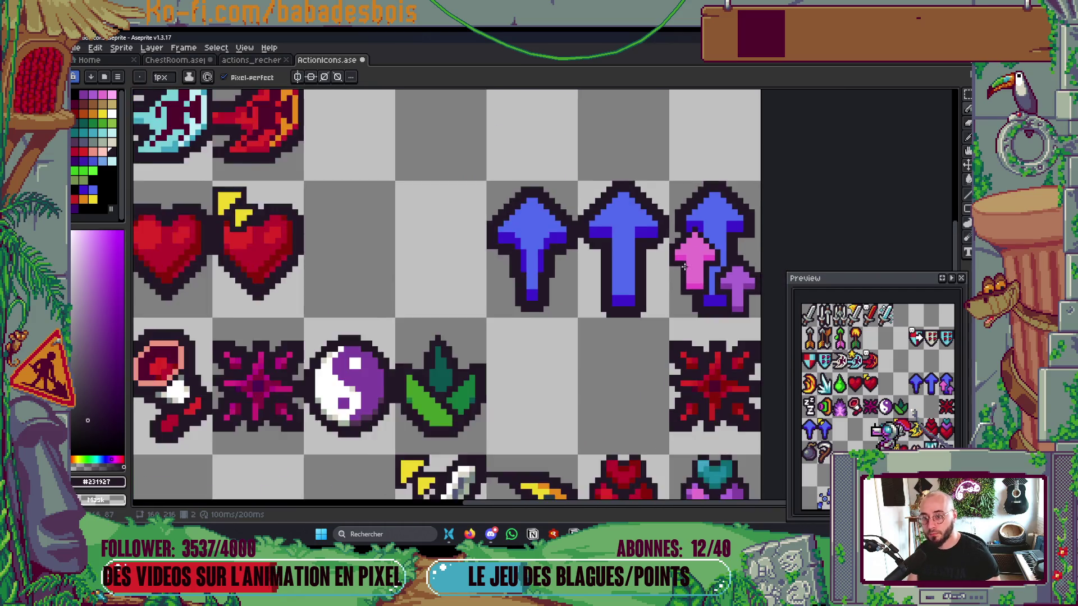
{"action": "scroll", "coordinate": [708, 219], "scroll_direction": "up", "scroll_amount": 4}
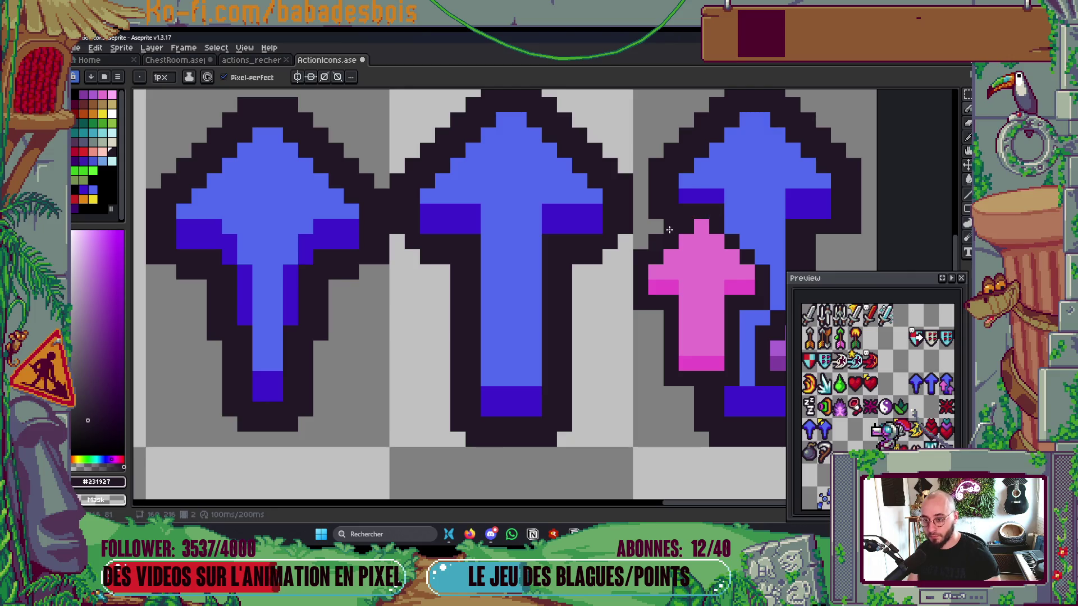
{"action": "mouse_move", "coordinate": [730, 226]}
{"action": "left_mouse_down"}
{"action": "mouse_move", "coordinate": [755, 260]}
{"action": "mouse_move", "coordinate": [707, 316]}
{"action": "left_mouse_up"}
{"action": "scroll", "coordinate": [741, 266], "scroll_direction": "down", "scroll_amount": 5}
{"action": "scroll", "coordinate": [719, 274], "scroll_direction": "up", "scroll_amount": 1}
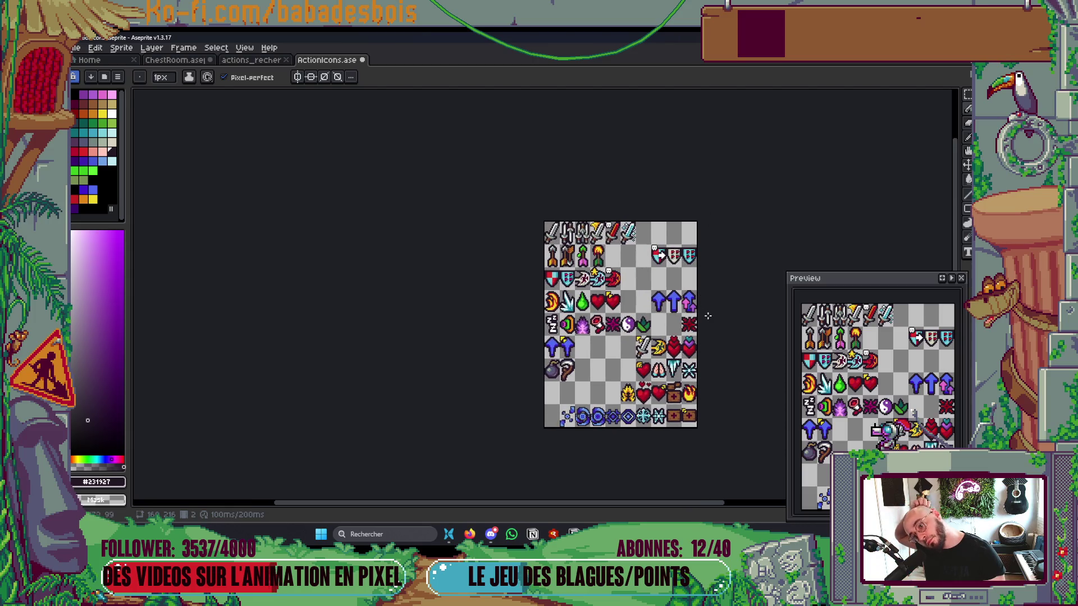
{"action": "scroll", "coordinate": [710, 325], "scroll_direction": "up", "scroll_amount": 5}
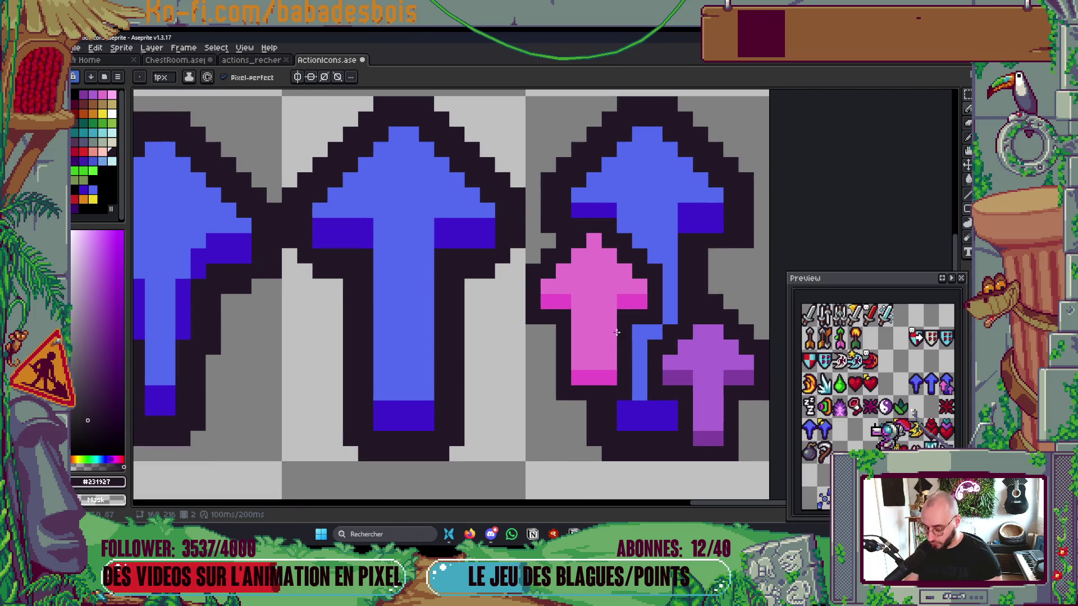
Step: Bucket-fill three bands of the small arrow with lighter purple and save
{"action": "left_click", "coordinate": [608, 296], "text": "alt"}
{"action": "left_click", "coordinate": [638, 296]}
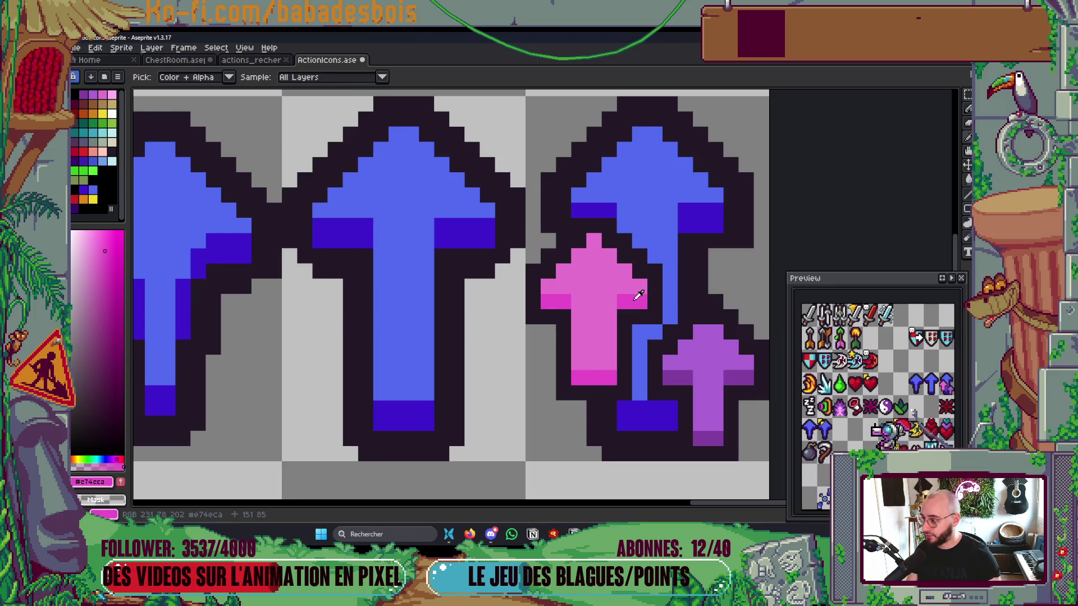
{"action": "left_click", "coordinate": [589, 287]}
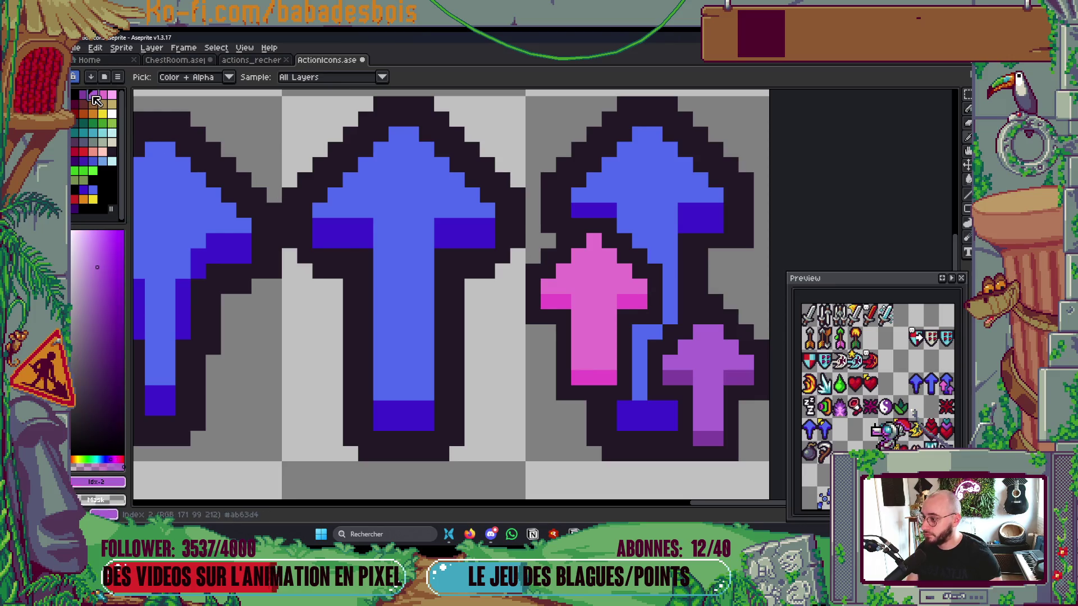
{"action": "key", "text": "g"}
{"action": "left_click", "coordinate": [623, 302]}
{"action": "left_click", "coordinate": [594, 375]}
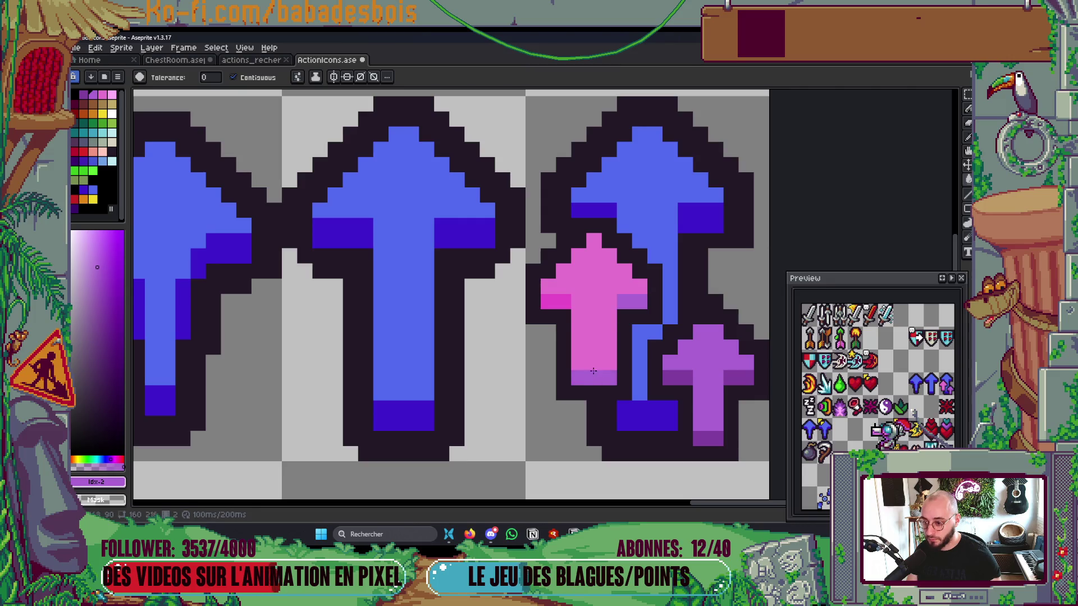
{"action": "left_click", "coordinate": [563, 311]}
{"action": "scroll", "coordinate": [640, 256], "scroll_direction": "down", "scroll_amount": 8}
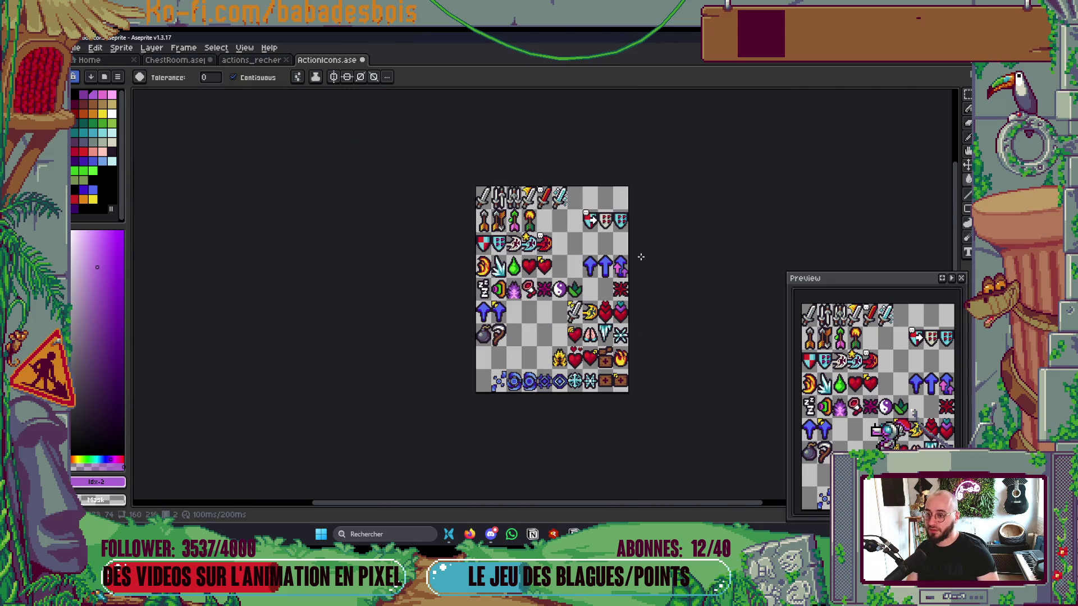
{"action": "key", "text": "ctrl+s"}
{"action": "scroll", "coordinate": [640, 256], "scroll_direction": "up", "scroll_amount": 5}
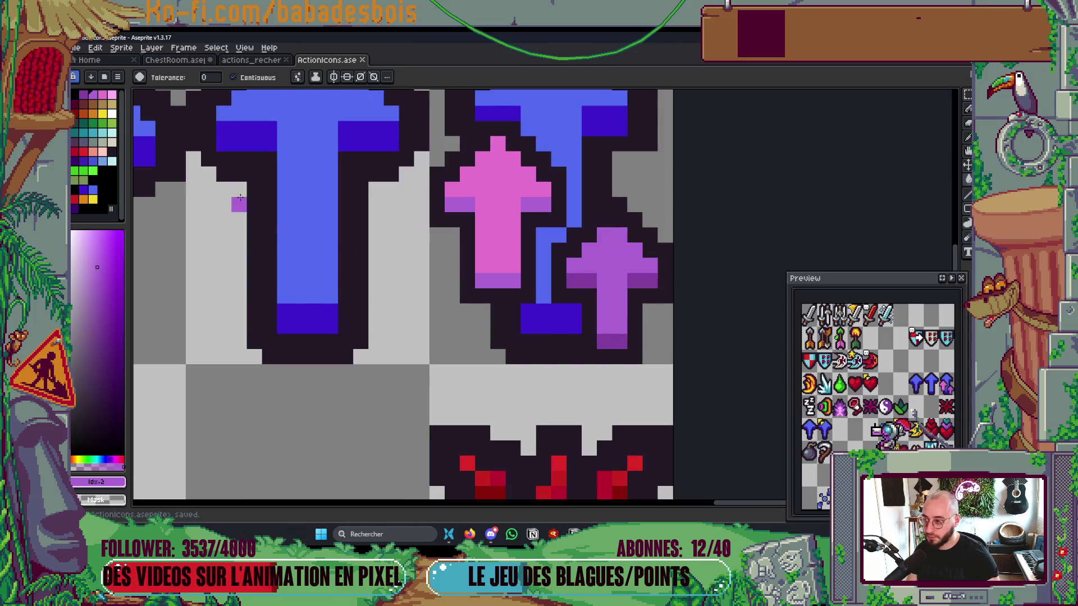
Step: Recolour the middle arrow's body yellow with an orange left tip and bottom band
{"action": "left_click", "coordinate": [108, 122]}
{"action": "left_click", "coordinate": [620, 297]}
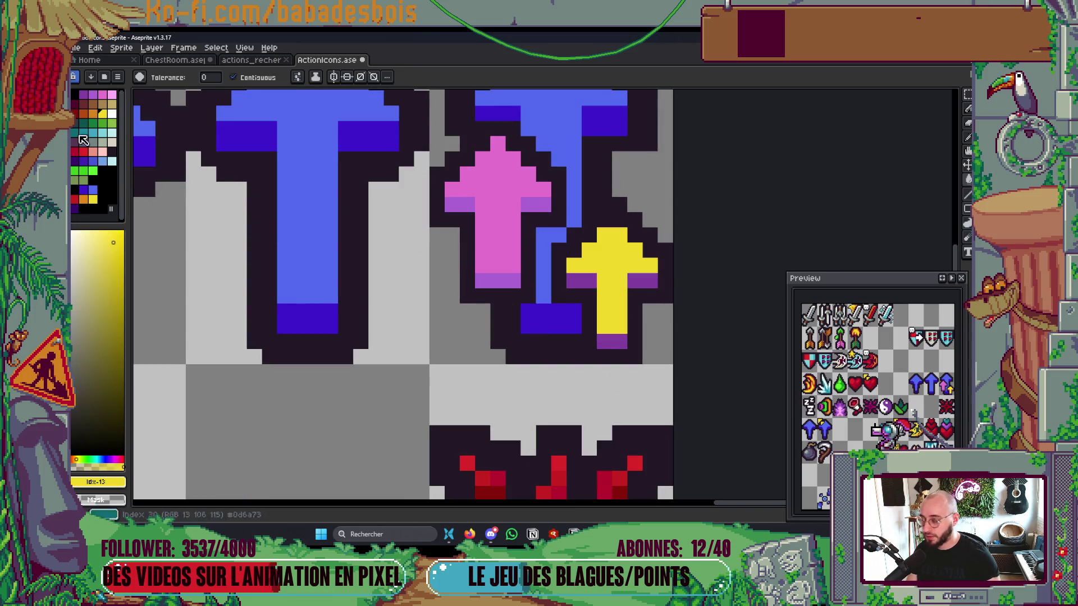
{"action": "left_click", "coordinate": [94, 115]}
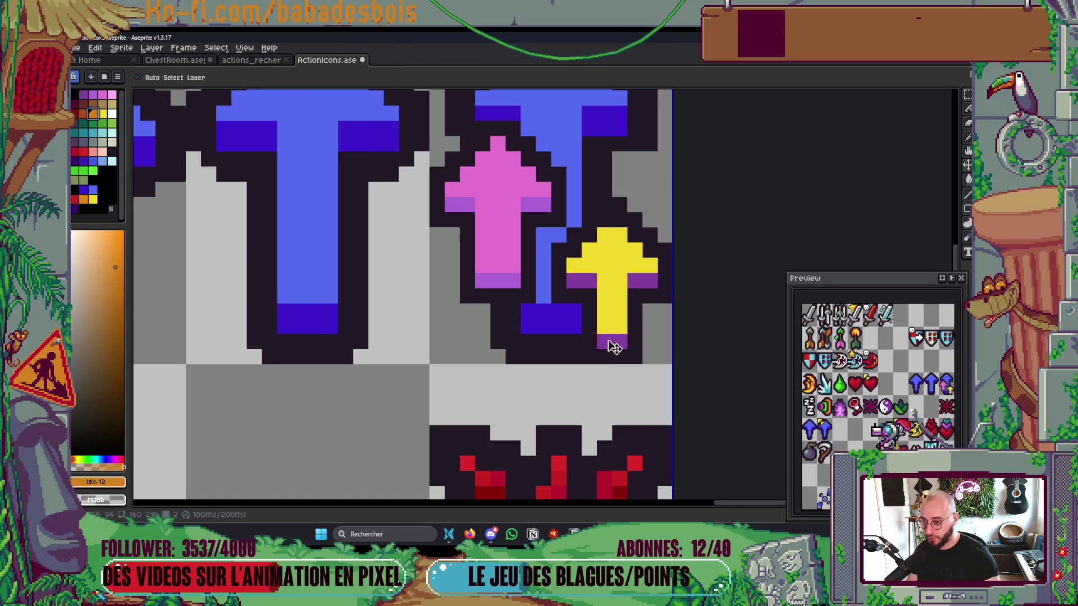
{"action": "key", "text": "ctrl+z"}
{"action": "left_click", "coordinate": [104, 114]}
{"action": "left_click", "coordinate": [498, 235]}
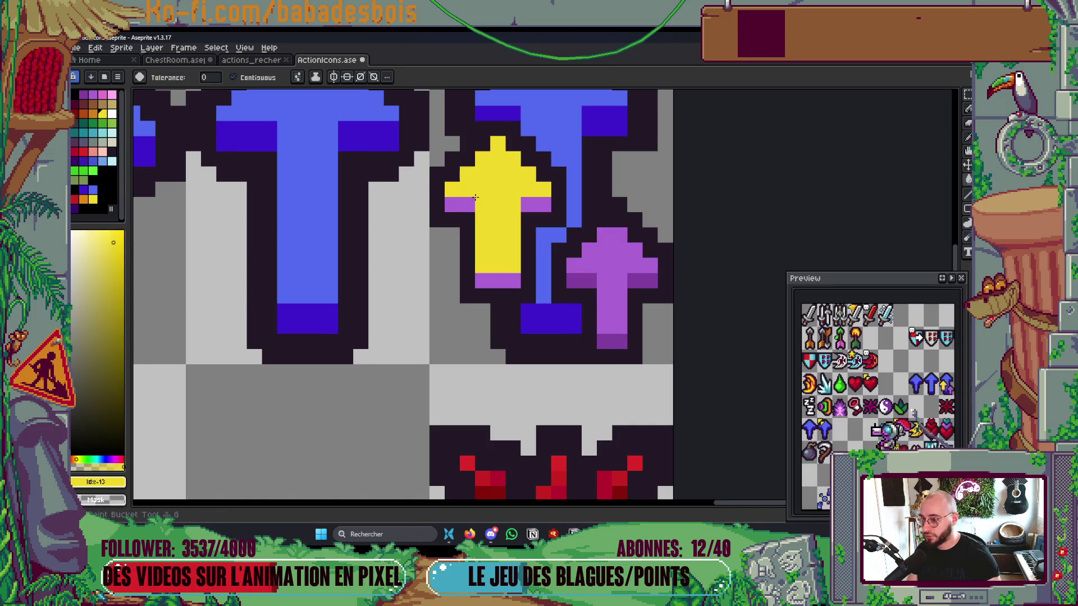
{"action": "left_click", "coordinate": [93, 114]}
{"action": "left_click", "coordinate": [452, 205]}
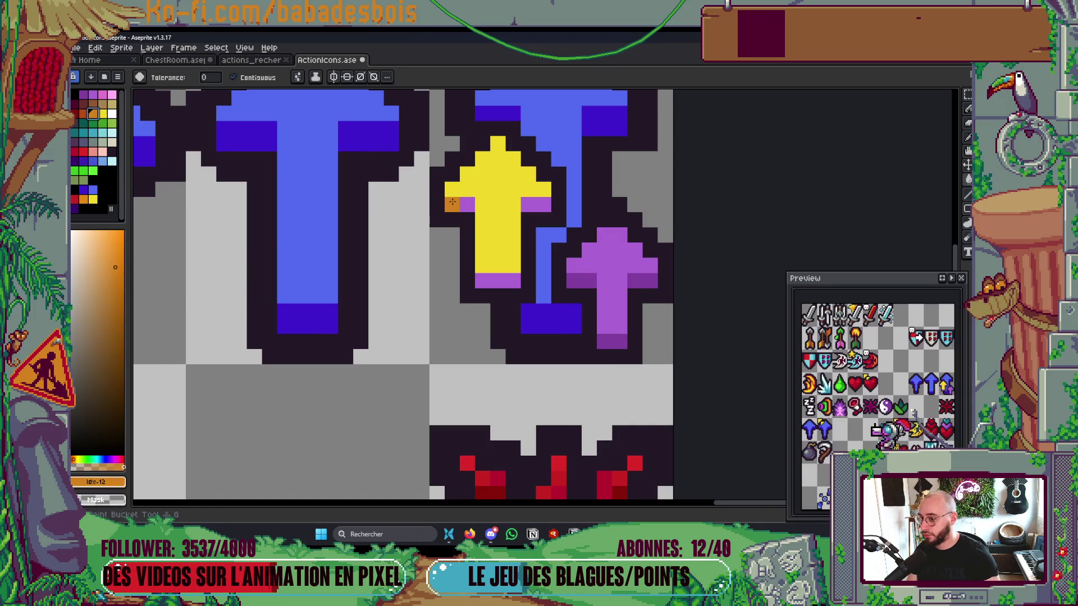
{"action": "left_click", "coordinate": [515, 285]}
{"action": "scroll", "coordinate": [640, 185], "scroll_direction": "down", "scroll_amount": 5}
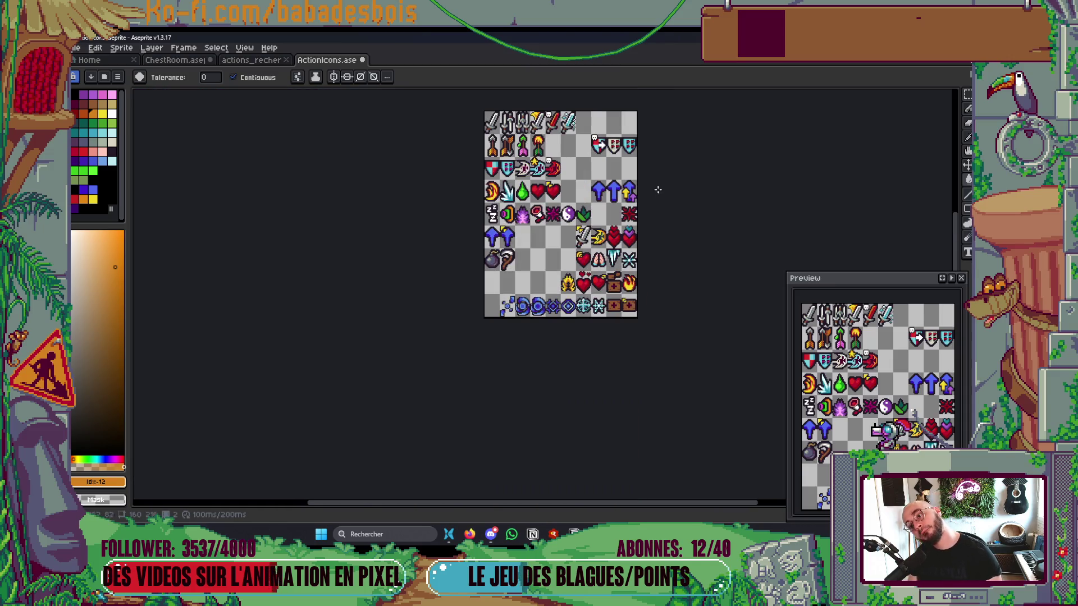
{"action": "scroll", "coordinate": [637, 185], "scroll_direction": "up", "scroll_amount": 6}
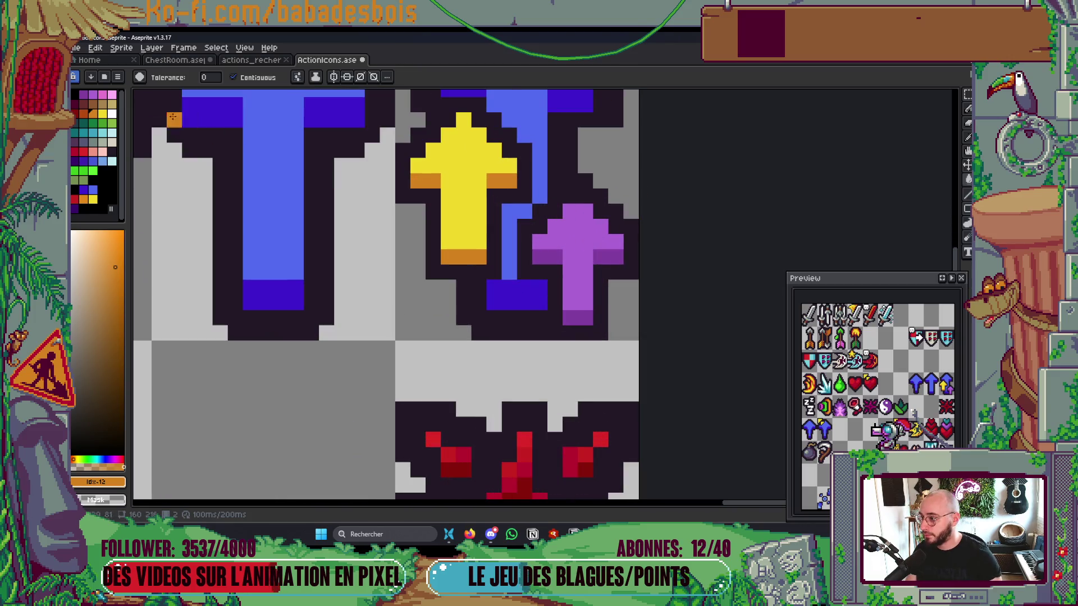
Step: Make the smallest arrow pink with lighter purple wing tips and base; move the blue arrows to row 3's end
{"action": "left_click", "coordinate": [108, 96]}
{"action": "left_click", "coordinate": [578, 235]}
{"action": "left_click", "coordinate": [99, 95]}
{"action": "left_click", "coordinate": [547, 256]}
{"action": "left_click", "coordinate": [608, 257]}
{"action": "left_click", "coordinate": [574, 317]}
{"action": "scroll", "coordinate": [645, 241], "scroll_direction": "down", "scroll_amount": 7}
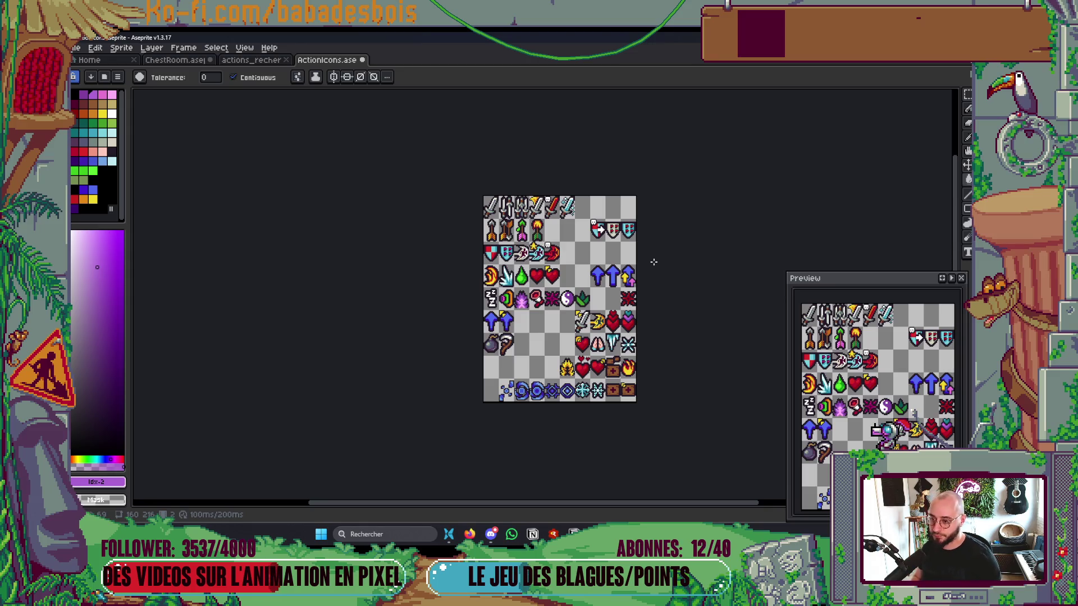
{"action": "scroll", "coordinate": [630, 280], "scroll_direction": "up", "scroll_amount": 2}
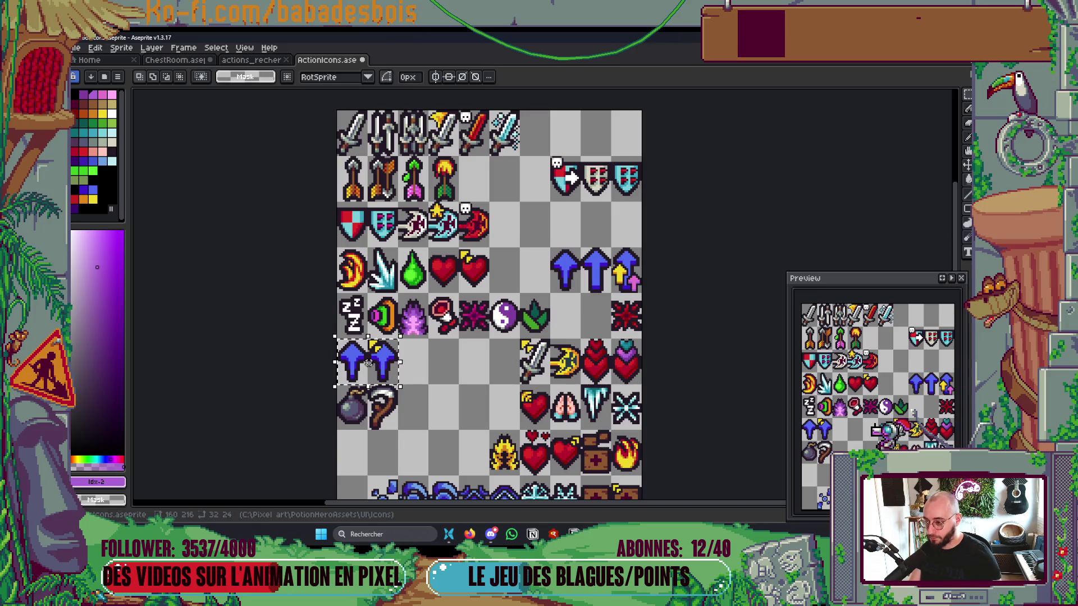
{"action": "mouse_move", "coordinate": [359, 366]}
{"action": "left_mouse_down"}
{"action": "mouse_move", "coordinate": [399, 364]}
{"action": "mouse_move", "coordinate": [524, 174]}
{"action": "mouse_move", "coordinate": [554, 224]}
{"action": "mouse_move", "coordinate": [612, 226]}
{"action": "left_mouse_up"}
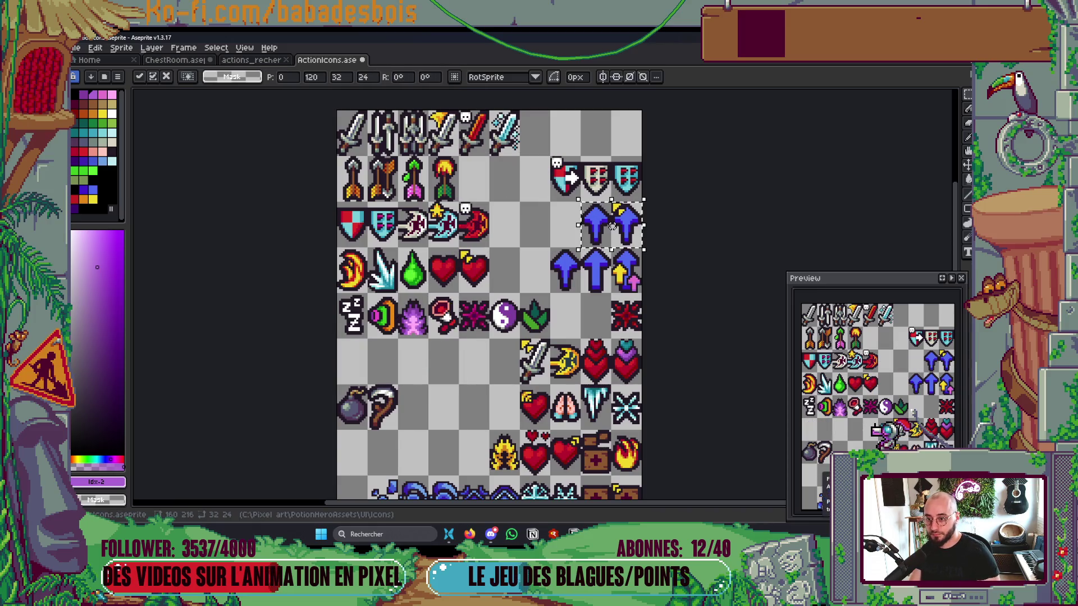
Step: Move the plain and stacked arrows down to the start of row 6
{"action": "left_click", "coordinate": [700, 339]}
{"action": "key", "text": "ctrl+x"}
{"action": "key", "text": "ctrl+v"}
{"action": "key", "text": "Left"}
{"action": "key", "text": "Left"}
{"action": "key", "text": "Left"}
{"action": "key", "text": "shift+Left"}
{"action": "key", "text": "shift+Left"}
{"action": "key", "text": "shift+Left"}
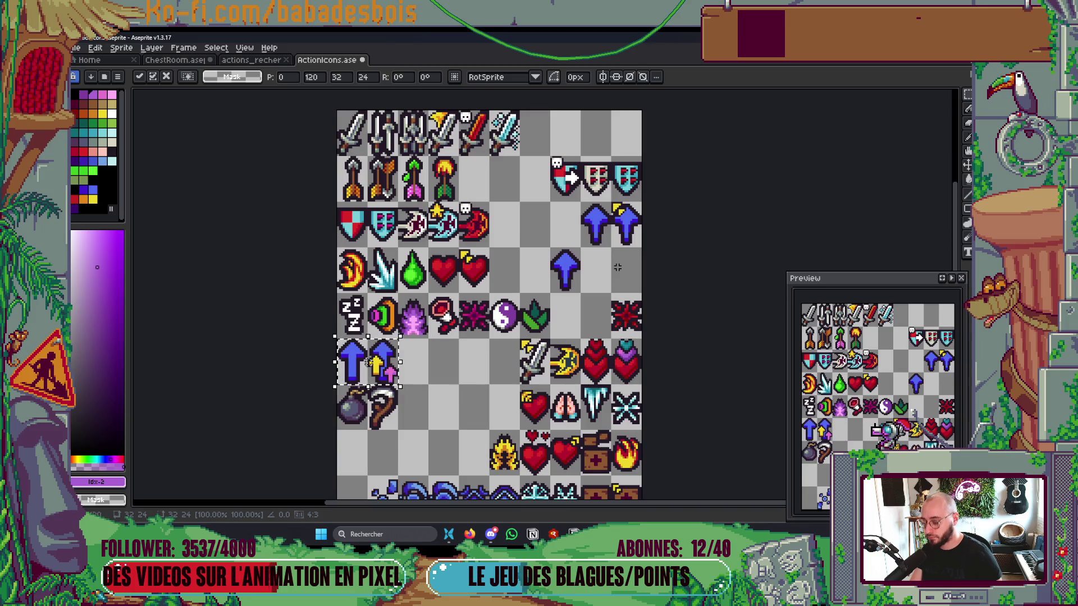
{"action": "key", "text": "ctrl+d"}
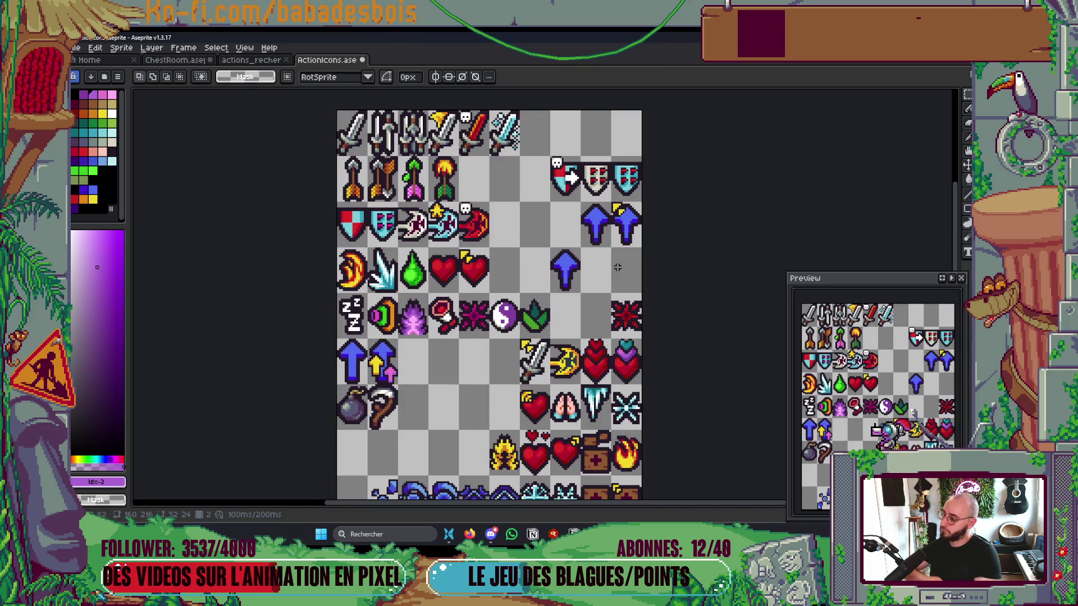
Step: Delete the leftover blue arrow in row 4 and the sword in row 6
{"action": "left_click", "coordinate": [577, 276]}
{"action": "key", "text": "Delete"}
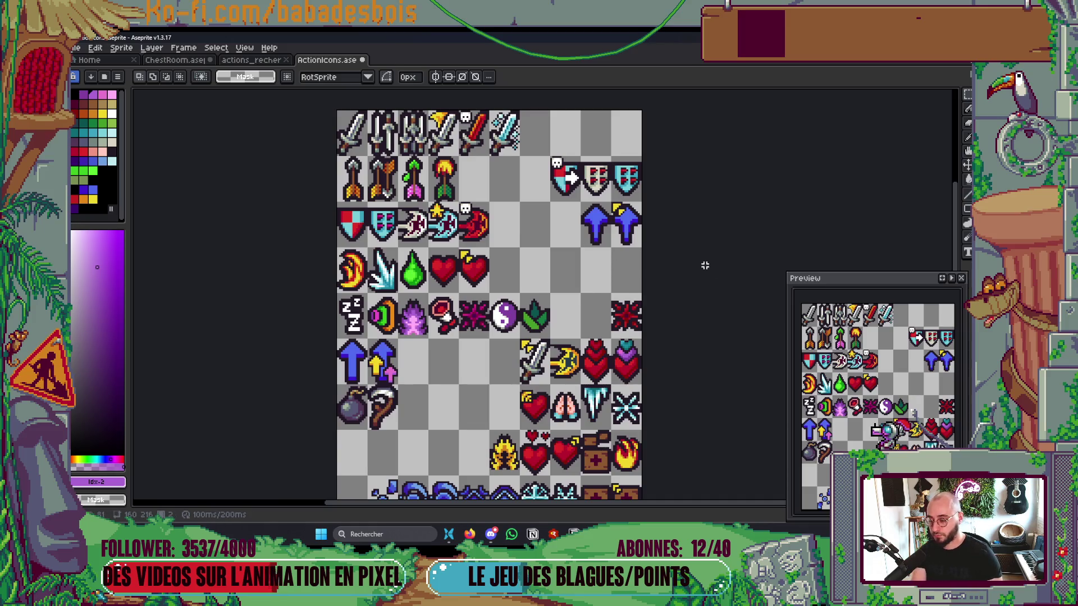
{"action": "left_click_drag", "start_coordinate": [691, 277], "coordinate": [710, 250]}
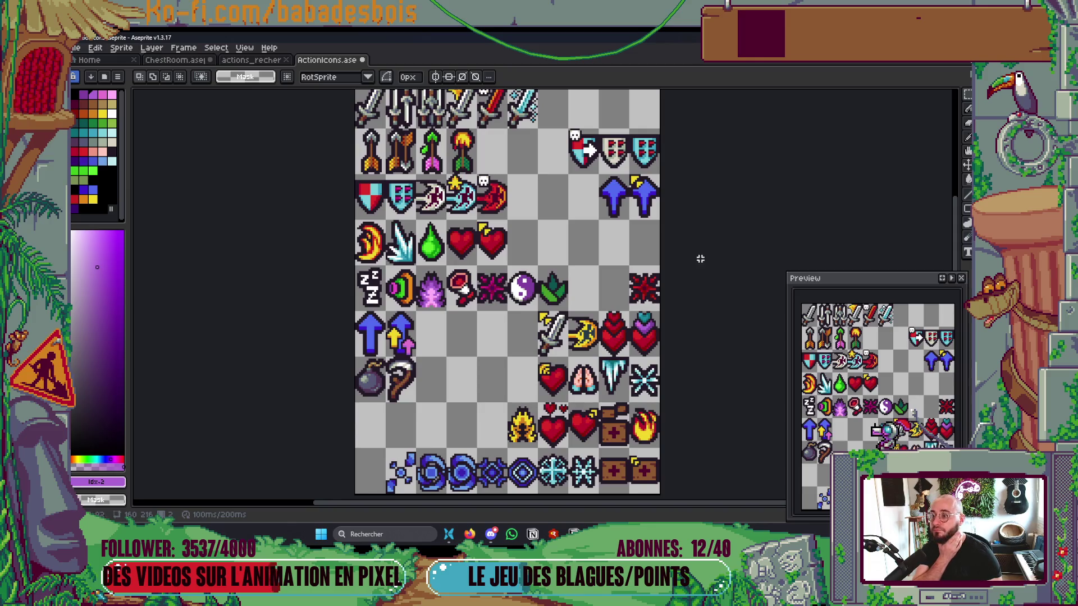
{"action": "left_click", "coordinate": [547, 337]}
{"action": "key", "text": "Delete"}
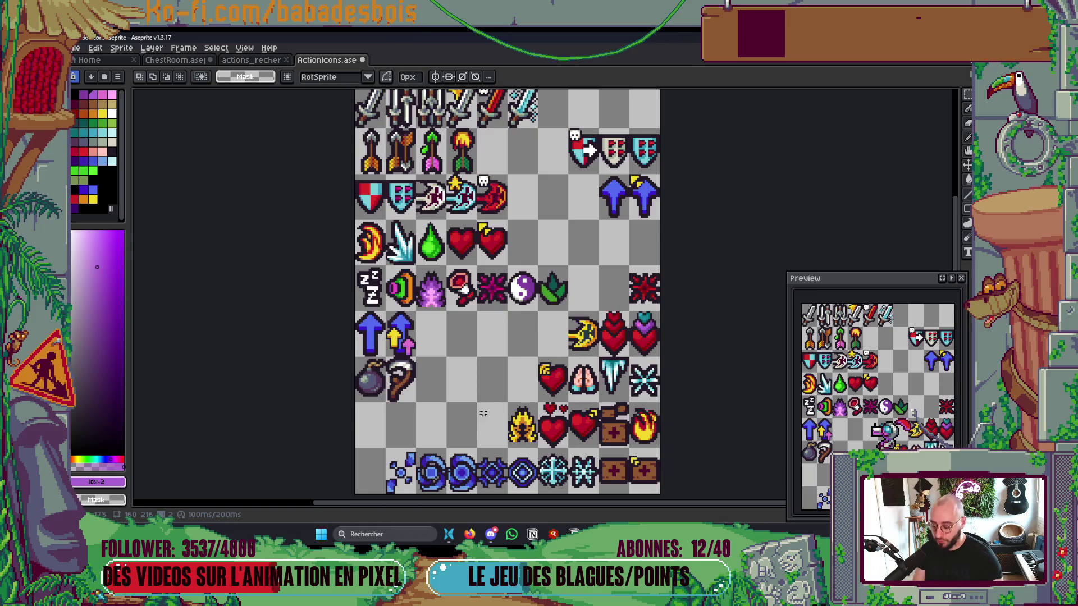
{"action": "key", "text": "Right"}
{"action": "key", "text": "Left"}
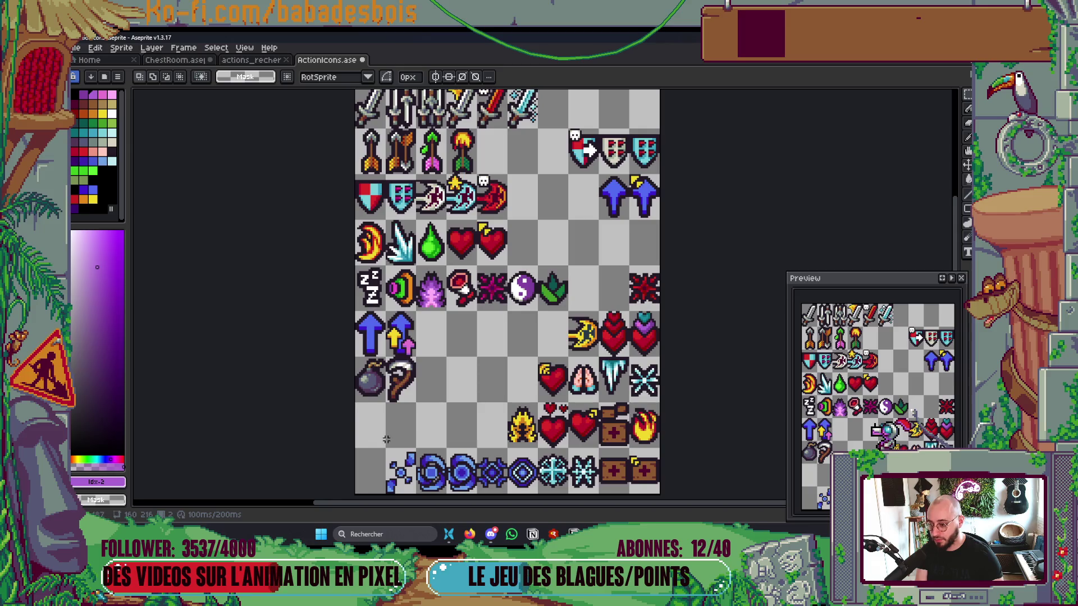
{"action": "left_click_drag", "start_coordinate": [385, 403], "coordinate": [660, 494]}
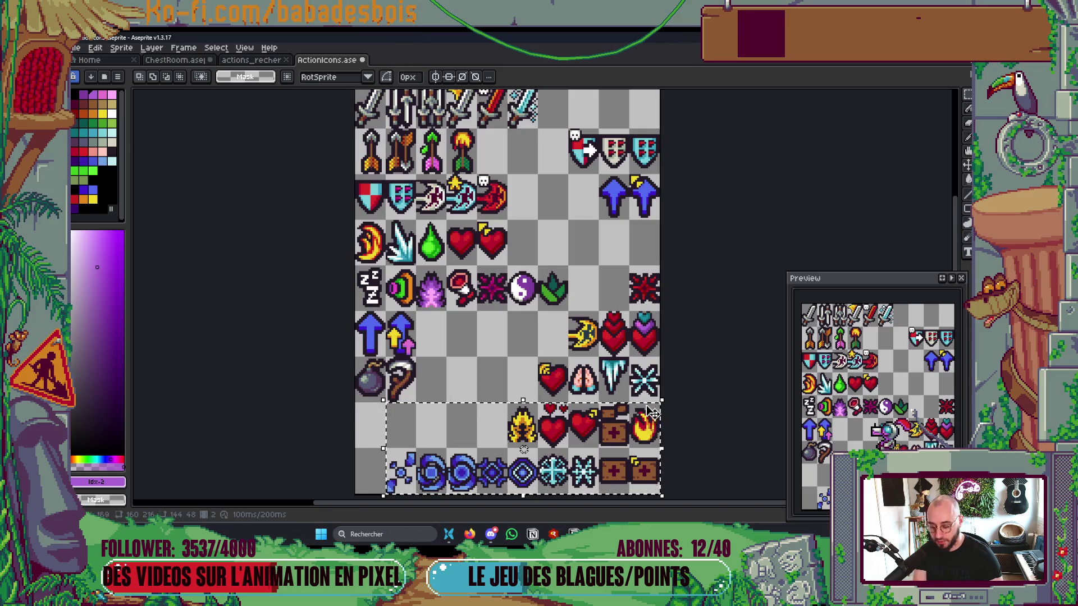
Step: Delete the bottom two icon rows and the bottom-right icons, leaving only the arrows, bomb and hook
{"action": "key", "text": "Delete"}
{"action": "left_click_drag", "start_coordinate": [538, 311], "coordinate": [660, 403]}
{"action": "key", "text": "Delete"}
Step: Play the animation to compare frames of the cleared sheet
{"action": "scroll", "coordinate": [723, 409], "scroll_direction": "down", "scroll_amount": 4}
{"action": "scroll", "coordinate": [725, 409], "scroll_direction": "up", "scroll_amount": 4}
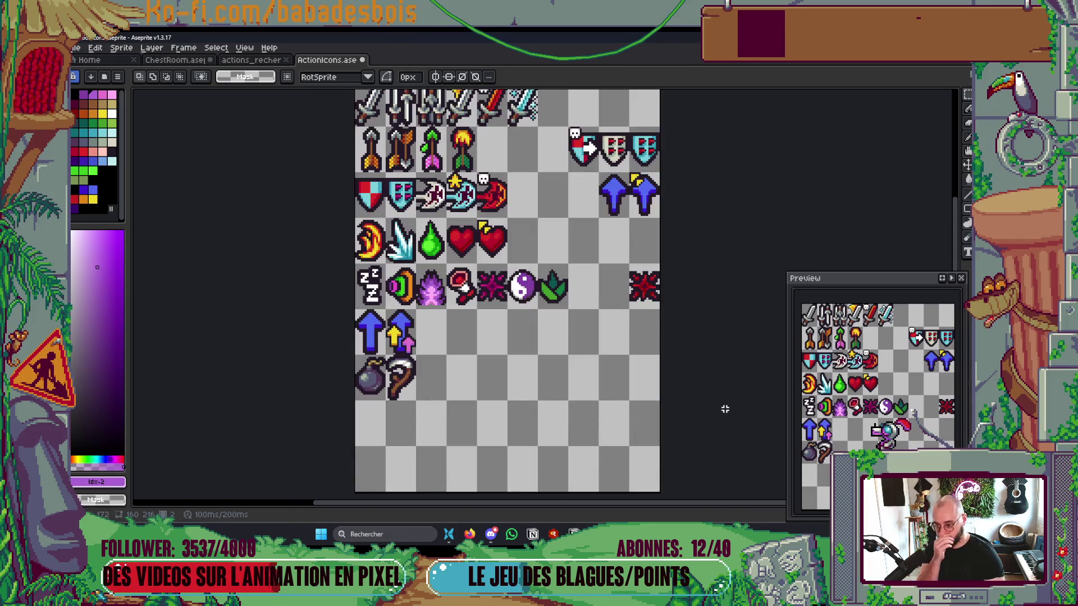
{"action": "scroll", "coordinate": [687, 423], "scroll_direction": "right", "scroll_amount": 1}
{"action": "scroll", "coordinate": [687, 423], "scroll_direction": "up", "scroll_amount": 2}
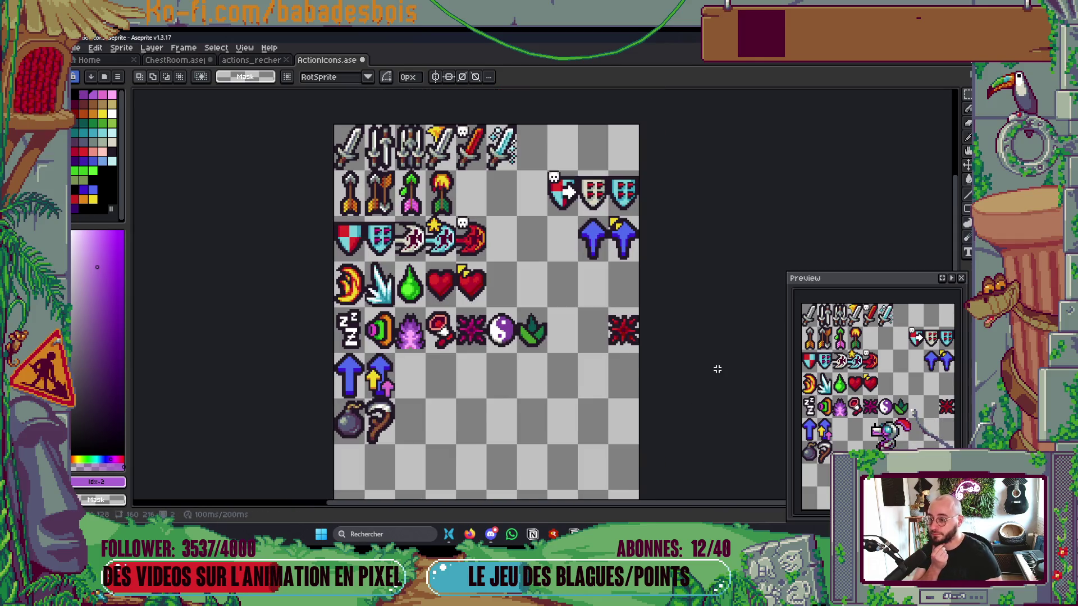
{"action": "key", "text": "Return"}
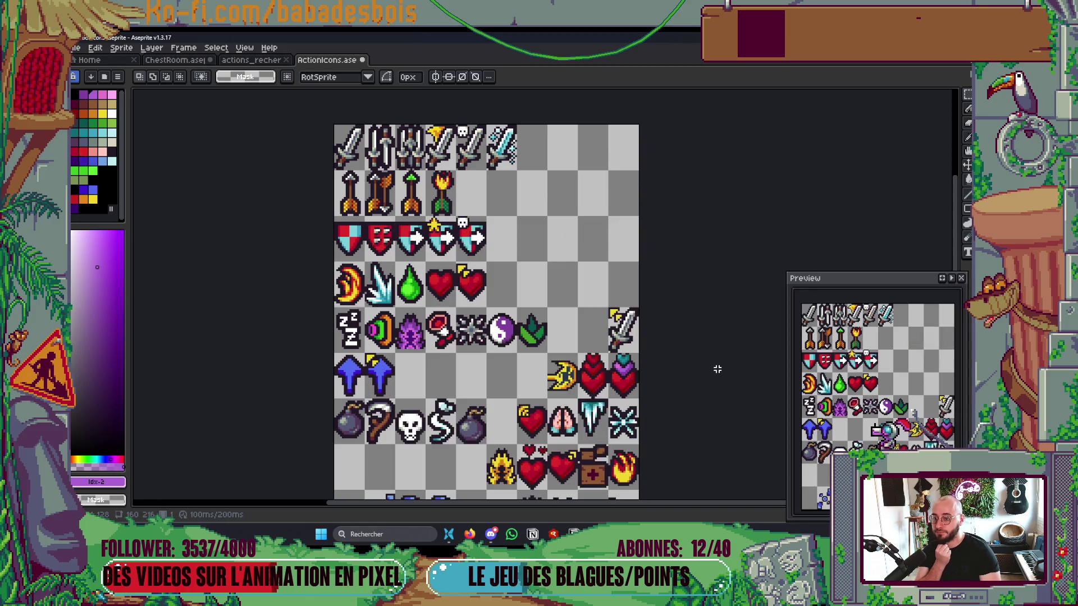
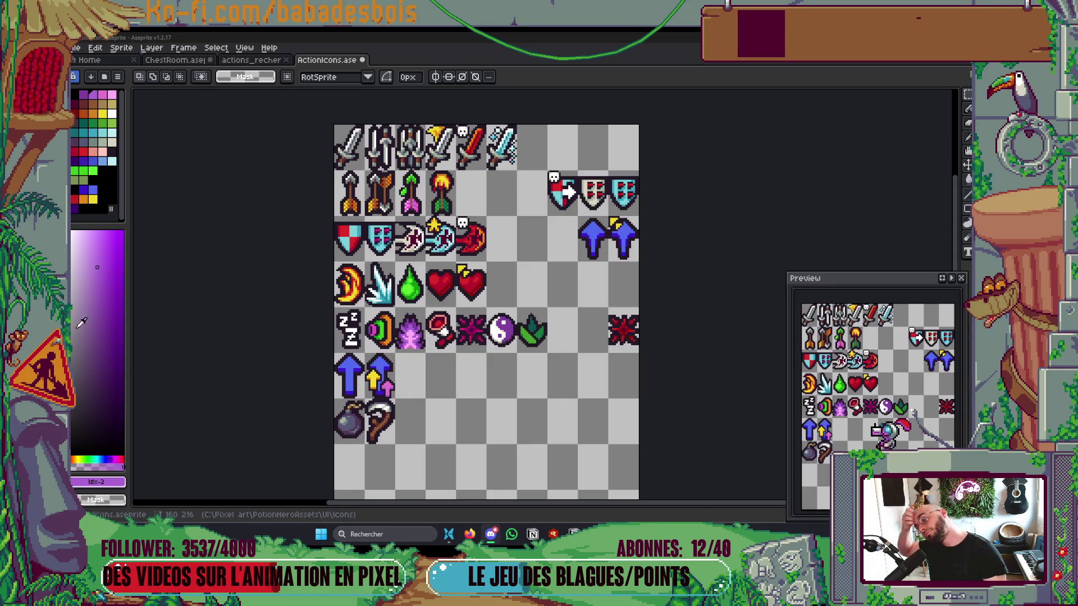
Step: Move the red splat icon from the end of row 5 down into row 6, comparing frames
{"action": "scroll", "coordinate": [515, 412], "scroll_direction": "down", "scroll_amount": 2}
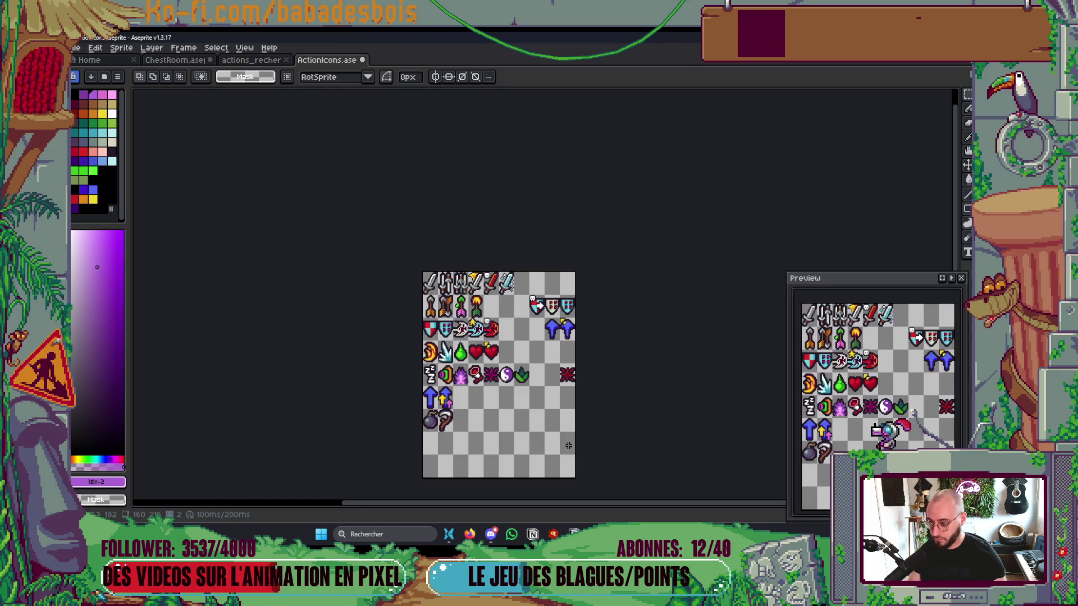
{"action": "left_click_drag", "start_coordinate": [558, 360], "coordinate": [576, 389]}
{"action": "key", "text": "shift+Down"}
{"action": "key", "text": "shift+Left"}
{"action": "key", "text": "shift+Left"}
{"action": "key", "text": "shift+Left"}
{"action": "left_click", "coordinate": [668, 461]}
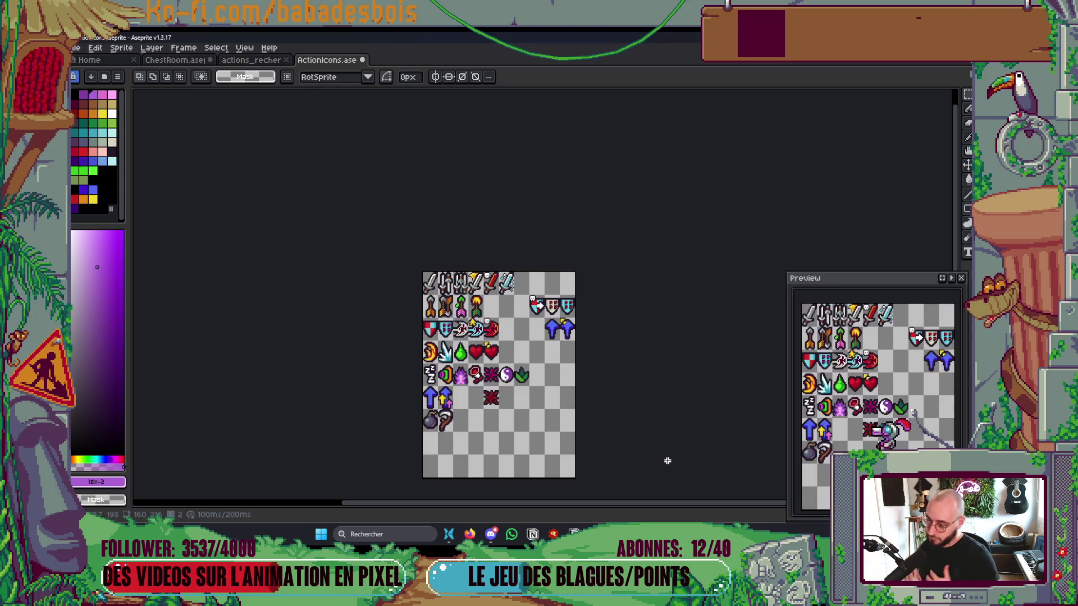
{"action": "key", "text": "Return"}
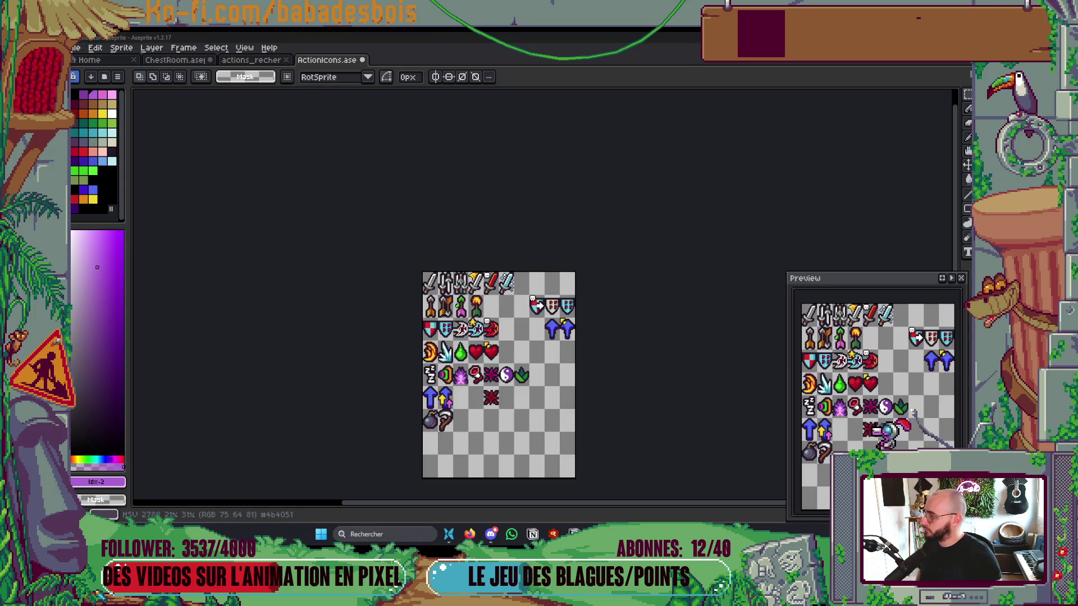
Step: Save ActionIcons and bring up the actions_recherche sheet
{"action": "scroll", "coordinate": [371, 305], "scroll_direction": "up", "scroll_amount": 2}
{"action": "key", "text": "ctrl+s"}
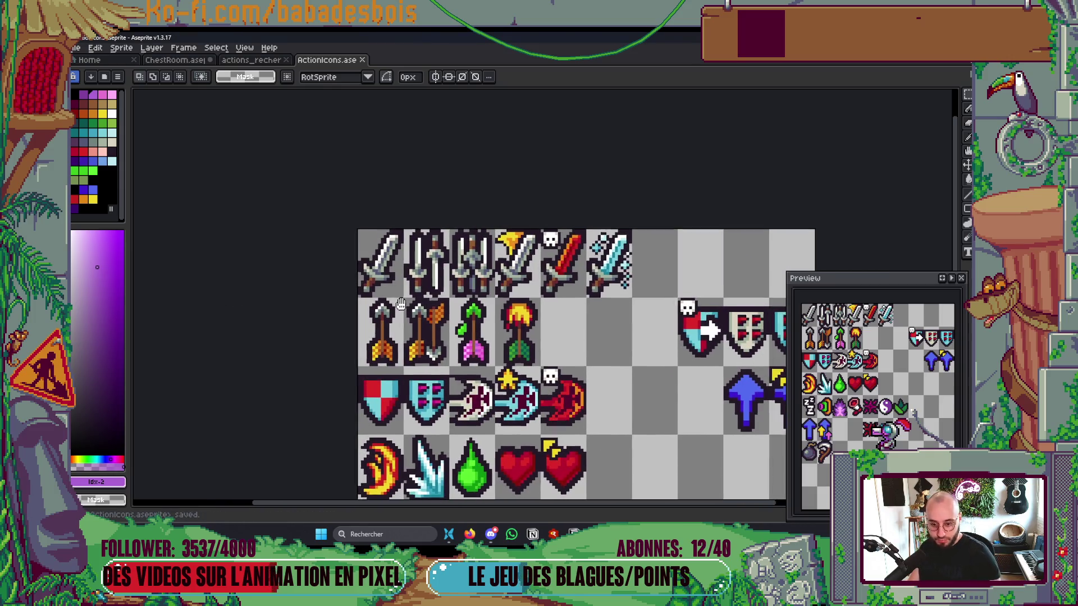
{"action": "left_click", "coordinate": [250, 60]}
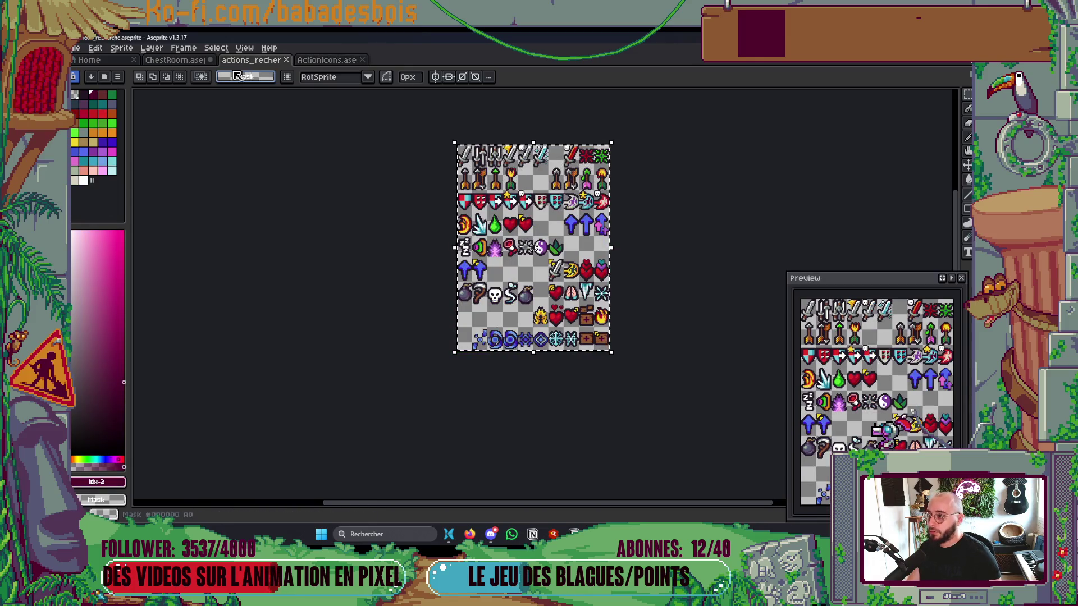
Step: Glance at the ChestRoom sprite, then bring up the Downloads folder in File Explorer
{"action": "left_click", "coordinate": [176, 60]}
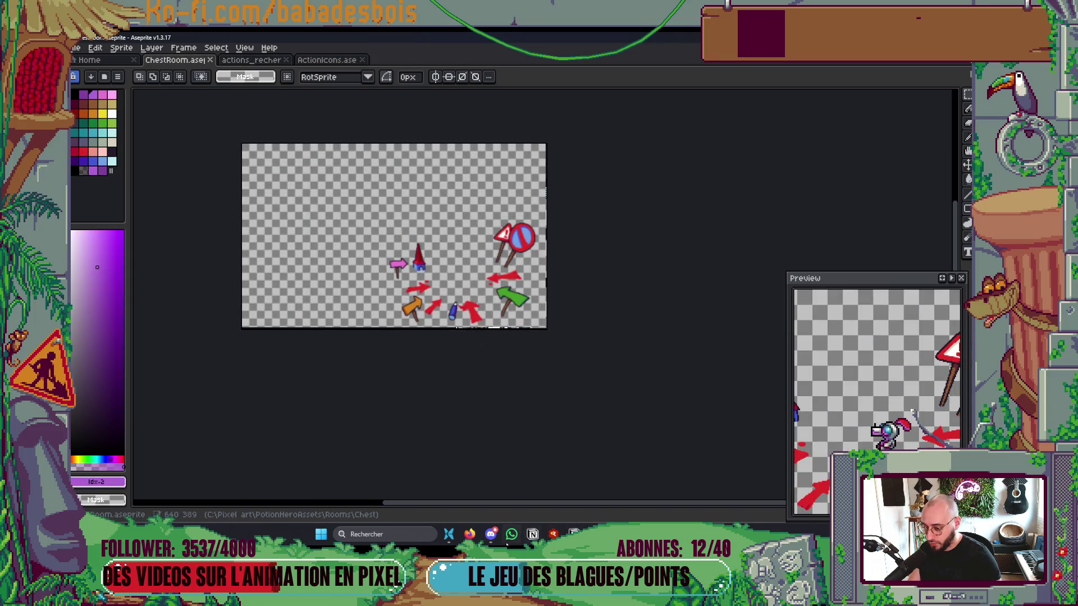
{"action": "left_click", "coordinate": [453, 538]}
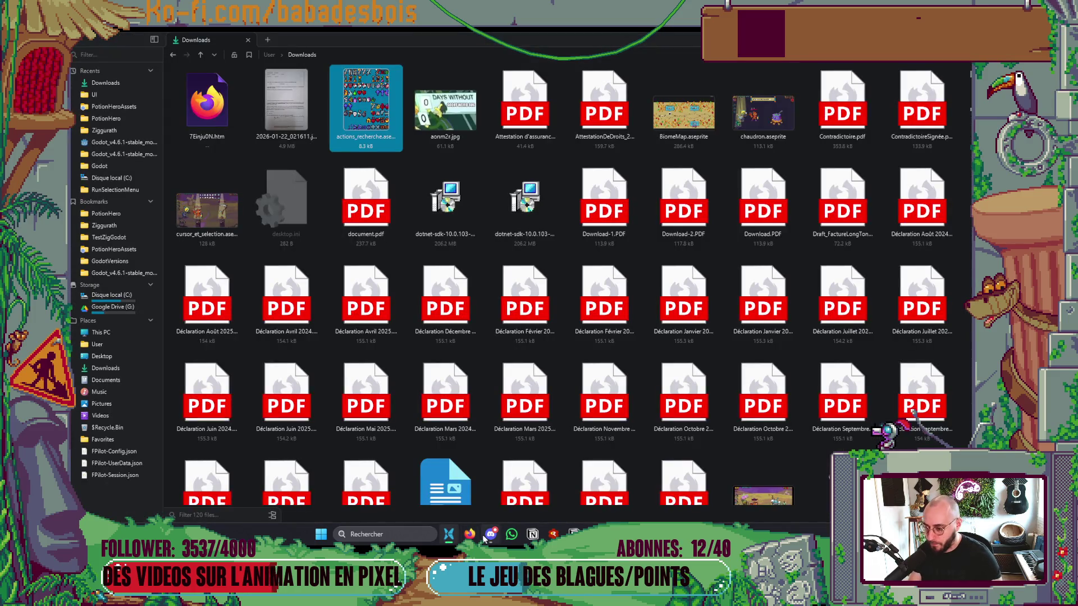
Step: Filter Downloads by 'passi' and open passifs_recherche.aseprite in Aseprite
{"action": "left_click", "coordinate": [470, 533]}
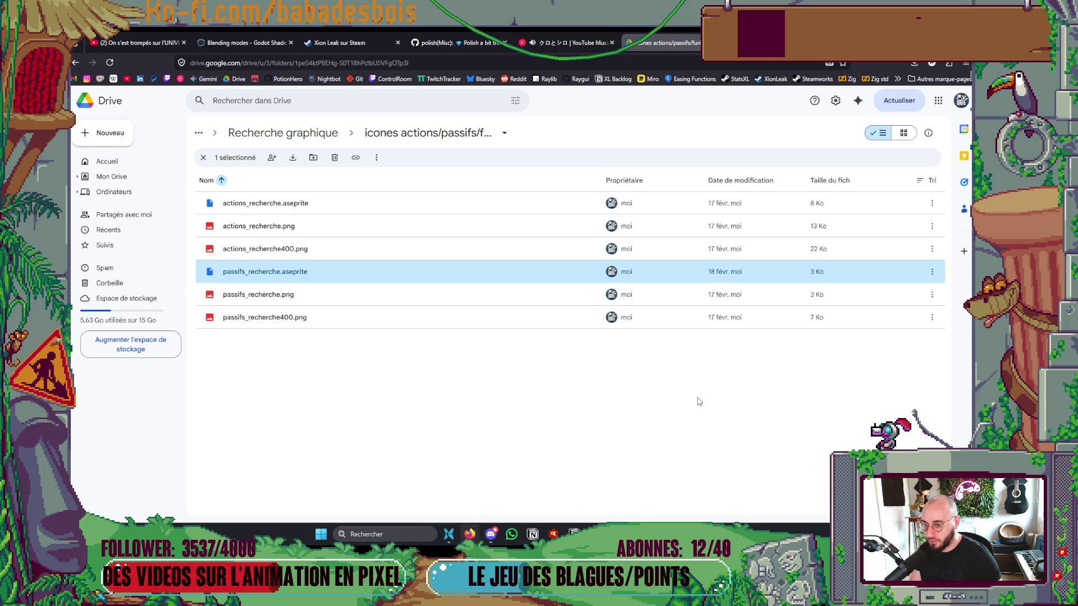
{"action": "key", "text": "alt+Tab"}
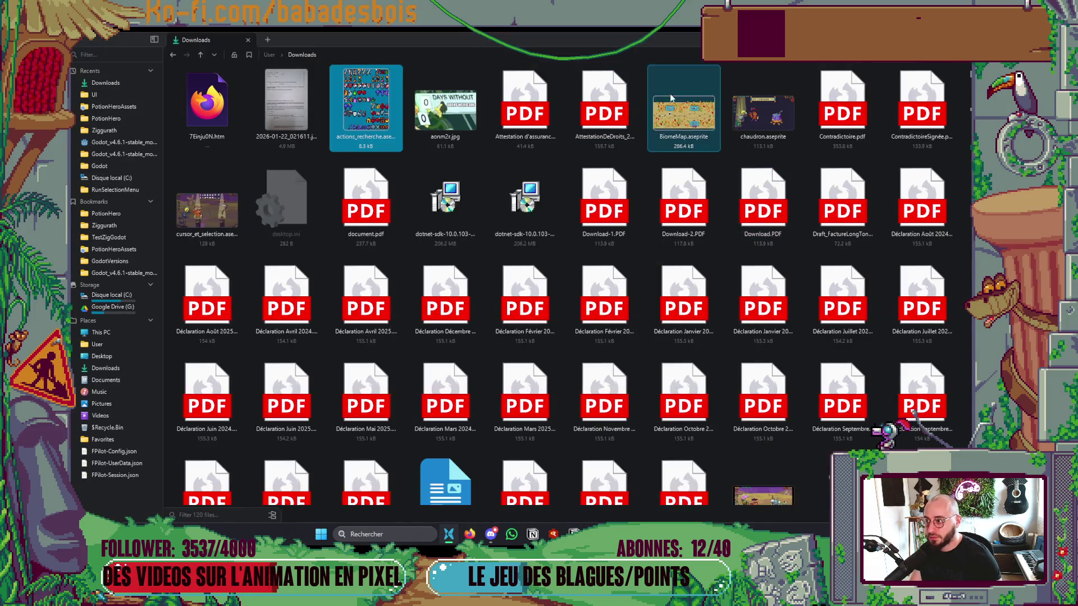
{"action": "left_click", "coordinate": [208, 515]}
{"action": "type", "text": "passi"}
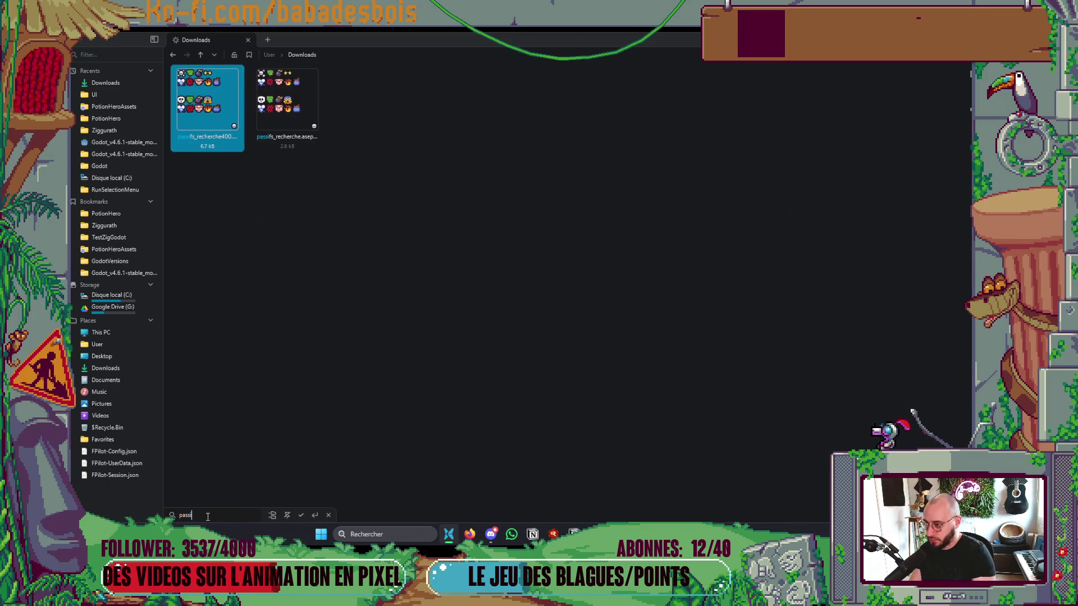
{"action": "double_click", "coordinate": [287, 104]}
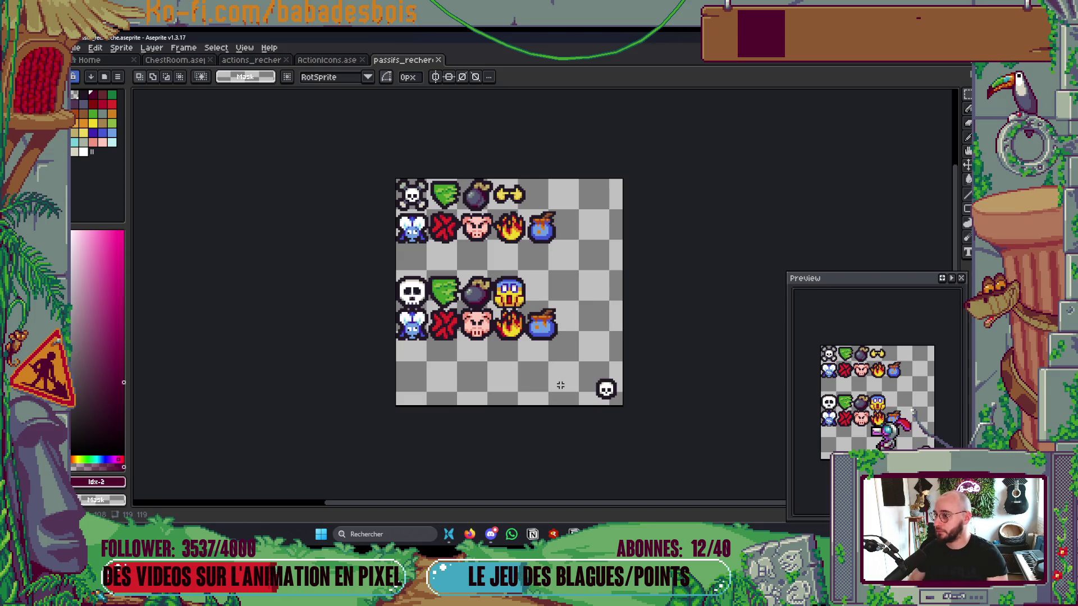
Step: Copy the lower two icon rows of passifs_recherche and start a new sprite from Home
{"action": "scroll", "coordinate": [560, 385], "scroll_direction": "up", "scroll_amount": 1}
{"action": "scroll", "coordinate": [533, 392], "scroll_direction": "up", "scroll_amount": 1}
{"action": "left_click_drag", "start_coordinate": [316, 213], "coordinate": [578, 400]}
{"action": "key", "text": "ctrl+d"}
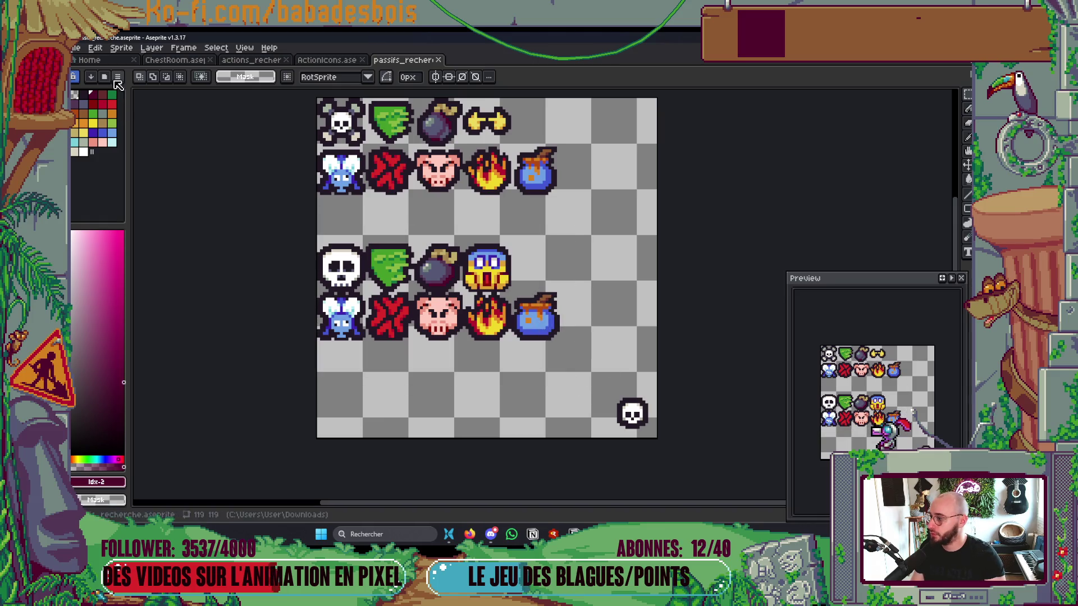
{"action": "left_click", "coordinate": [89, 60]}
{"action": "left_click", "coordinate": [116, 80]}
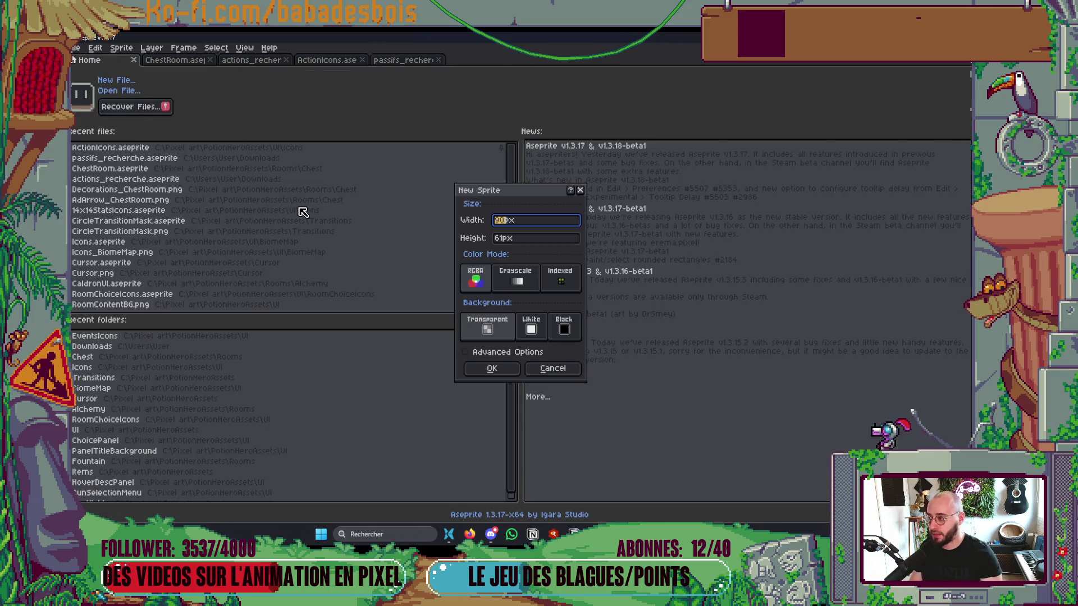
Step: Cancel the new sprite and open PassiveIcons.aseprite instead
{"action": "key", "text": "Escape"}
{"action": "left_click", "coordinate": [118, 91]}
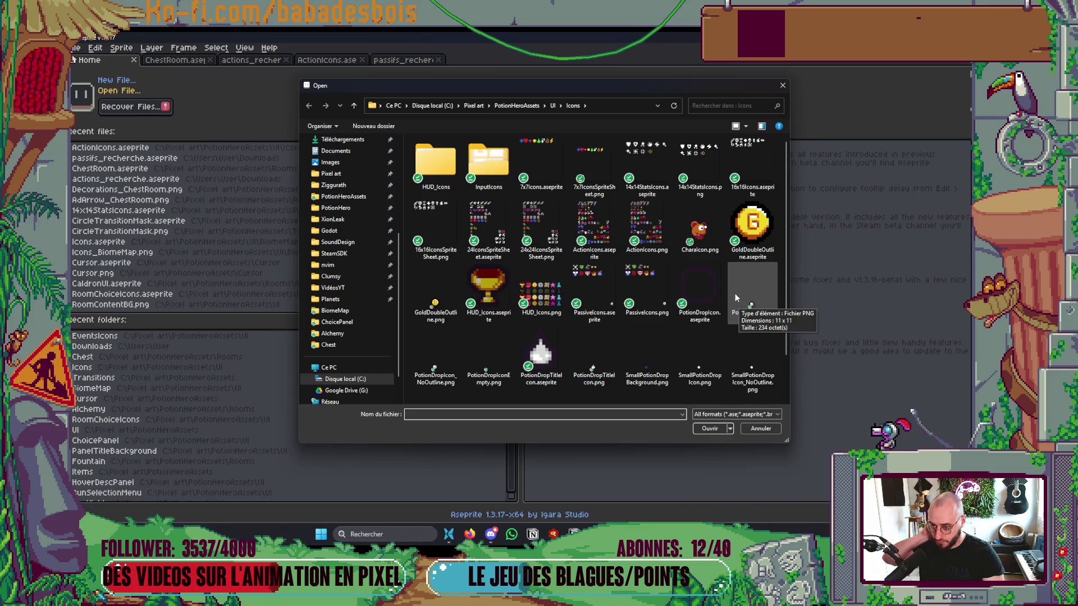
{"action": "double_click", "coordinate": [594, 286]}
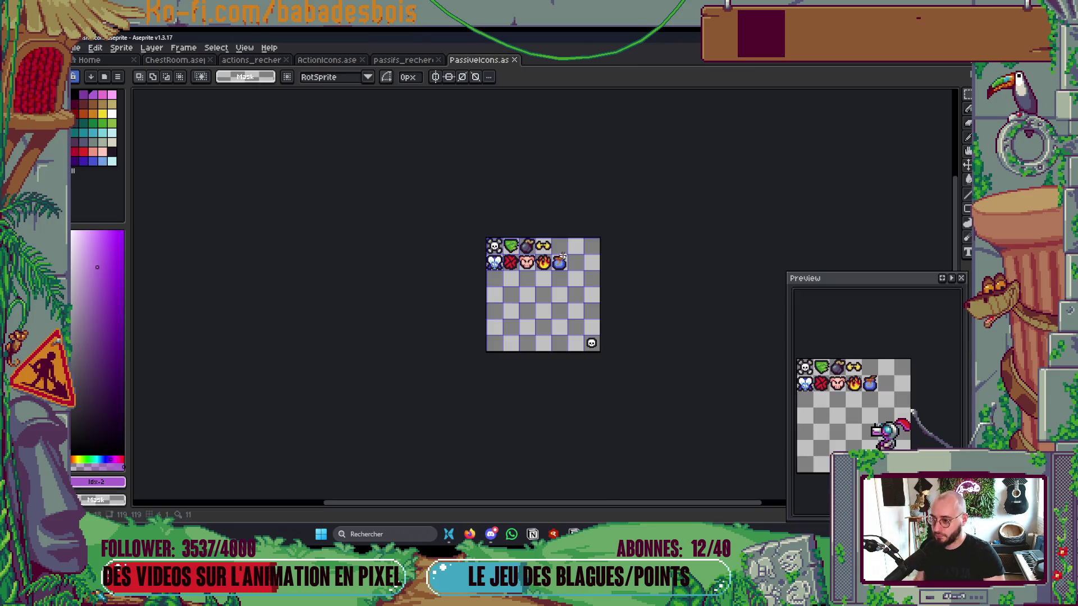
{"action": "scroll", "coordinate": [572, 271], "scroll_direction": "up", "scroll_amount": 3}
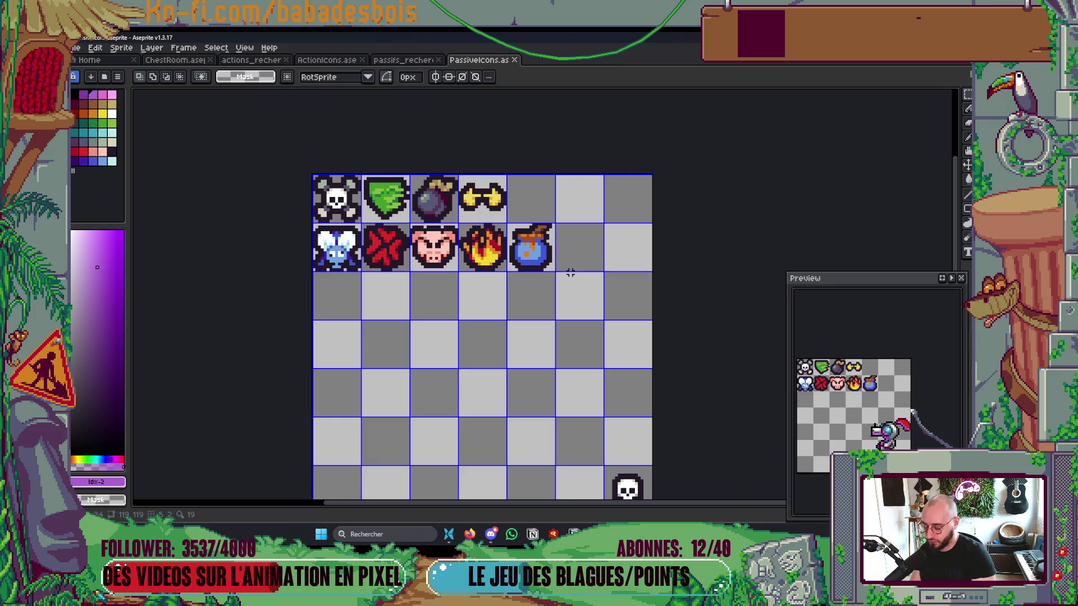
{"action": "key", "text": "alt+n"}
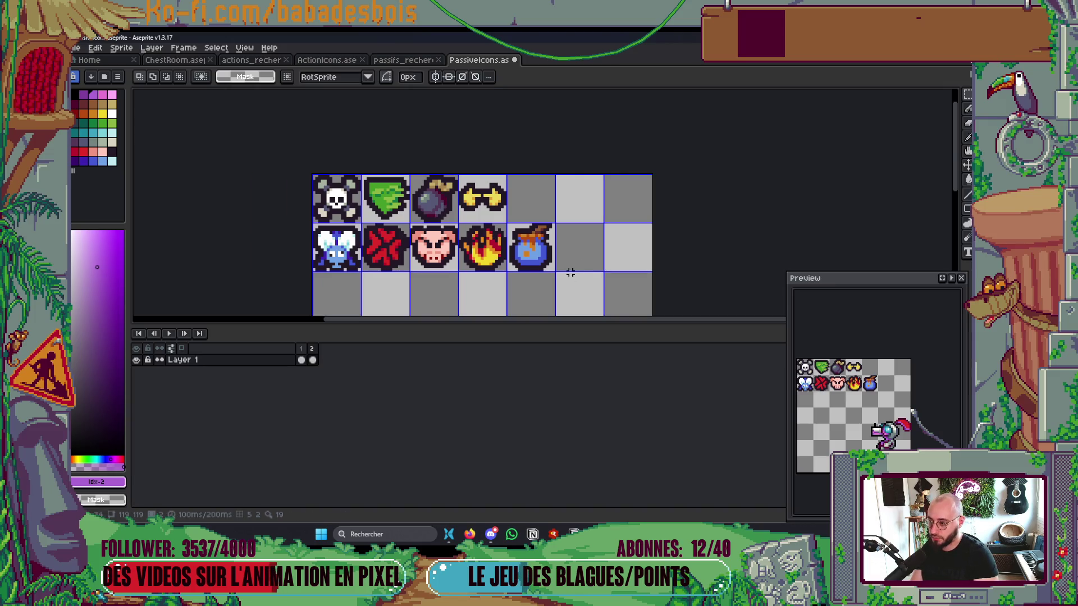
{"action": "key", "text": "Tab"}
Step: Paste the copied rows, erase the old top two rows, and move the pasted rows to the top
{"action": "key", "text": "ctrl+v"}
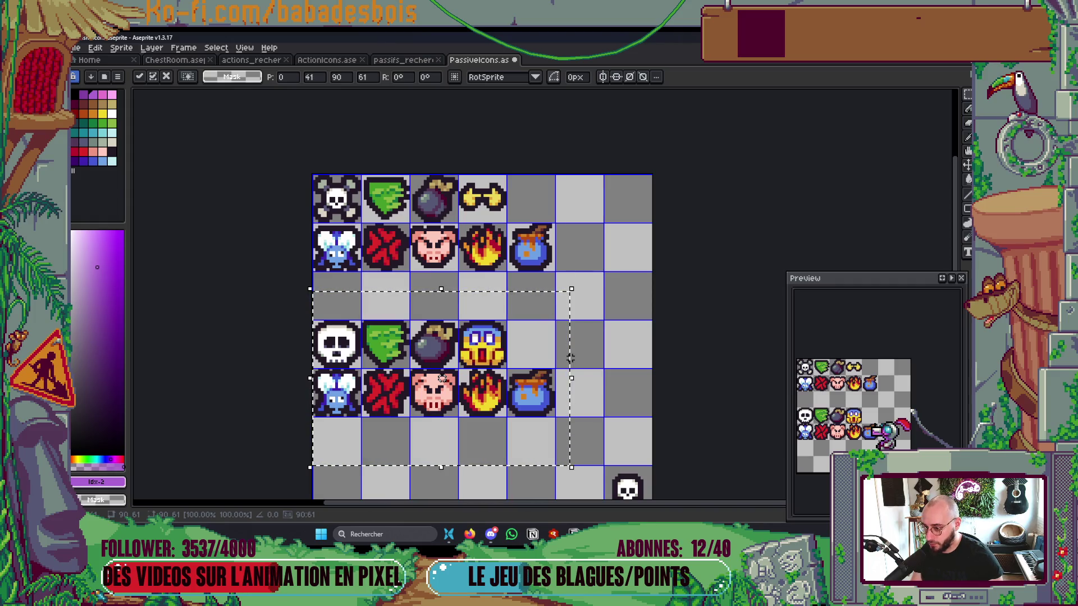
{"action": "left_click", "coordinate": [598, 370]}
{"action": "mouse_move", "coordinate": [317, 179]}
{"action": "left_mouse_down"}
{"action": "mouse_move", "coordinate": [499, 264]}
{"action": "mouse_move", "coordinate": [532, 261]}
{"action": "left_mouse_up"}
{"action": "key", "text": "Delete"}
{"action": "mouse_move", "coordinate": [312, 319]}
{"action": "left_mouse_down"}
{"action": "mouse_move", "coordinate": [411, 416]}
{"action": "mouse_move", "coordinate": [555, 413]}
{"action": "mouse_move", "coordinate": [553, 269]}
{"action": "left_mouse_up"}
{"action": "left_click", "coordinate": [533, 404]}
{"action": "scroll", "coordinate": [489, 304], "scroll_direction": "up", "scroll_amount": 1}
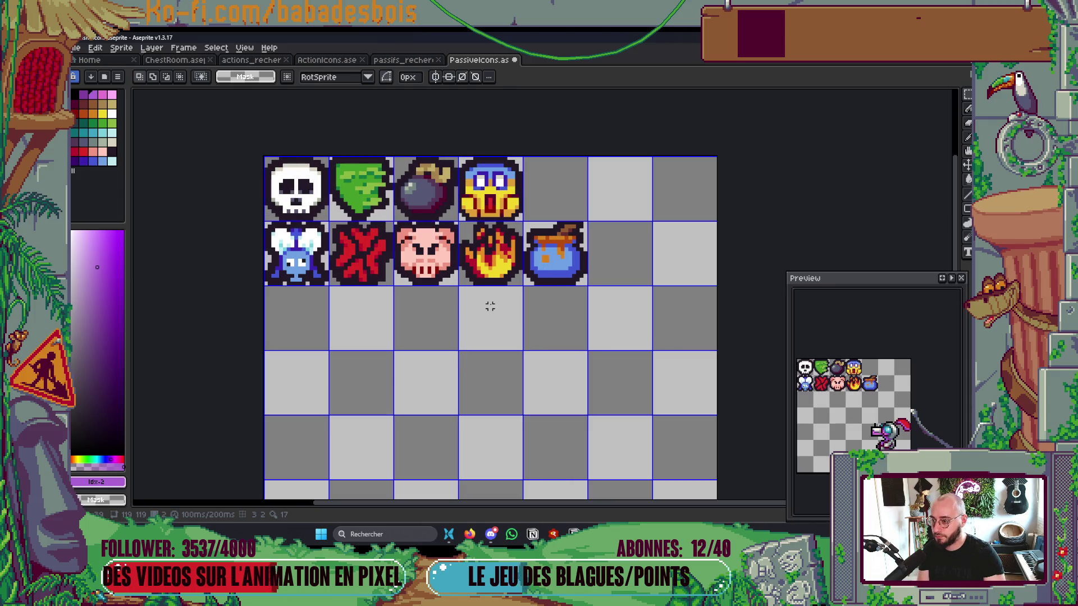
Step: Zoom in on the PassiveIcons sheet and compare its two frames
{"action": "scroll", "coordinate": [412, 182], "scroll_direction": "up", "scroll_amount": 3}
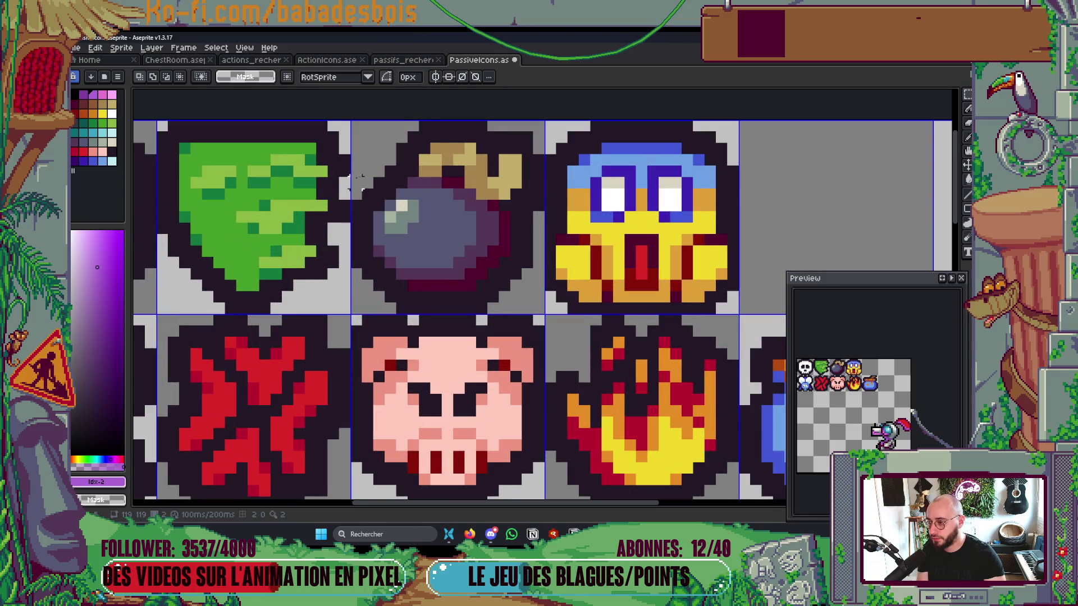
{"action": "scroll", "coordinate": [357, 180], "scroll_direction": "down", "scroll_amount": 4}
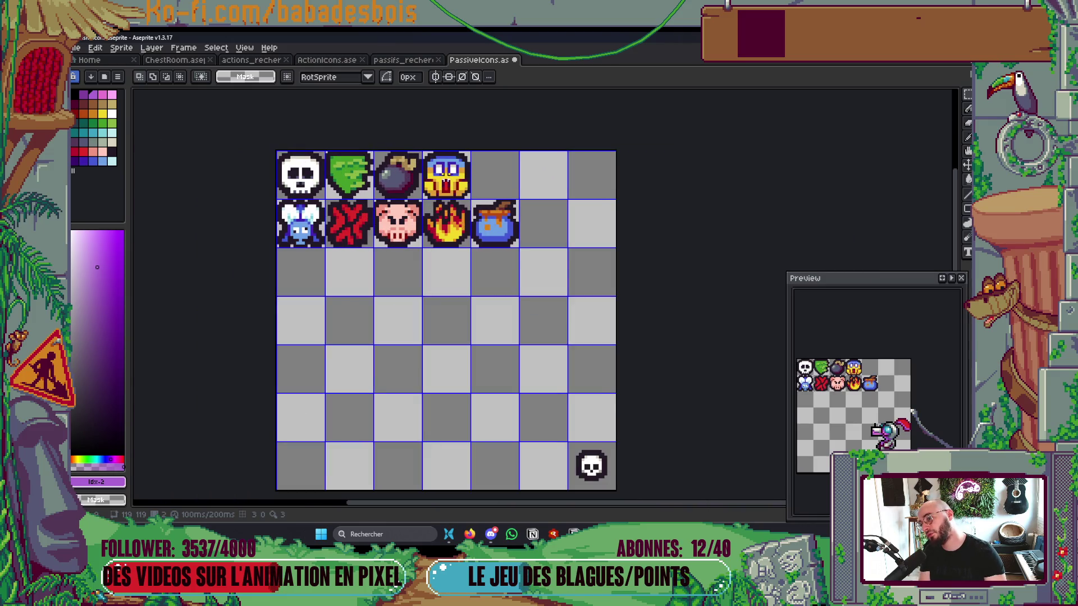
{"action": "scroll", "coordinate": [445, 180], "scroll_direction": "down", "scroll_amount": 1}
{"action": "scroll", "coordinate": [413, 159], "scroll_direction": "up", "scroll_amount": 1}
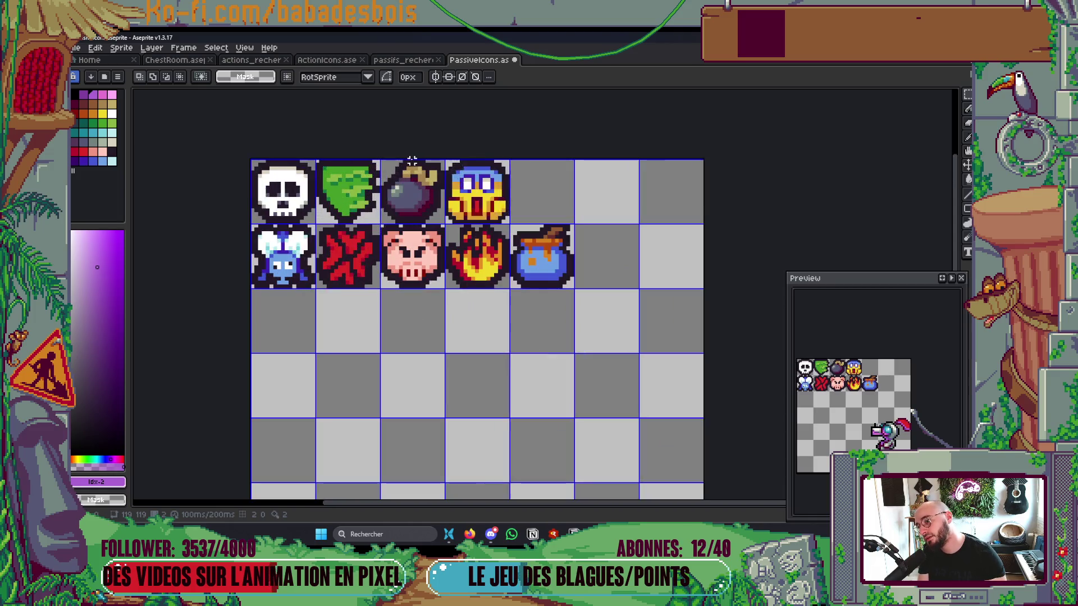
{"action": "scroll", "coordinate": [337, 160], "scroll_direction": "up", "scroll_amount": 1}
{"action": "scroll", "coordinate": [337, 161], "scroll_direction": "up", "scroll_amount": 1}
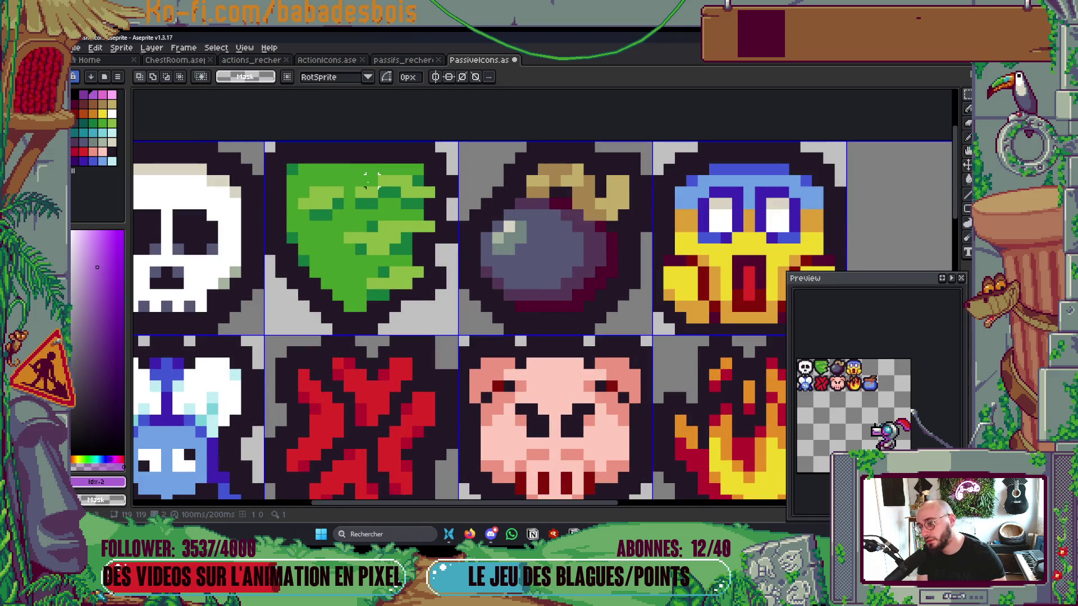
{"action": "key", "text": "Right"}
{"action": "key", "text": "Right"}
{"action": "key", "text": "Right"}
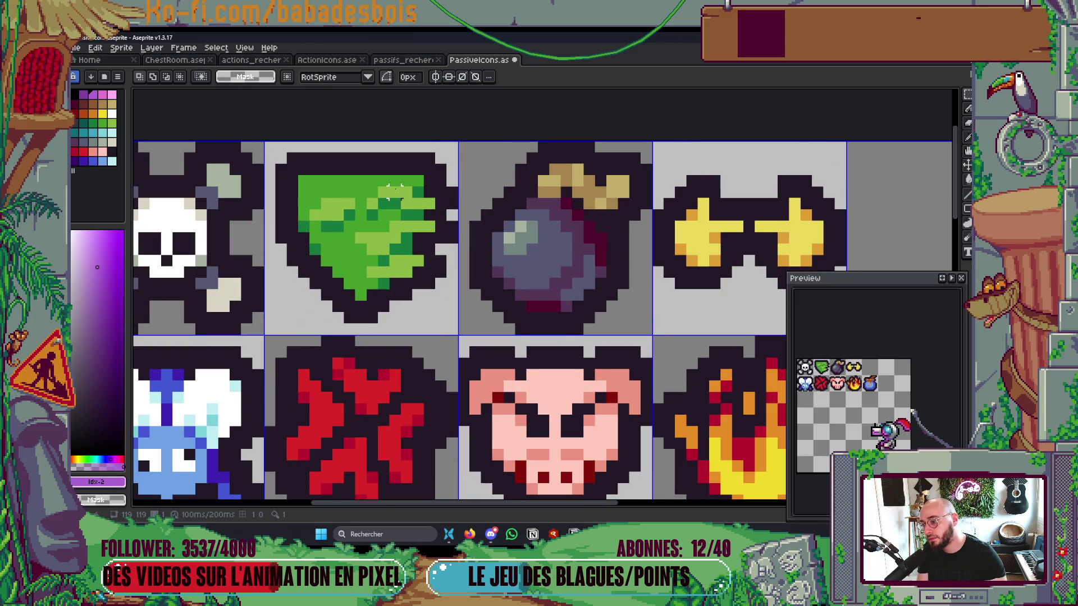
{"action": "scroll", "coordinate": [393, 191], "scroll_direction": "down", "scroll_amount": 1}
{"action": "key", "text": "Right"}
{"action": "key", "text": "Right"}
{"action": "key", "text": "Right"}
{"action": "key", "text": "Right"}
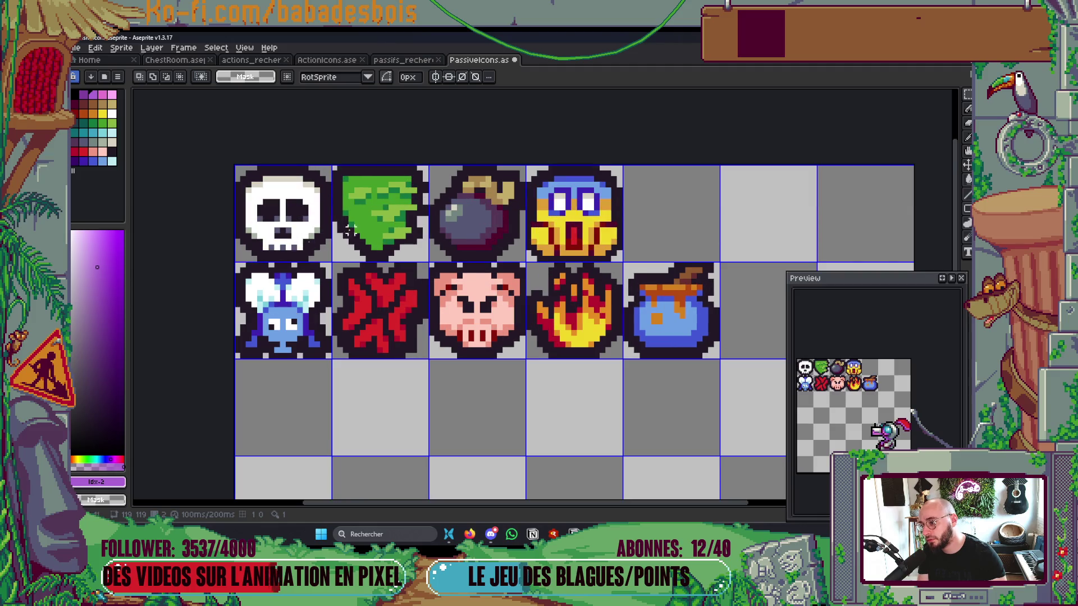
{"action": "scroll", "coordinate": [403, 221], "scroll_direction": "up", "scroll_amount": 3}
Step: Eyedrop white and paint the skull's top edge and upper-right pixel white
{"action": "key", "text": "i"}
{"action": "left_click", "coordinate": [403, 220]}
{"action": "key", "text": "b"}
{"action": "mouse_move", "coordinate": [320, 211]}
{"action": "left_mouse_down"}
{"action": "mouse_move", "coordinate": [351, 194]}
{"action": "mouse_move", "coordinate": [396, 196]}
{"action": "left_mouse_up"}
{"action": "left_click", "coordinate": [441, 209]}
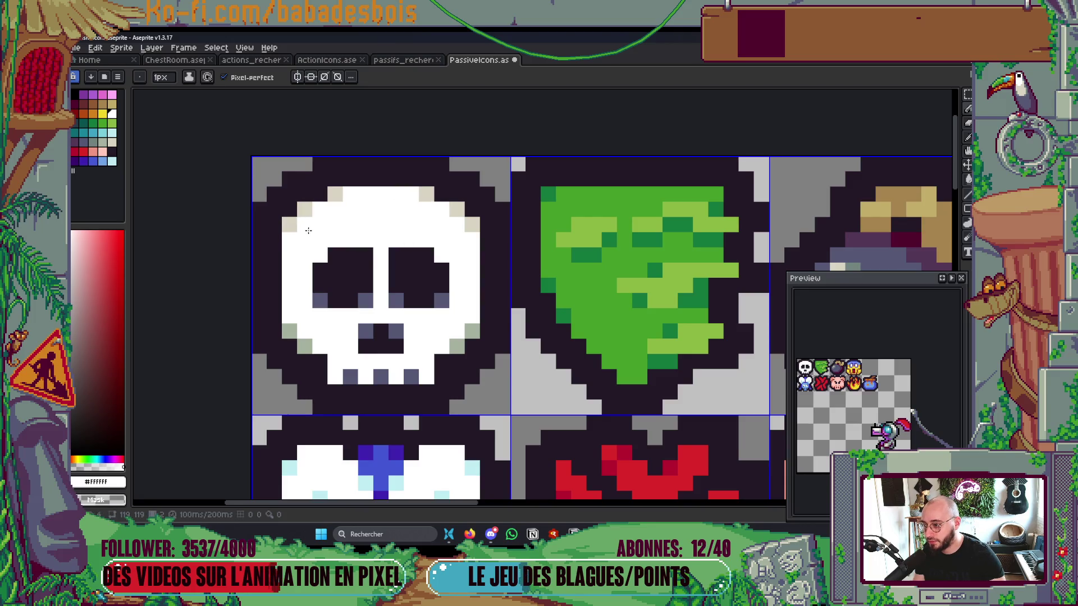
Step: Recheck the first and second frames, then pick the skull's beige colour
{"action": "scroll", "coordinate": [432, 204], "scroll_direction": "down", "scroll_amount": 5}
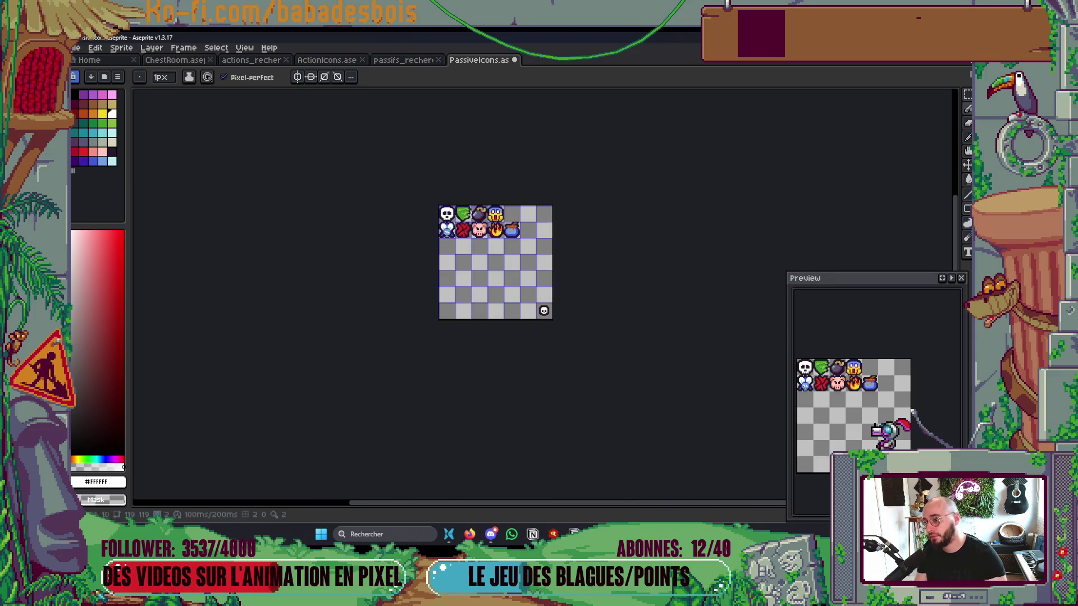
{"action": "scroll", "coordinate": [449, 207], "scroll_direction": "up", "scroll_amount": 2}
{"action": "key", "text": "Left"}
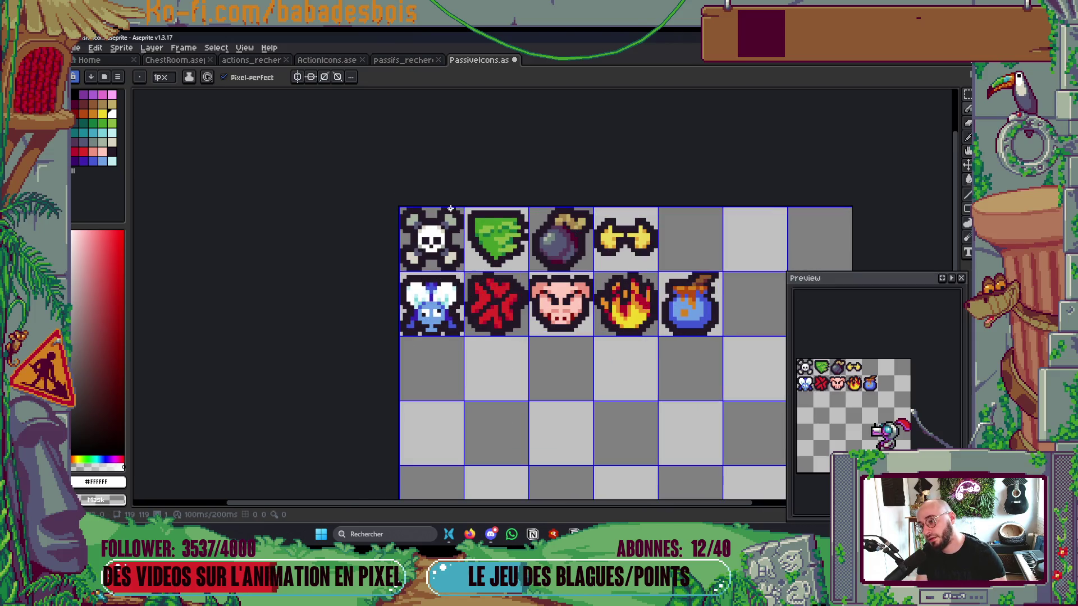
{"action": "key", "text": "Right"}
{"action": "scroll", "coordinate": [446, 222], "scroll_direction": "up", "scroll_amount": 4}
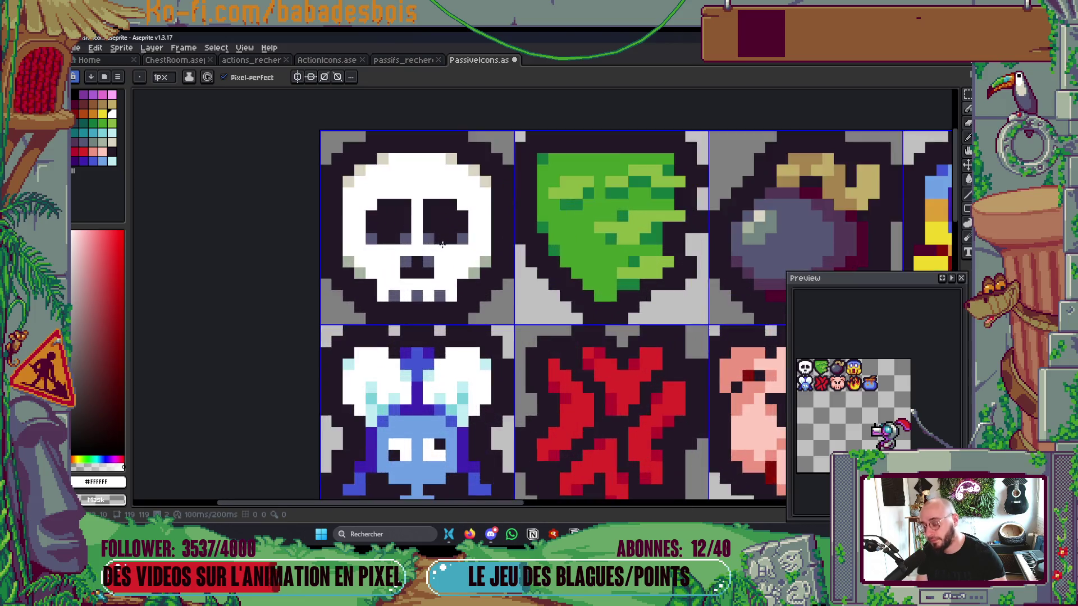
{"action": "left_click", "coordinate": [505, 297], "text": "alt"}
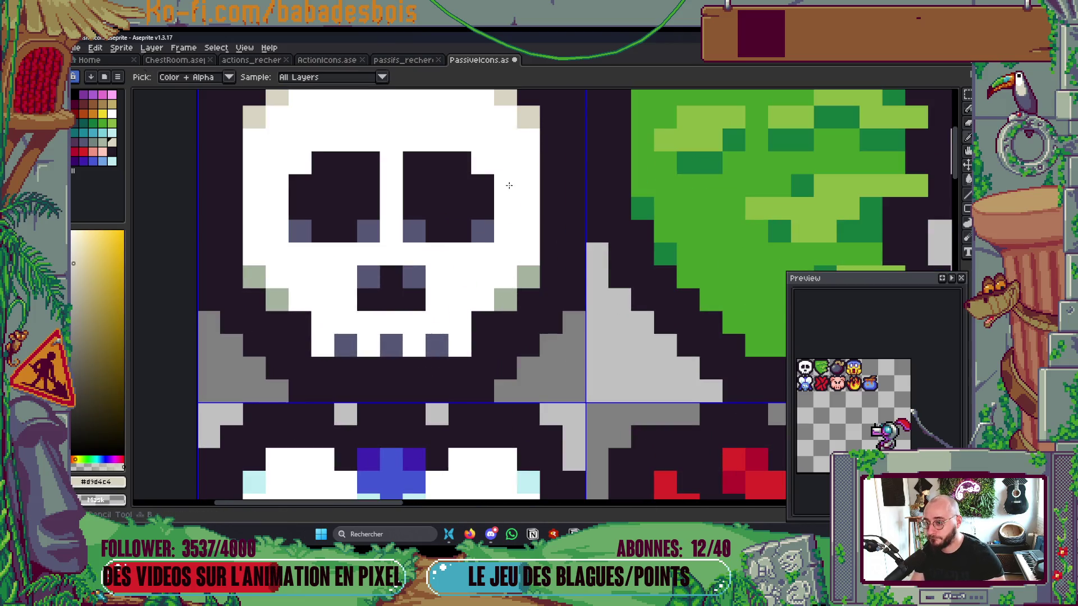
Step: Shade the skull's edges, corners and left cheek with beige pixels
{"action": "left_click", "coordinate": [473, 314]}
{"action": "left_click_drag", "start_coordinate": [483, 276], "coordinate": [505, 276]}
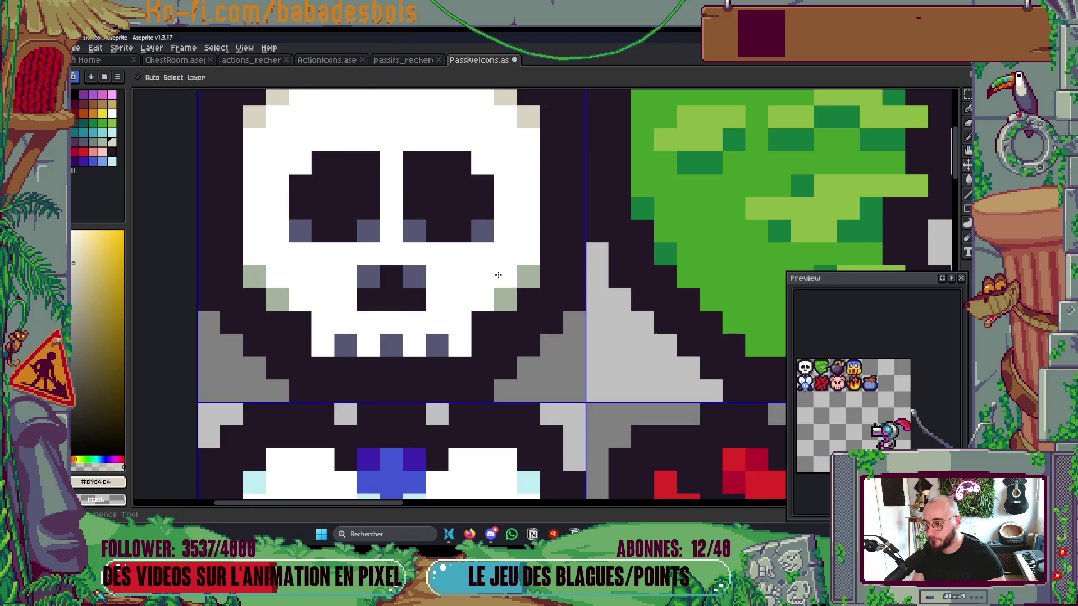
{"action": "left_click", "coordinate": [482, 299]}
{"action": "left_click", "coordinate": [528, 254]}
{"action": "left_click", "coordinate": [505, 254]}
{"action": "left_click", "coordinate": [300, 299]}
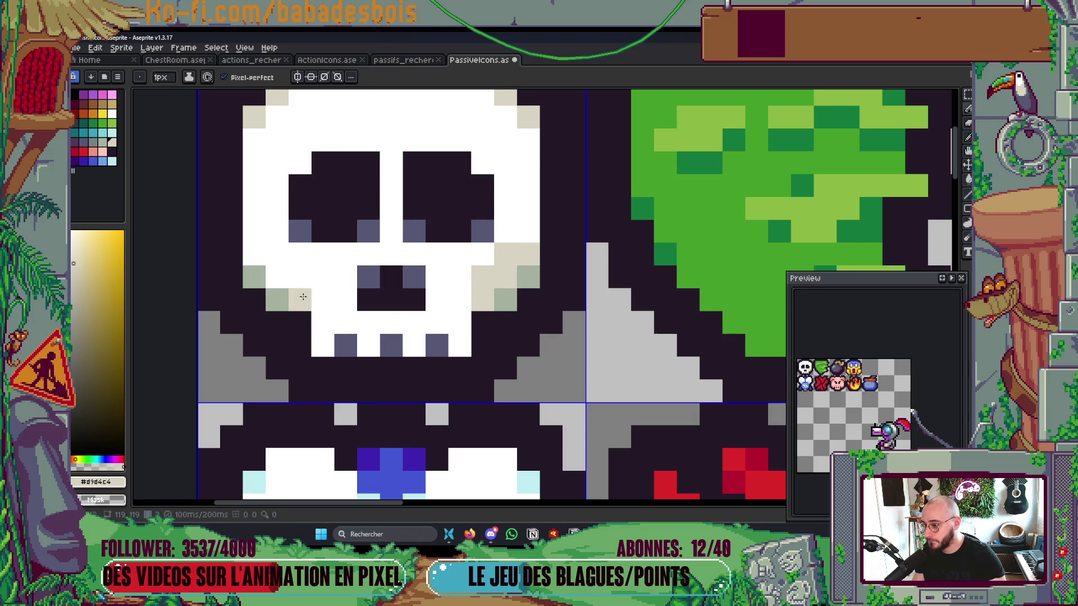
{"action": "left_click", "coordinate": [279, 275]}
{"action": "scroll", "coordinate": [252, 256], "scroll_direction": "down", "scroll_amount": 10}
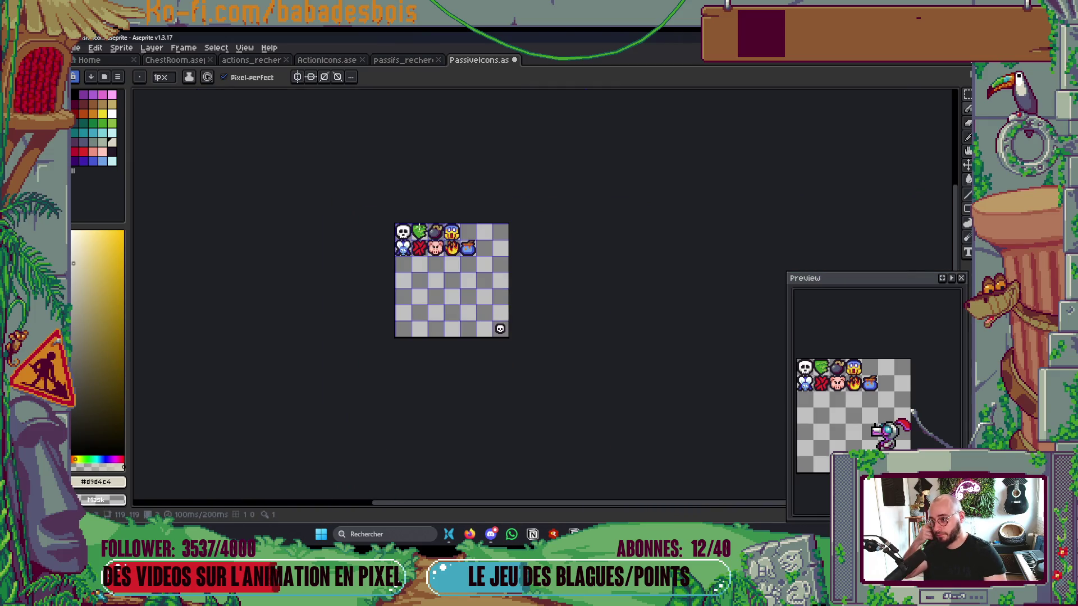
{"action": "scroll", "coordinate": [411, 230], "scroll_direction": "up", "scroll_amount": 6}
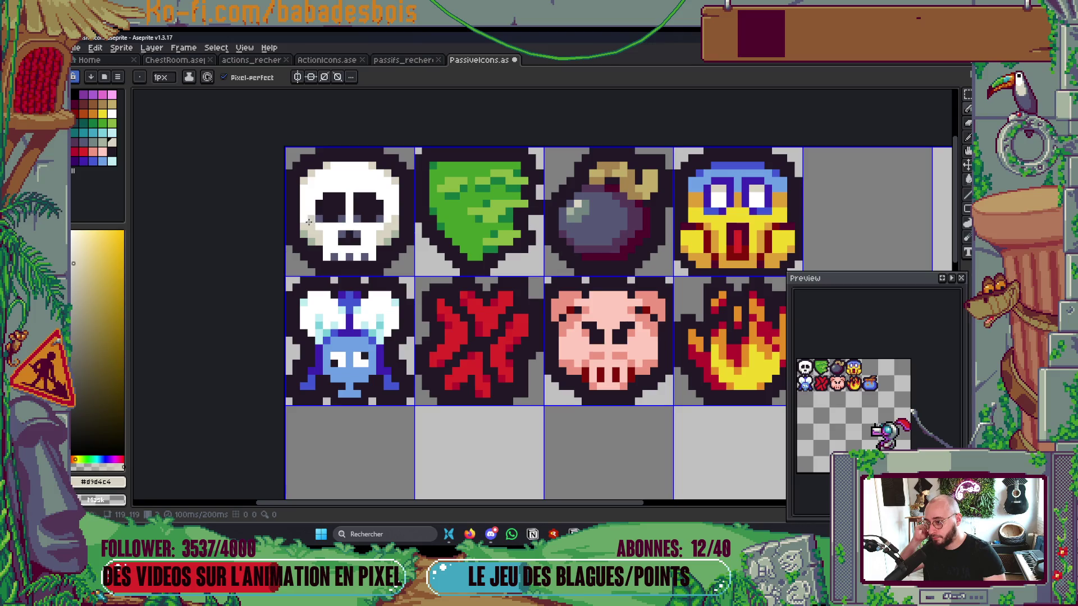
{"action": "scroll", "coordinate": [309, 222], "scroll_direction": "up", "scroll_amount": 3}
Step: Paint grey-green shading up both of the skull's cheeks
{"action": "left_click", "coordinate": [297, 268], "text": "alt"}
{"action": "left_click_drag", "start_coordinate": [297, 269], "coordinate": [256, 224]}
{"action": "left_click_drag", "start_coordinate": [482, 271], "coordinate": [495, 251]}
{"action": "left_click", "coordinate": [484, 248]}
{"action": "left_click", "coordinate": [528, 225]}
{"action": "left_click", "coordinate": [508, 225]}
{"action": "scroll", "coordinate": [530, 232], "scroll_direction": "down", "scroll_amount": 5}
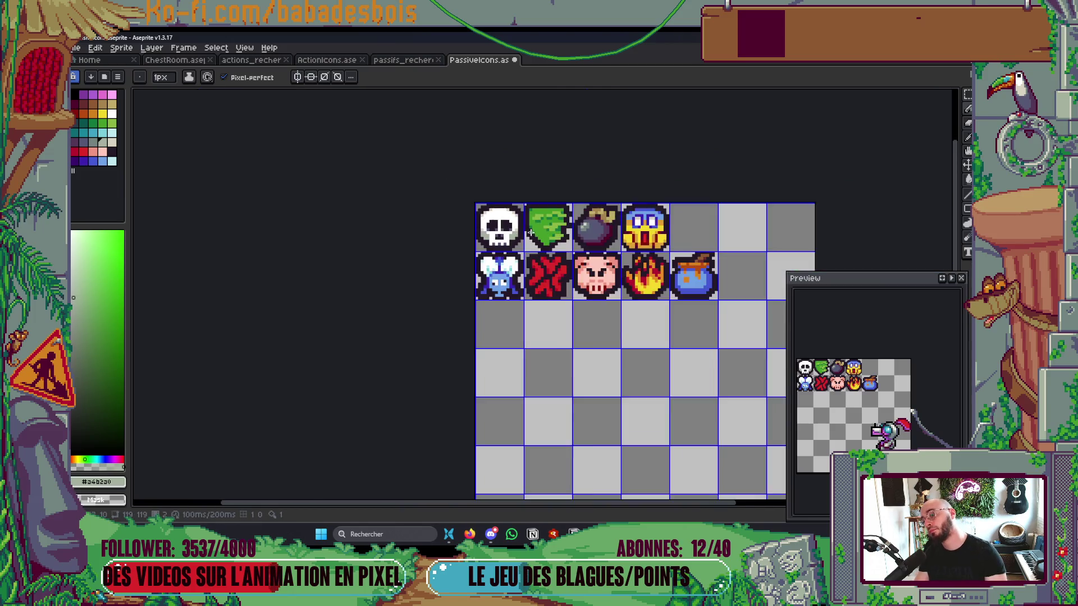
{"action": "scroll", "coordinate": [530, 232], "scroll_direction": "down", "scroll_amount": 3}
{"action": "scroll", "coordinate": [536, 232], "scroll_direction": "up", "scroll_amount": 1}
{"action": "scroll", "coordinate": [521, 231], "scroll_direction": "up", "scroll_amount": 5}
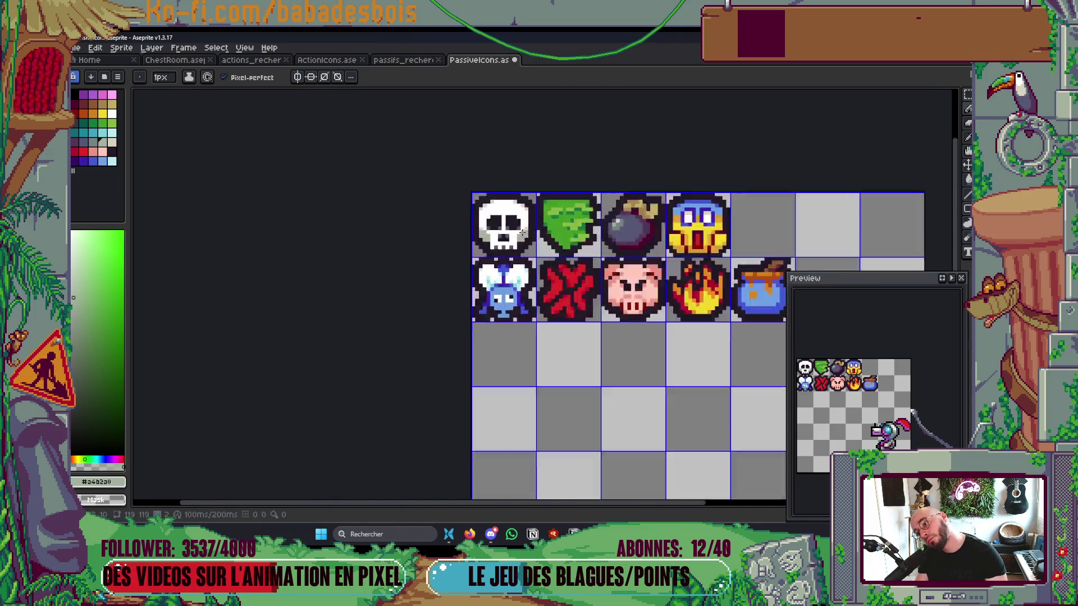
Step: Repaint two pixels left of the skull's mouth in cream, viewing the second frame
{"action": "left_click", "coordinate": [538, 218], "text": "alt"}
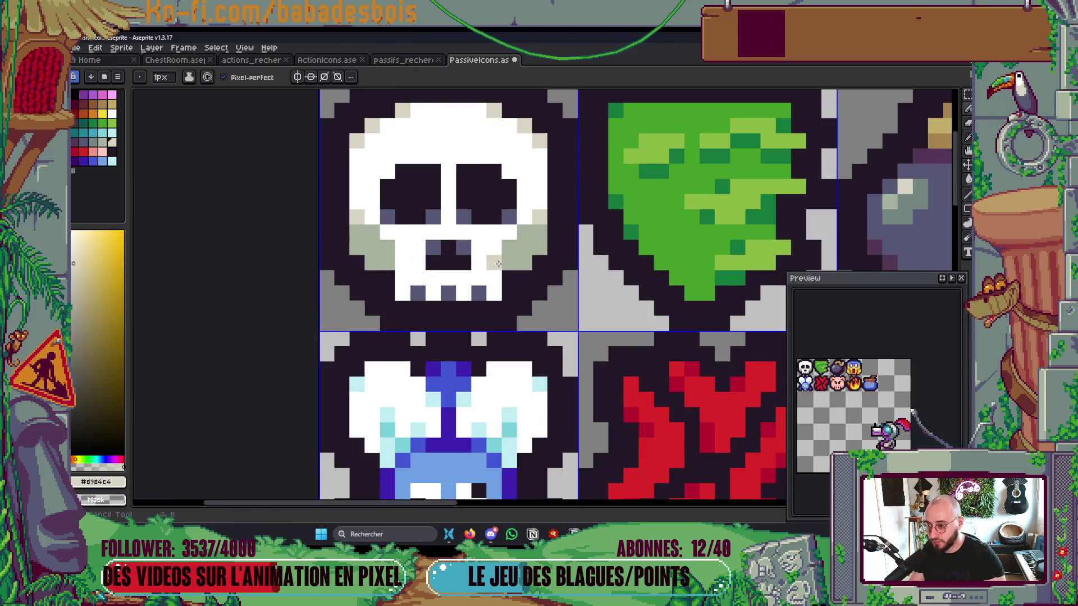
{"action": "left_click_drag", "start_coordinate": [372, 233], "coordinate": [353, 229]}
{"action": "scroll", "coordinate": [393, 242], "scroll_direction": "down", "scroll_amount": 6}
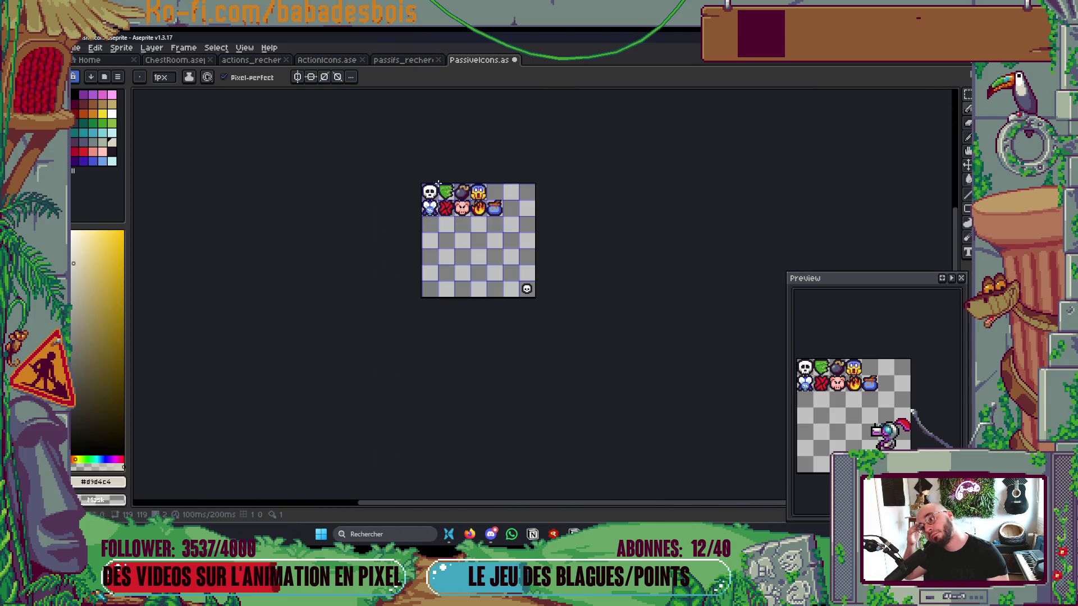
{"action": "scroll", "coordinate": [432, 190], "scroll_direction": "up", "scroll_amount": 6}
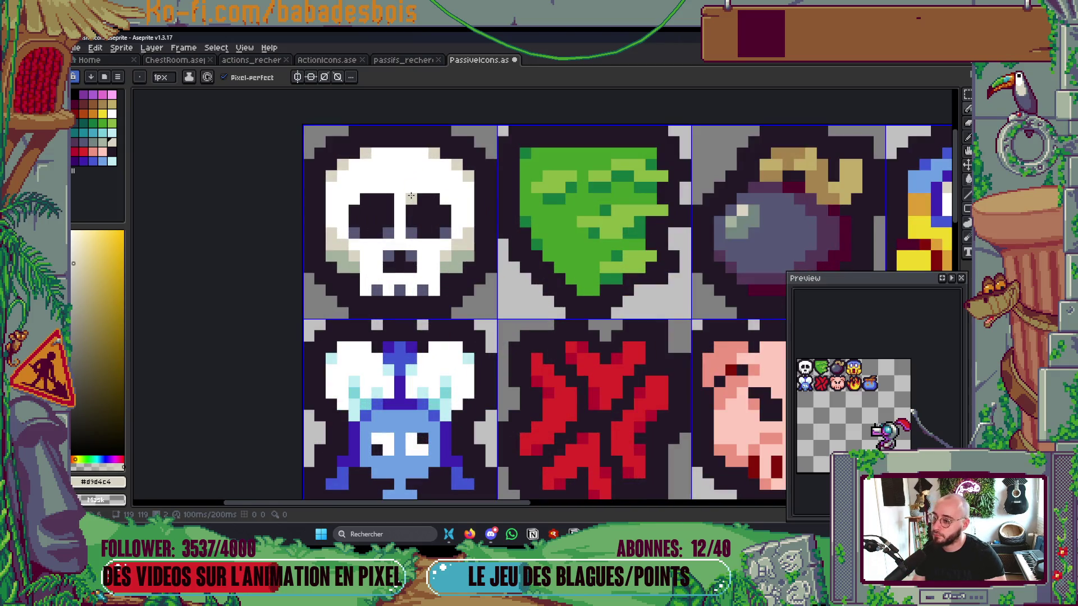
{"action": "scroll", "coordinate": [410, 166], "scroll_direction": "down", "scroll_amount": 5}
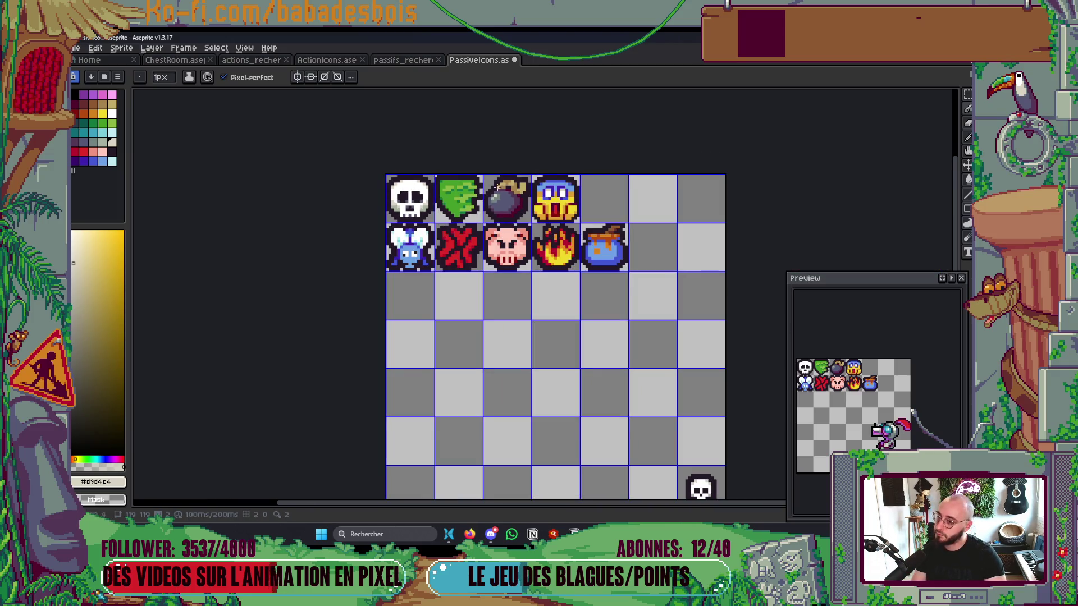
{"action": "key", "text": "."}
{"action": "scroll", "coordinate": [396, 213], "scroll_direction": "up", "scroll_amount": 5}
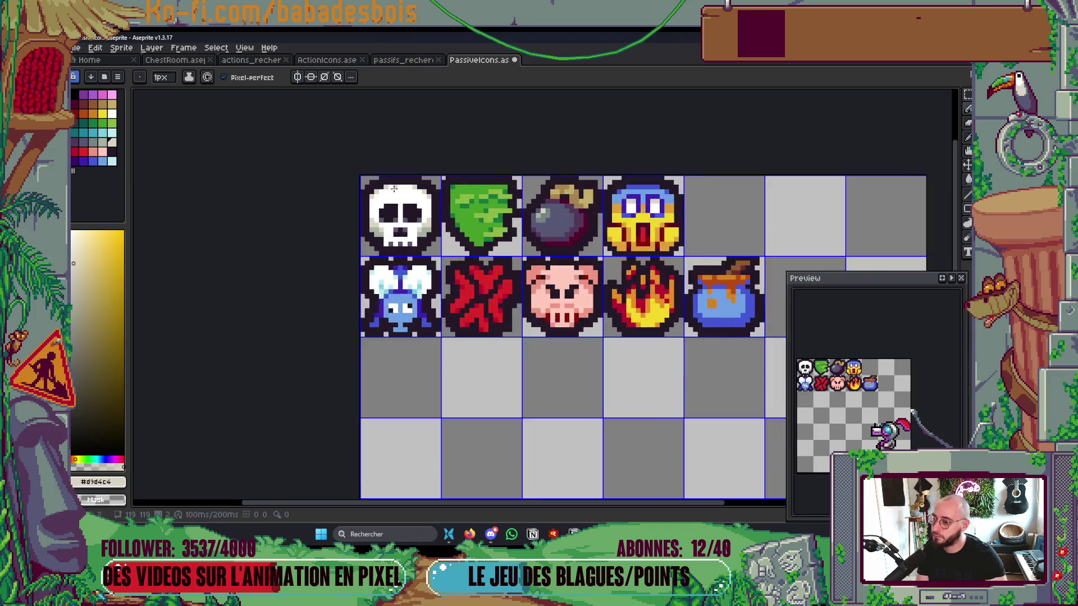
{"action": "scroll", "coordinate": [397, 215], "scroll_direction": "down", "scroll_amount": 3}
{"action": "scroll", "coordinate": [397, 214], "scroll_direction": "down", "scroll_amount": 3}
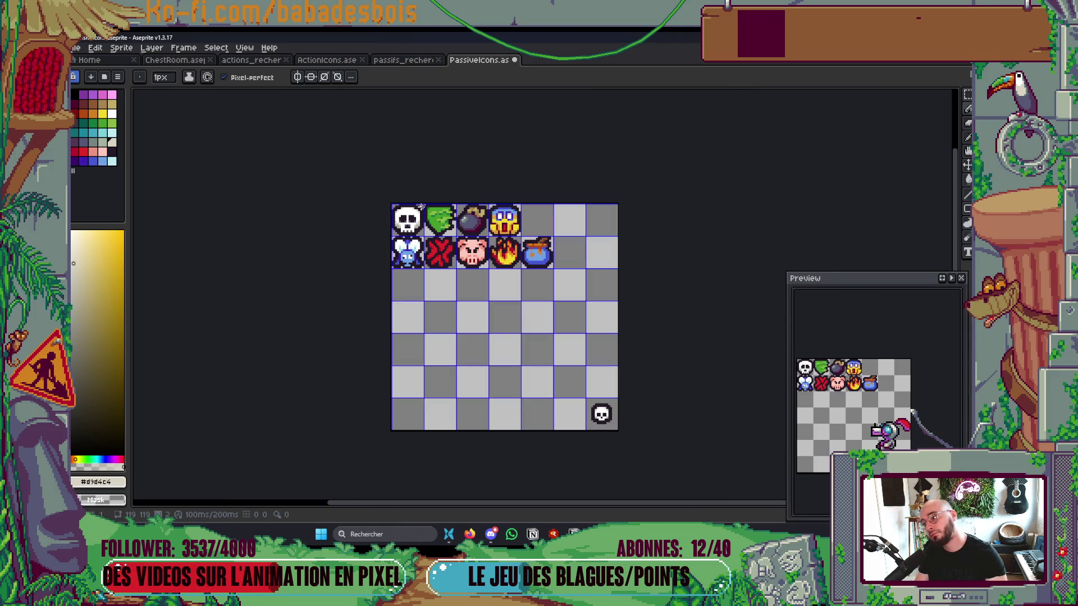
{"action": "scroll", "coordinate": [410, 222], "scroll_direction": "up", "scroll_amount": 4}
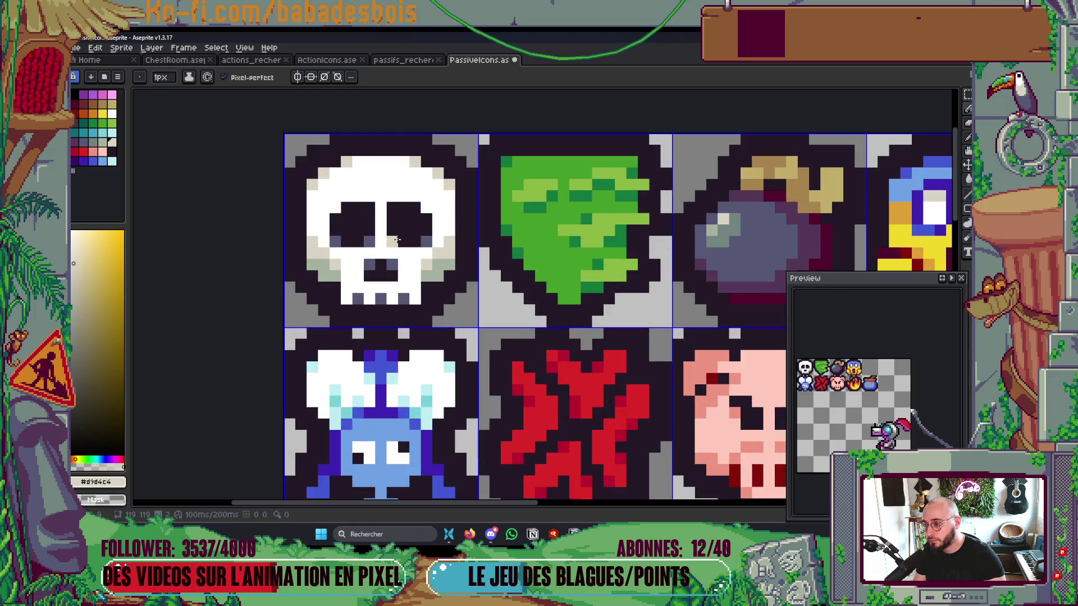
Step: Add grey-green pixels under the skull's right eye, then pick white
{"action": "left_click", "coordinate": [437, 271], "text": "alt"}
{"action": "left_click_drag", "start_coordinate": [392, 242], "coordinate": [375, 246]}
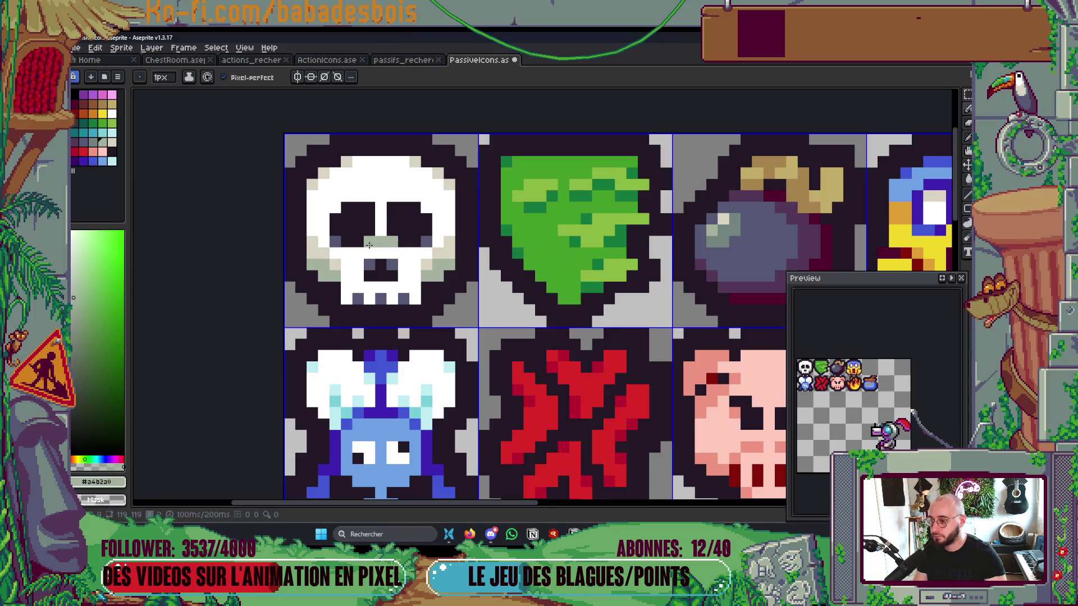
{"action": "scroll", "coordinate": [369, 244], "scroll_direction": "down", "scroll_amount": 4}
{"action": "left_click_drag", "start_coordinate": [479, 262], "coordinate": [521, 284]}
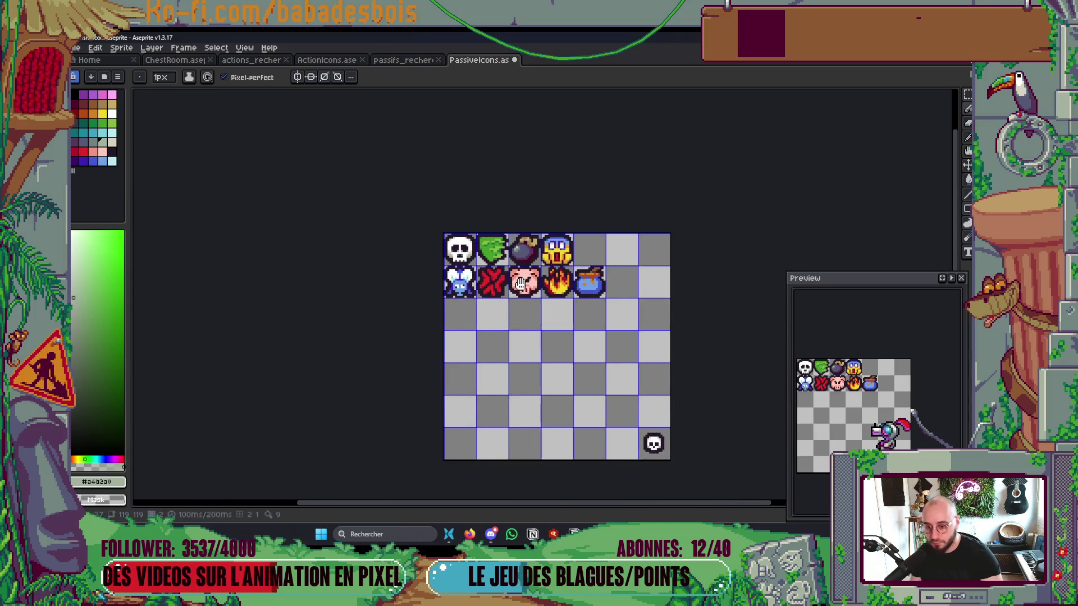
{"action": "scroll", "coordinate": [451, 303], "scroll_direction": "up", "scroll_amount": 5}
{"action": "left_click", "coordinate": [451, 304], "text": "alt"}
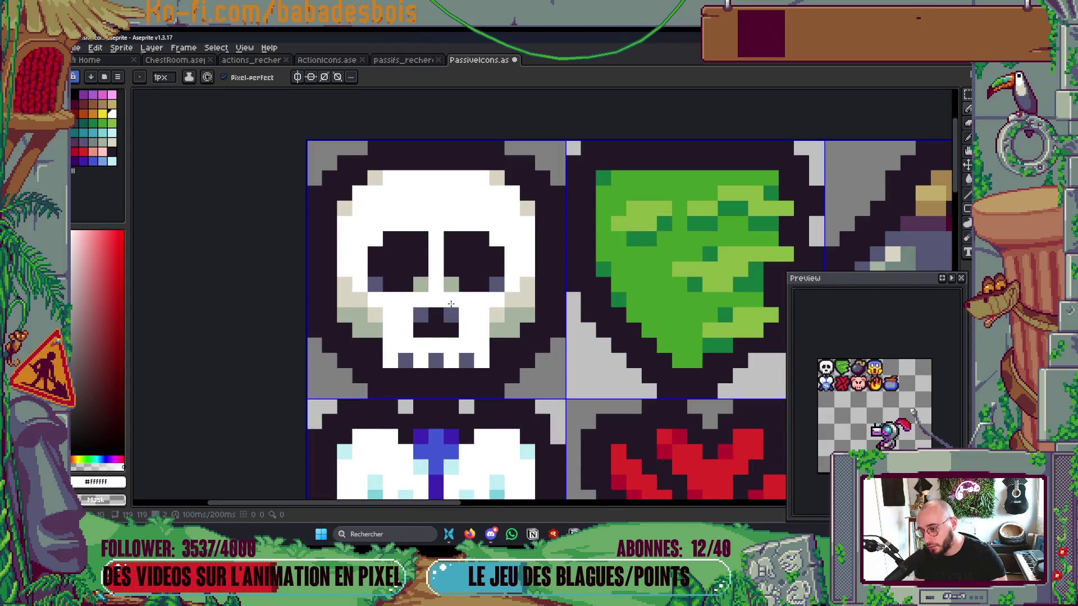
{"action": "scroll", "coordinate": [449, 295], "scroll_direction": "down", "scroll_amount": 3}
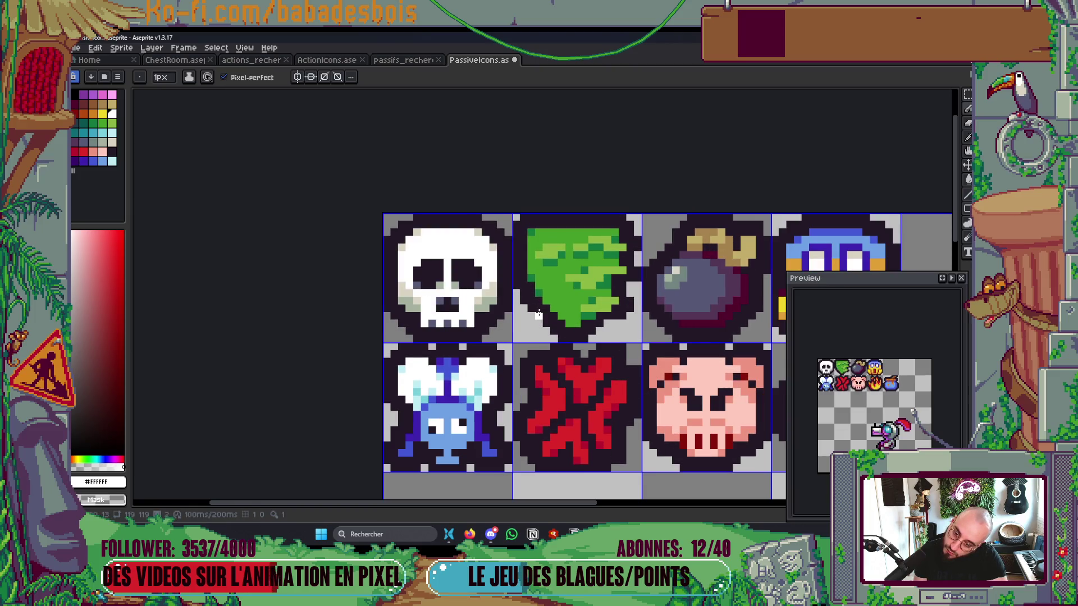
{"action": "scroll", "coordinate": [419, 303], "scroll_direction": "up", "scroll_amount": 2}
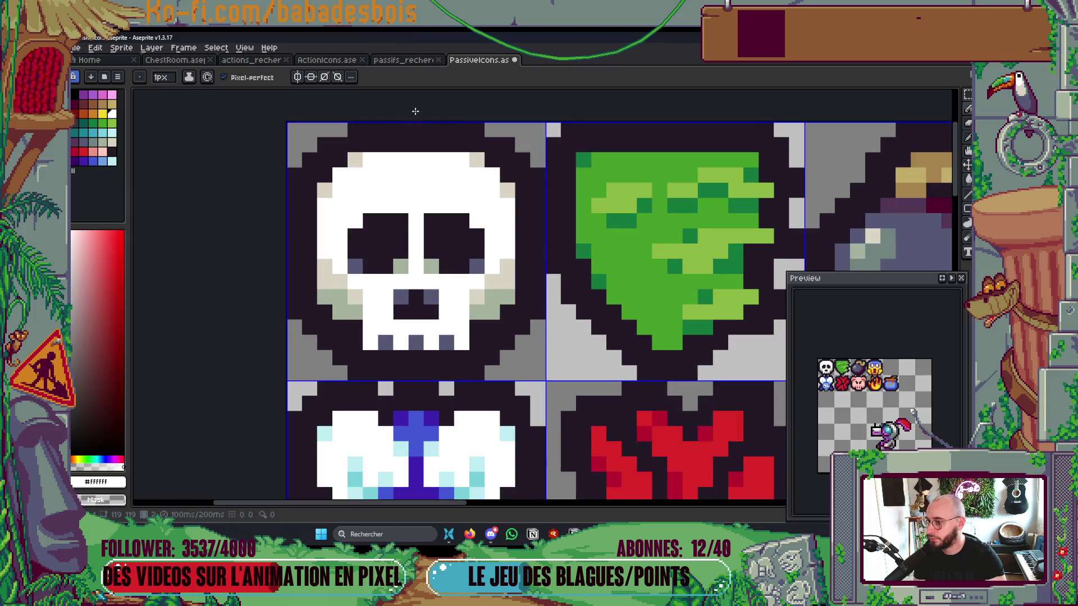
Step: Compare the retouched skull against passifs_recherche twice, ending back on PassiveIcons
{"action": "left_click", "coordinate": [410, 60]}
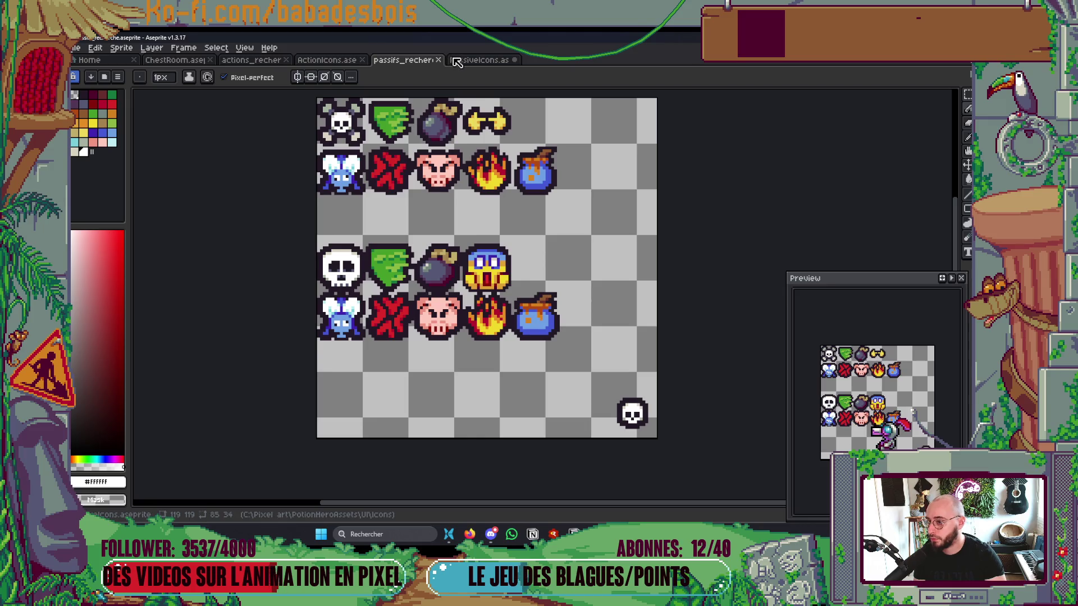
{"action": "left_click", "coordinate": [457, 60]}
{"action": "scroll", "coordinate": [474, 157], "scroll_direction": "down", "scroll_amount": 3}
{"action": "scroll", "coordinate": [474, 157], "scroll_direction": "down", "scroll_amount": 1}
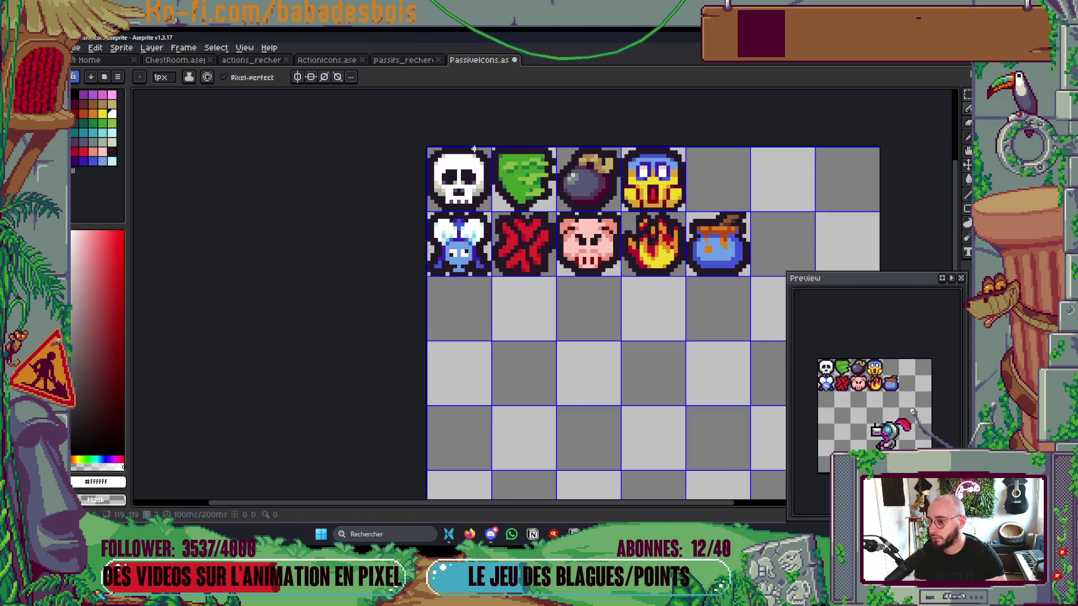
{"action": "left_click", "coordinate": [416, 60]}
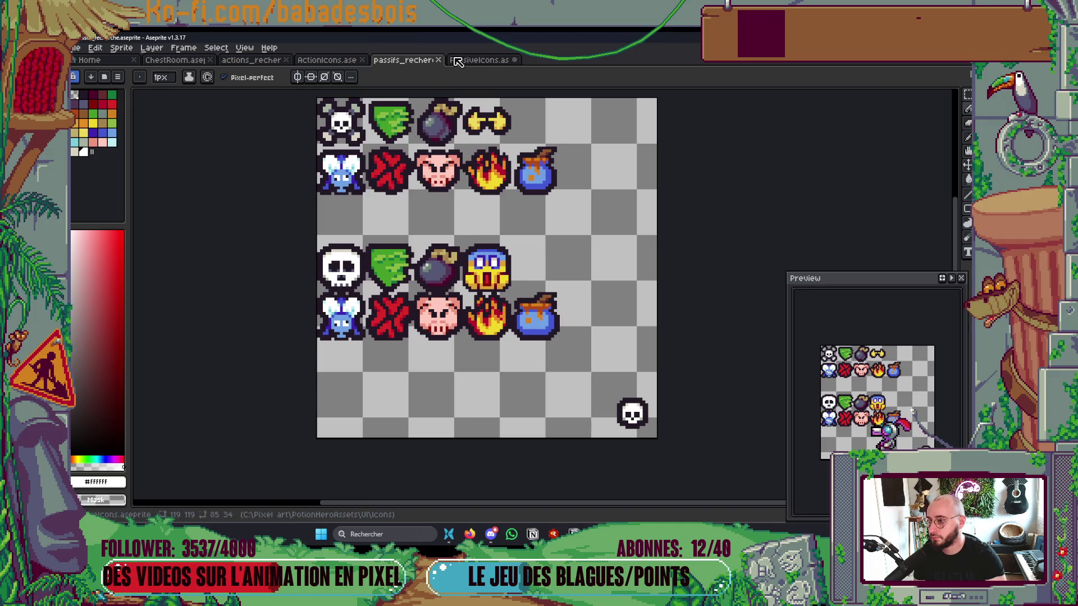
{"action": "left_click", "coordinate": [452, 60]}
{"action": "scroll", "coordinate": [566, 162], "scroll_direction": "up", "scroll_amount": 3}
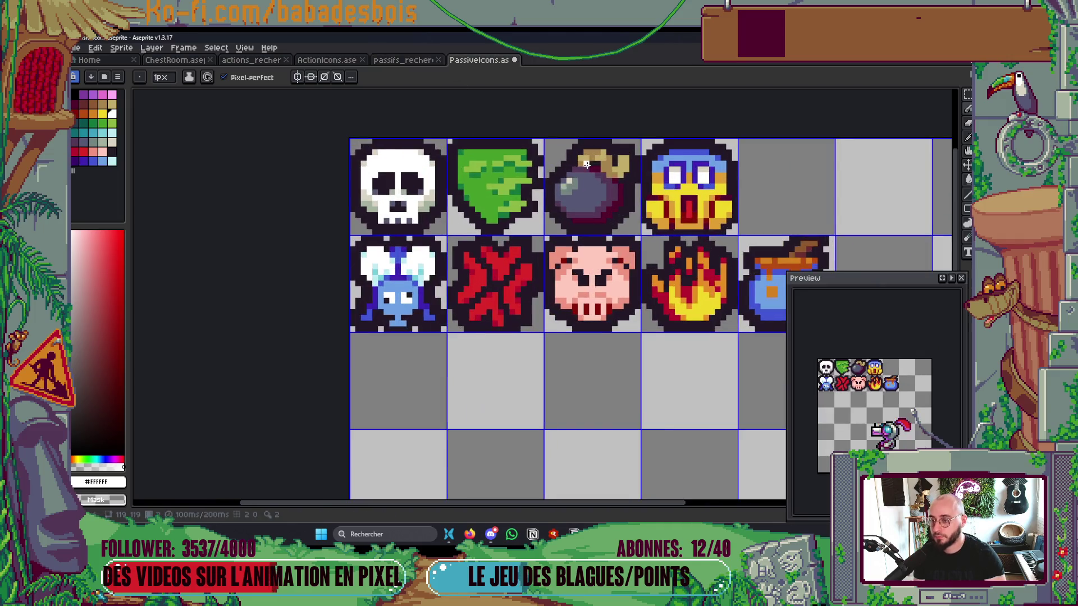
Step: Select the bomb's upper-left highlight area and nudge it up one pixel
{"action": "key", "text": "m"}
{"action": "left_click_drag", "start_coordinate": [463, 174], "coordinate": [549, 269]}
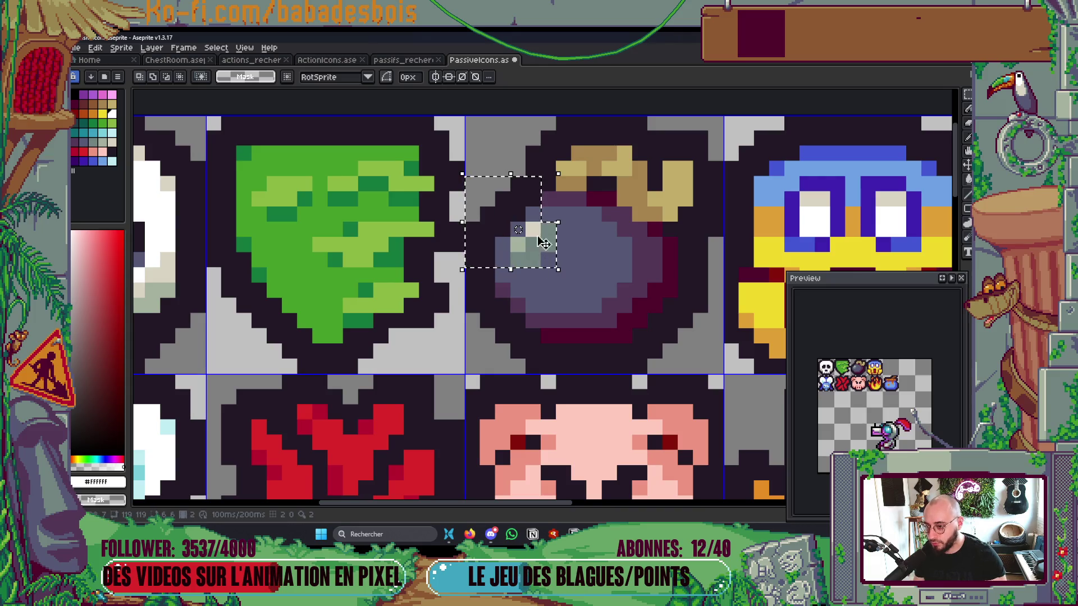
{"action": "left_click", "coordinate": [543, 242]}
{"action": "key", "text": "Up"}
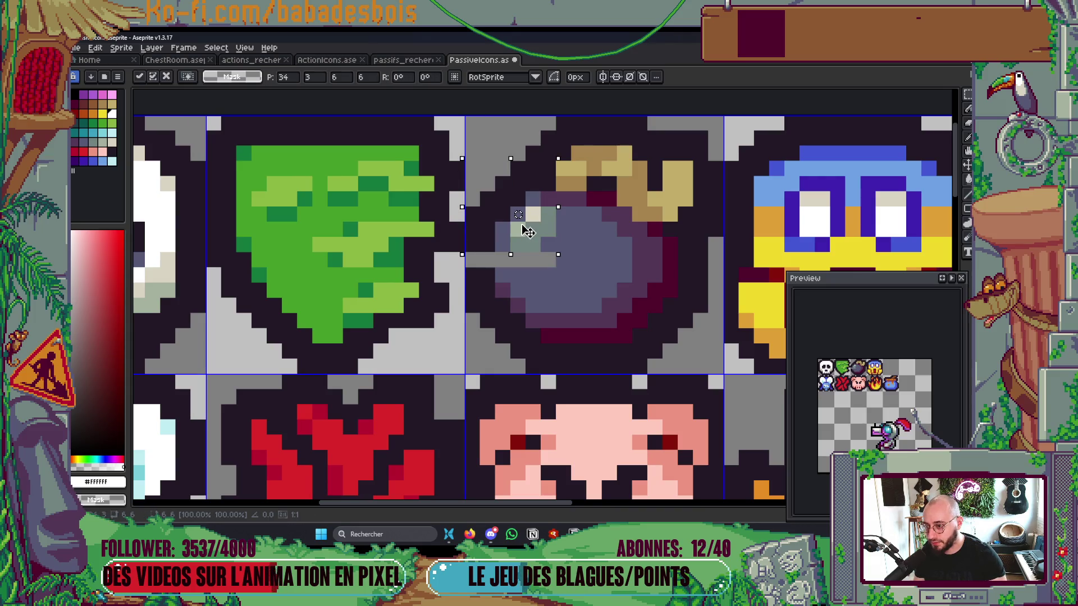
{"action": "key", "text": "ctrl+d"}
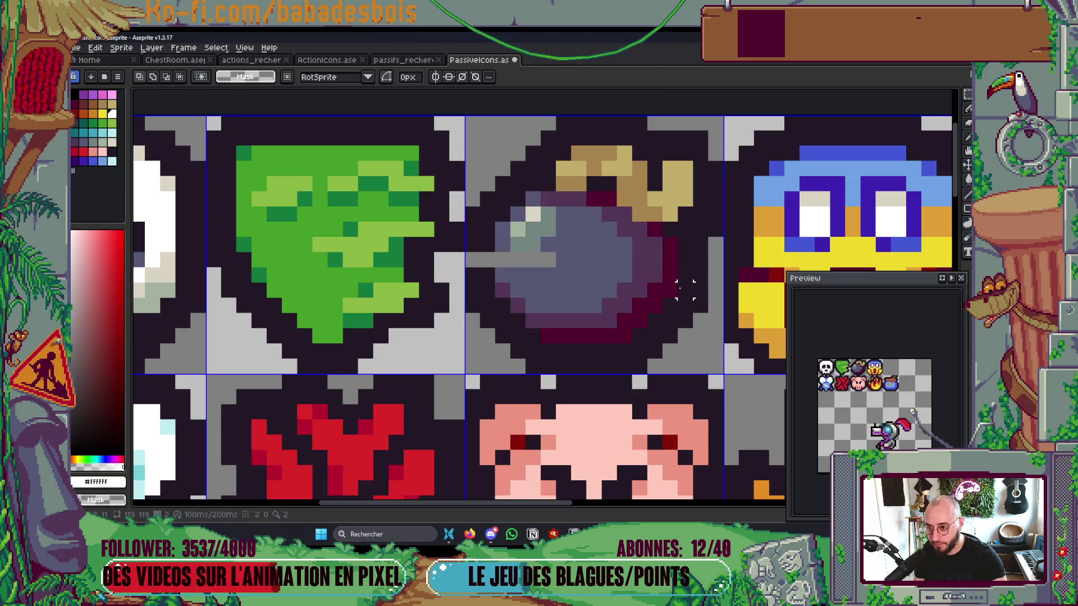
Step: Fill the bomb's top row and the grey strip with body colour, and darken the pixels left of it
{"action": "key", "text": "i"}
{"action": "left_click", "coordinate": [609, 244]}
{"action": "key", "text": "b"}
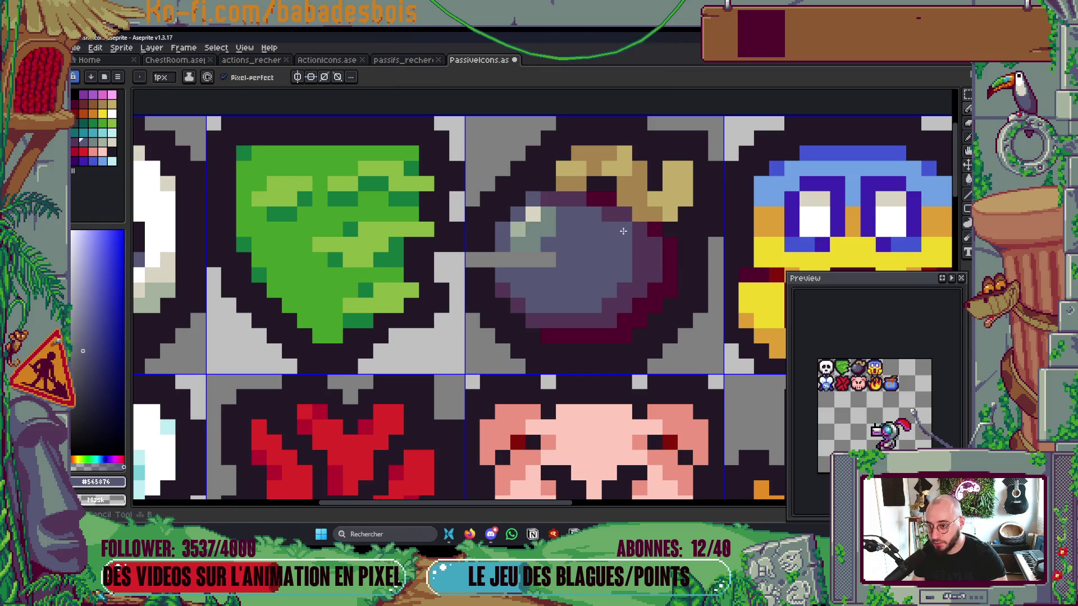
{"action": "left_click_drag", "start_coordinate": [606, 202], "coordinate": [577, 200]}
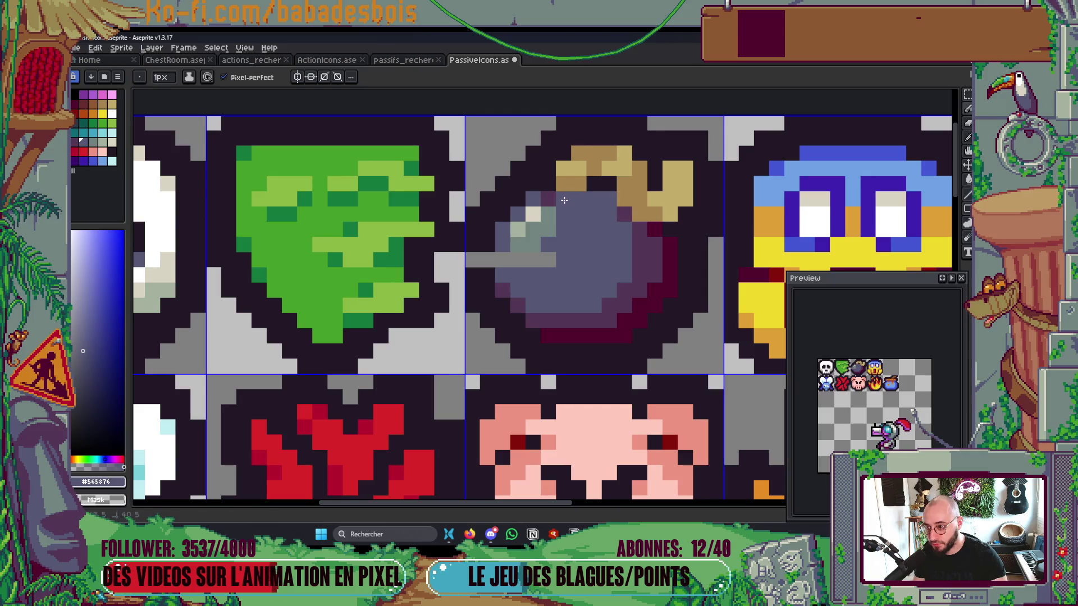
{"action": "left_click_drag", "start_coordinate": [553, 259], "coordinate": [486, 259]}
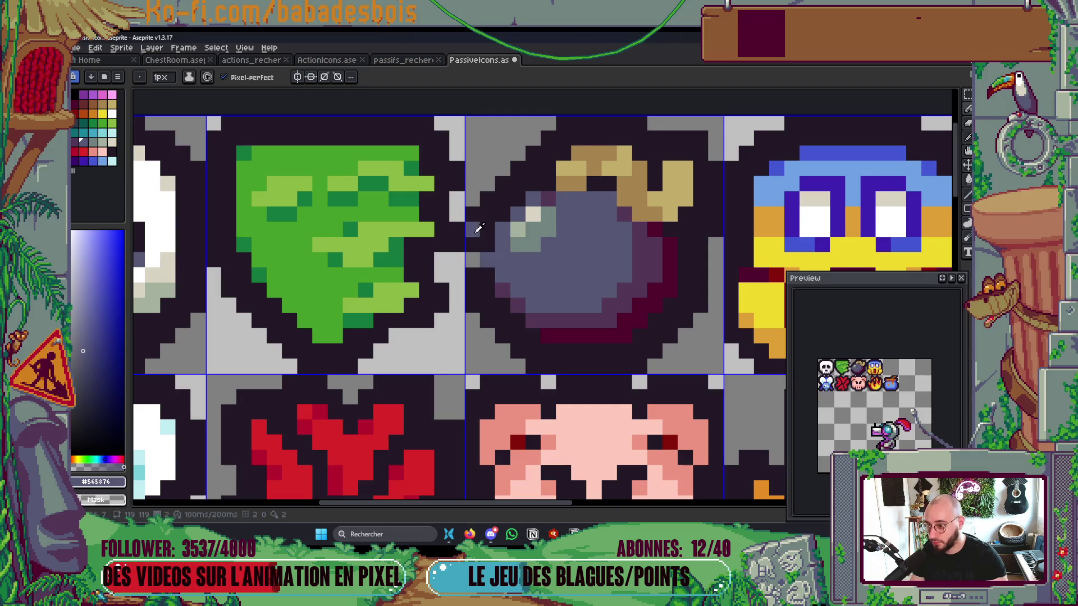
{"action": "left_click", "coordinate": [474, 239], "text": "alt"}
{"action": "left_click", "coordinate": [475, 259]}
Step: Paint purple shadow pixels along the bomb's upper-left edge
{"action": "scroll", "coordinate": [559, 228], "scroll_direction": "down", "scroll_amount": 3}
{"action": "scroll", "coordinate": [559, 228], "scroll_direction": "down", "scroll_amount": 1}
{"action": "scroll", "coordinate": [506, 258], "scroll_direction": "up", "scroll_amount": 6}
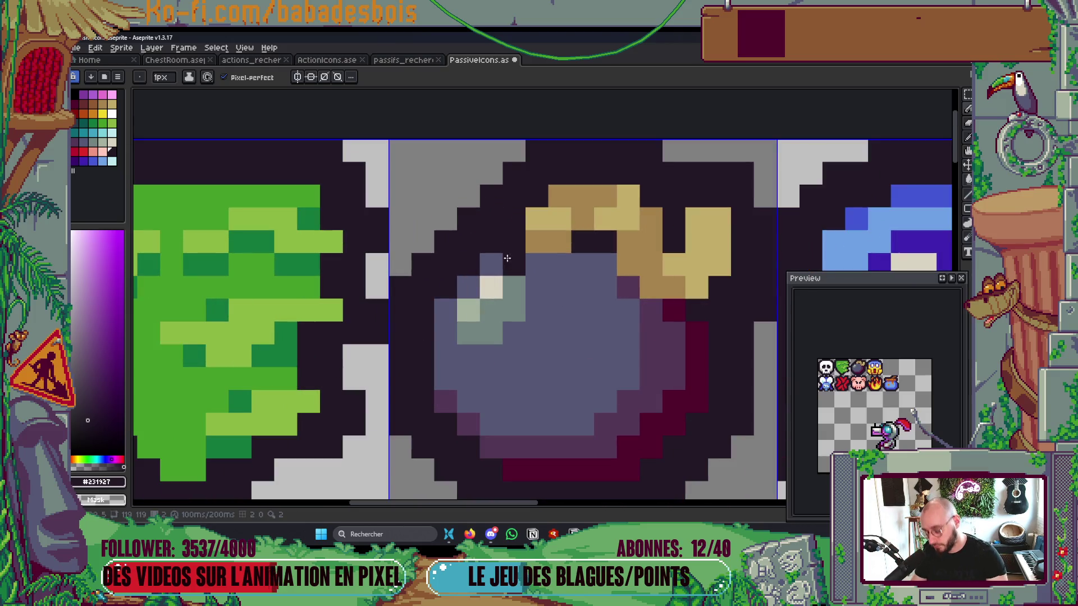
{"action": "left_click", "coordinate": [512, 261], "text": "alt"}
{"action": "mouse_move", "coordinate": [443, 308]}
{"action": "left_mouse_down"}
{"action": "mouse_move", "coordinate": [471, 288]}
{"action": "mouse_move", "coordinate": [477, 267]}
{"action": "left_mouse_up"}
{"action": "right_click", "coordinate": [477, 267]}
{"action": "left_click", "coordinate": [446, 321]}
Step: Darken the bomb's upper-left blue, cream highlight and top grey pixels
{"action": "left_click", "coordinate": [497, 267]}
{"action": "left_click", "coordinate": [492, 288]}
{"action": "scroll", "coordinate": [491, 287], "scroll_direction": "down", "scroll_amount": 8}
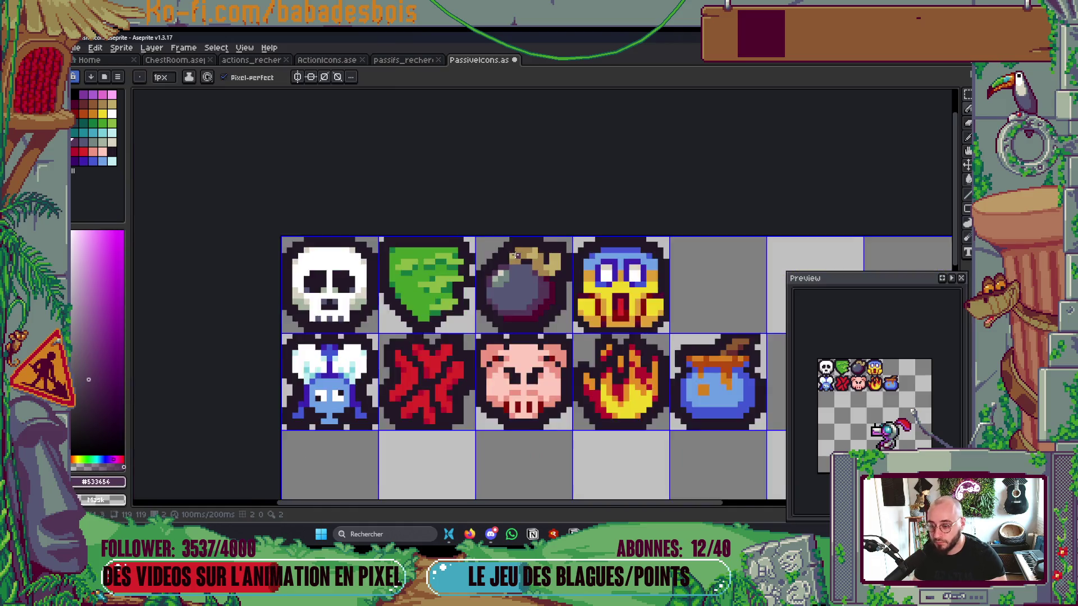
{"action": "scroll", "coordinate": [530, 244], "scroll_direction": "up", "scroll_amount": 1}
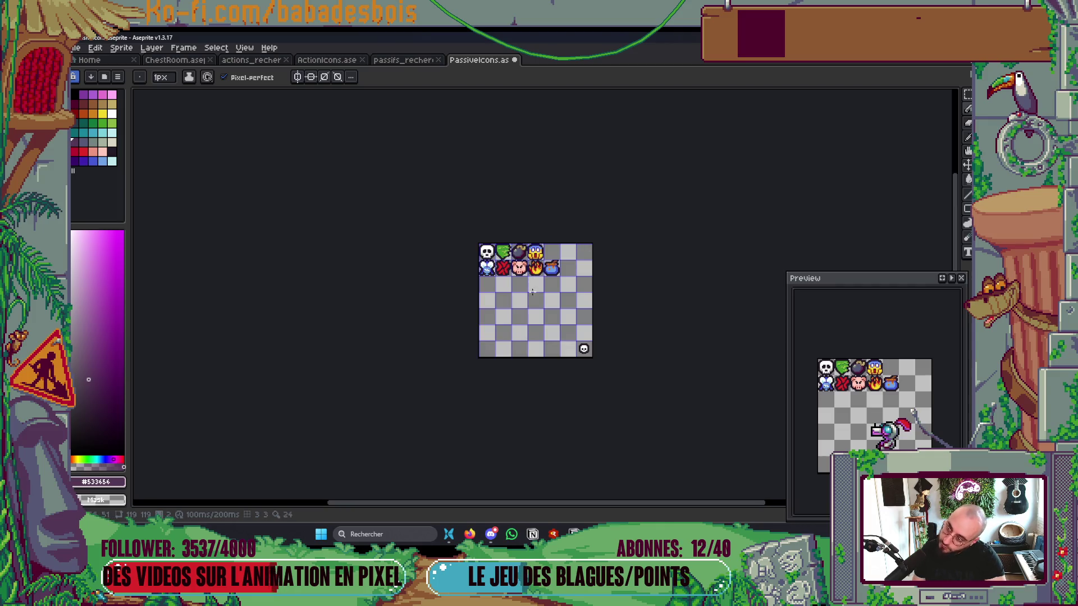
{"action": "scroll", "coordinate": [531, 244], "scroll_direction": "up", "scroll_amount": 5}
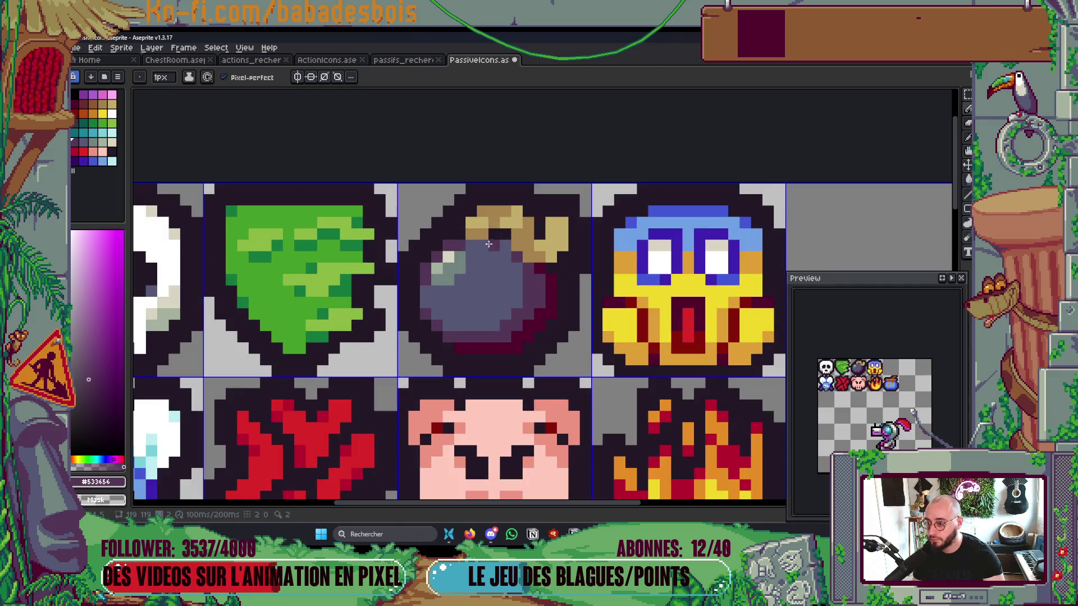
{"action": "left_click", "coordinate": [502, 247]}
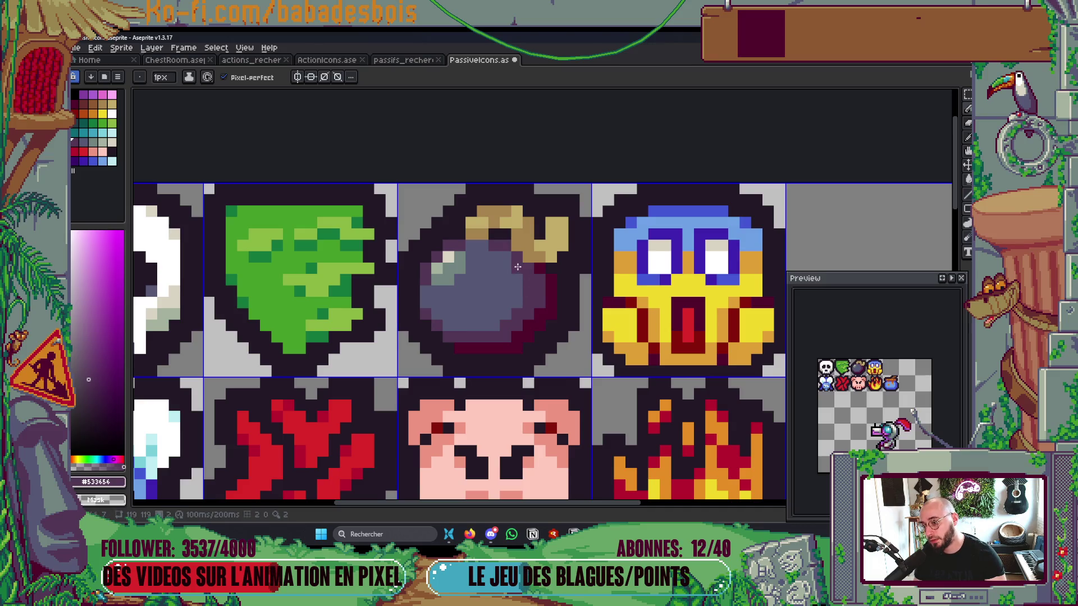
Step: Paint blue-grey along the bomb's lower-right and bottom rim
{"action": "scroll", "coordinate": [507, 258], "scroll_direction": "down", "scroll_amount": 6}
{"action": "scroll", "coordinate": [504, 264], "scroll_direction": "up", "scroll_amount": 3}
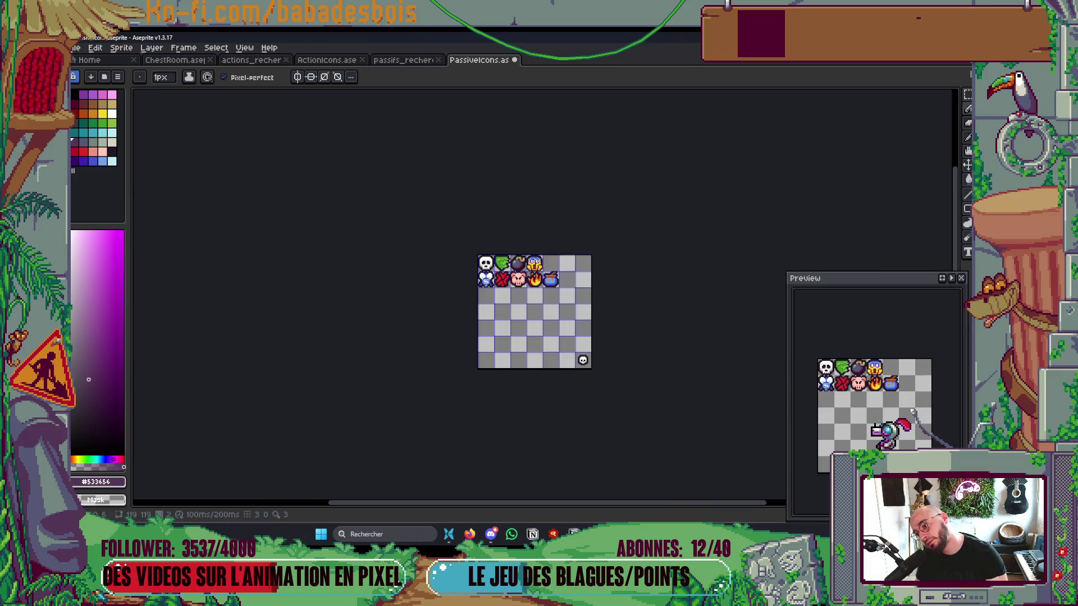
{"action": "scroll", "coordinate": [505, 261], "scroll_direction": "up", "scroll_amount": 4}
{"action": "left_click", "coordinate": [515, 281], "text": "alt"}
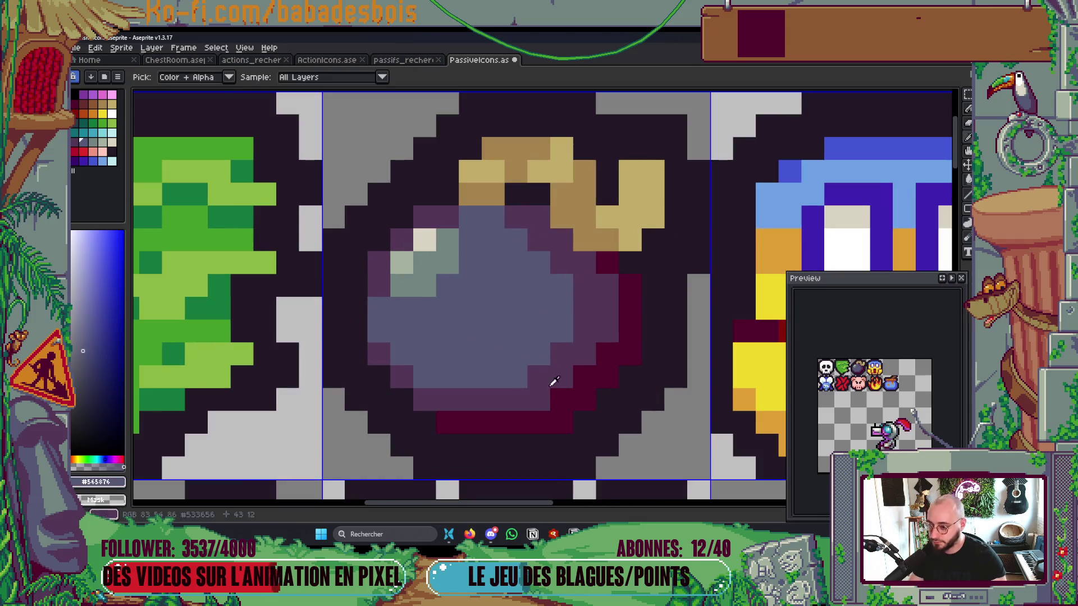
{"action": "left_click_drag", "start_coordinate": [558, 392], "coordinate": [597, 356]}
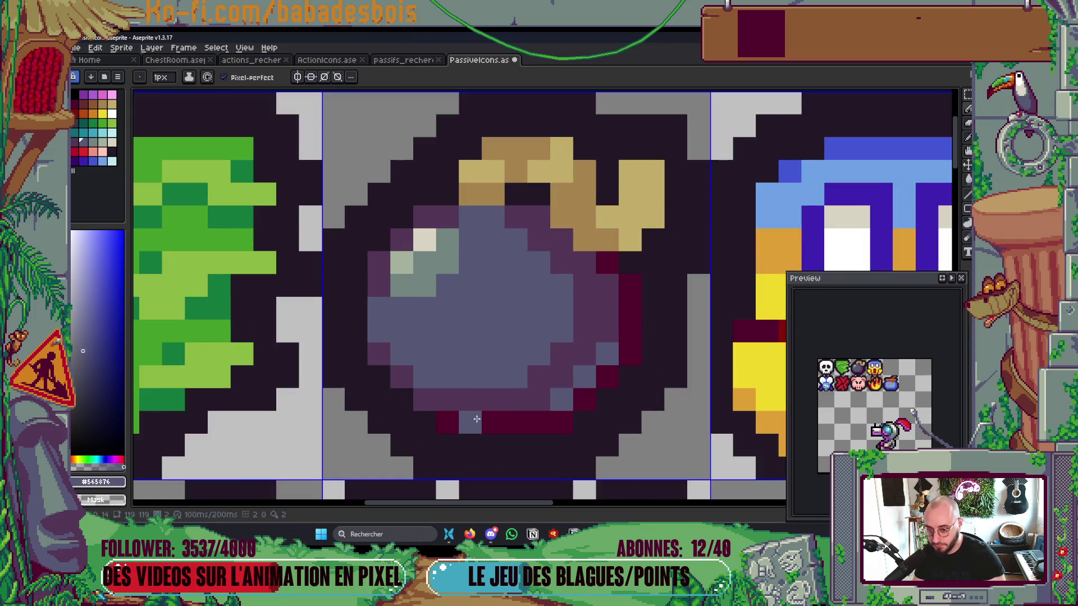
{"action": "left_click", "coordinate": [543, 390]}
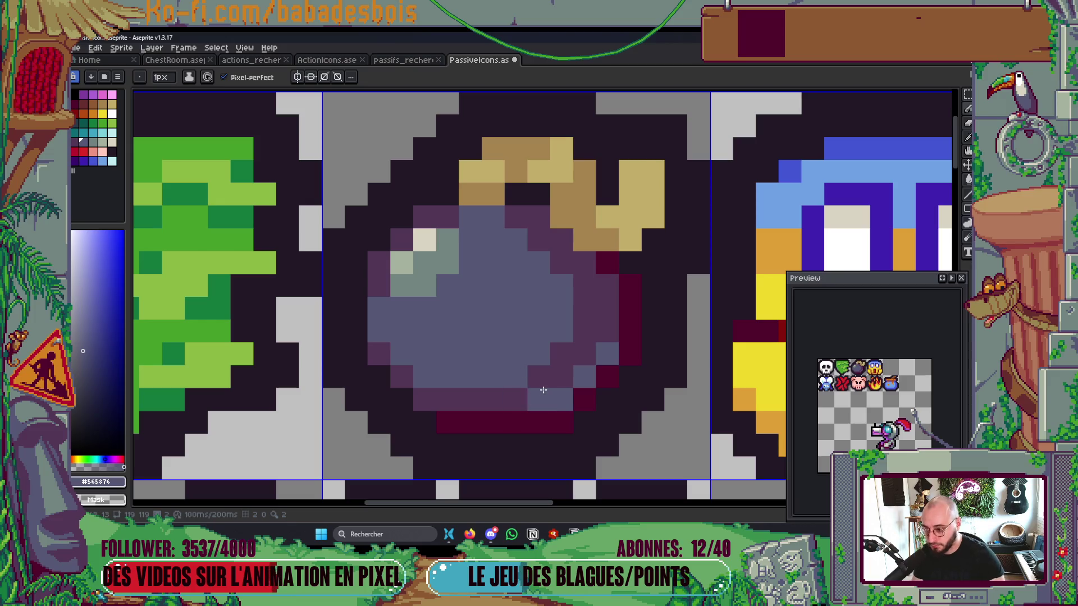
Step: Paint purple shading across the bomb's lower, right and left body
{"action": "left_click", "coordinate": [517, 400], "text": "alt"}
{"action": "mouse_move", "coordinate": [427, 377]}
{"action": "left_mouse_down"}
{"action": "mouse_move", "coordinate": [531, 357]}
{"action": "mouse_move", "coordinate": [558, 296]}
{"action": "left_mouse_up"}
{"action": "left_click", "coordinate": [559, 287]}
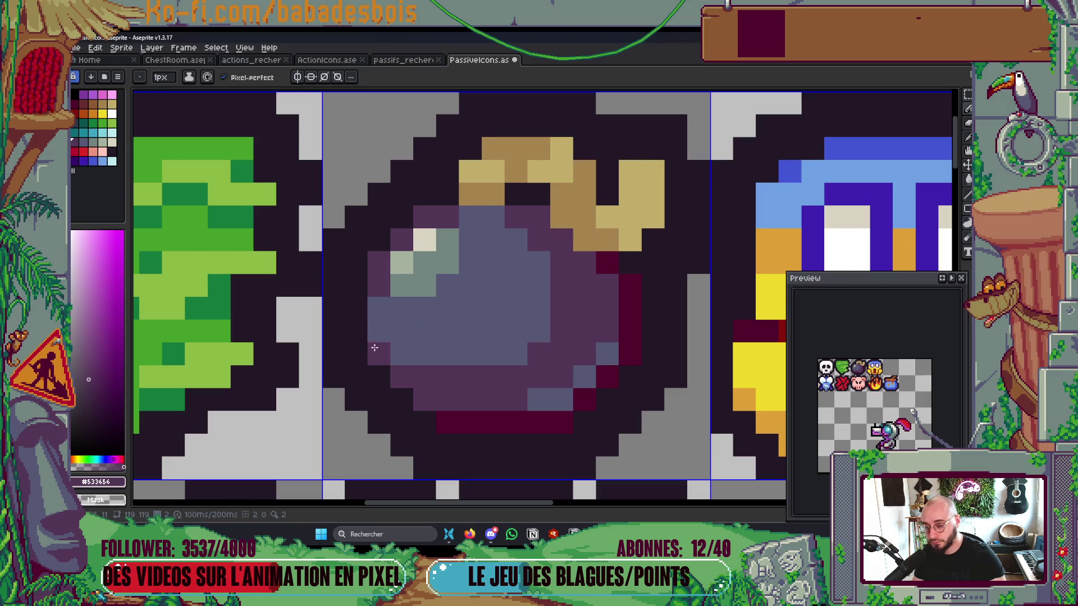
{"action": "left_click_drag", "start_coordinate": [379, 332], "coordinate": [379, 310]}
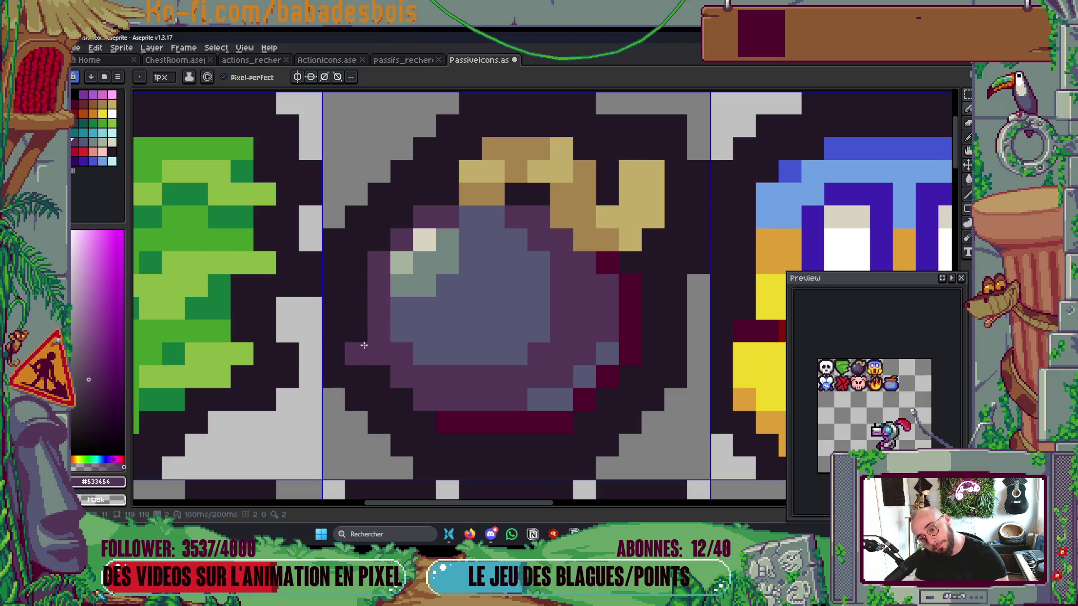
Step: Add blue-grey up the bomb's right and lower edge, then save the sheet
{"action": "key", "text": "i"}
{"action": "left_click", "coordinate": [564, 399], "text": "alt"}
{"action": "mouse_move", "coordinate": [555, 379]}
{"action": "left_mouse_down"}
{"action": "mouse_move", "coordinate": [589, 353]}
{"action": "mouse_move", "coordinate": [604, 317]}
{"action": "left_mouse_up"}
{"action": "left_click", "coordinate": [525, 396]}
{"action": "key", "text": "ctrl+s"}
Step: Paint a diagonal line of maroon cells plus one extra maroon cell on the bomb
{"action": "scroll", "coordinate": [547, 406], "scroll_direction": "down", "scroll_amount": 8}
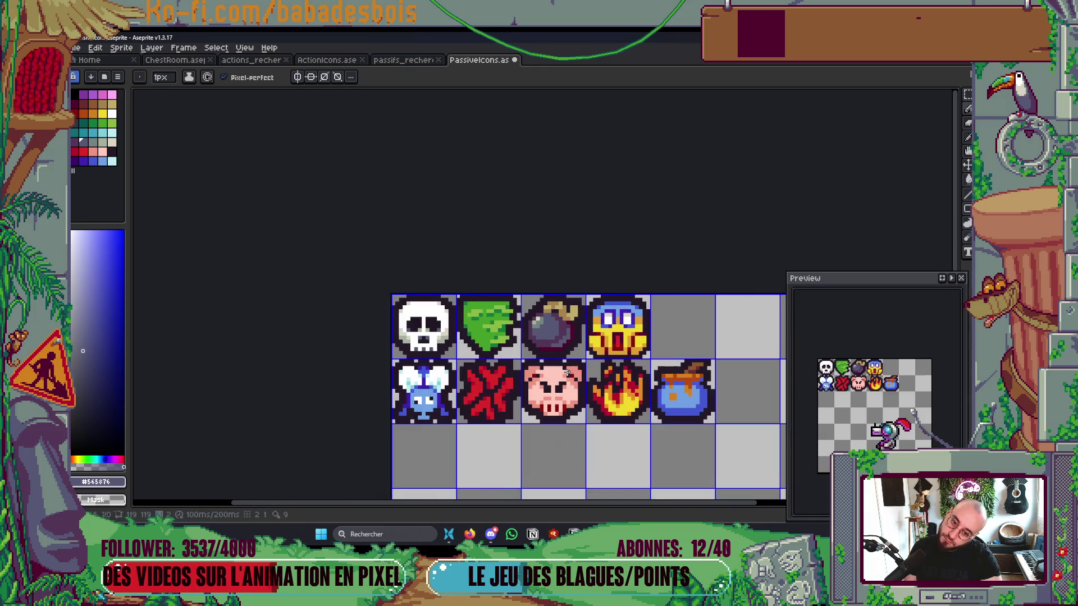
{"action": "scroll", "coordinate": [533, 303], "scroll_direction": "up", "scroll_amount": 6}
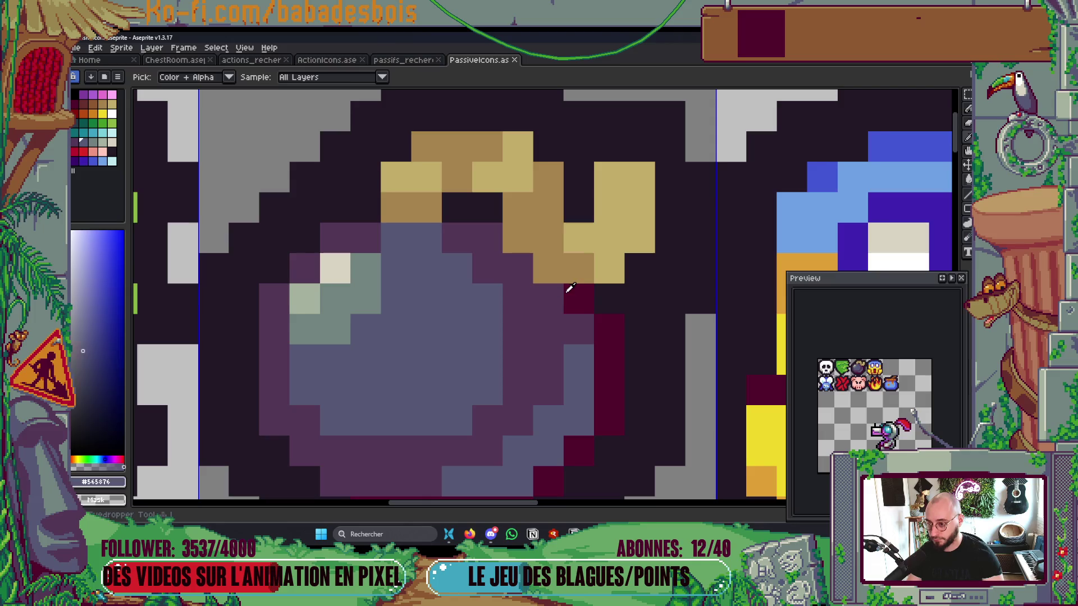
{"action": "left_click", "coordinate": [570, 292], "text": "alt"}
{"action": "mouse_move", "coordinate": [547, 297]}
{"action": "left_mouse_down"}
{"action": "mouse_move", "coordinate": [533, 272]}
{"action": "mouse_move", "coordinate": [489, 238]}
{"action": "left_mouse_up"}
{"action": "left_click", "coordinate": [435, 312]}
{"action": "scroll", "coordinate": [434, 312], "scroll_direction": "down", "scroll_amount": 5}
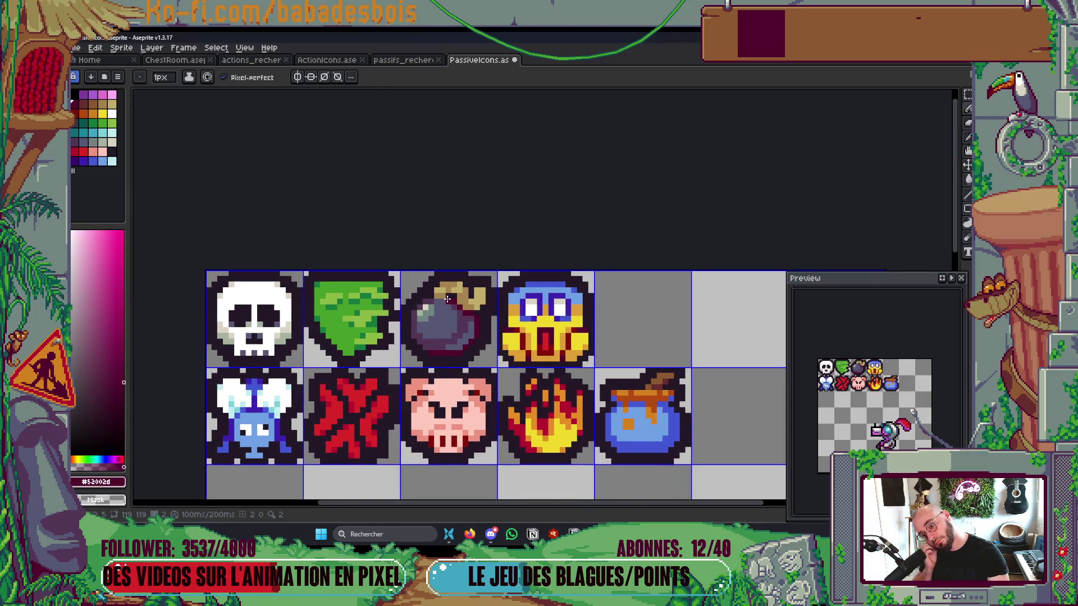
{"action": "scroll", "coordinate": [476, 302], "scroll_direction": "down", "scroll_amount": 3}
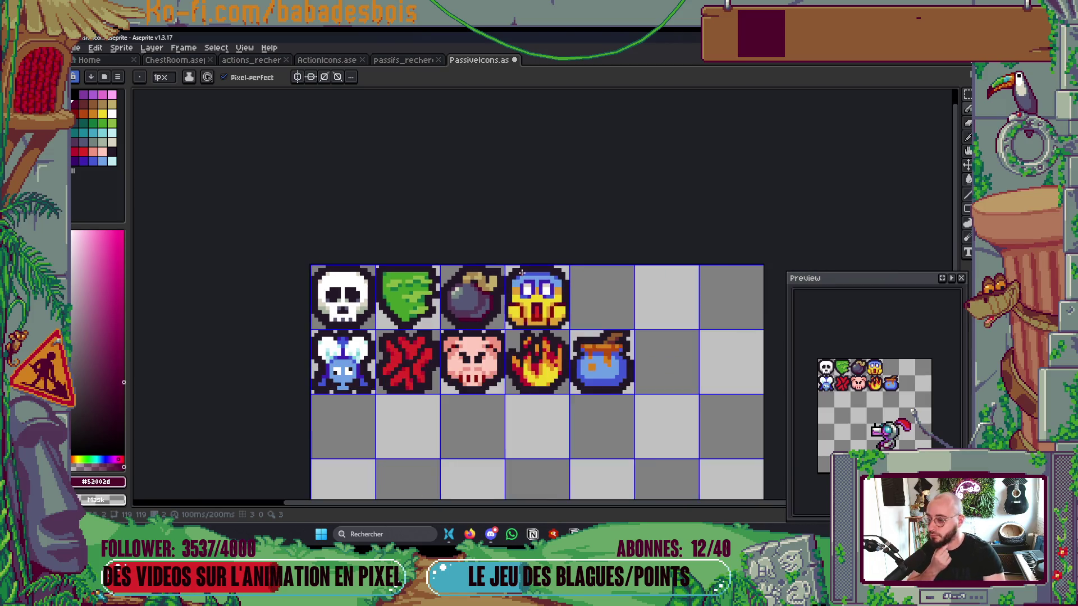
{"action": "key", "text": "super+d"}
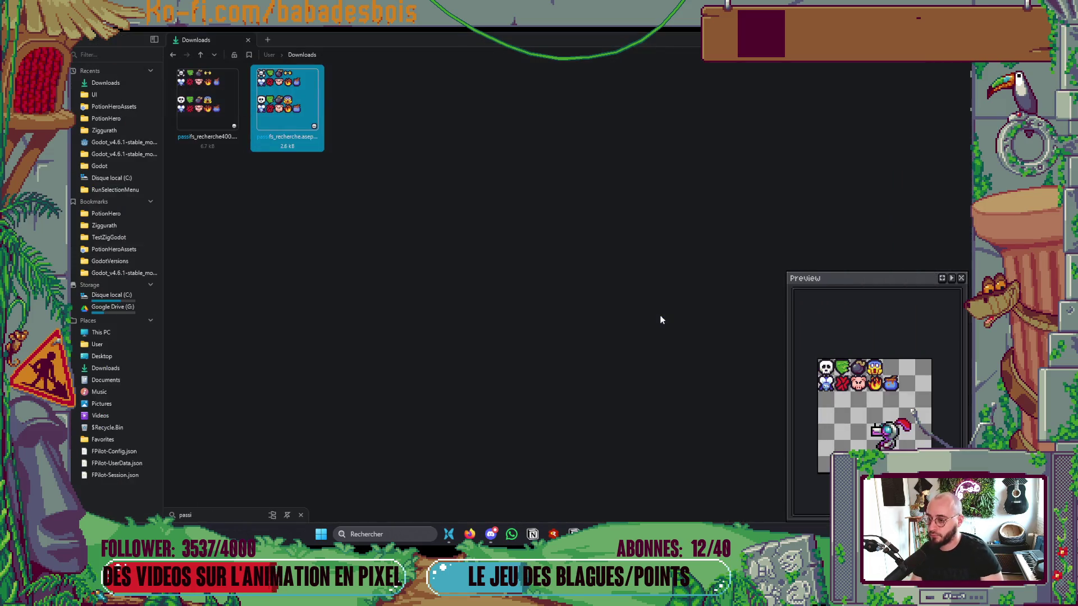
Step: Switch from the desktop and Neovim back to the PassiveIcons sheet in Aseprite
{"action": "key", "text": "super+d"}
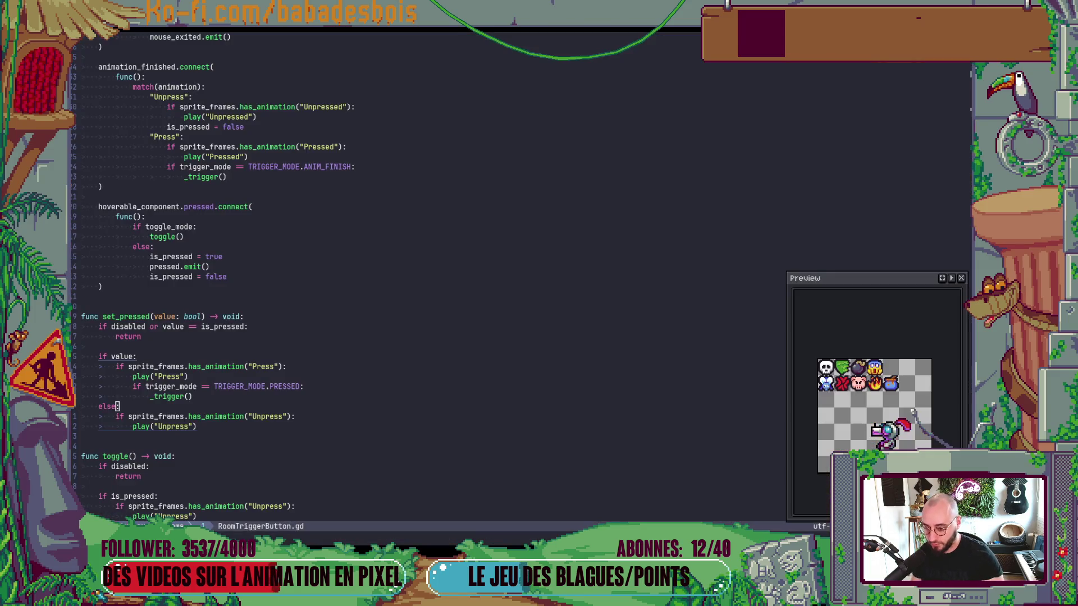
{"action": "key", "text": "alt+Tab"}
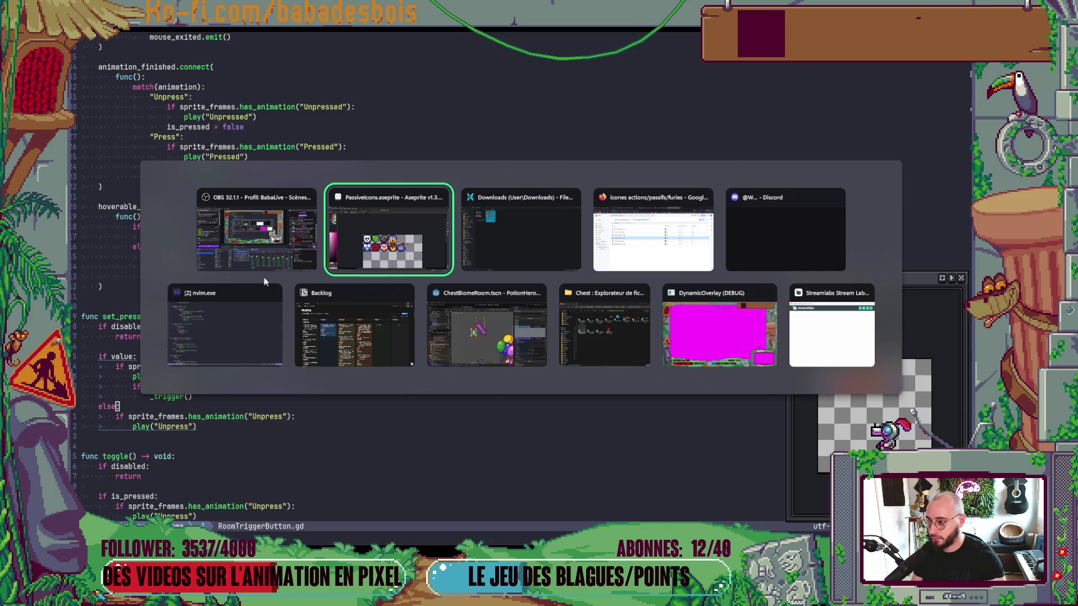
{"action": "left_click", "coordinate": [451, 245]}
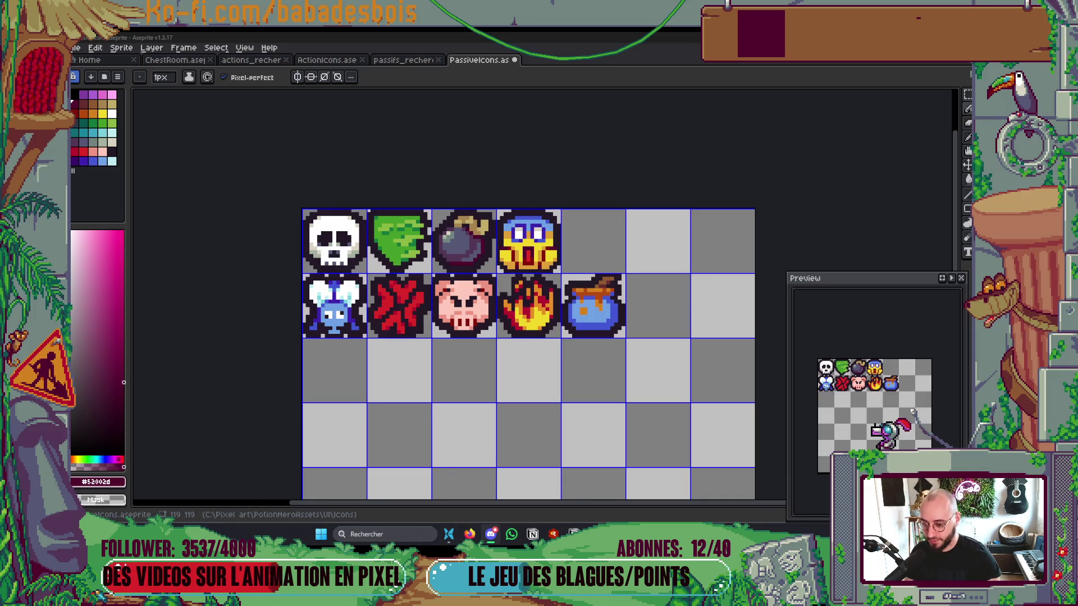
Step: Zoom onto the yellow face and extend its light blue across the whole top row
{"action": "scroll", "coordinate": [454, 264], "scroll_direction": "up", "scroll_amount": 1}
{"action": "scroll", "coordinate": [430, 258], "scroll_direction": "up", "scroll_amount": 2}
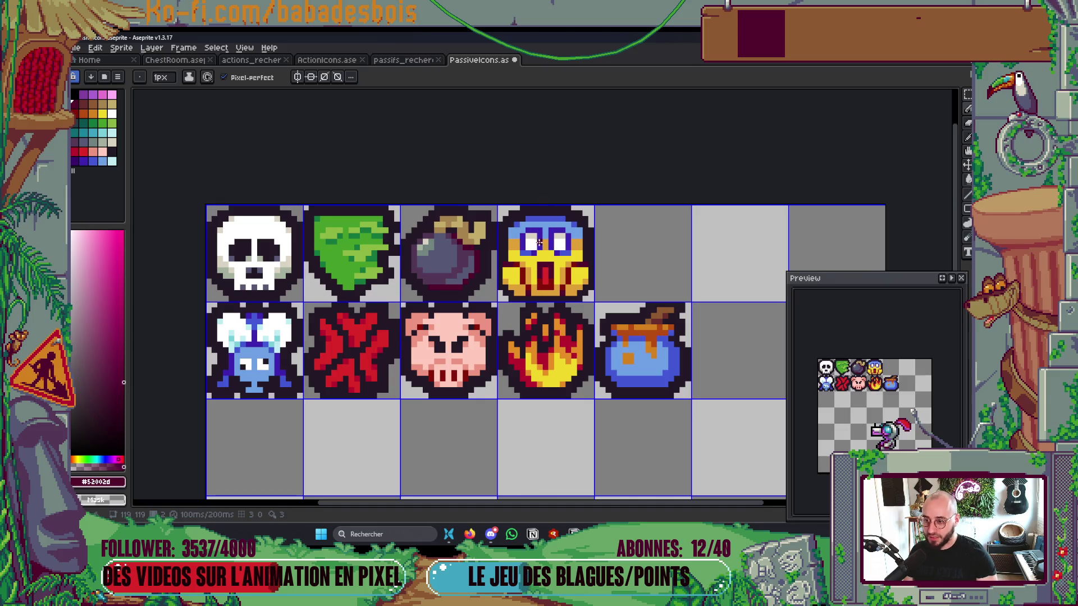
{"action": "scroll", "coordinate": [539, 242], "scroll_direction": "up", "scroll_amount": 3}
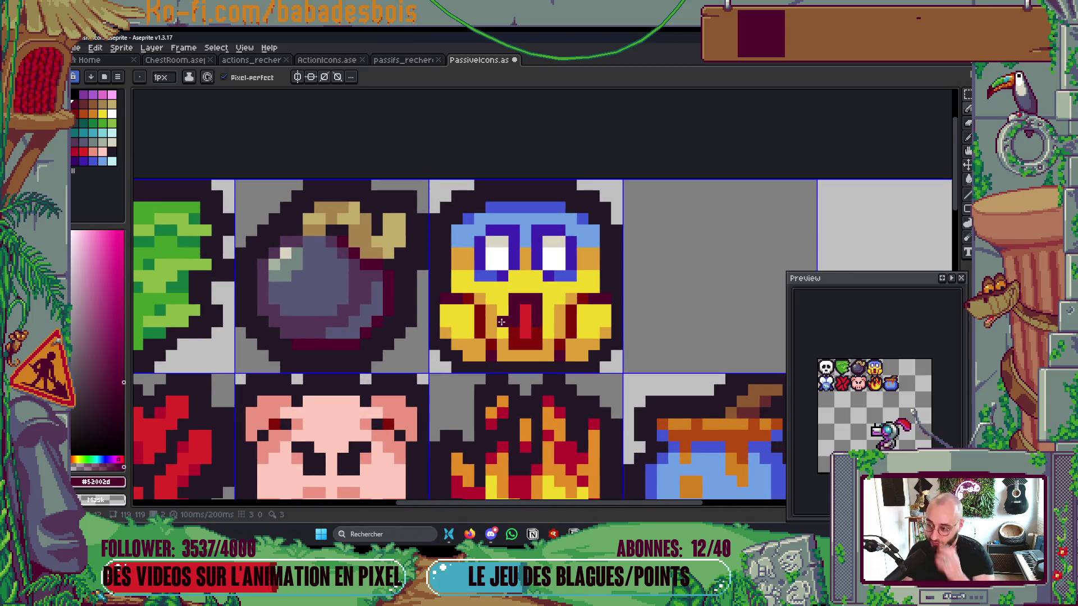
{"action": "scroll", "coordinate": [501, 321], "scroll_direction": "down", "scroll_amount": 3}
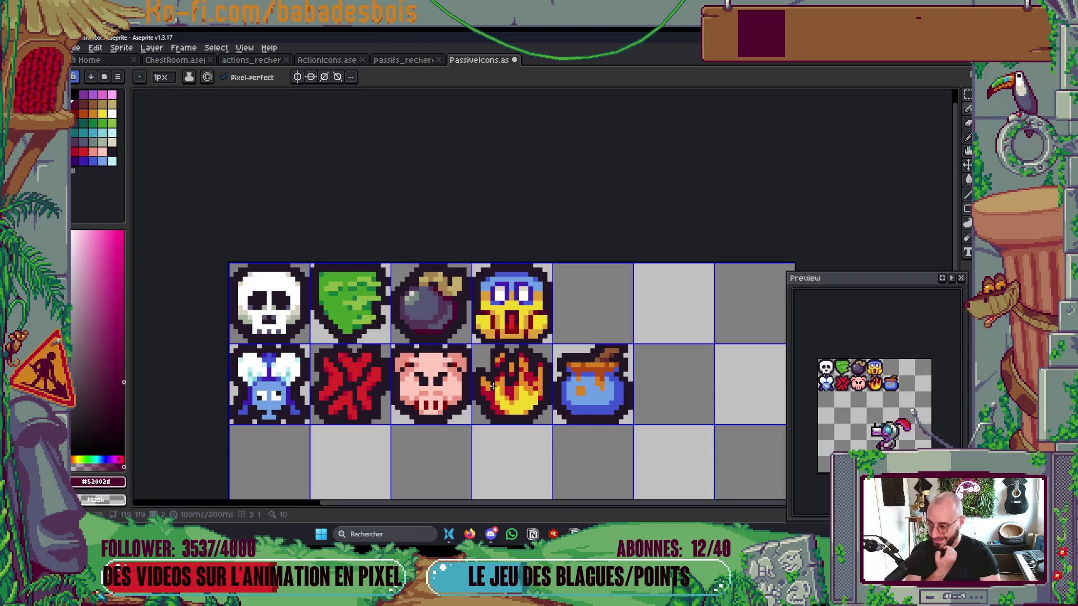
{"action": "scroll", "coordinate": [528, 305], "scroll_direction": "up", "scroll_amount": 3}
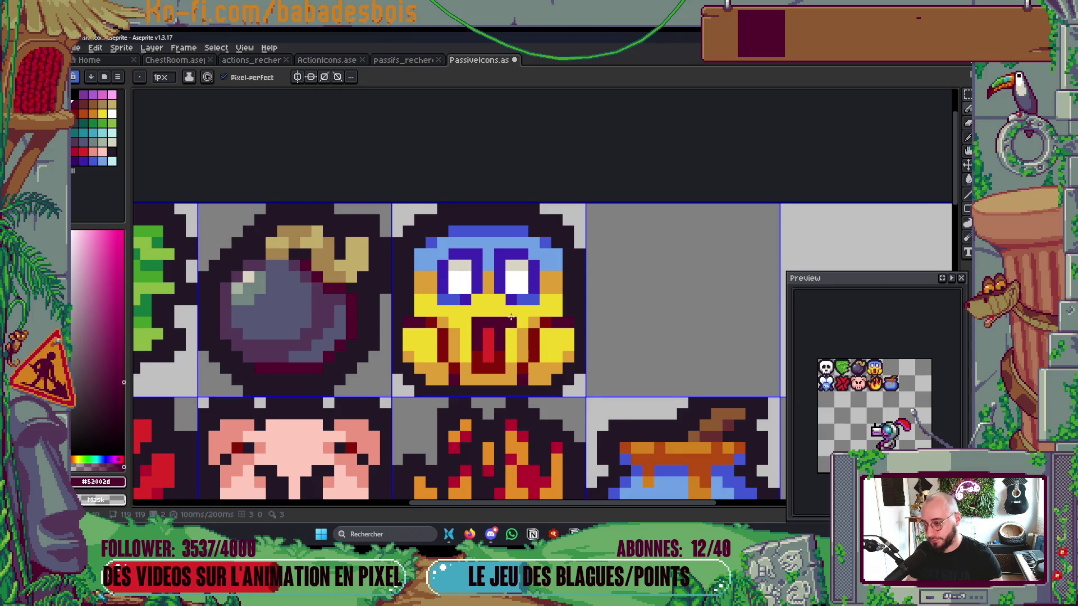
{"action": "scroll", "coordinate": [510, 318], "scroll_direction": "up", "scroll_amount": 1}
{"action": "left_click", "coordinate": [504, 210], "text": "alt"}
{"action": "left_click", "coordinate": [455, 192]}
{"action": "left_click_drag", "start_coordinate": [455, 192], "coordinate": [525, 192]}
{"action": "scroll", "coordinate": [533, 202], "scroll_direction": "down", "scroll_amount": 7}
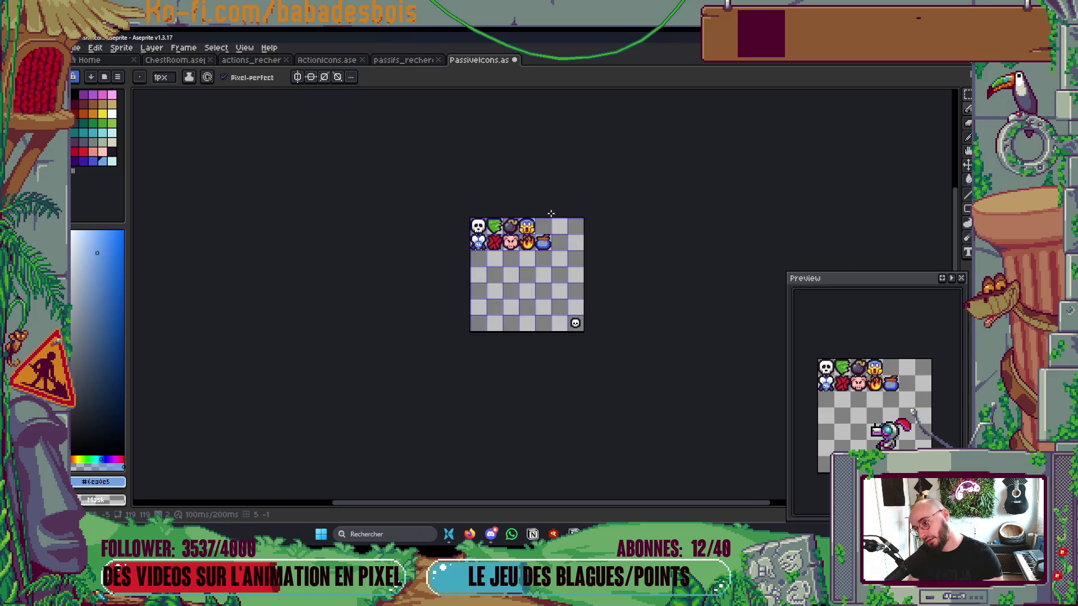
{"action": "scroll", "coordinate": [541, 214], "scroll_direction": "up", "scroll_amount": 7}
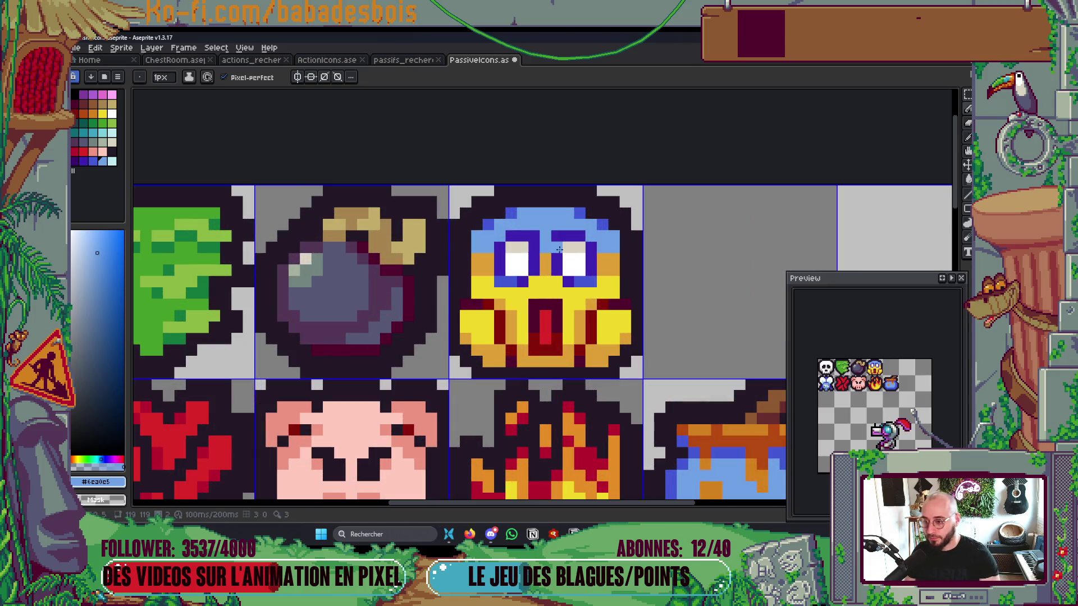
{"action": "scroll", "coordinate": [558, 255], "scroll_direction": "down", "scroll_amount": 3}
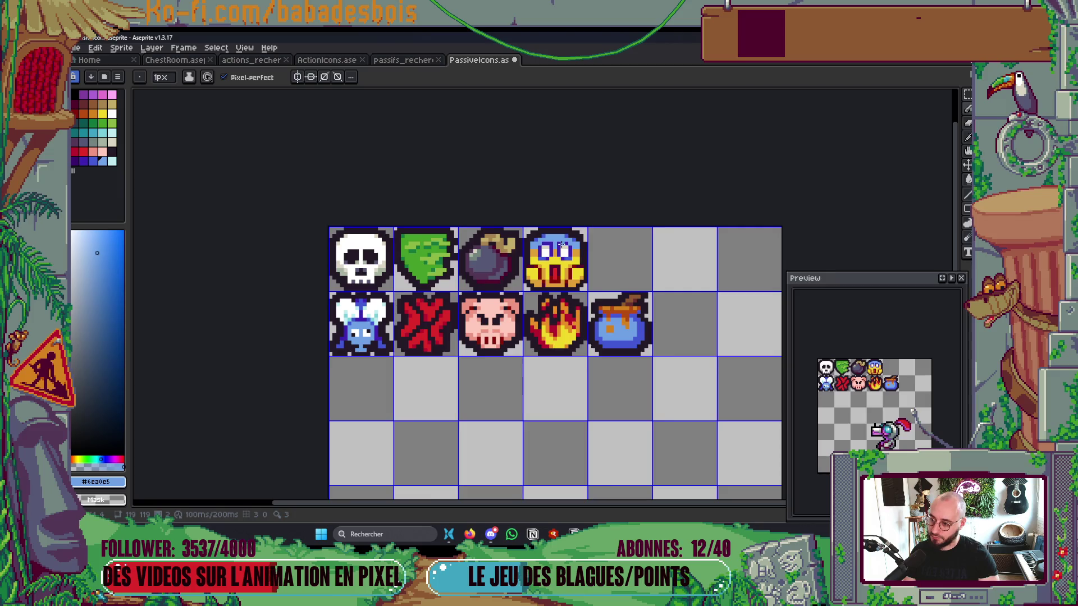
{"action": "scroll", "coordinate": [562, 244], "scroll_direction": "up", "scroll_amount": 3}
{"action": "left_click", "coordinate": [476, 278], "text": "alt"}
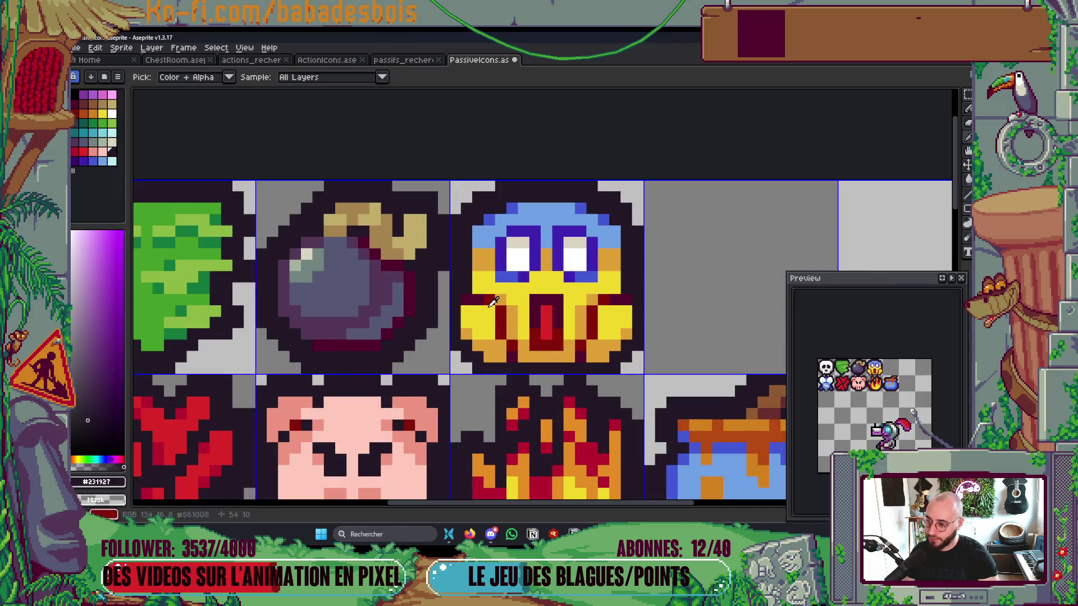
Step: Darken the yellow face's left and right cheeks
{"action": "left_click_drag", "start_coordinate": [500, 310], "coordinate": [514, 358]}
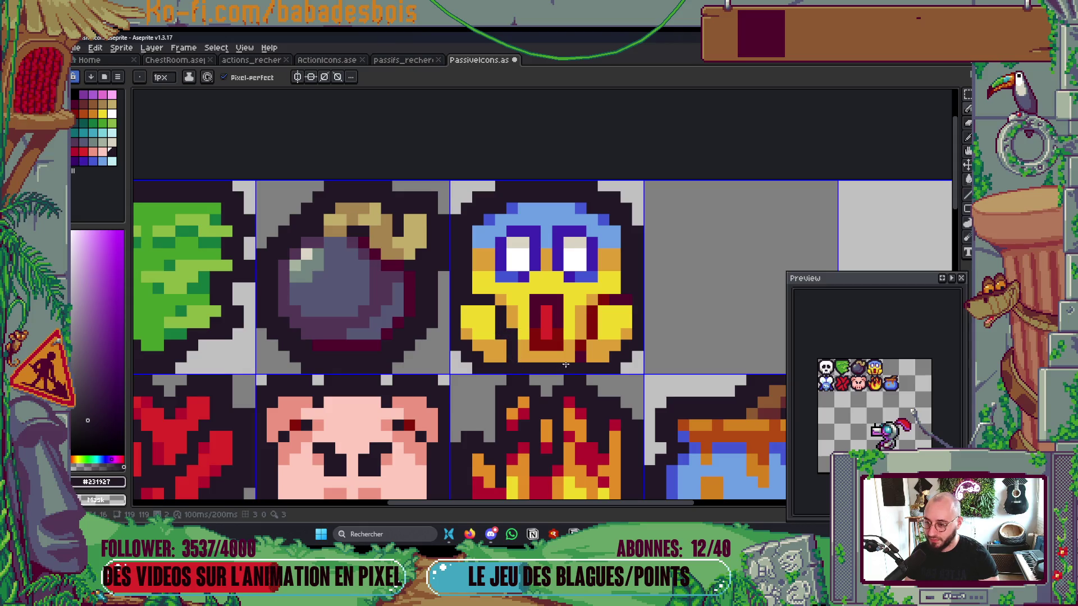
{"action": "left_click_drag", "start_coordinate": [590, 332], "coordinate": [574, 355]}
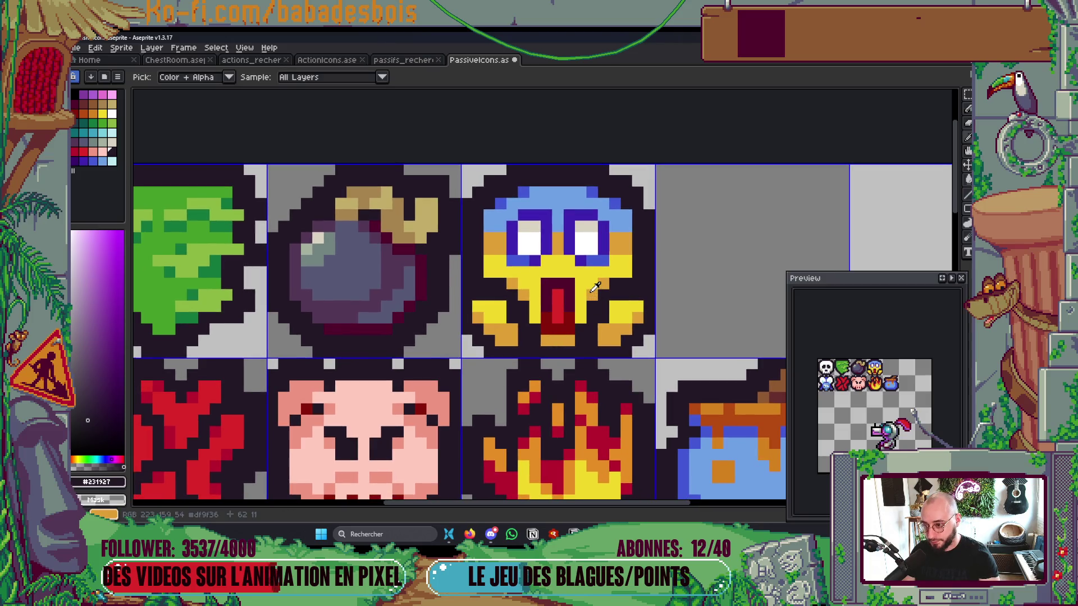
{"action": "left_click", "coordinate": [551, 287], "text": "alt"}
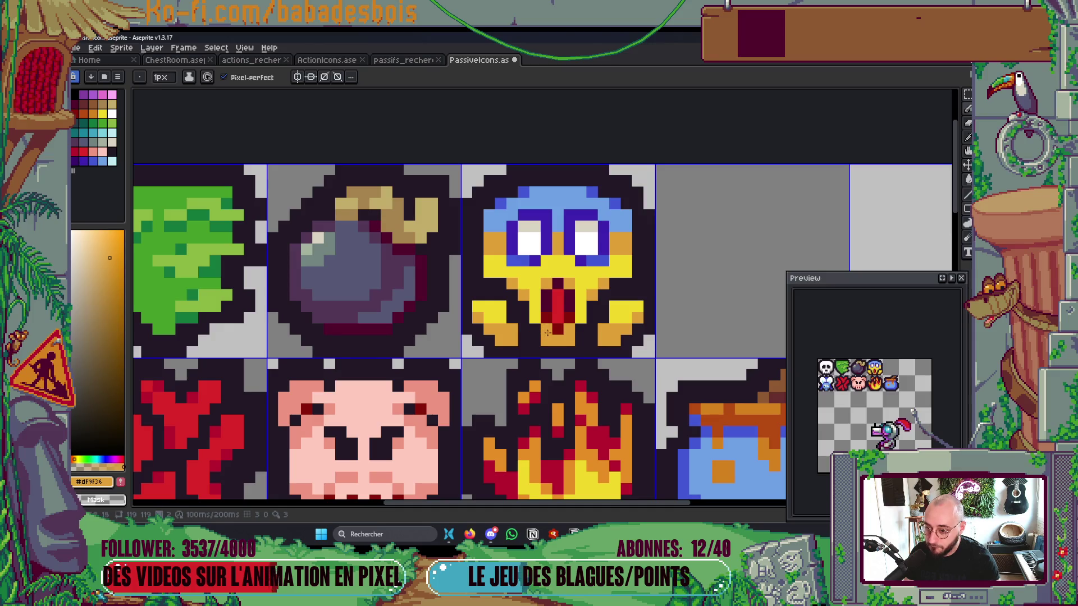
{"action": "scroll", "coordinate": [499, 380], "scroll_direction": "down", "scroll_amount": 2}
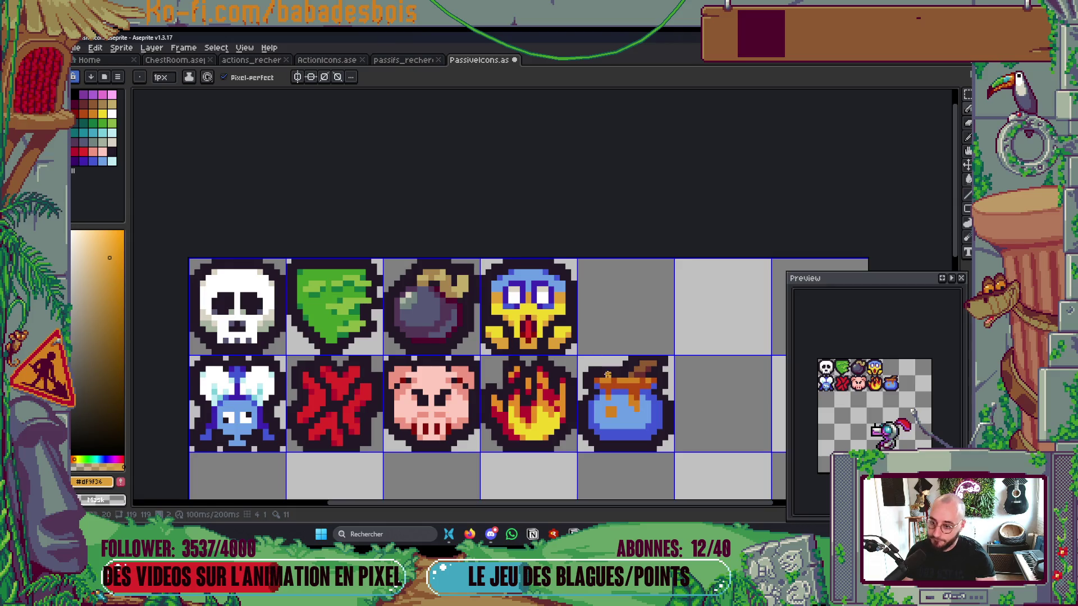
{"action": "scroll", "coordinate": [558, 305], "scroll_direction": "up", "scroll_amount": 4}
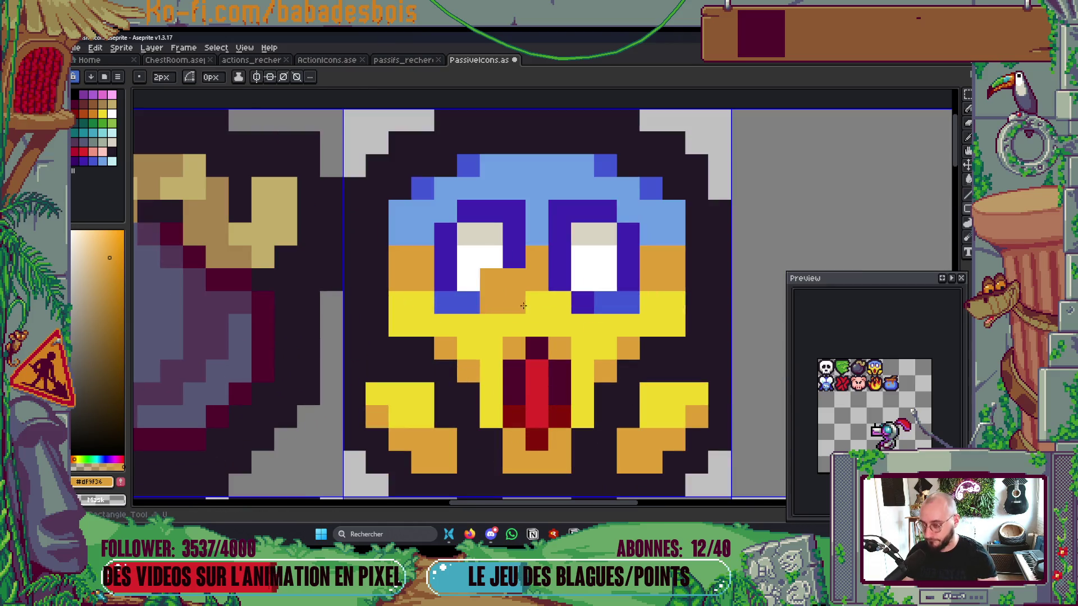
Step: Add dark blue under both eyes and at the mouth's top-left, restoring the nose pixel to yellow
{"action": "key", "text": "alt"}
{"action": "left_click", "coordinate": [603, 298], "text": "alt"}
{"action": "left_click_drag", "start_coordinate": [606, 302], "coordinate": [630, 302]}
{"action": "left_click", "coordinate": [472, 303]}
{"action": "left_click", "coordinate": [448, 303]}
{"action": "key", "text": "ctrl+z"}
{"action": "scroll", "coordinate": [449, 345], "scroll_direction": "up", "scroll_amount": 1}
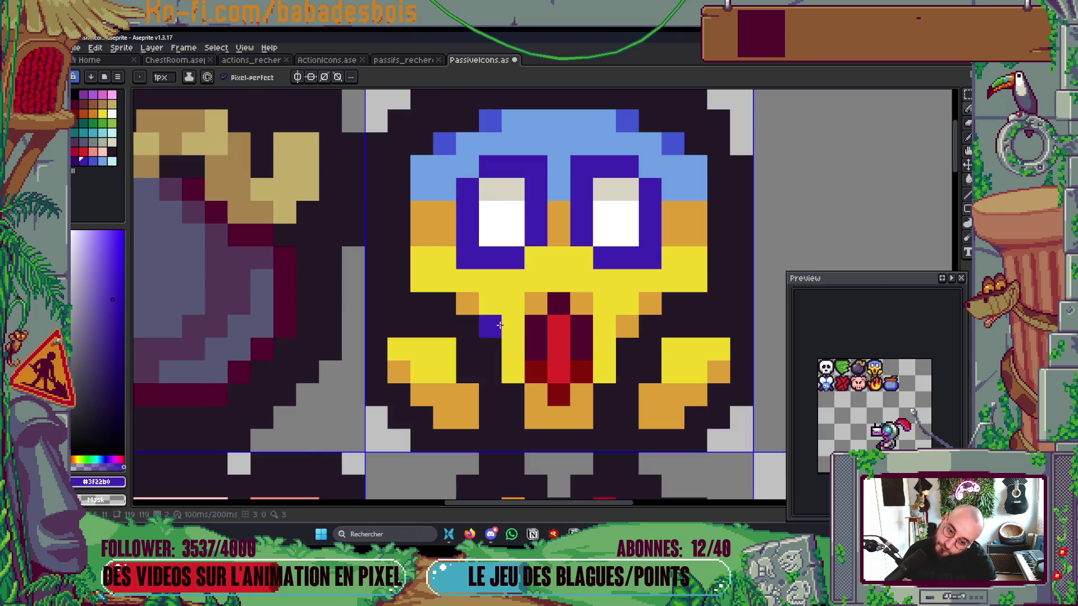
{"action": "scroll", "coordinate": [494, 365], "scroll_direction": "down", "scroll_amount": 1}
{"action": "left_click", "coordinate": [522, 338]}
{"action": "right_click", "coordinate": [555, 316]}
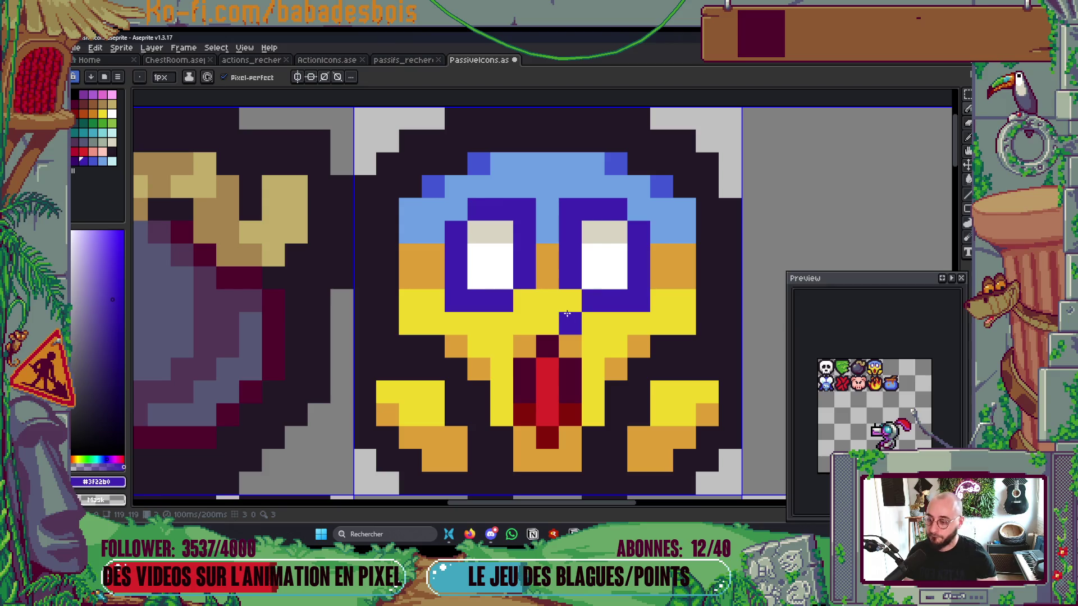
Step: Paint the pixel under the left eye orange, then resample the hair's light blue and face orange
{"action": "left_click", "coordinate": [668, 256], "text": "alt"}
{"action": "left_click", "coordinate": [455, 300]}
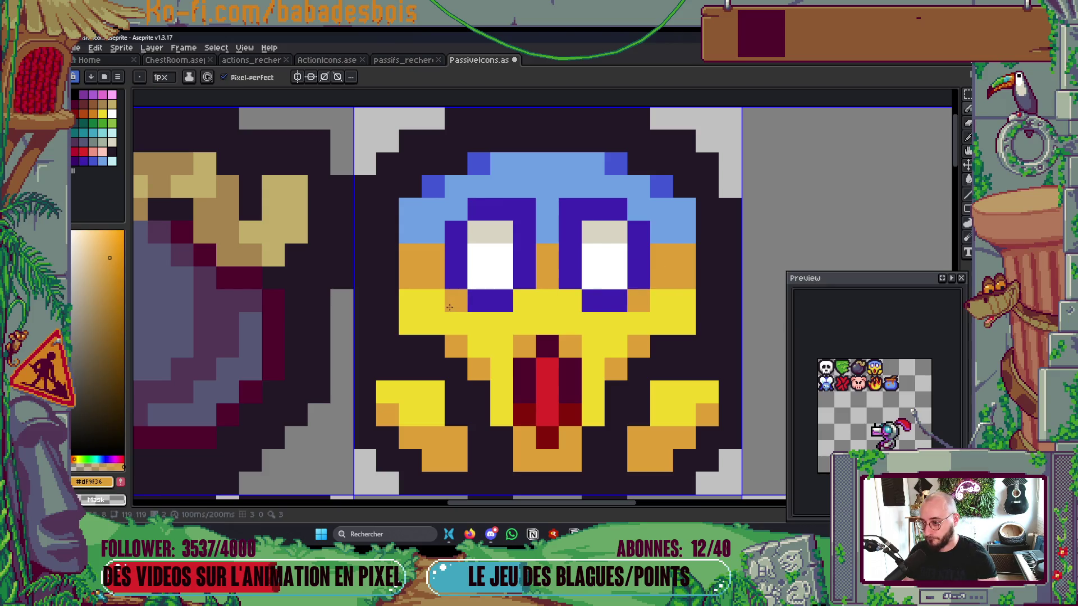
{"action": "scroll", "coordinate": [563, 362], "scroll_direction": "right", "scroll_amount": 1}
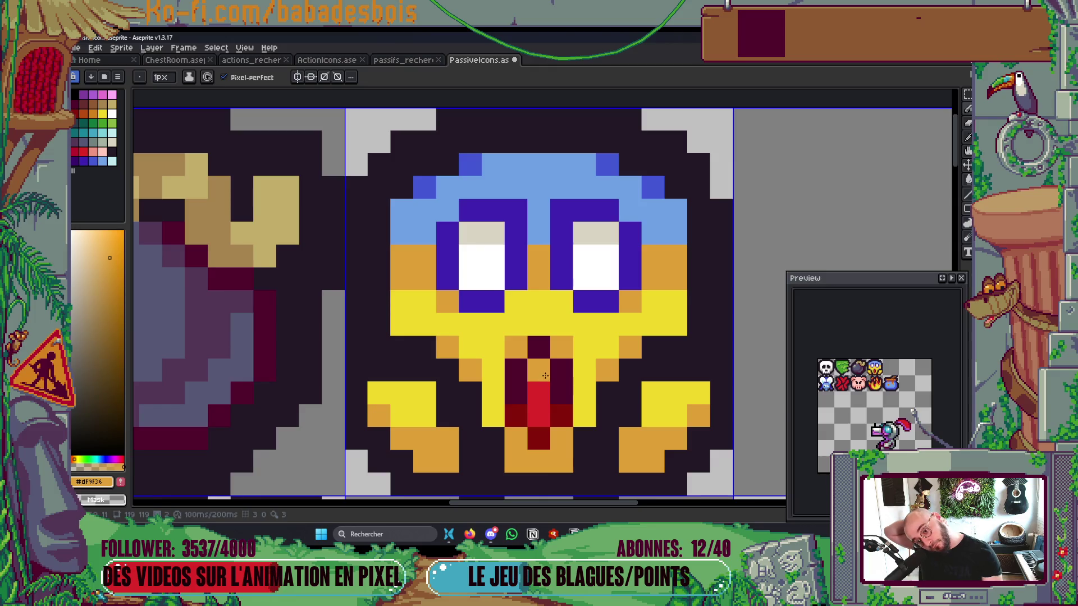
{"action": "scroll", "coordinate": [554, 368], "scroll_direction": "down", "scroll_amount": 3}
{"action": "scroll", "coordinate": [552, 337], "scroll_direction": "up", "scroll_amount": 3}
{"action": "scroll", "coordinate": [553, 326], "scroll_direction": "up", "scroll_amount": 1}
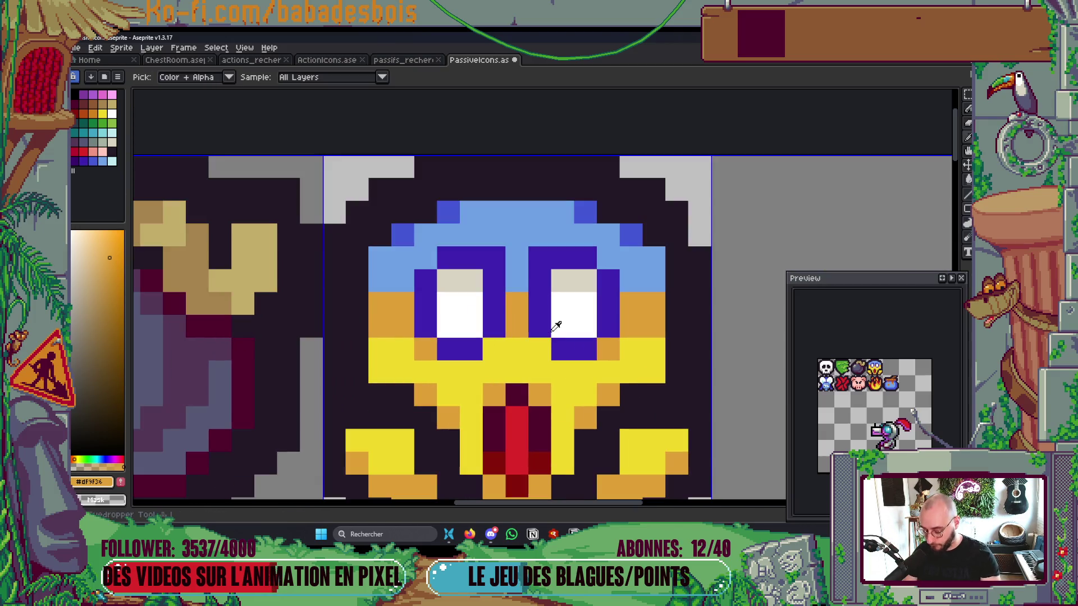
{"action": "left_click", "coordinate": [524, 278], "text": "alt"}
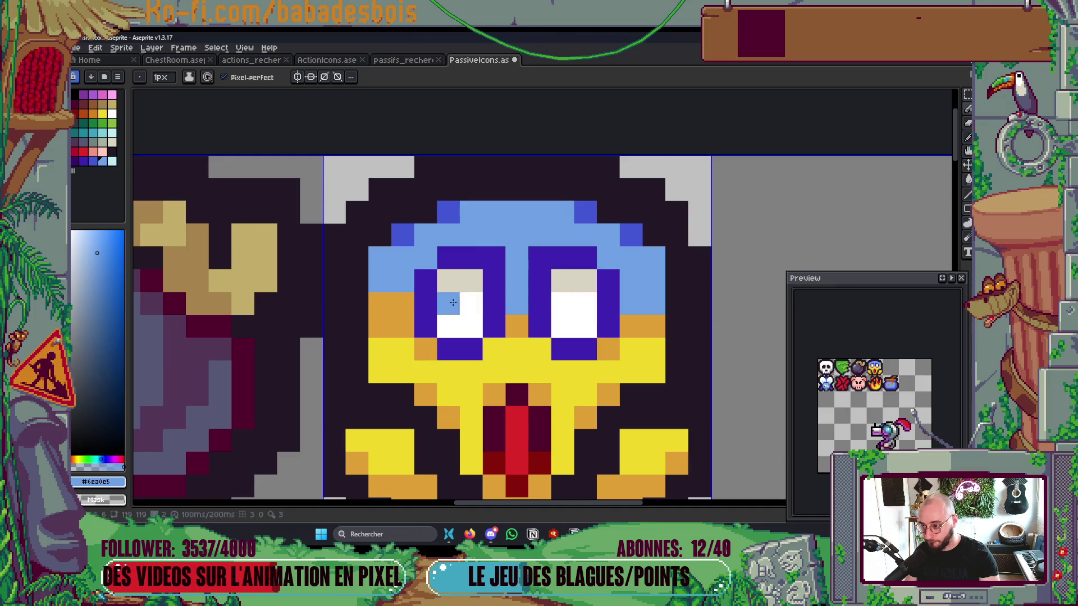
{"action": "scroll", "coordinate": [443, 370], "scroll_direction": "down", "scroll_amount": 1}
{"action": "scroll", "coordinate": [443, 370], "scroll_direction": "down", "scroll_amount": 2}
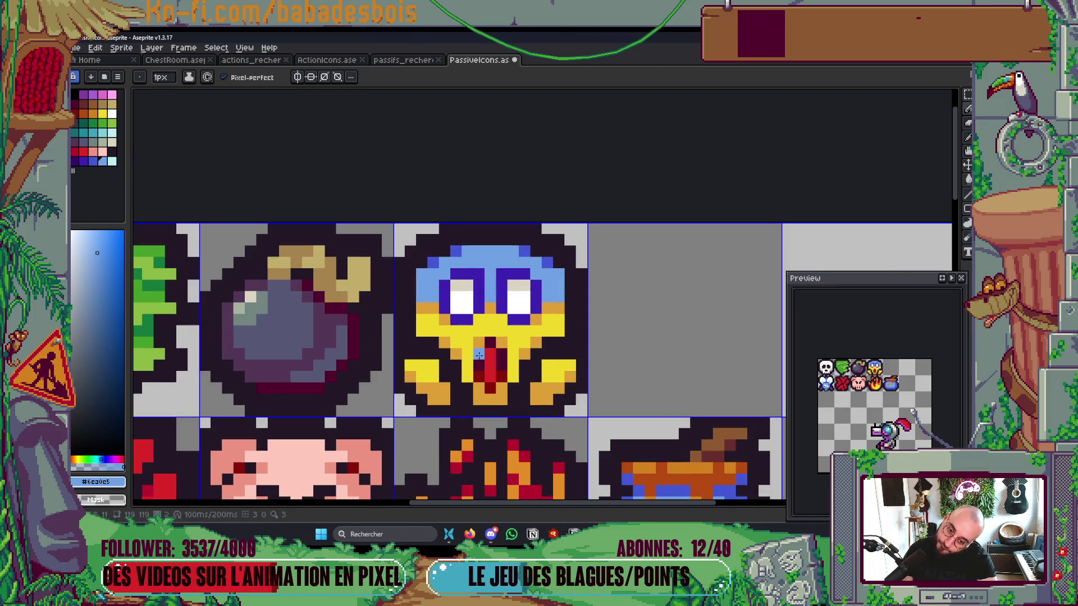
{"action": "scroll", "coordinate": [547, 343], "scroll_direction": "up", "scroll_amount": 1}
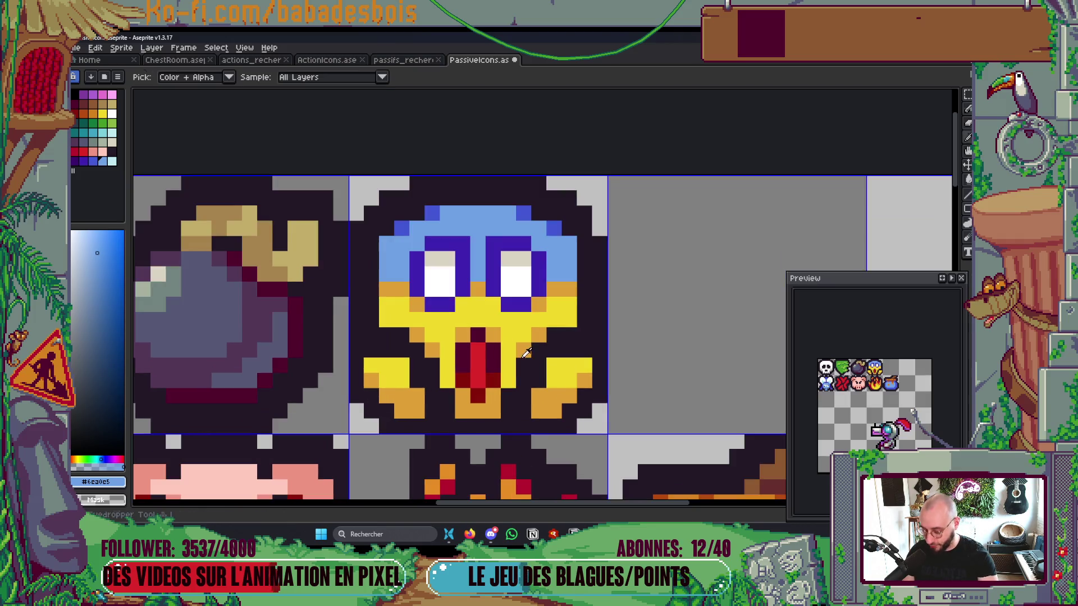
{"action": "left_click", "coordinate": [533, 332], "text": "alt"}
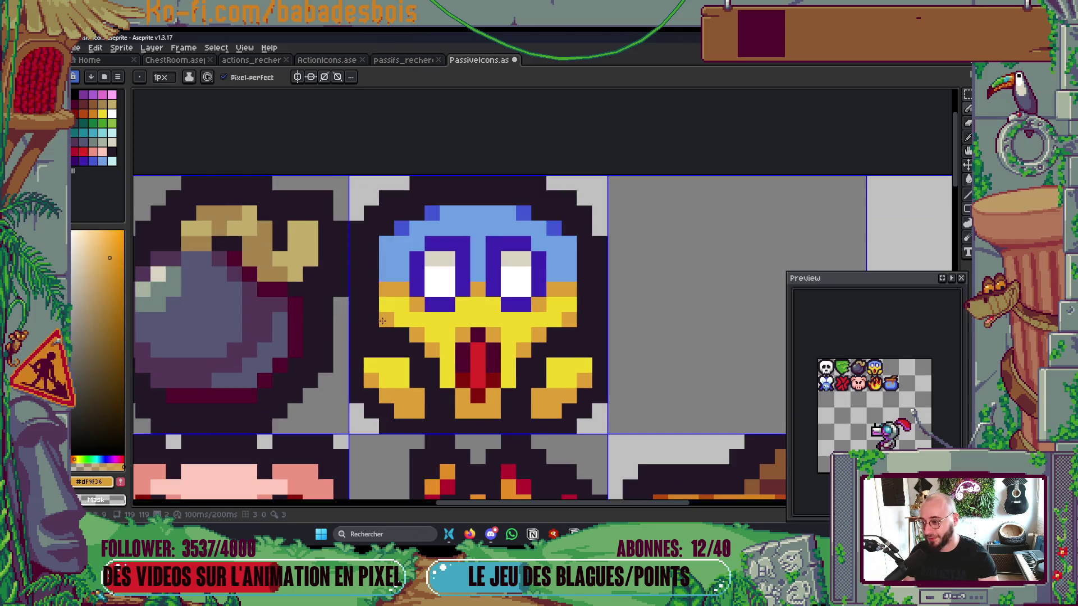
{"action": "scroll", "coordinate": [621, 303], "scroll_direction": "down", "scroll_amount": 5}
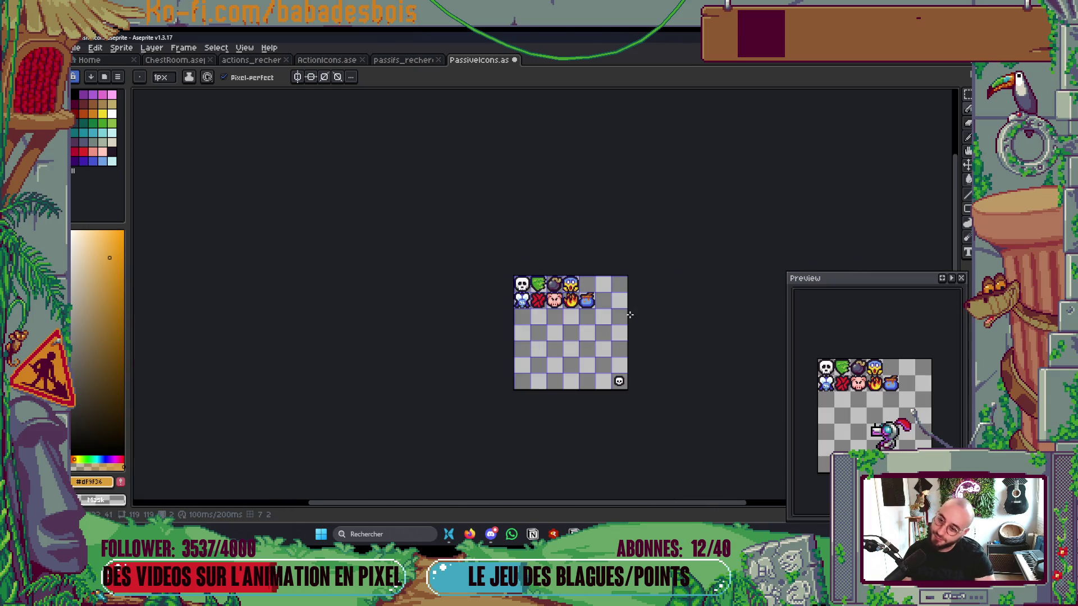
{"action": "scroll", "coordinate": [583, 287], "scroll_direction": "up", "scroll_amount": 3}
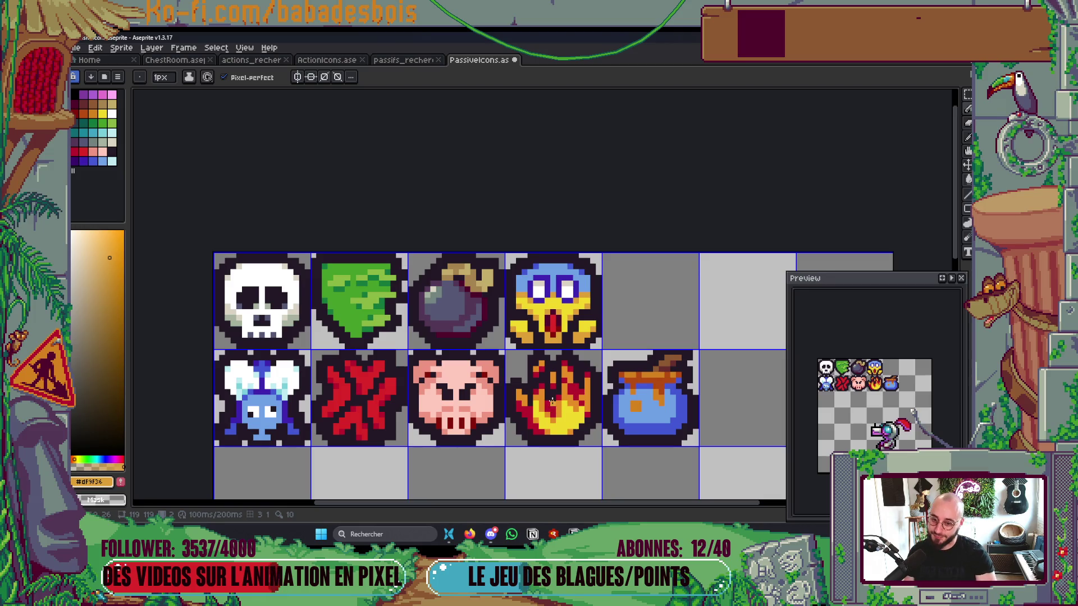
{"action": "key", "text": "alt+Tab"}
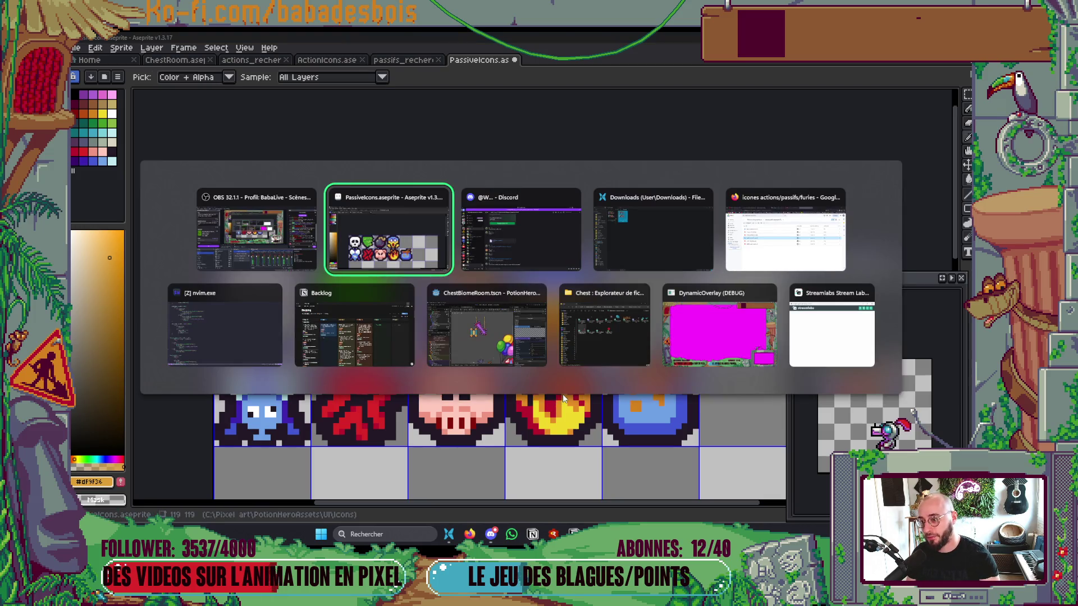
{"action": "scroll", "coordinate": [537, 359], "scroll_direction": "down", "scroll_amount": 2}
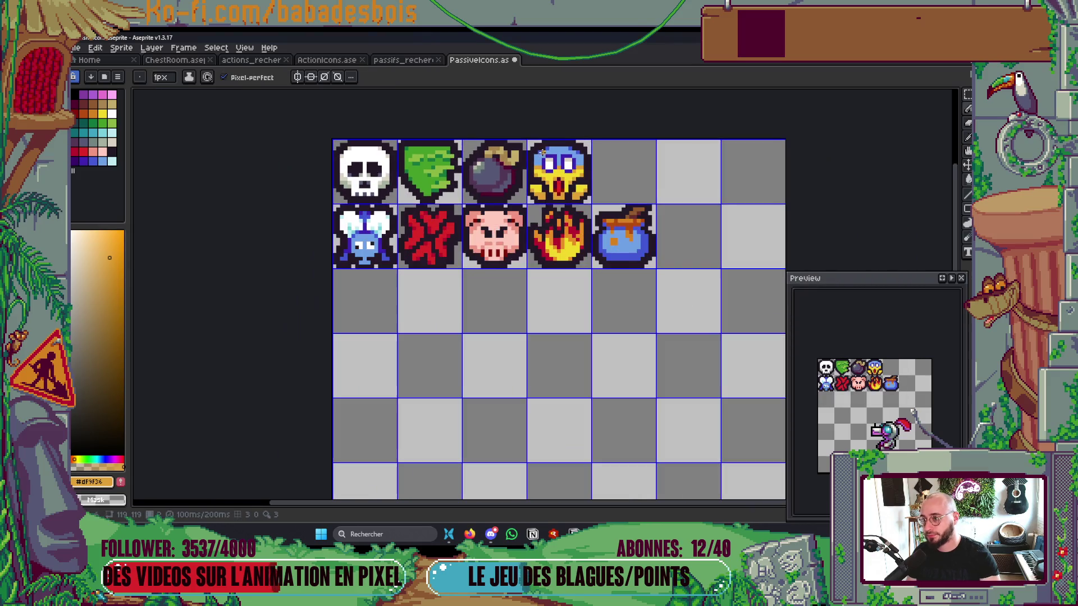
{"action": "left_click", "coordinate": [403, 60]}
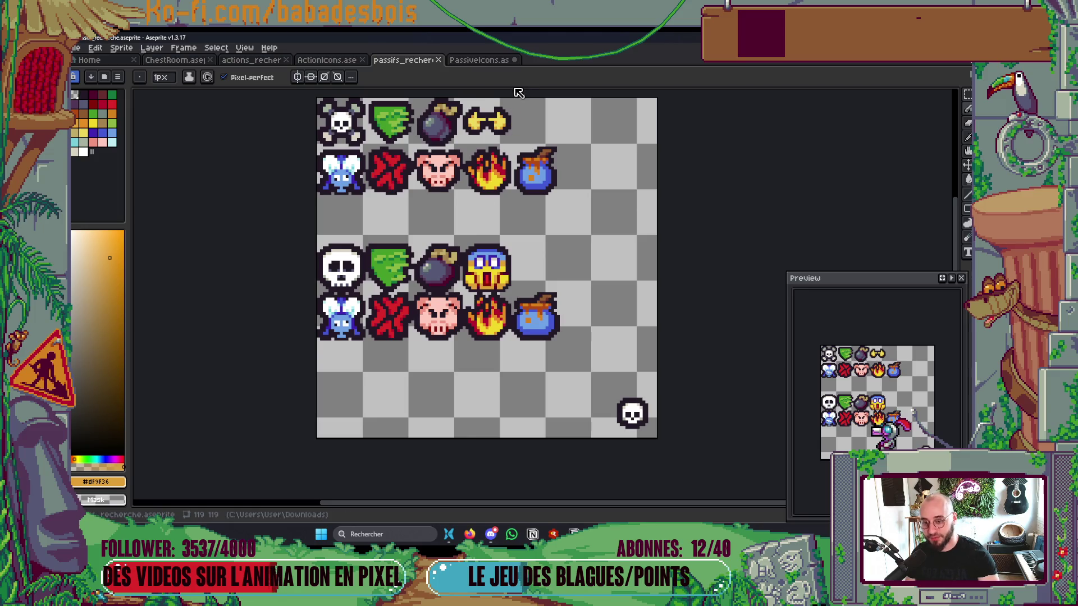
{"action": "left_click", "coordinate": [482, 60]}
{"action": "left_click_drag", "start_coordinate": [531, 167], "coordinate": [519, 225]}
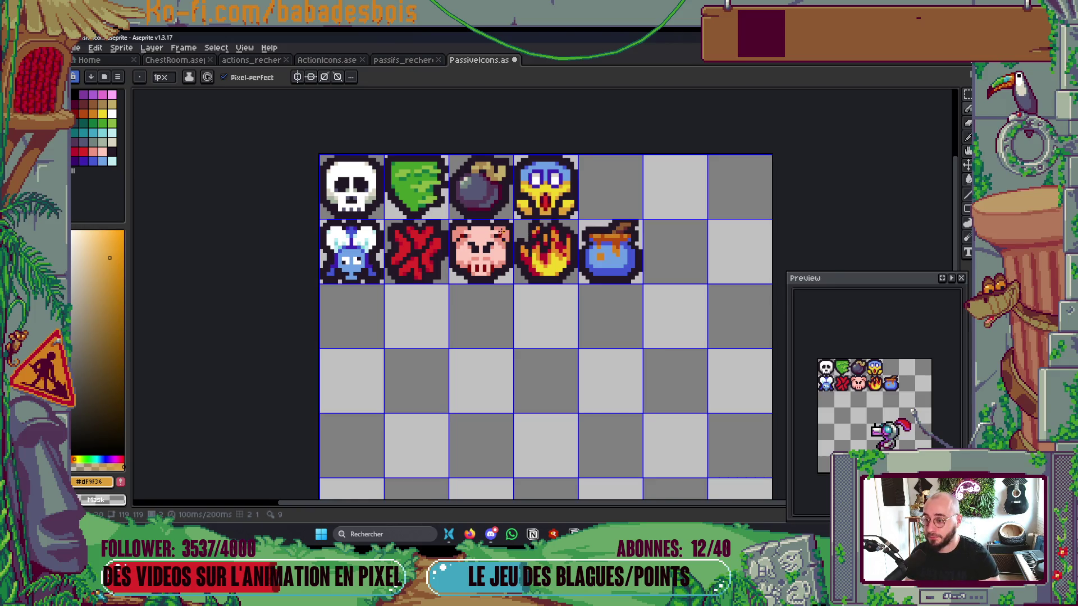
Step: Paint the orange pixels under the right hand and beak with the dark outline colour
{"action": "scroll", "coordinate": [537, 226], "scroll_direction": "up", "scroll_amount": 4}
{"action": "key", "text": "i"}
{"action": "left_click", "coordinate": [489, 262]}
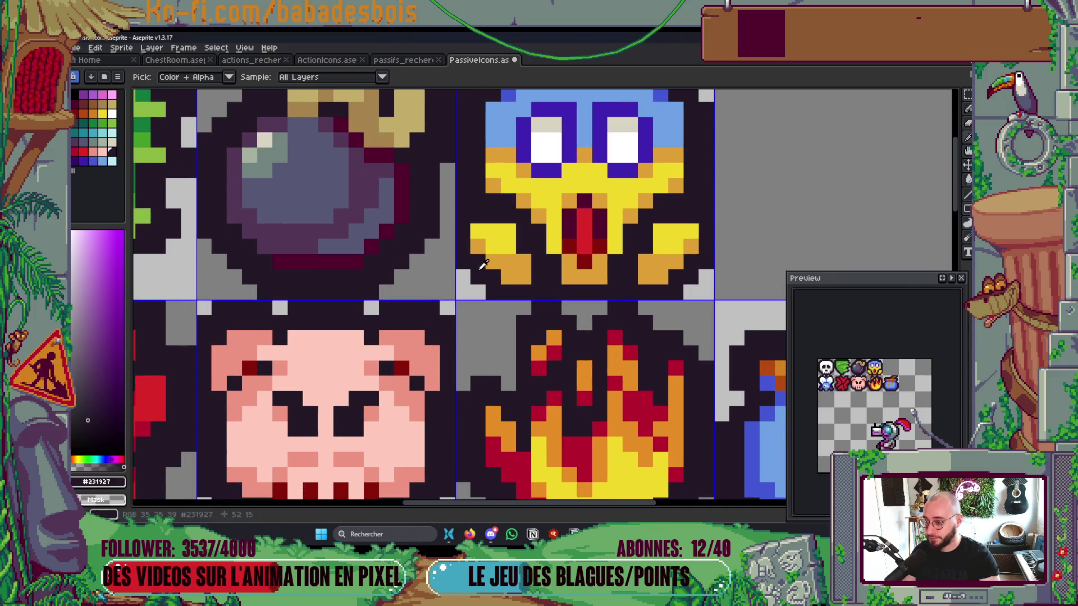
{"action": "key", "text": "b"}
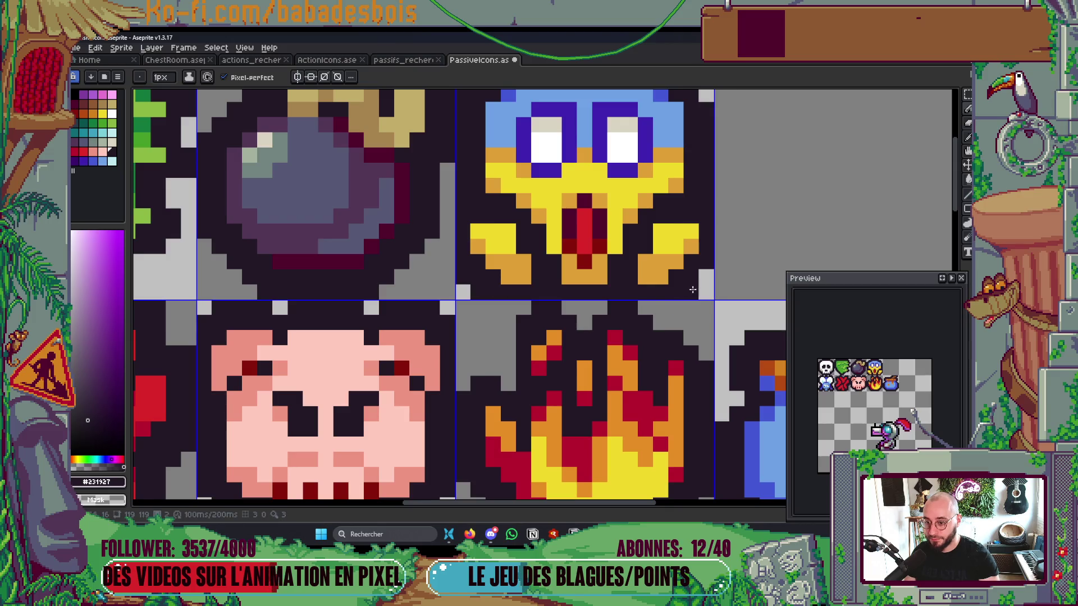
{"action": "left_click", "coordinate": [645, 278]}
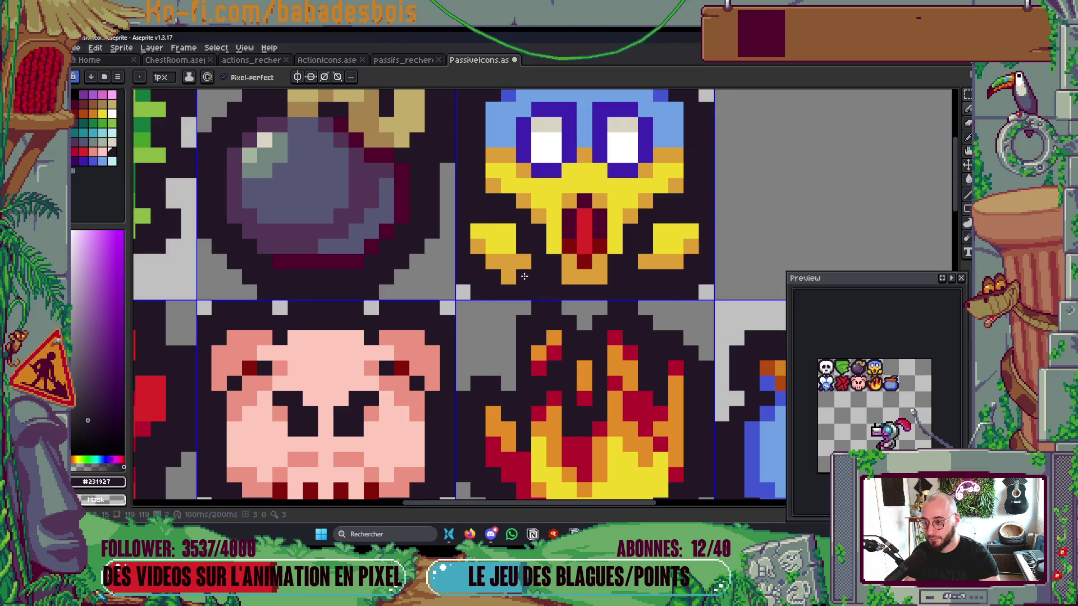
{"action": "left_click", "coordinate": [581, 276]}
{"action": "left_click", "coordinate": [596, 279]}
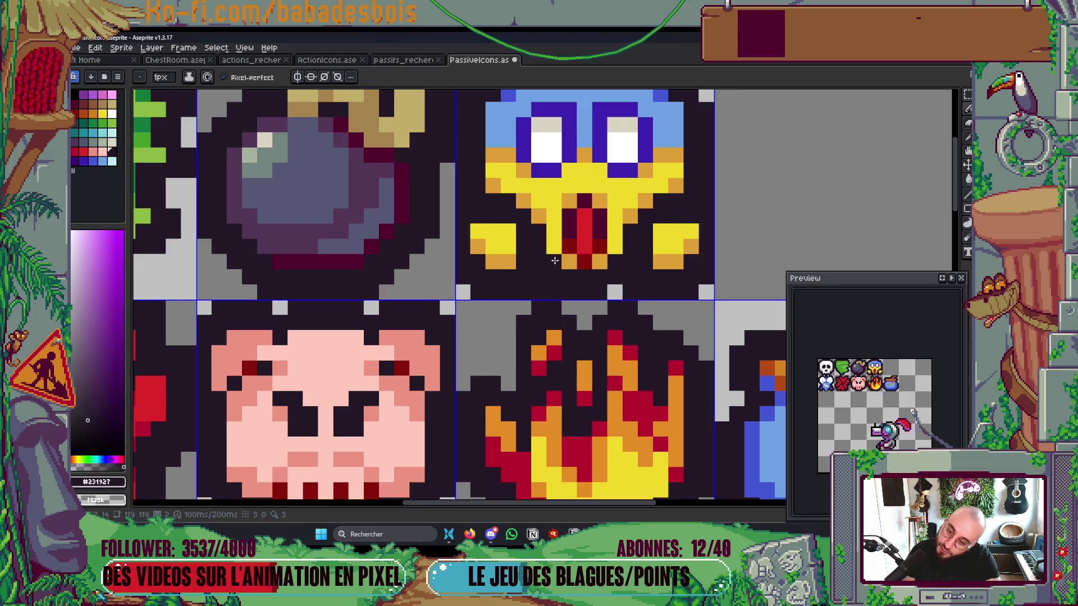
Step: Bring the lower face into view and sample its orange and dark red shades
{"action": "scroll", "coordinate": [609, 288], "scroll_direction": "down", "scroll_amount": 4}
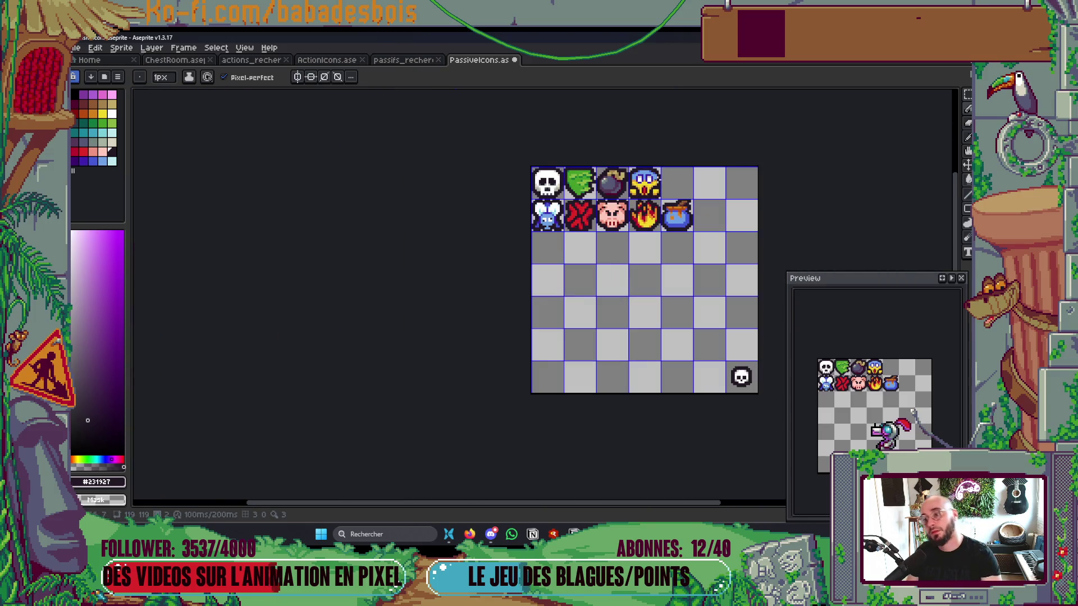
{"action": "scroll", "coordinate": [602, 198], "scroll_direction": "up", "scroll_amount": 4}
{"action": "left_click_drag", "start_coordinate": [602, 198], "coordinate": [590, 231]}
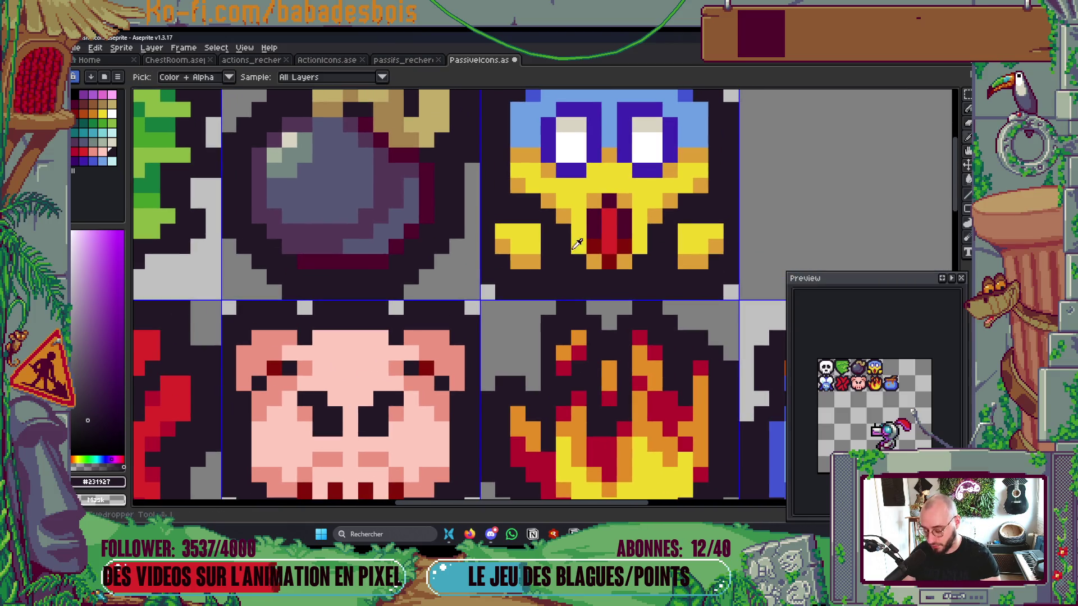
{"action": "left_click", "coordinate": [558, 217], "text": "alt"}
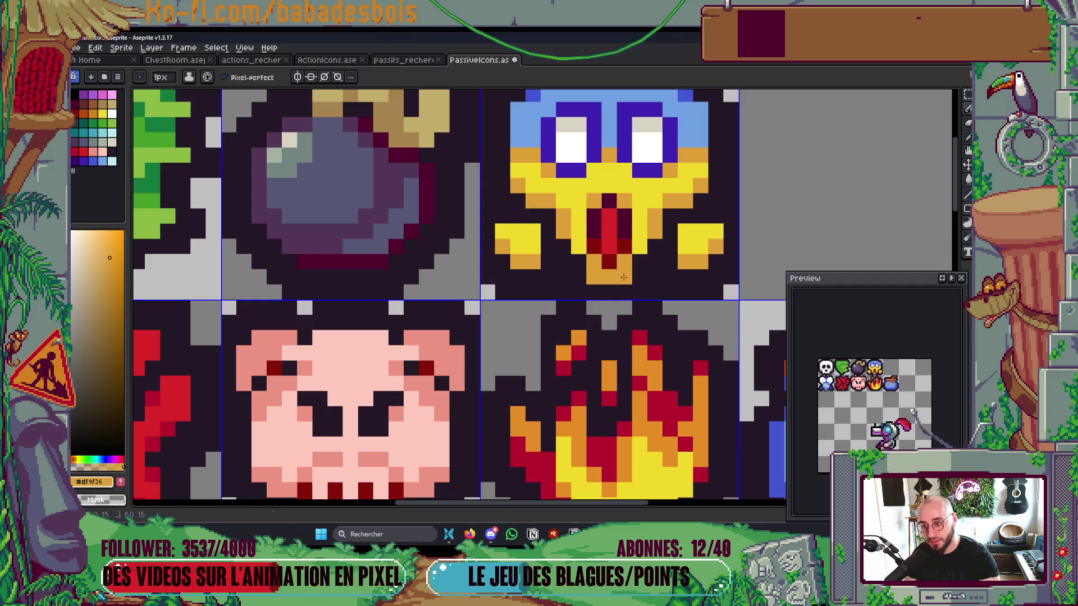
{"action": "scroll", "coordinate": [635, 248], "scroll_direction": "down", "scroll_amount": 3}
{"action": "scroll", "coordinate": [634, 248], "scroll_direction": "down", "scroll_amount": 2}
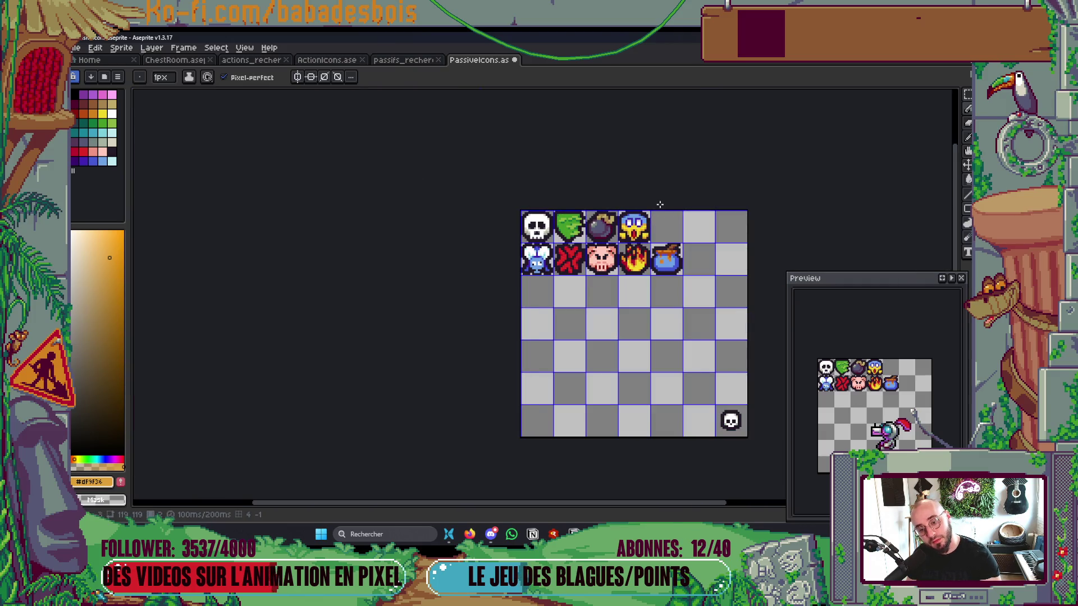
{"action": "scroll", "coordinate": [617, 248], "scroll_direction": "up", "scroll_amount": 4}
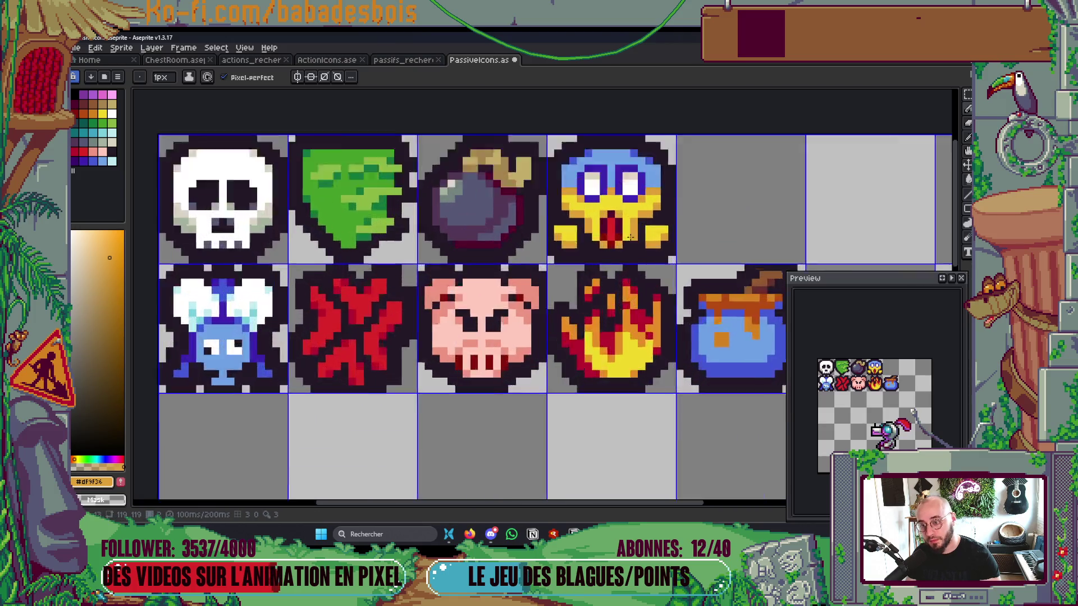
{"action": "scroll", "coordinate": [617, 247], "scroll_direction": "up", "scroll_amount": 1}
{"action": "left_click", "coordinate": [610, 251], "text": "alt"}
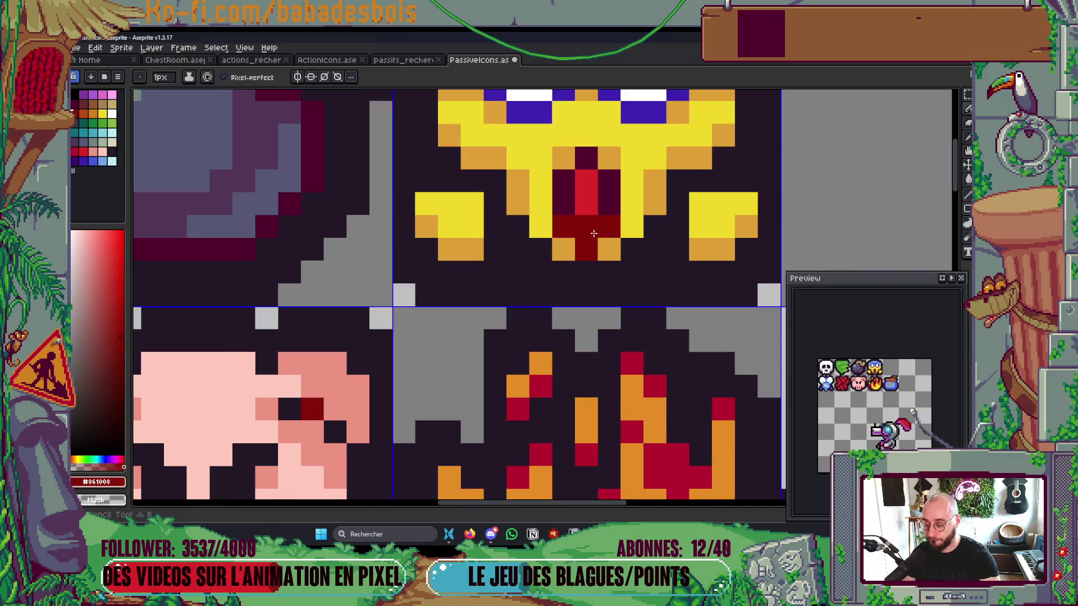
{"action": "left_click", "coordinate": [609, 251], "text": "alt"}
{"action": "scroll", "coordinate": [512, 278], "scroll_direction": "down", "scroll_amount": 2}
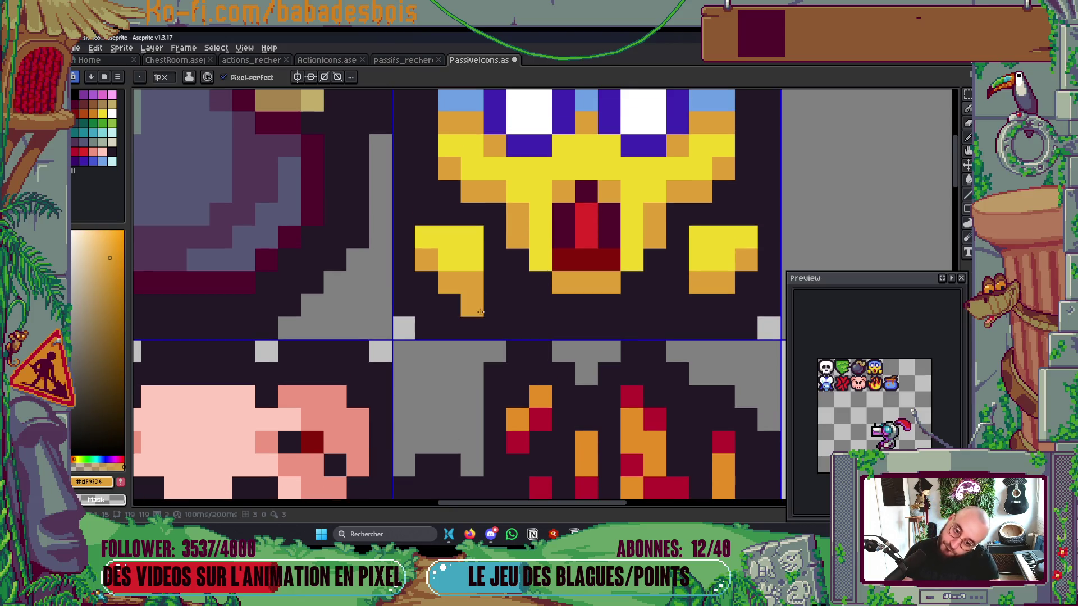
{"action": "scroll", "coordinate": [513, 279], "scroll_direction": "up", "scroll_amount": 2}
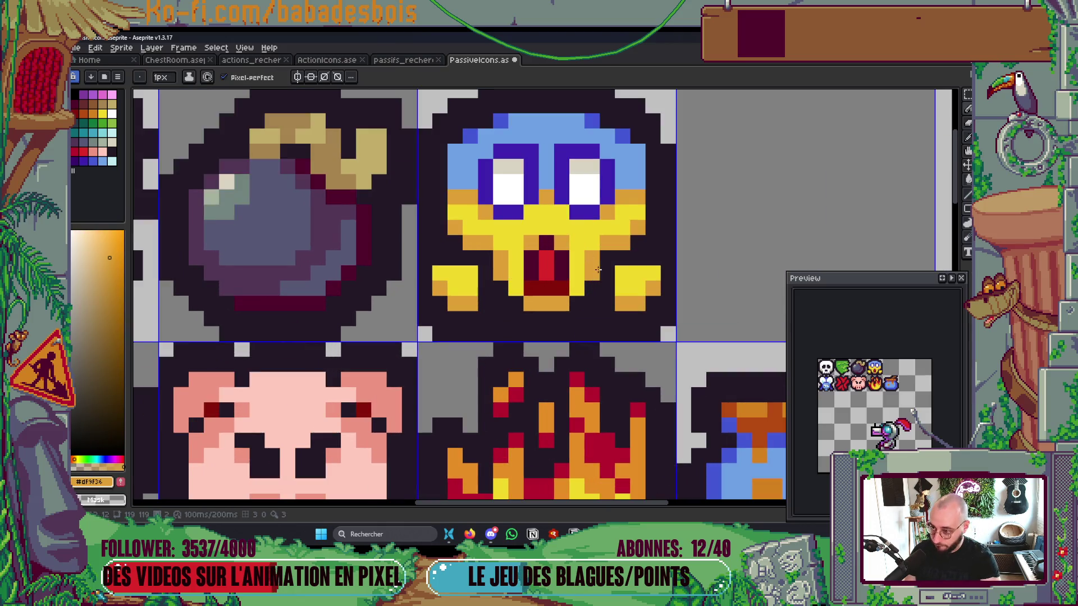
Step: Select a pixel at the mouth's top and paint the face's bottom pixels yellow
{"action": "key", "text": "m"}
{"action": "mouse_move", "coordinate": [523, 235]}
{"action": "left_mouse_down"}
{"action": "mouse_move", "coordinate": [572, 314]}
{"action": "mouse_move", "coordinate": [568, 264]}
{"action": "mouse_move", "coordinate": [561, 303]}
{"action": "mouse_move", "coordinate": [536, 303]}
{"action": "left_mouse_up"}
{"action": "key", "text": "b"}
{"action": "left_click", "coordinate": [580, 255], "text": "alt"}
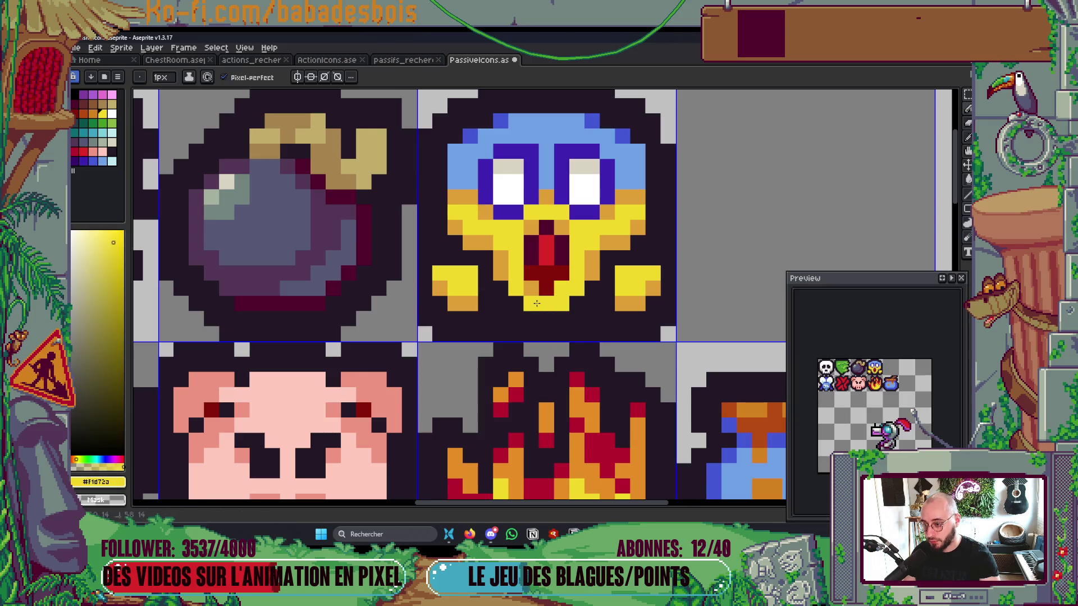
{"action": "scroll", "coordinate": [537, 304], "scroll_direction": "down", "scroll_amount": 2}
{"action": "scroll", "coordinate": [522, 240], "scroll_direction": "up", "scroll_amount": 1}
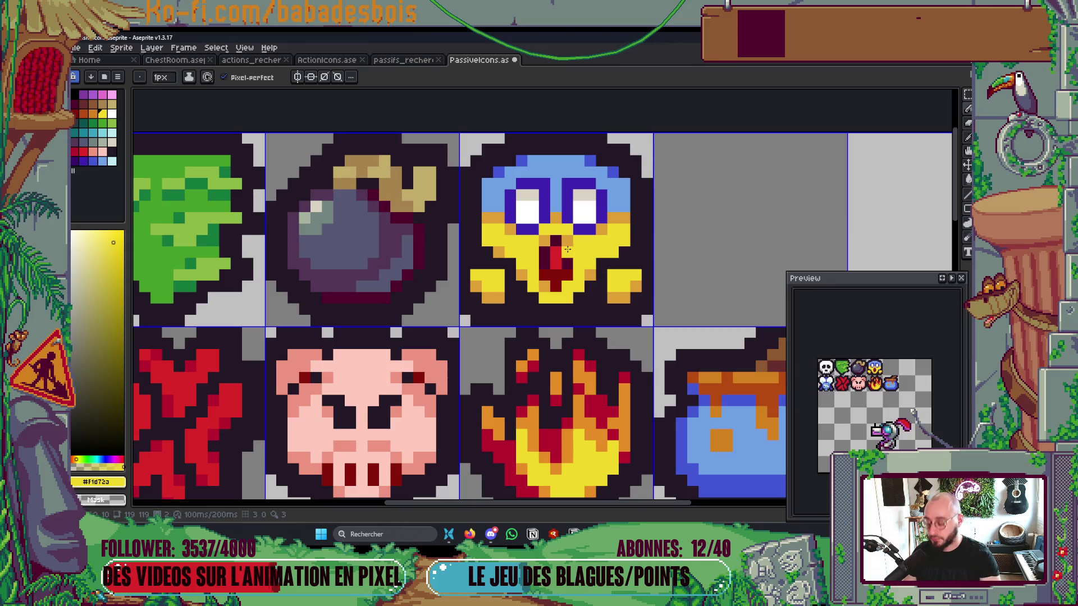
Step: Sample the eyes' dark blue and the hair's light blue from the face icon
{"action": "key", "text": "i"}
{"action": "left_click", "coordinate": [506, 168]}
{"action": "key", "text": "b"}
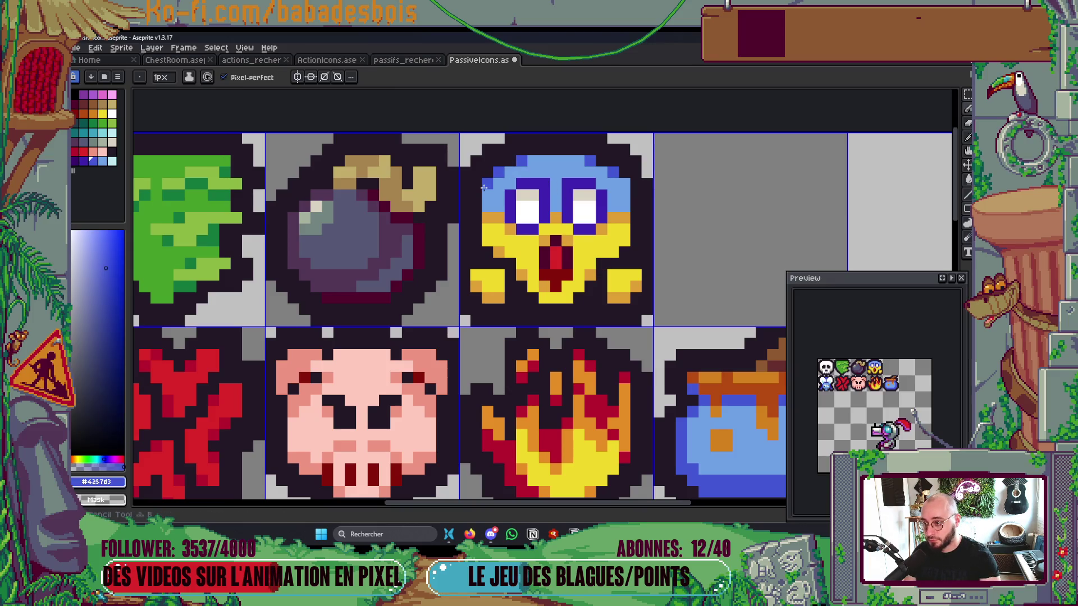
{"action": "key", "text": "i"}
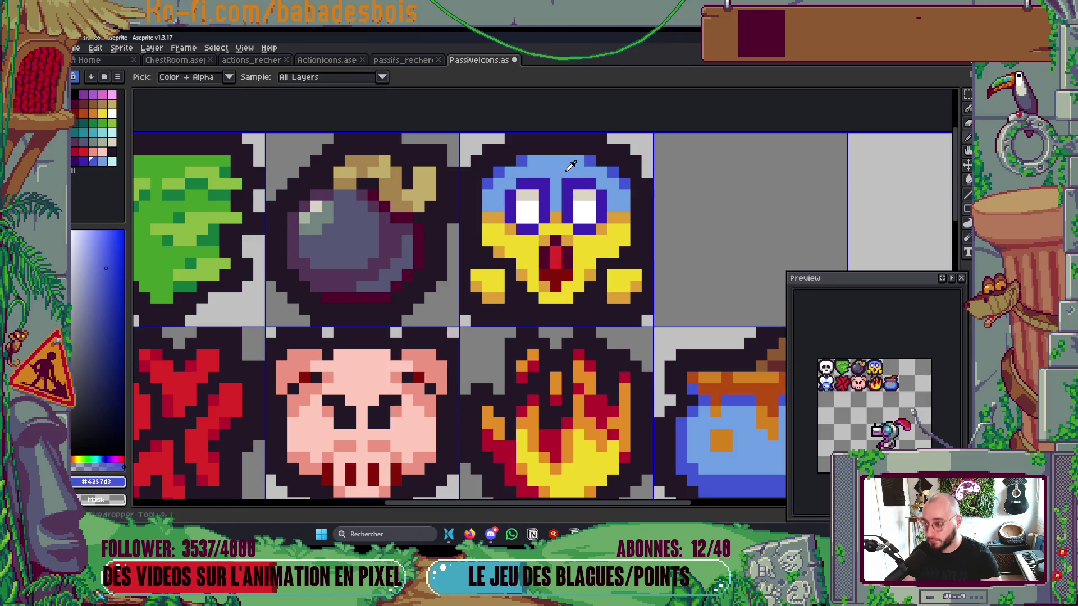
{"action": "left_click", "coordinate": [506, 172]}
{"action": "key", "text": "b"}
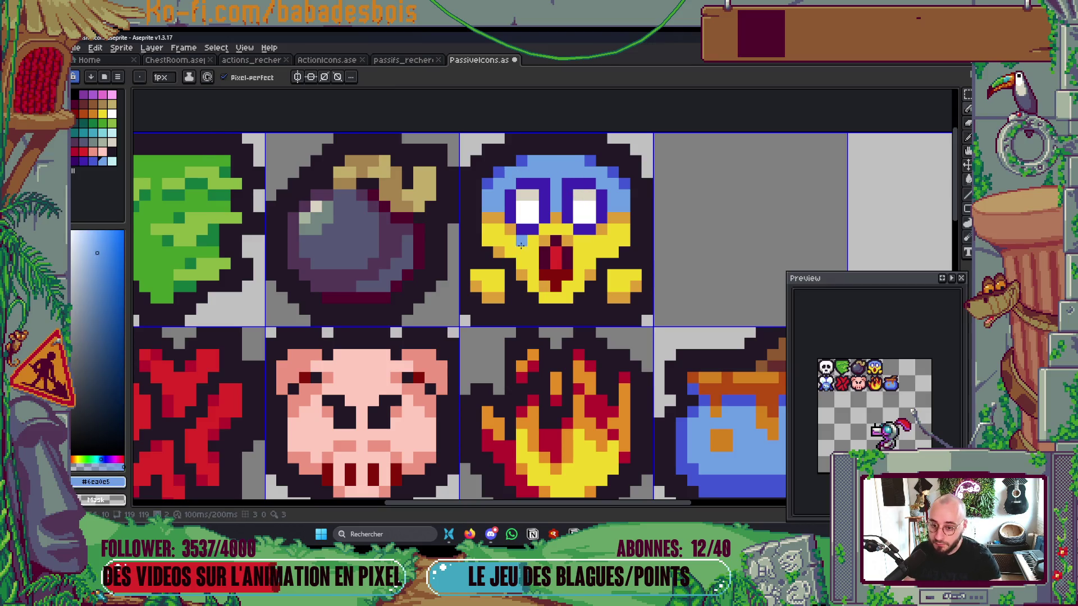
{"action": "key", "text": "i"}
{"action": "left_click", "coordinate": [519, 163]}
{"action": "key", "text": "b"}
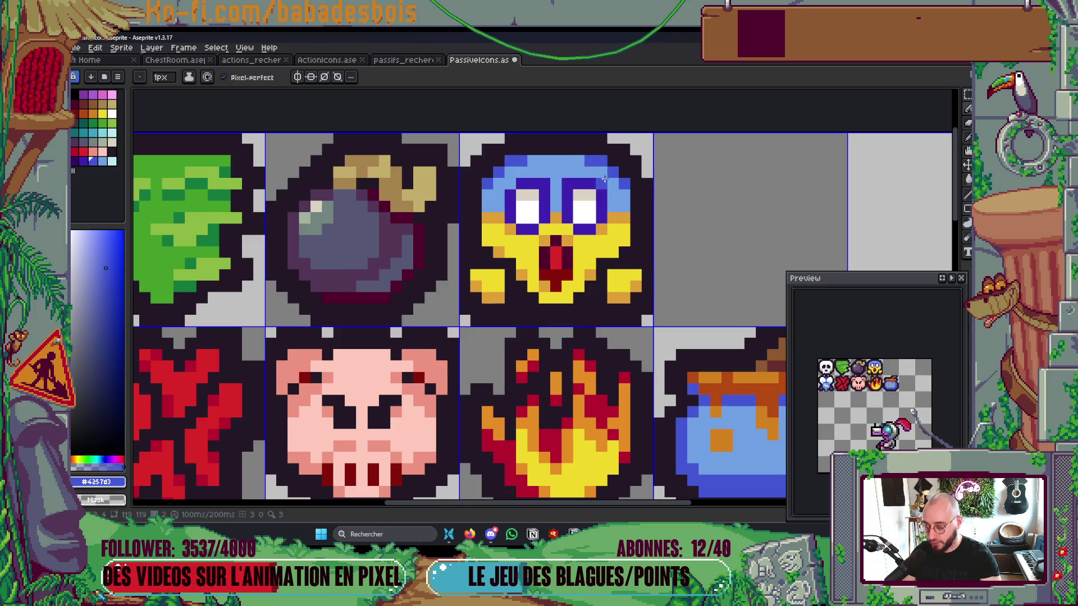
{"action": "left_click", "coordinate": [526, 167], "text": "alt"}
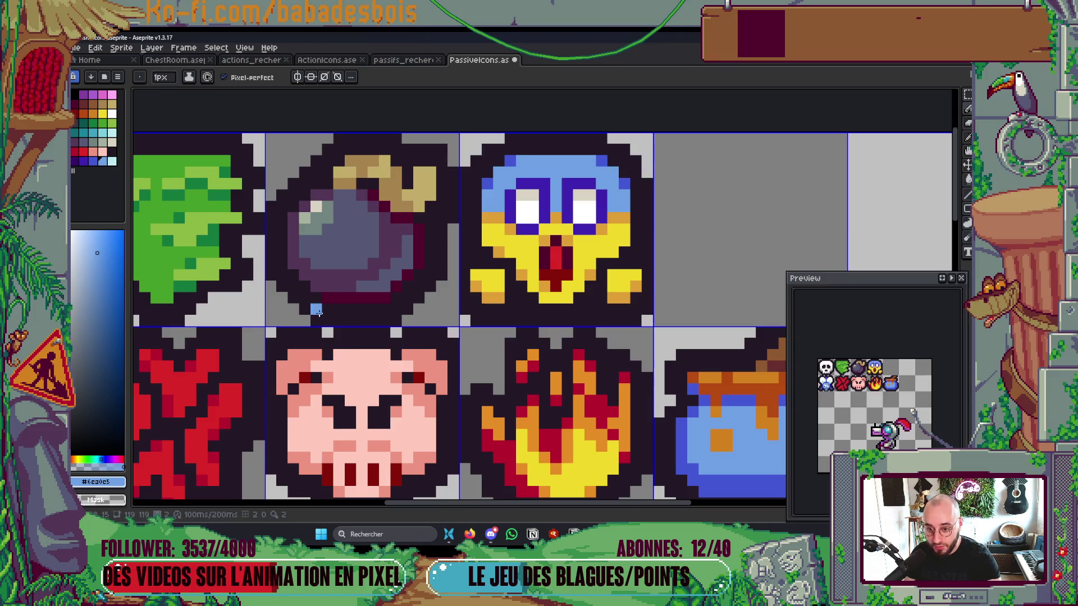
Step: Sample orange #df9f36 and paint two orange pixels on the face's left arm
{"action": "left_click_drag", "start_coordinate": [577, 321], "coordinate": [571, 328]}
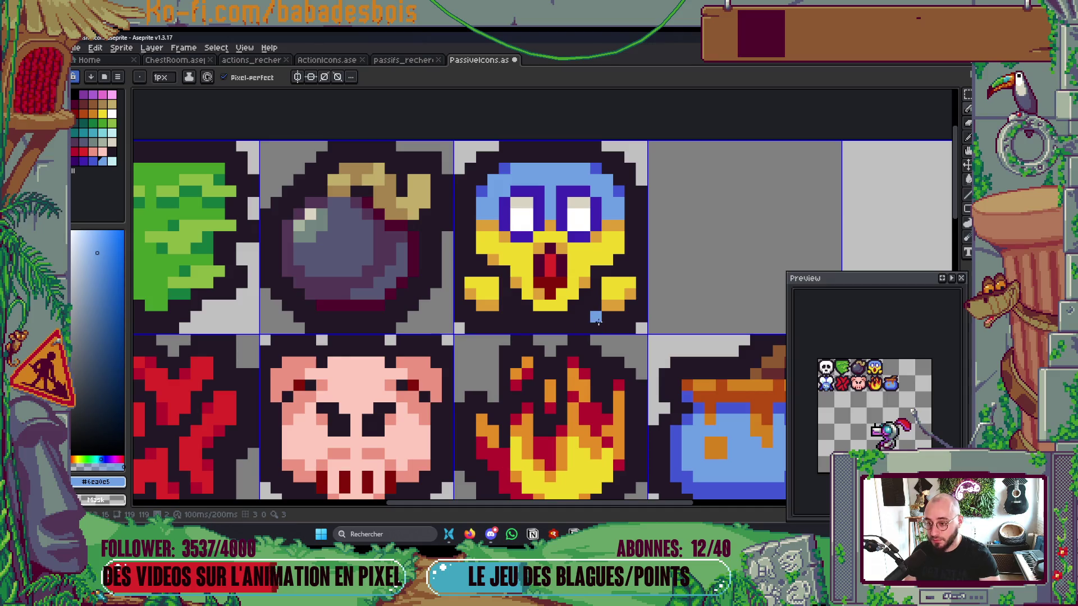
{"action": "key", "text": "alt"}
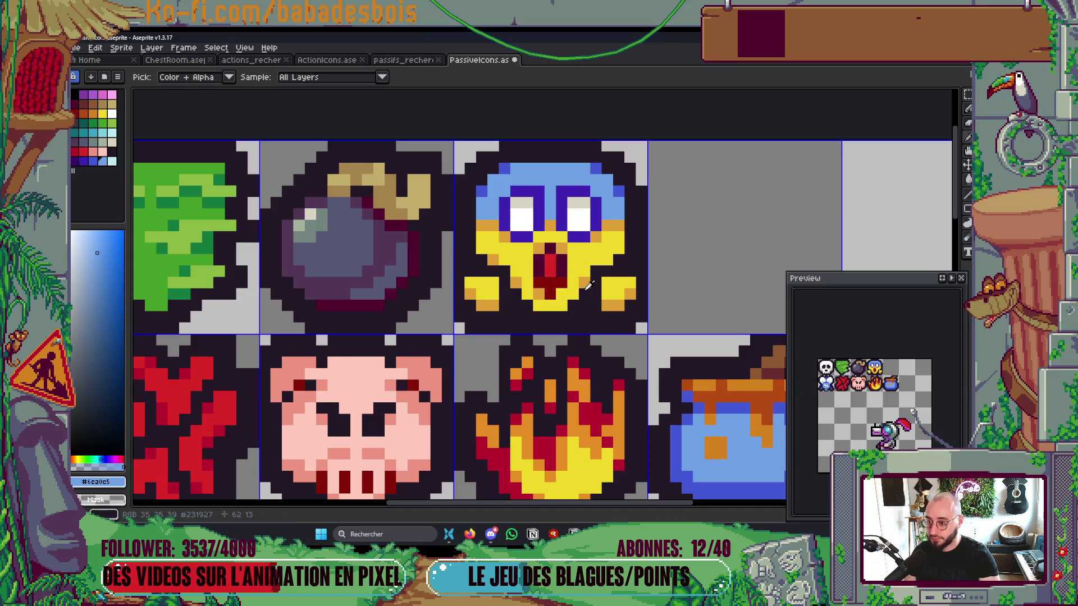
{"action": "left_click", "coordinate": [588, 286], "text": "alt"}
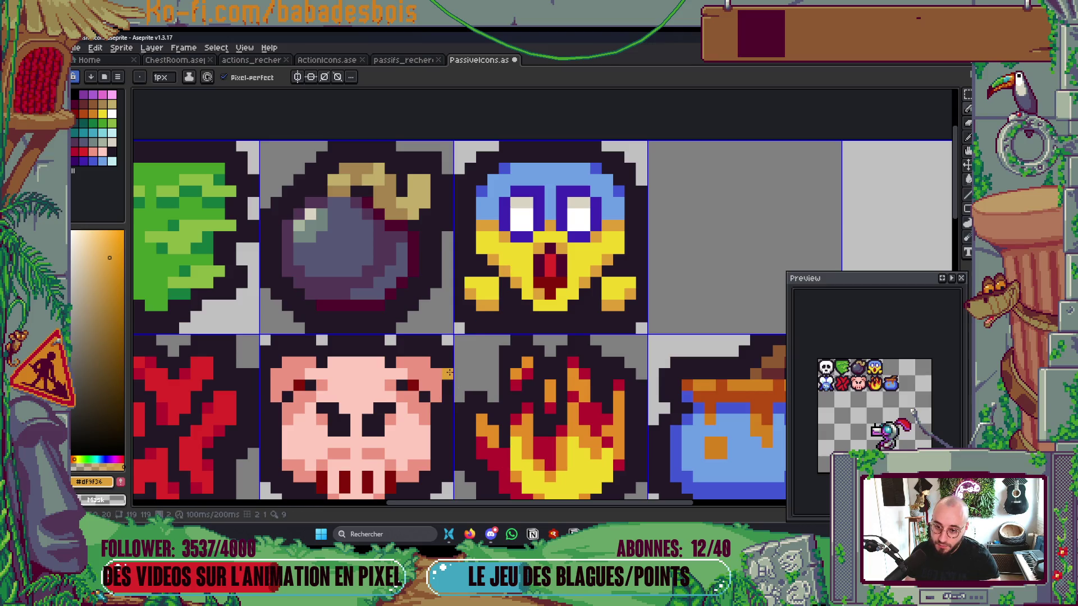
{"action": "scroll", "coordinate": [451, 370], "scroll_direction": "down", "scroll_amount": 3}
{"action": "scroll", "coordinate": [501, 352], "scroll_direction": "up", "scroll_amount": 3}
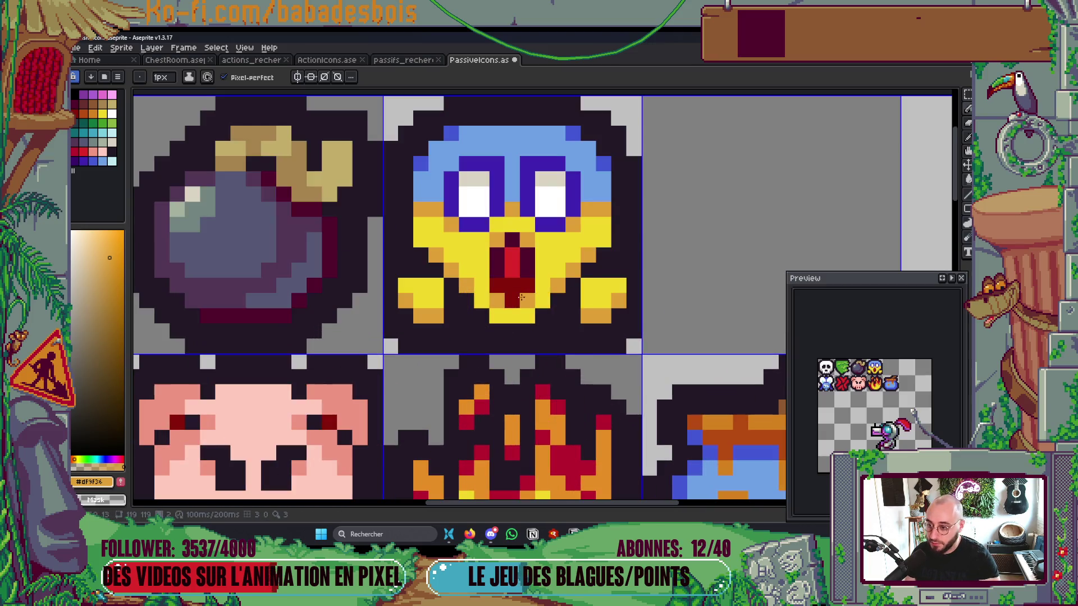
{"action": "left_click_drag", "start_coordinate": [446, 287], "coordinate": [440, 288]}
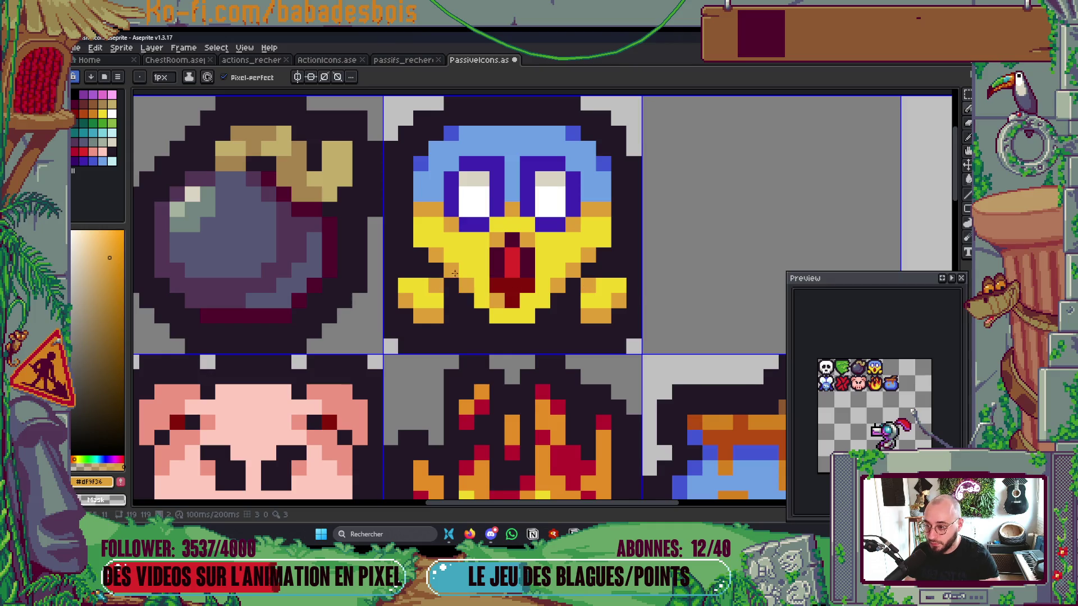
{"action": "scroll", "coordinate": [483, 321], "scroll_direction": "down", "scroll_amount": 3}
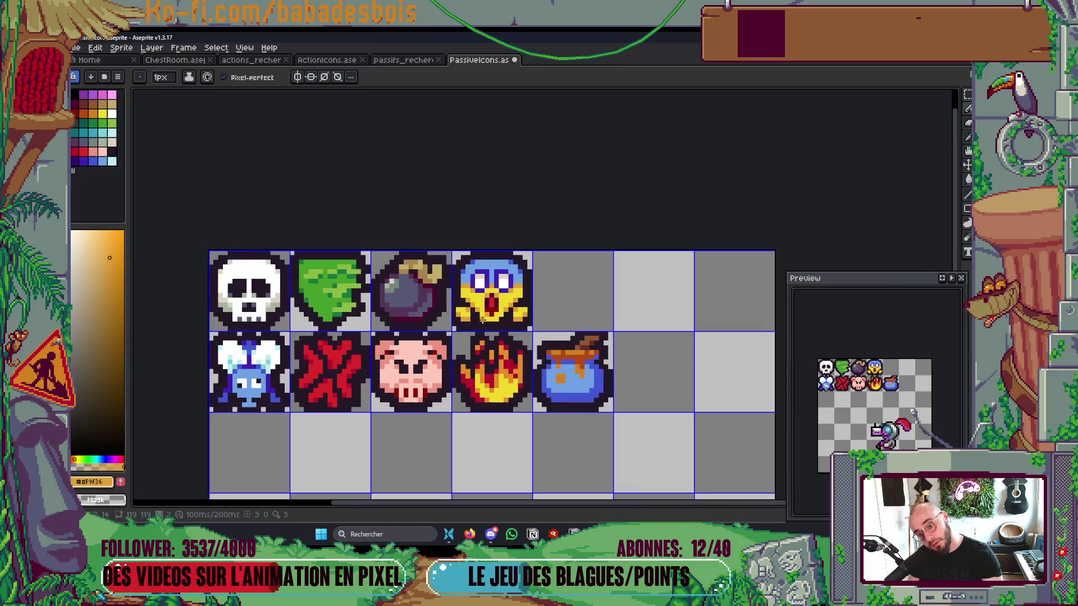
{"action": "scroll", "coordinate": [482, 320], "scroll_direction": "down", "scroll_amount": 2}
{"action": "key", "text": "Return"}
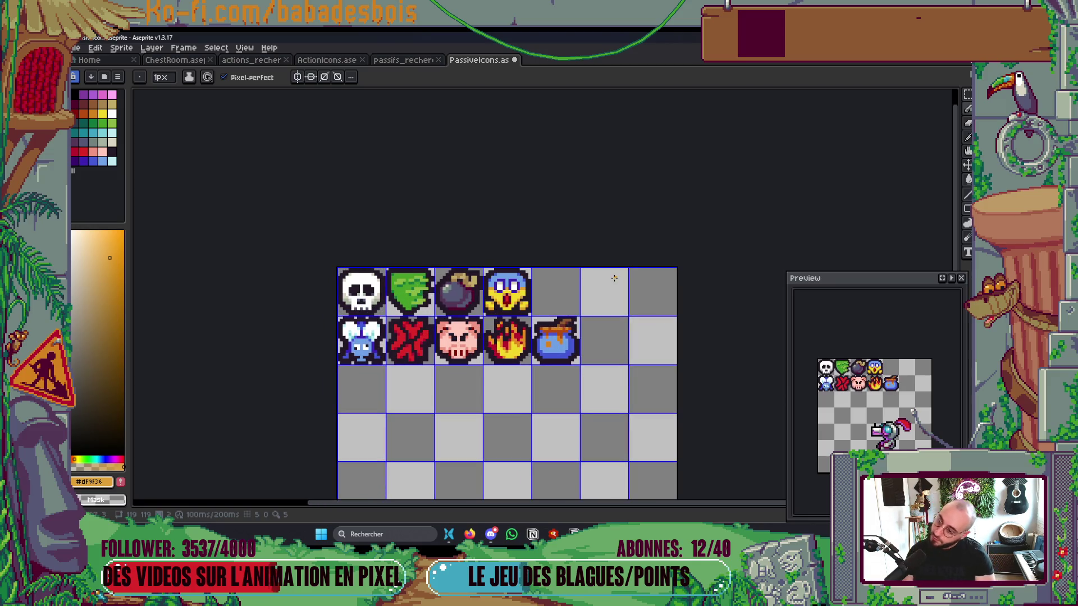
Step: Sample the face's dark outline colour and save the icon sheet
{"action": "scroll", "coordinate": [508, 300], "scroll_direction": "up", "scroll_amount": 4}
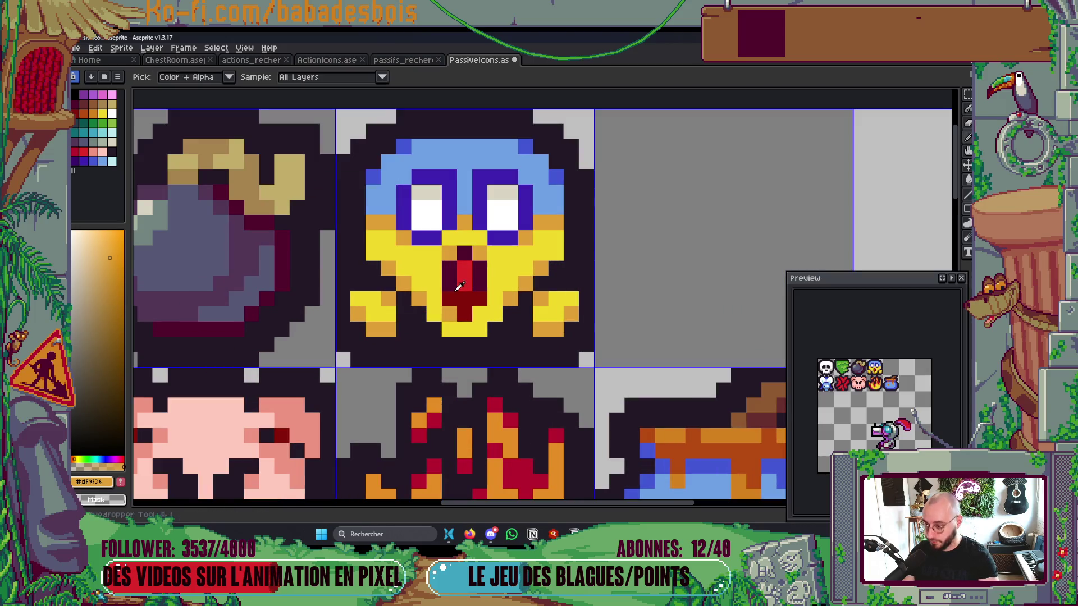
{"action": "left_click", "coordinate": [399, 279], "text": "alt"}
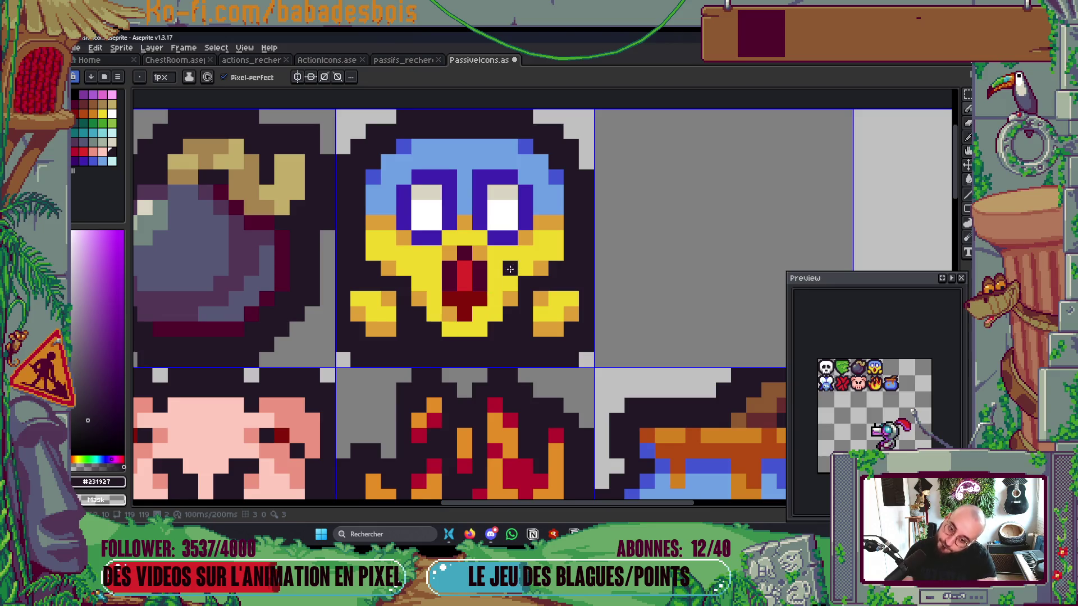
{"action": "left_click_drag", "start_coordinate": [510, 269], "coordinate": [512, 271]}
{"action": "scroll", "coordinate": [522, 302], "scroll_direction": "down", "scroll_amount": 3}
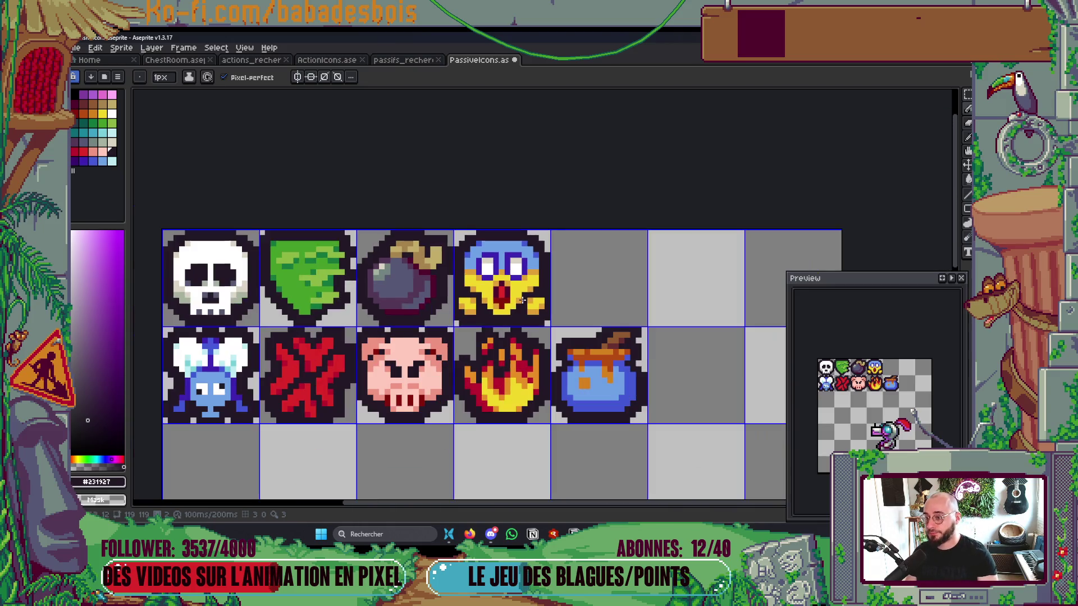
{"action": "scroll", "coordinate": [517, 283], "scroll_direction": "down", "scroll_amount": 2}
{"action": "scroll", "coordinate": [517, 283], "scroll_direction": "up", "scroll_amount": 1}
{"action": "key", "text": "ctrl+s"}
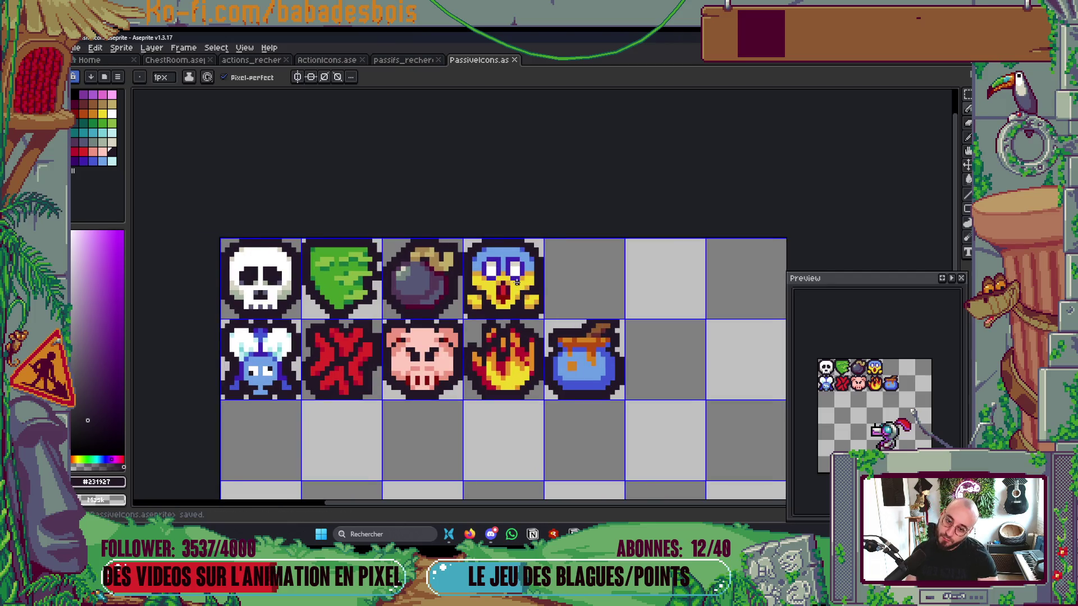
Step: Repaint the face's mouth with dark maroon and red pixels and save
{"action": "scroll", "coordinate": [517, 282], "scroll_direction": "up", "scroll_amount": 5}
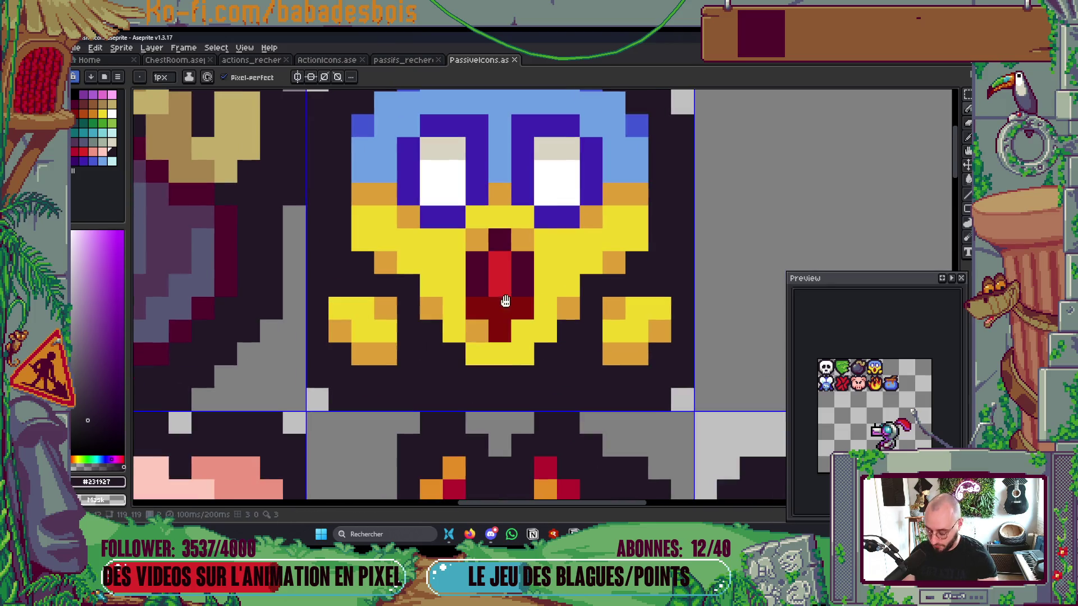
{"action": "left_click", "coordinate": [530, 282], "text": "alt"}
{"action": "left_click", "coordinate": [522, 308]}
{"action": "left_click", "coordinate": [476, 308]}
{"action": "left_click", "coordinate": [499, 330]}
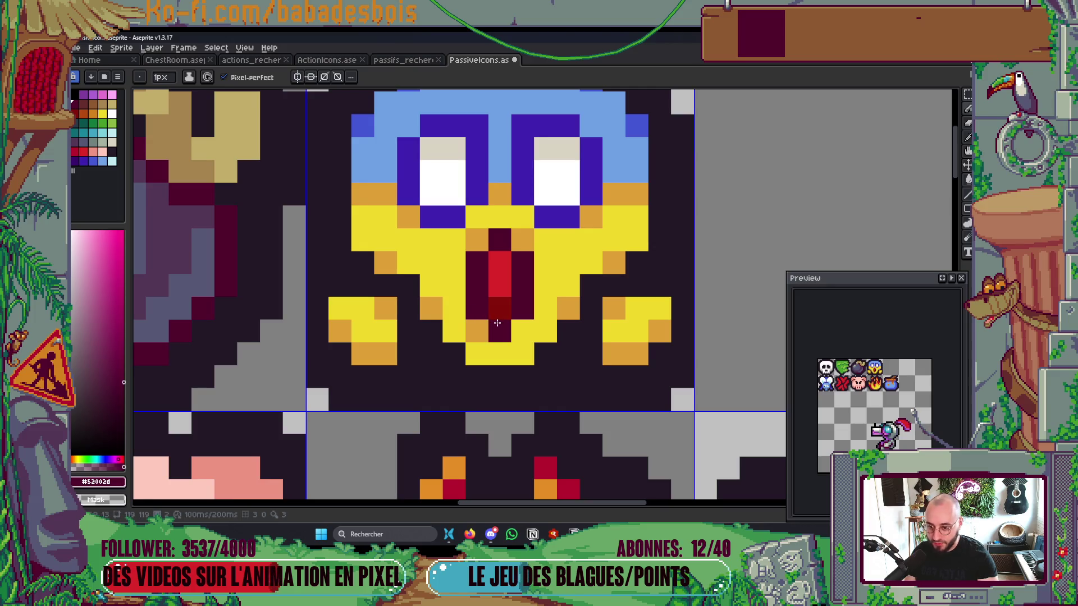
{"action": "left_click", "coordinate": [510, 281], "text": "alt"}
{"action": "left_click", "coordinate": [499, 309]}
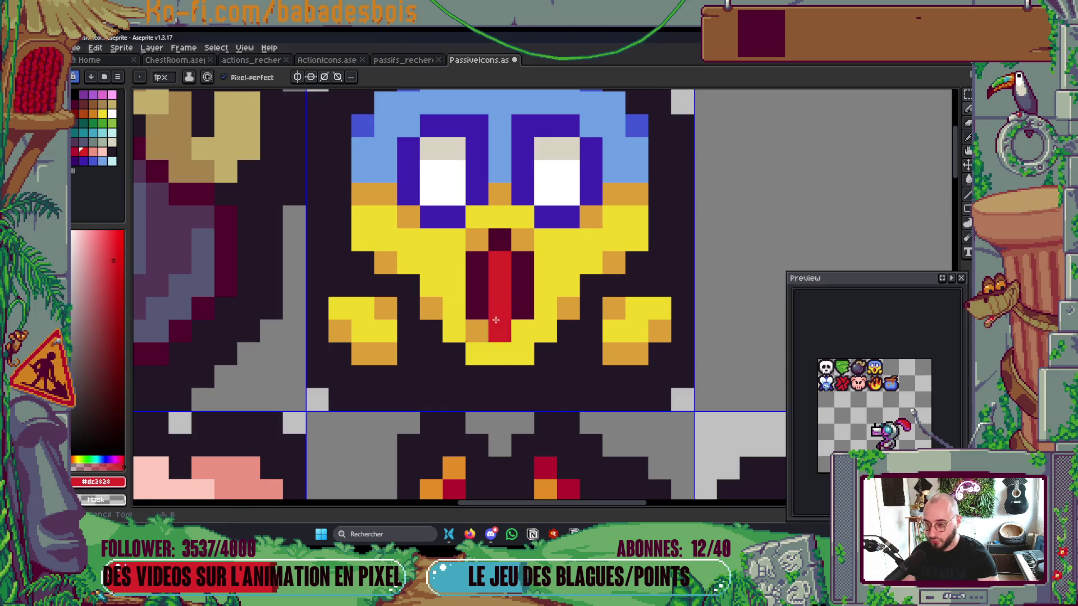
{"action": "left_click", "coordinate": [395, 397]}
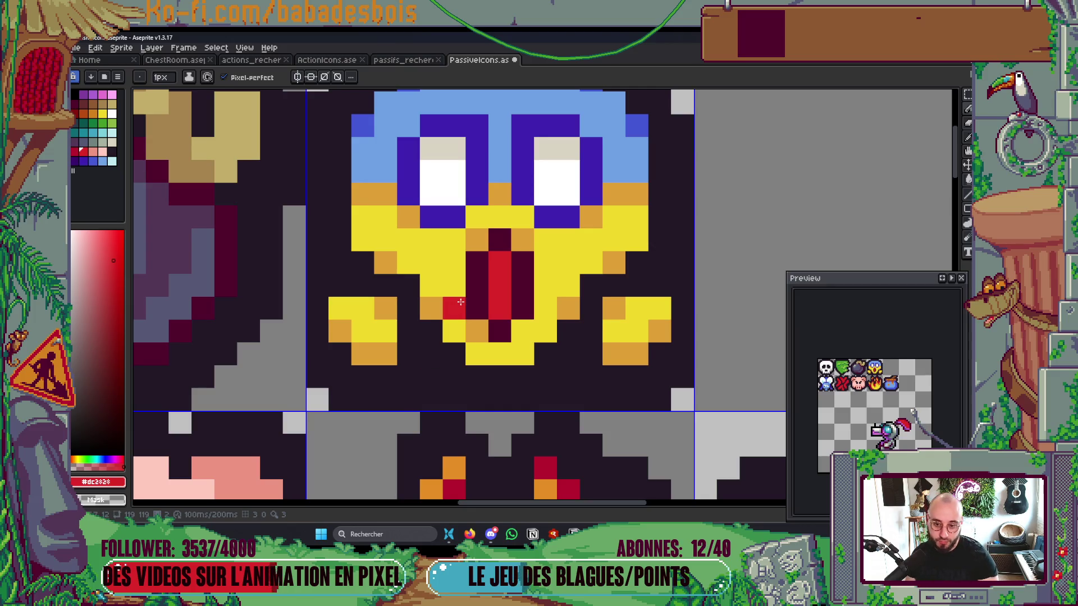
{"action": "scroll", "coordinate": [493, 312], "scroll_direction": "down", "scroll_amount": 1}
{"action": "key", "text": "ctrl+s"}
Step: Paint an orange band across the face's eye row, replacing the yellow, and save
{"action": "scroll", "coordinate": [523, 318], "scroll_direction": "down", "scroll_amount": 1}
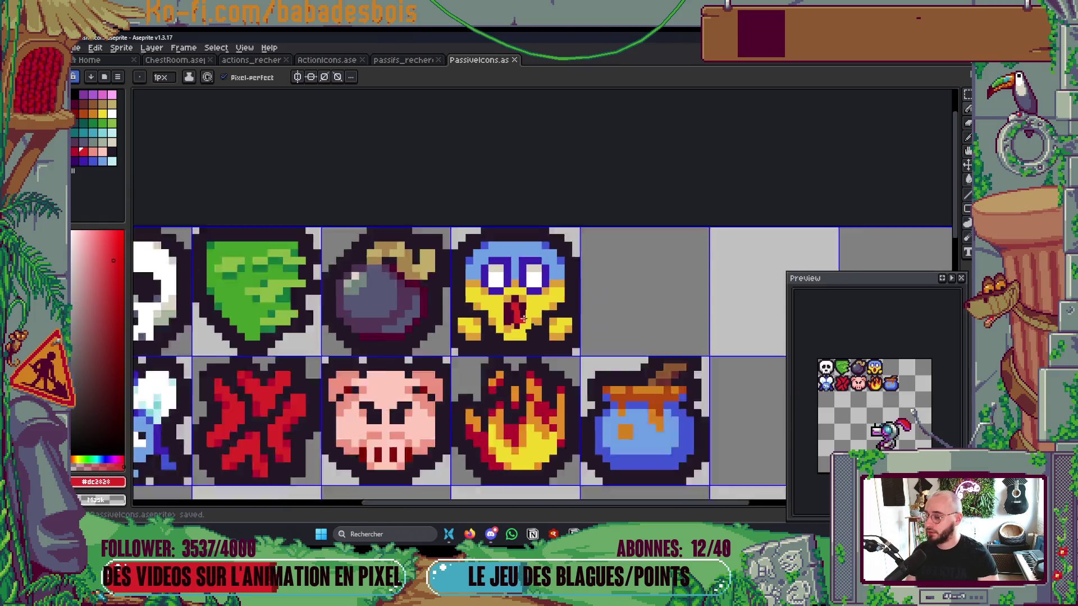
{"action": "scroll", "coordinate": [523, 319], "scroll_direction": "down", "scroll_amount": 2}
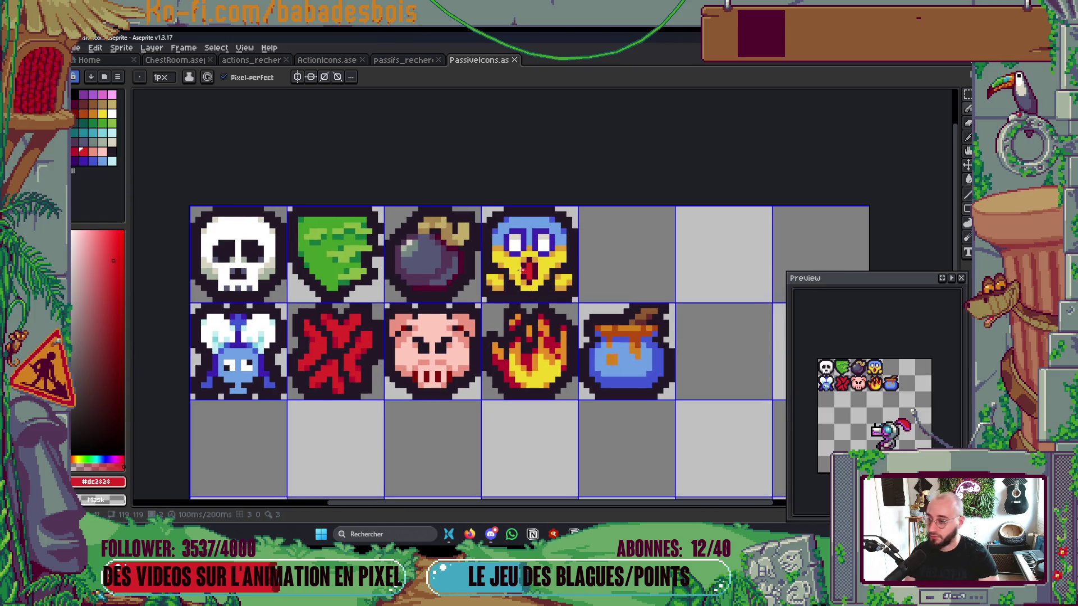
{"action": "scroll", "coordinate": [520, 269], "scroll_direction": "up", "scroll_amount": 3}
{"action": "left_click", "coordinate": [458, 232], "text": "alt"}
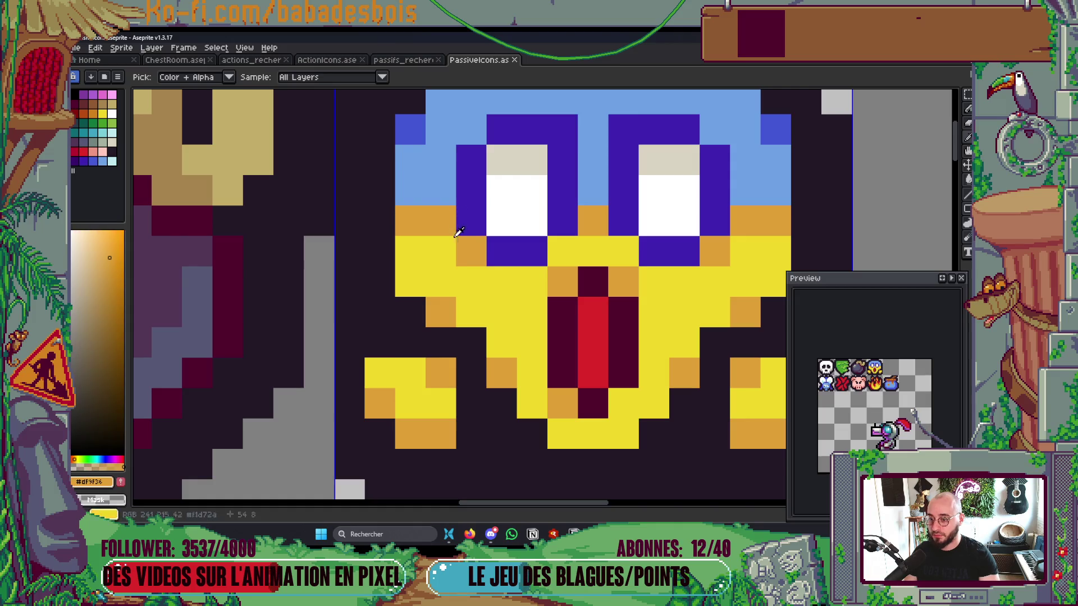
{"action": "left_click_drag", "start_coordinate": [410, 252], "coordinate": [441, 252]}
{"action": "left_click_drag", "start_coordinate": [561, 252], "coordinate": [630, 252]}
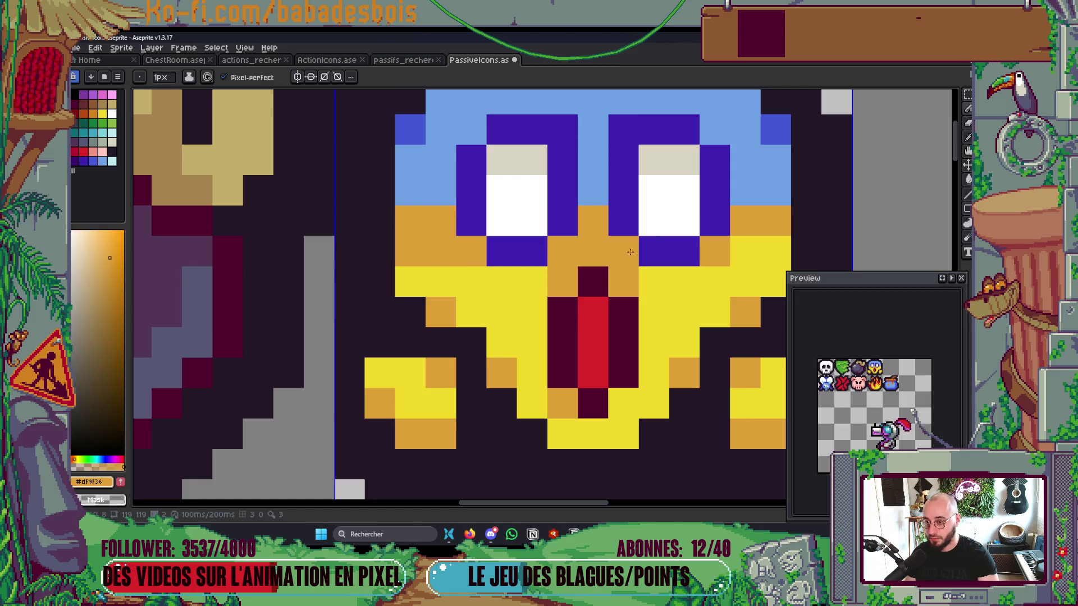
{"action": "left_click", "coordinate": [744, 252]}
{"action": "left_click", "coordinate": [775, 252]}
{"action": "left_click", "coordinate": [362, 380]}
{"action": "left_click_drag", "start_coordinate": [362, 380], "coordinate": [352, 397]}
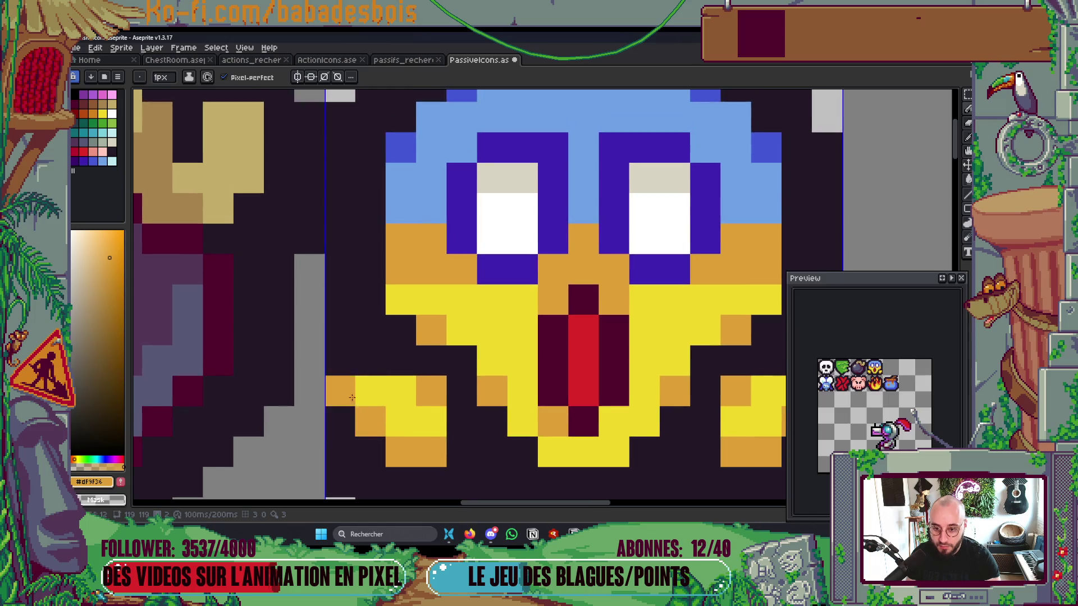
{"action": "scroll", "coordinate": [510, 307], "scroll_direction": "down", "scroll_amount": 2}
{"action": "key", "text": "ctrl+s"}
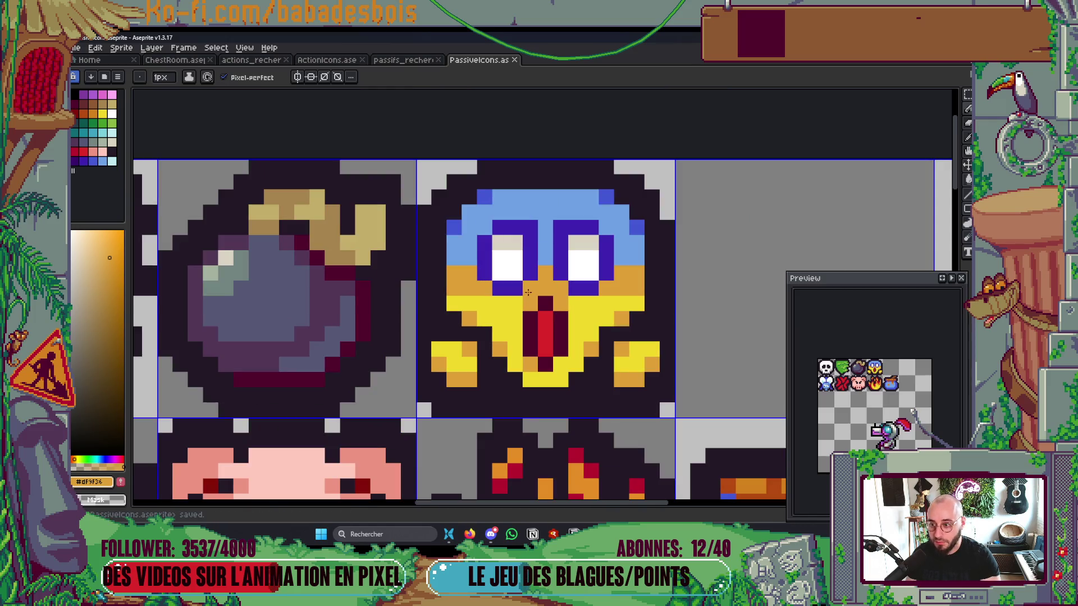
Step: Paint the tops of the eyes with the cap's light blue and save
{"action": "left_click", "coordinate": [544, 229], "text": "alt"}
{"action": "left_click", "coordinate": [561, 228]}
{"action": "left_click", "coordinate": [530, 228]}
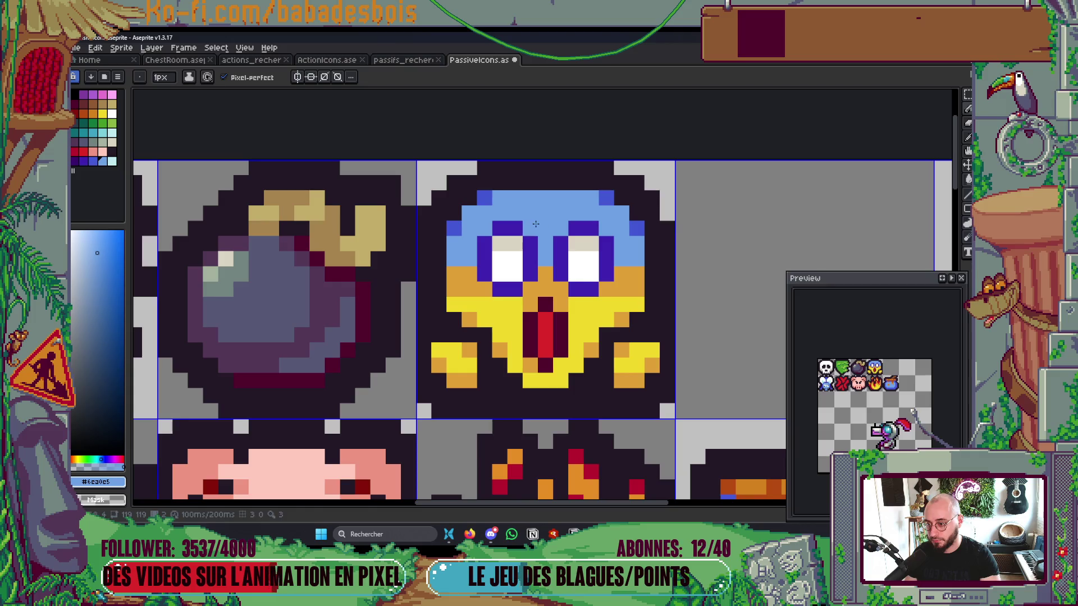
{"action": "scroll", "coordinate": [530, 282], "scroll_direction": "down", "scroll_amount": 1}
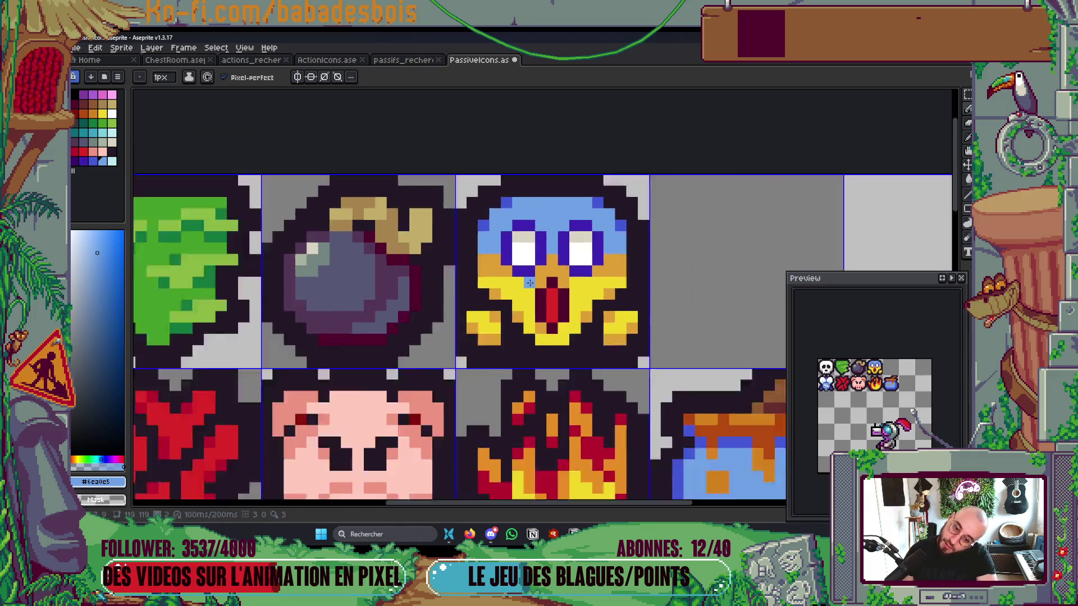
{"action": "scroll", "coordinate": [529, 283], "scroll_direction": "down", "scroll_amount": 2}
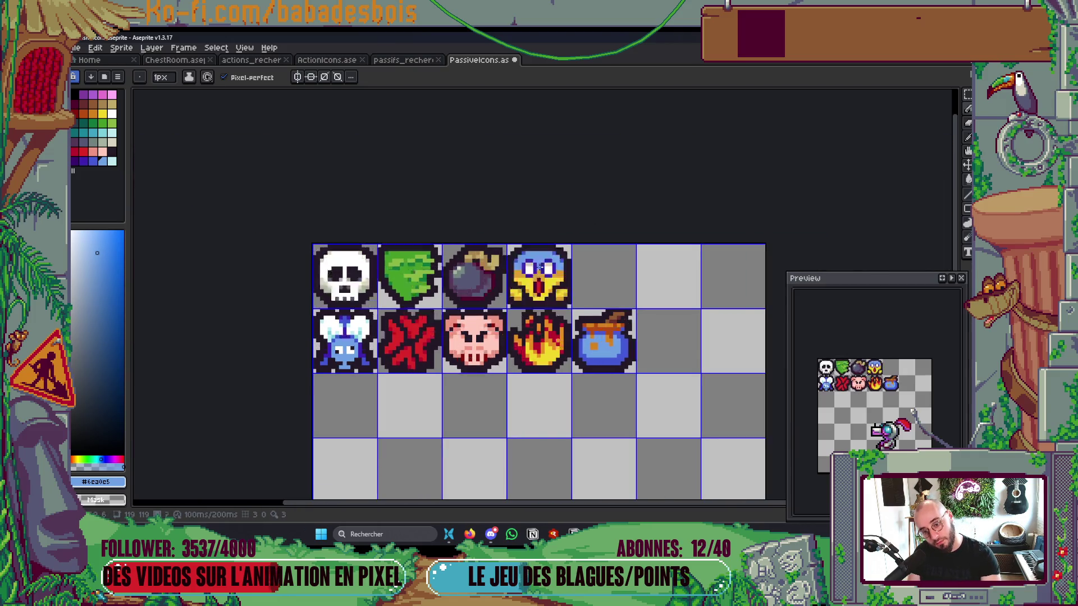
{"action": "key", "text": "ctrl+s"}
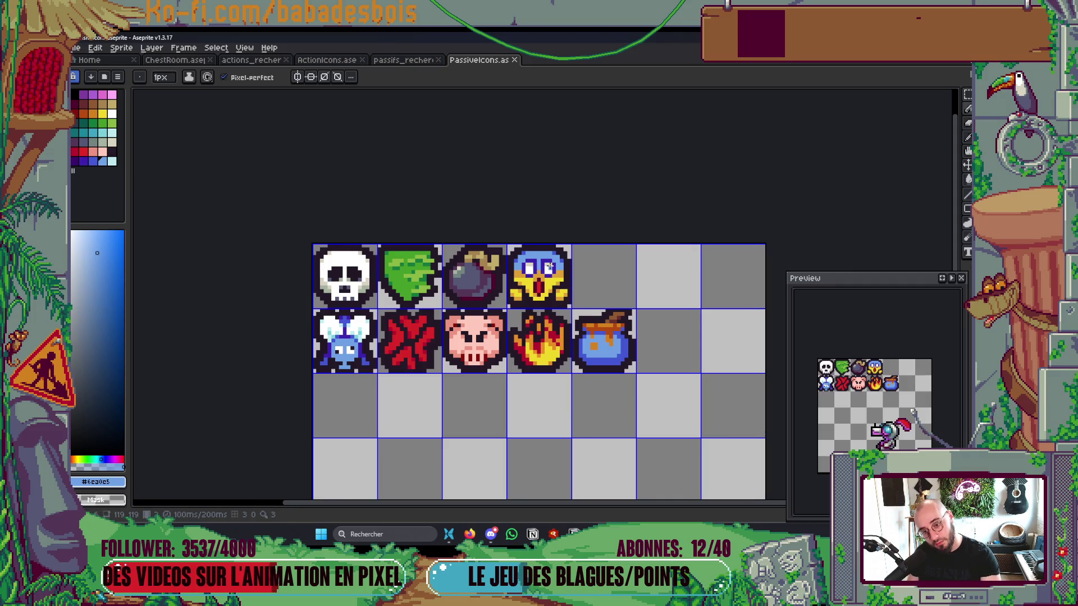
Step: Shade the mouth's edges and bottom corners with dark orange palette colour Idx-11
{"action": "scroll", "coordinate": [539, 276], "scroll_direction": "up", "scroll_amount": 6}
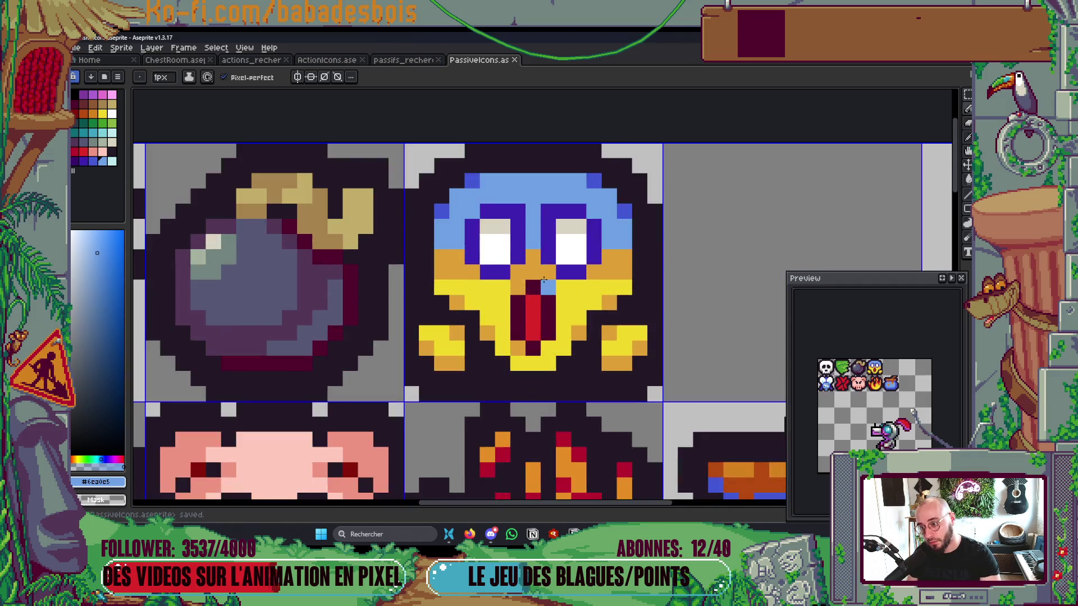
{"action": "left_click", "coordinate": [83, 113]}
{"action": "left_click", "coordinate": [550, 291]}
{"action": "left_click", "coordinate": [504, 291]}
{"action": "left_click", "coordinate": [623, 361]}
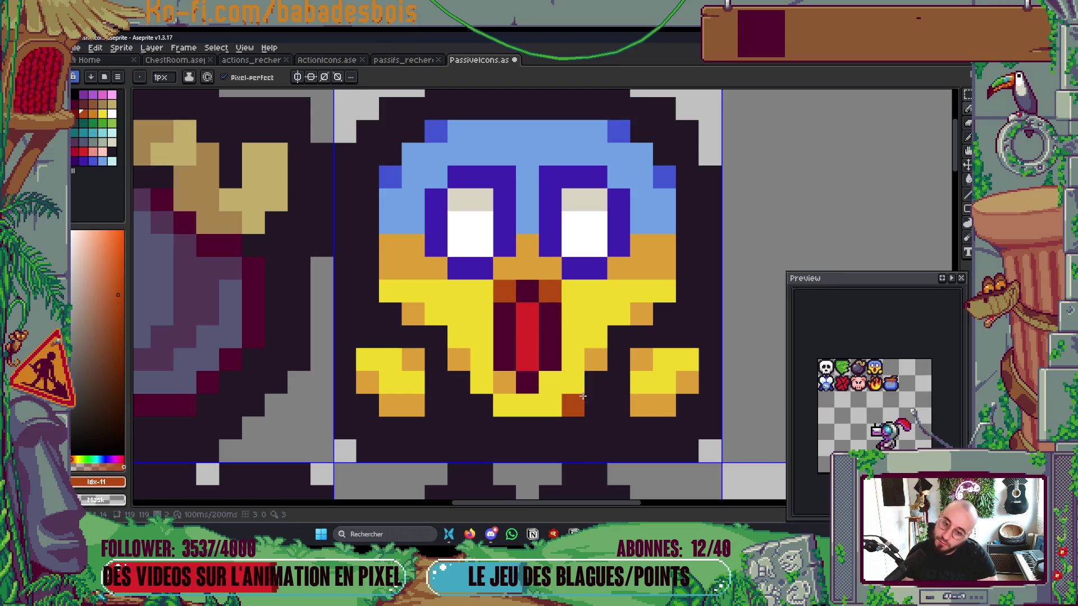
{"action": "left_click", "coordinate": [550, 382]}
{"action": "left_click", "coordinate": [504, 381]}
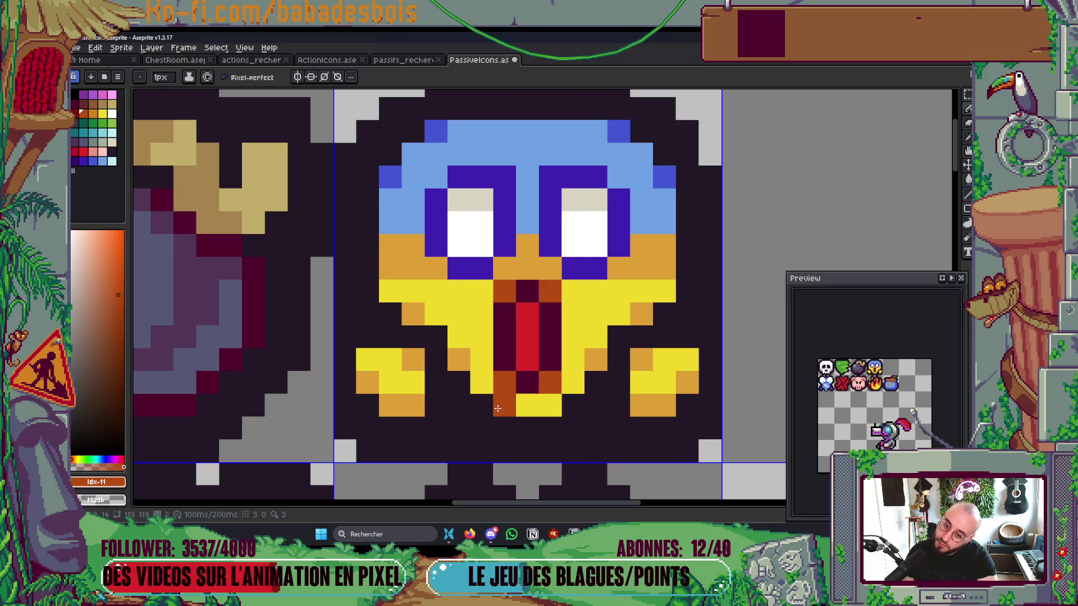
{"action": "scroll", "coordinate": [534, 399], "scroll_direction": "down", "scroll_amount": 6}
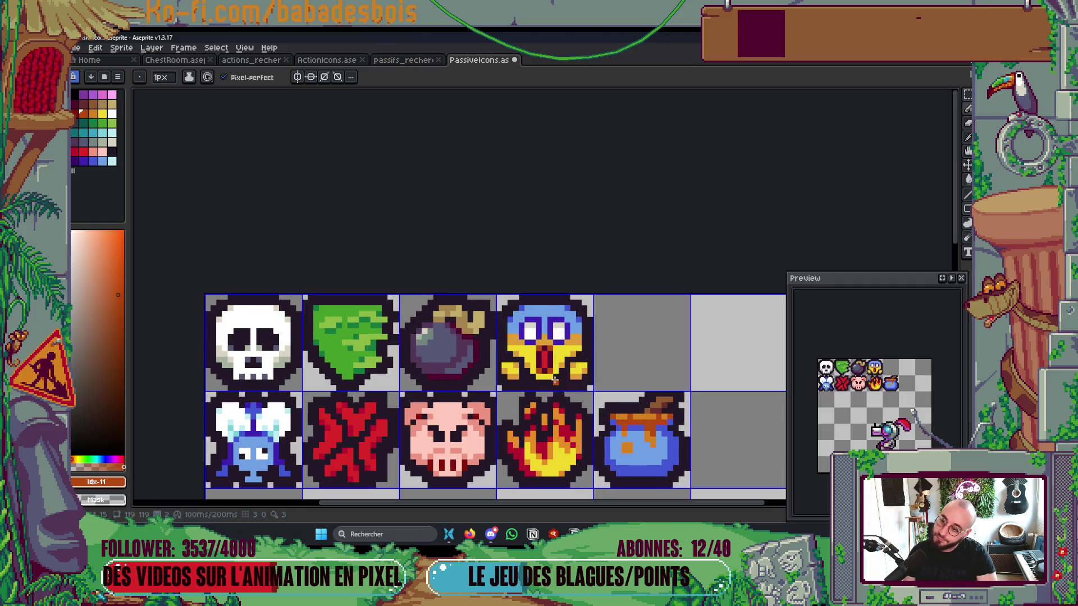
{"action": "scroll", "coordinate": [594, 350], "scroll_direction": "down", "scroll_amount": 2}
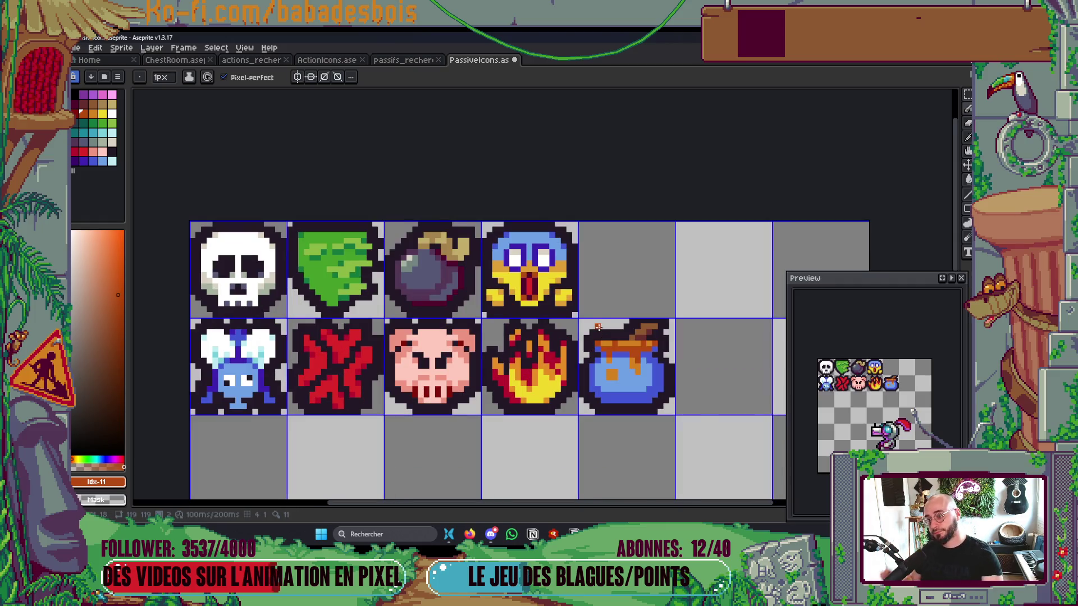
Step: Add blue outline pixels beside and between the face's eyes, replacing some orange
{"action": "scroll", "coordinate": [598, 327], "scroll_direction": "down", "scroll_amount": 4}
{"action": "scroll", "coordinate": [515, 273], "scroll_direction": "up", "scroll_amount": 5}
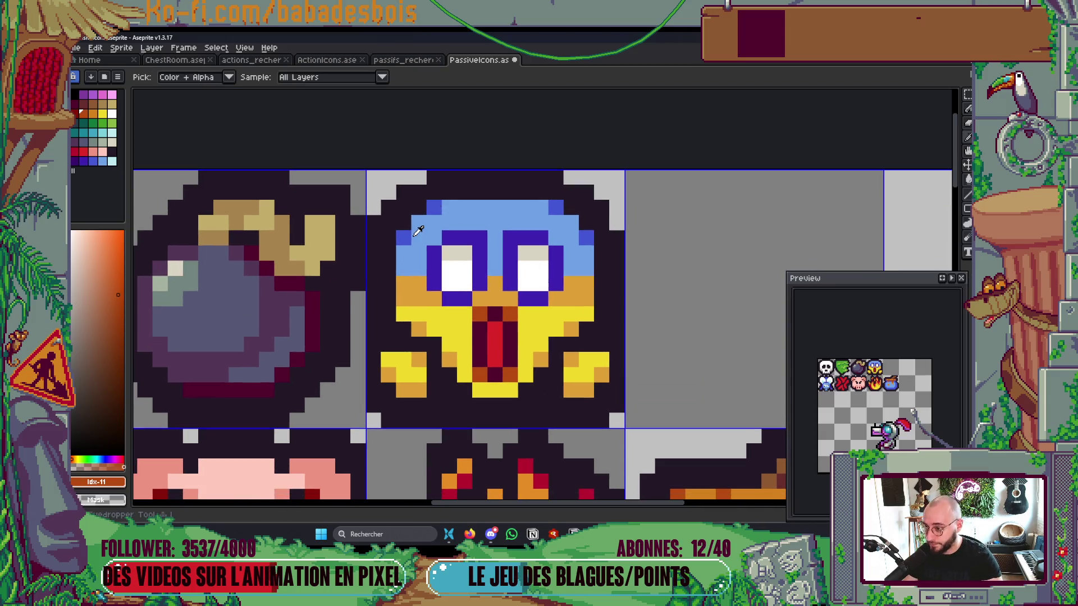
{"action": "left_click", "coordinate": [435, 209], "text": "alt"}
{"action": "left_click_drag", "start_coordinate": [419, 268], "coordinate": [403, 268]}
{"action": "left_click", "coordinate": [487, 272]}
{"action": "left_click", "coordinate": [571, 267]}
{"action": "left_click", "coordinate": [586, 268]}
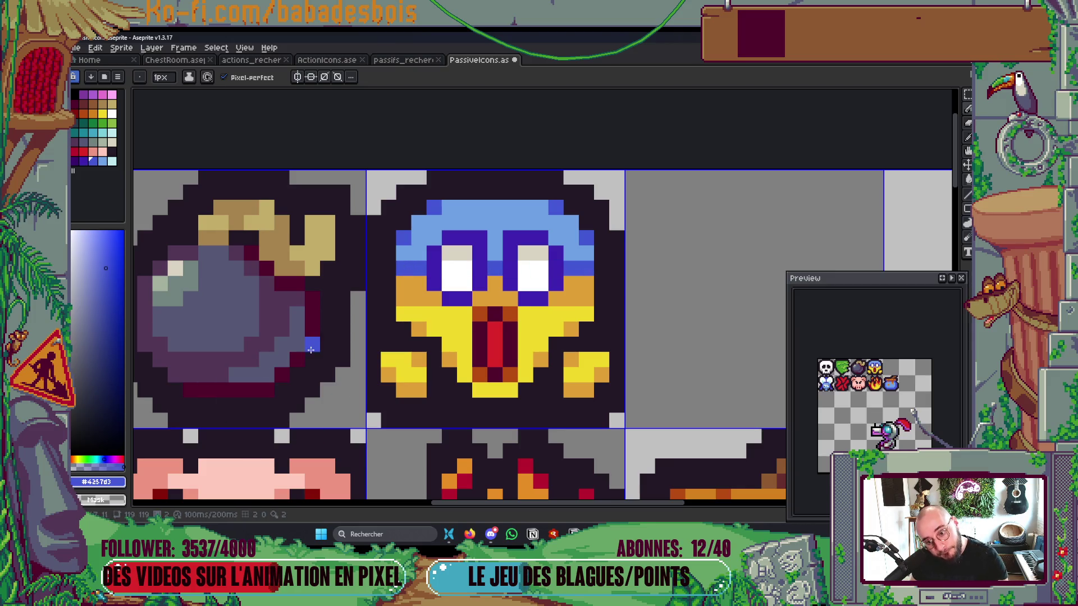
Step: Zoom out to show the whole PassiveIcons sheet and pan it slightly
{"action": "scroll", "coordinate": [494, 316], "scroll_direction": "down", "scroll_amount": 1}
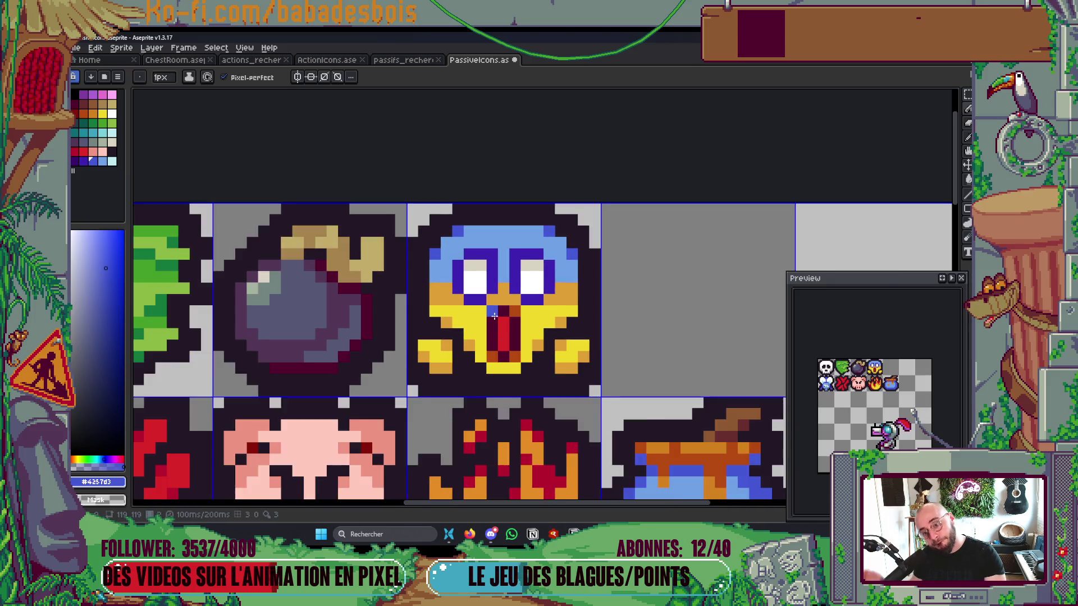
{"action": "scroll", "coordinate": [494, 316], "scroll_direction": "down", "scroll_amount": 3}
{"action": "scroll", "coordinate": [603, 250], "scroll_direction": "down", "scroll_amount": 2}
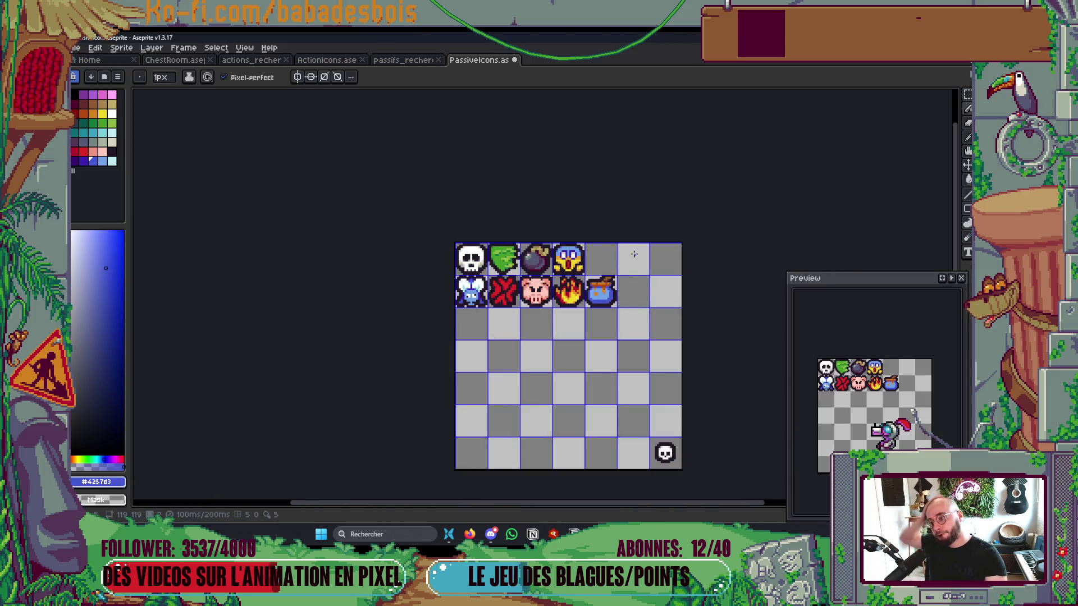
{"action": "left_click_drag", "start_coordinate": [634, 255], "coordinate": [639, 279]}
Step: Dock passifs_recherche as a split view beside PassiveIcons and frame both sheets
{"action": "mouse_move", "coordinate": [421, 62]}
{"action": "left_mouse_down"}
{"action": "mouse_move", "coordinate": [870, 116]}
{"action": "mouse_move", "coordinate": [909, 154]}
{"action": "mouse_move", "coordinate": [893, 176]}
{"action": "left_mouse_up"}
{"action": "scroll", "coordinate": [455, 289], "scroll_direction": "down", "scroll_amount": 1}
{"action": "scroll", "coordinate": [457, 289], "scroll_direction": "up", "scroll_amount": 1}
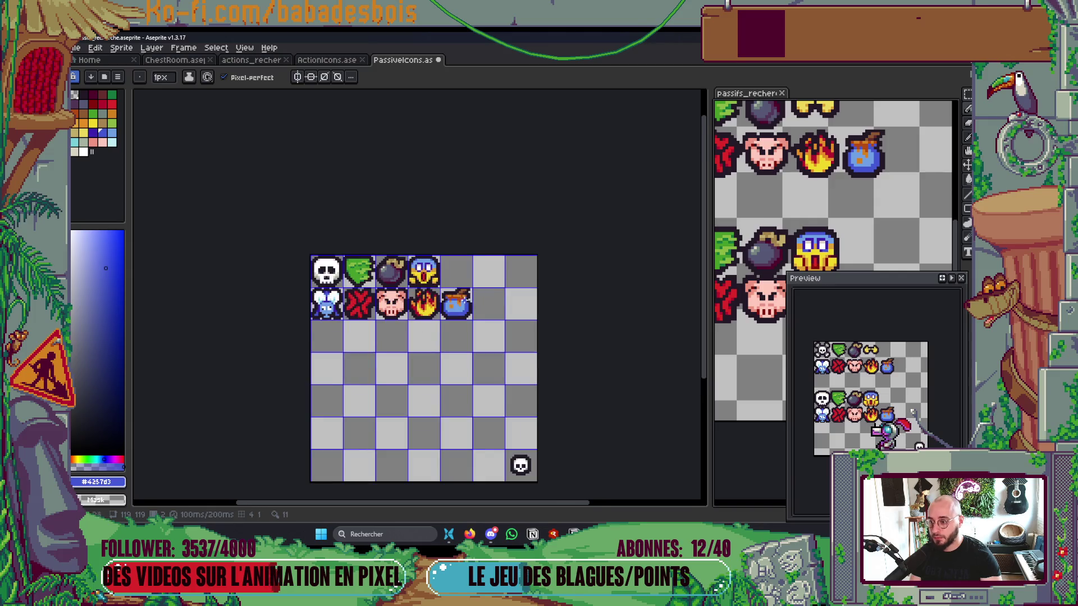
{"action": "scroll", "coordinate": [438, 337], "scroll_direction": "up", "scroll_amount": 1}
{"action": "left_click_drag", "start_coordinate": [474, 295], "coordinate": [474, 219]}
{"action": "left_click_drag", "start_coordinate": [710, 227], "coordinate": [610, 227]}
{"action": "left_click_drag", "start_coordinate": [685, 172], "coordinate": [710, 119]}
{"action": "mouse_move", "coordinate": [471, 283]}
{"action": "left_mouse_down"}
{"action": "mouse_move", "coordinate": [448, 286]}
{"action": "mouse_move", "coordinate": [480, 245]}
{"action": "left_mouse_up"}
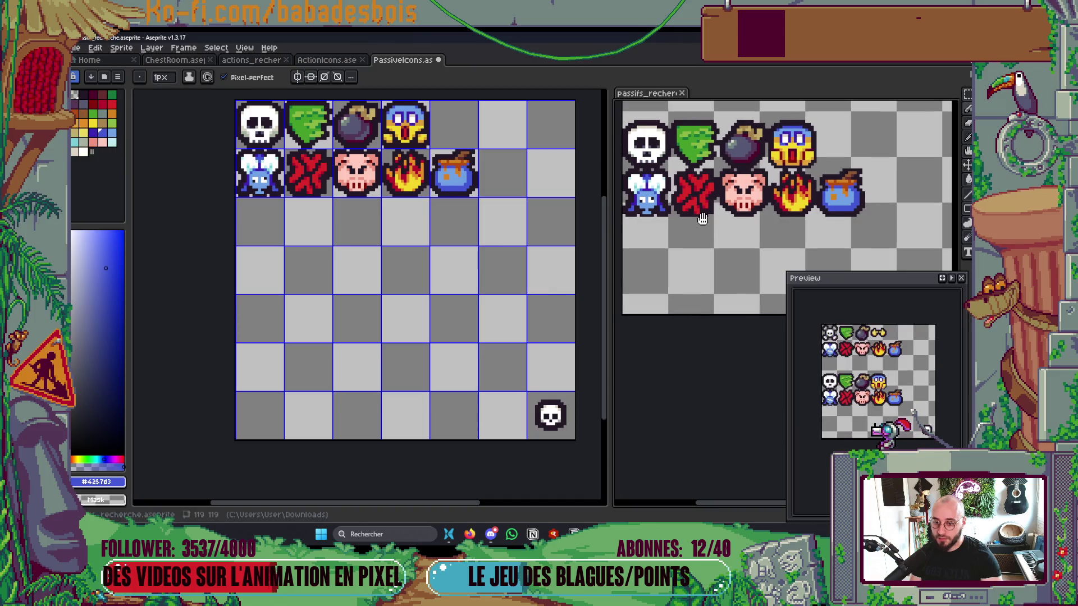
{"action": "left_click_drag", "start_coordinate": [359, 290], "coordinate": [366, 291]}
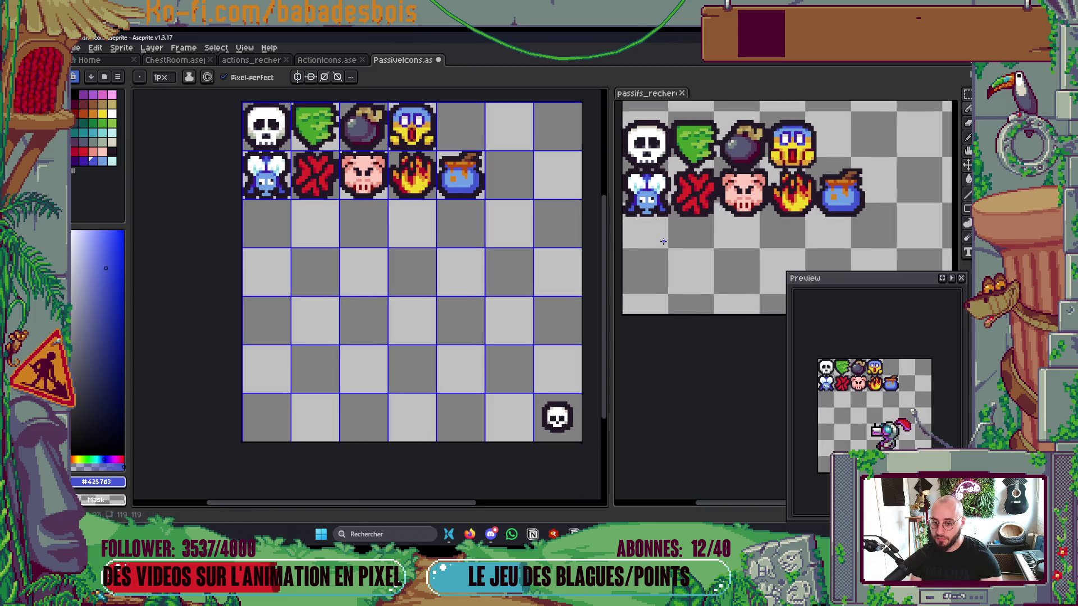
{"action": "left_click_drag", "start_coordinate": [497, 212], "coordinate": [501, 210]}
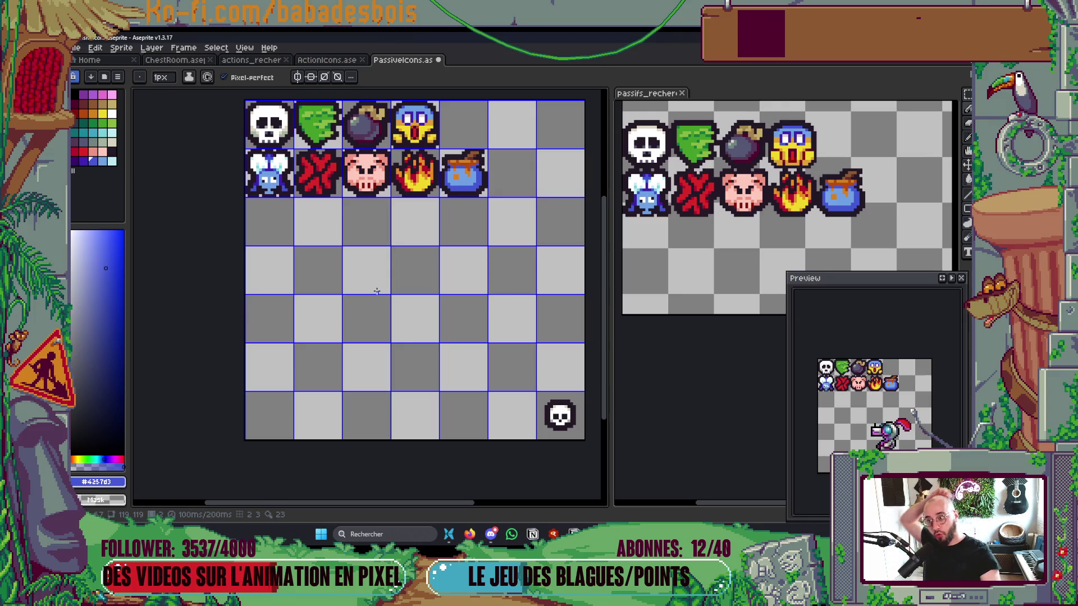
Step: Zoom in on the PassiveIcons icon grid and recentre it
{"action": "scroll", "coordinate": [429, 303], "scroll_direction": "up", "scroll_amount": 2}
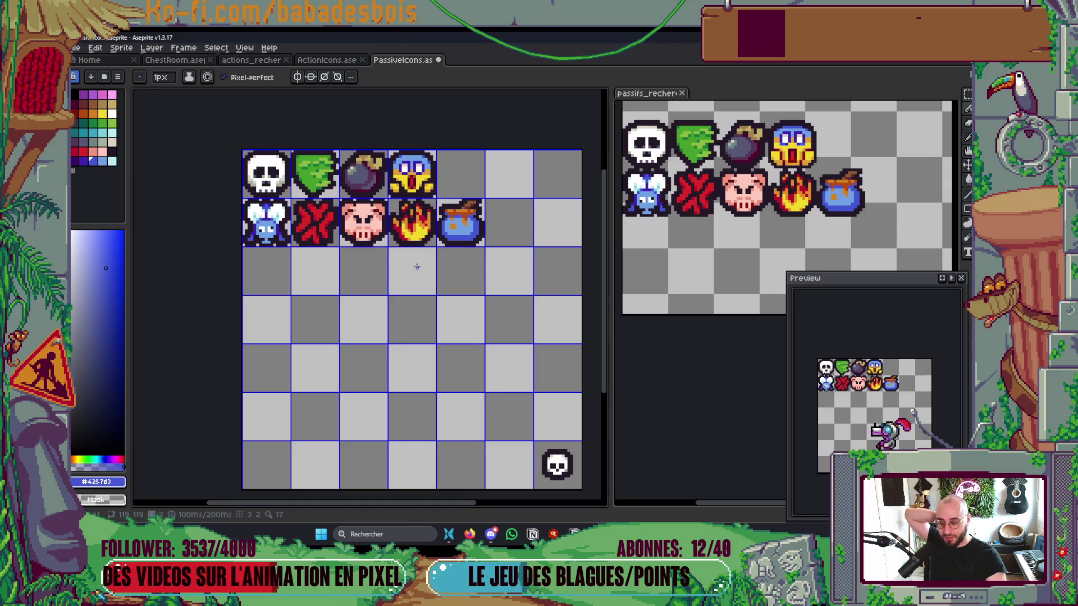
{"action": "left_click_drag", "start_coordinate": [422, 282], "coordinate": [436, 296]}
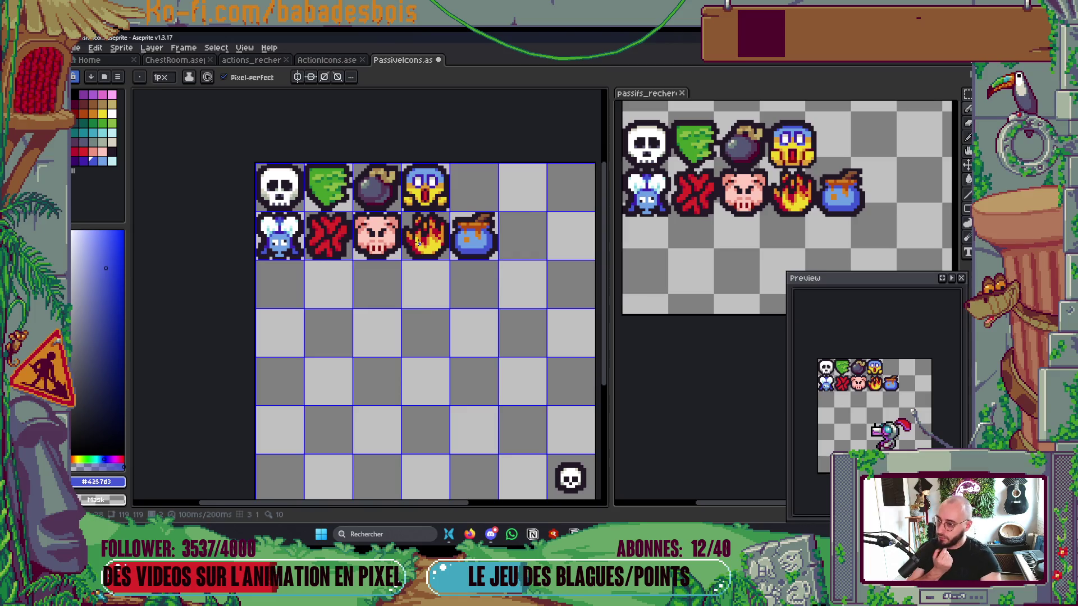
{"action": "scroll", "coordinate": [419, 242], "scroll_direction": "up", "scroll_amount": 3}
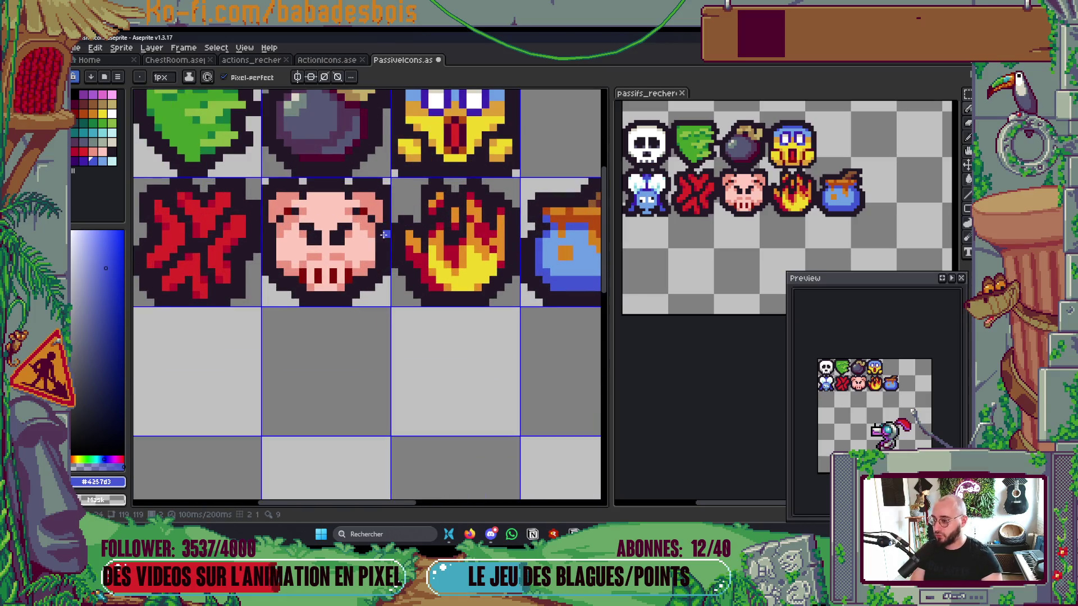
{"action": "scroll", "coordinate": [819, 203], "scroll_direction": "up", "scroll_amount": 2}
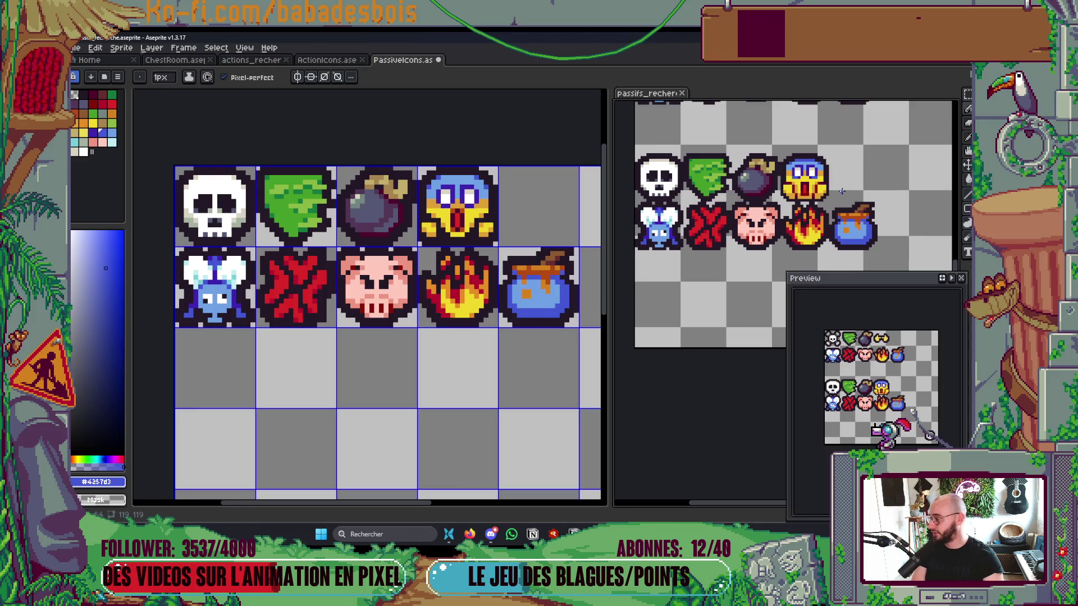
{"action": "scroll", "coordinate": [448, 278], "scroll_direction": "up", "scroll_amount": 1}
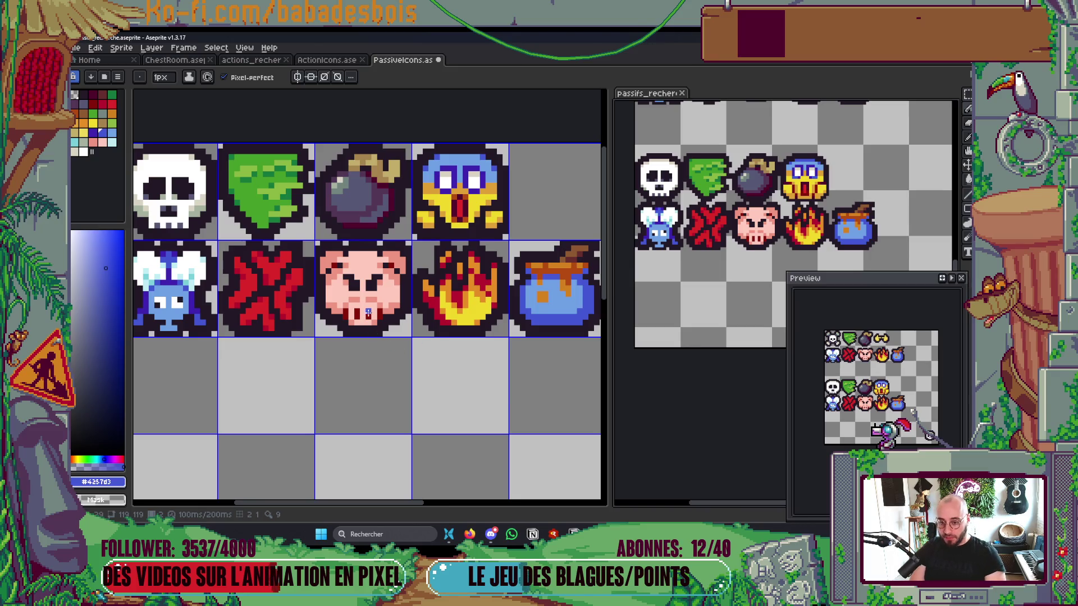
{"action": "scroll", "coordinate": [368, 312], "scroll_direction": "up", "scroll_amount": 3}
{"action": "key", "text": "i"}
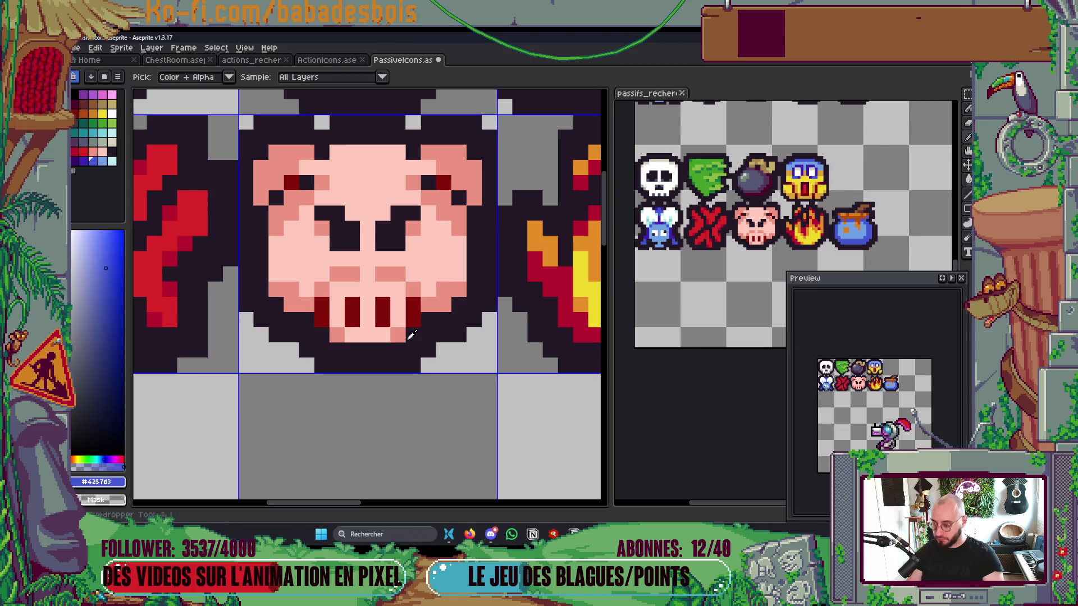
Step: Add orange shading pixels on the pig's cheeks beside its snout and fix one outline pixel pink
{"action": "left_click", "coordinate": [87, 120]}
{"action": "key", "text": "b"}
{"action": "left_click", "coordinate": [290, 304]}
{"action": "left_click", "coordinate": [442, 303]}
{"action": "left_click", "coordinate": [459, 288]}
{"action": "left_click", "coordinate": [271, 288]}
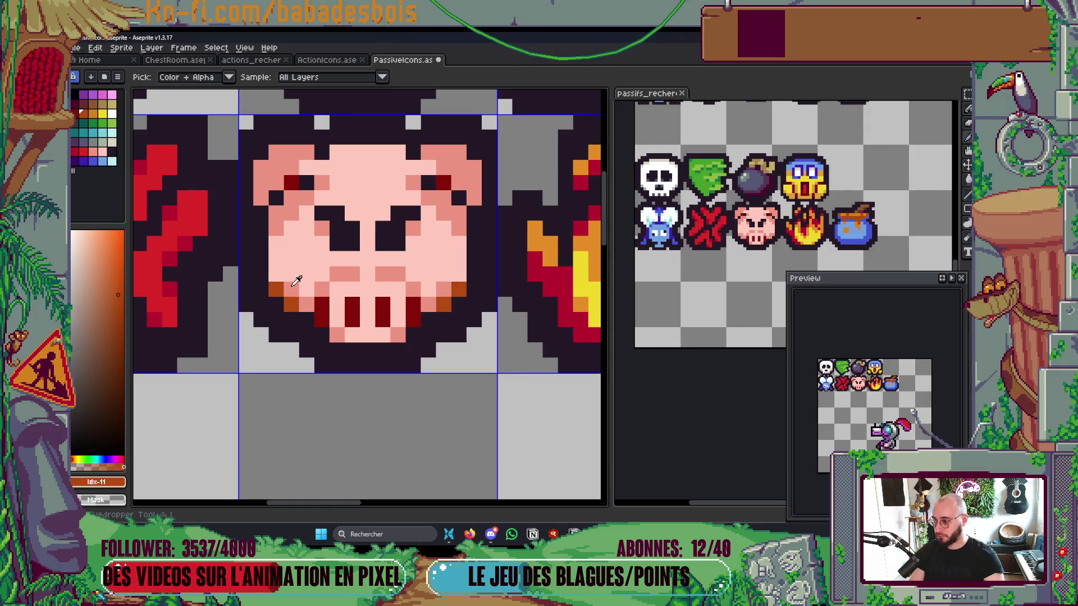
{"action": "left_click", "coordinate": [298, 280], "text": "alt"}
{"action": "left_click", "coordinate": [458, 335]}
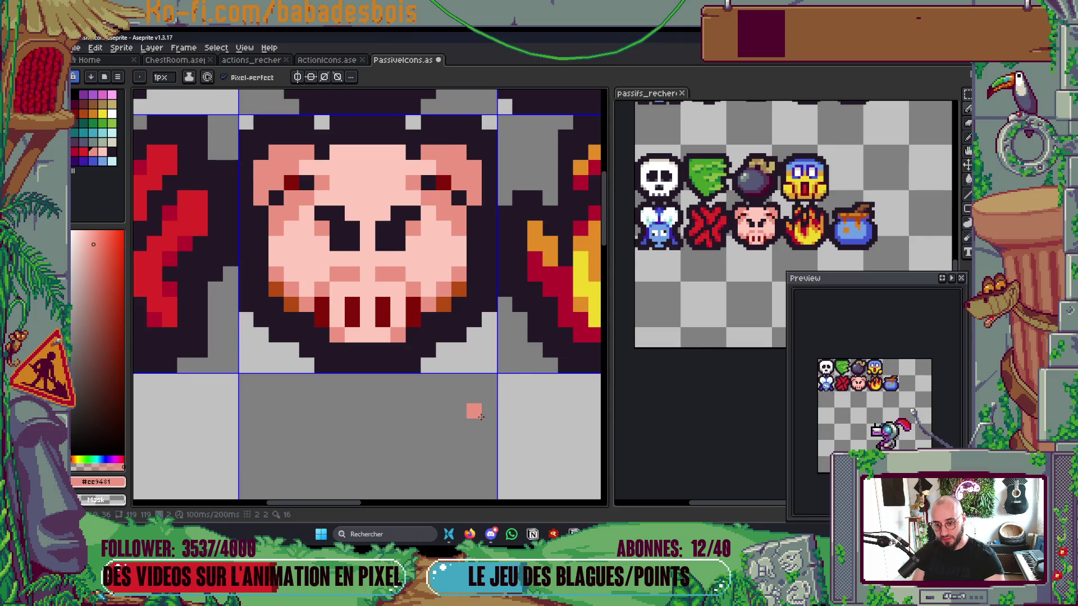
Step: Zoom out to the full icon grid and show the icons' other animation frame
{"action": "scroll", "coordinate": [494, 393], "scroll_direction": "down", "scroll_amount": 3}
{"action": "left_click_drag", "start_coordinate": [527, 396], "coordinate": [502, 385]}
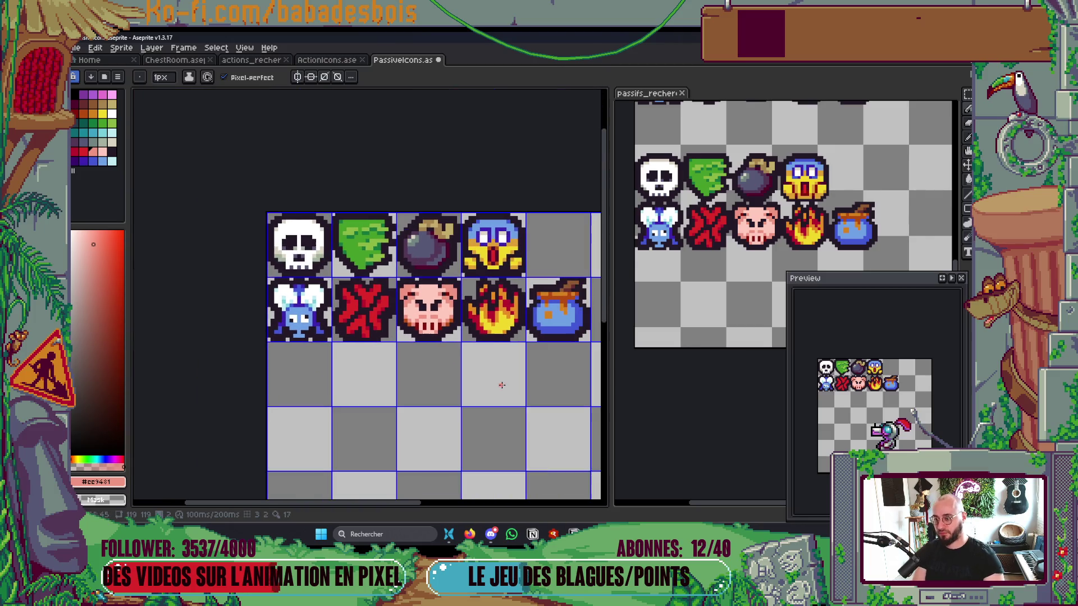
{"action": "key", "text": "Return"}
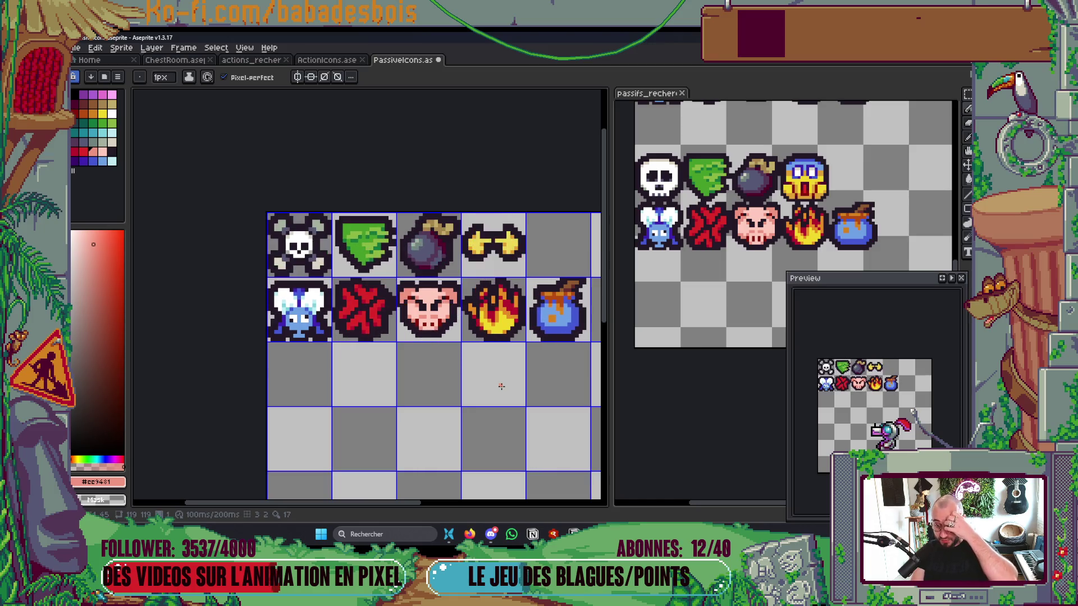
Step: Retouch the red X icon's arms with bright red and darker #b60c2d shading
{"action": "scroll", "coordinate": [373, 302], "scroll_direction": "up", "scroll_amount": 3}
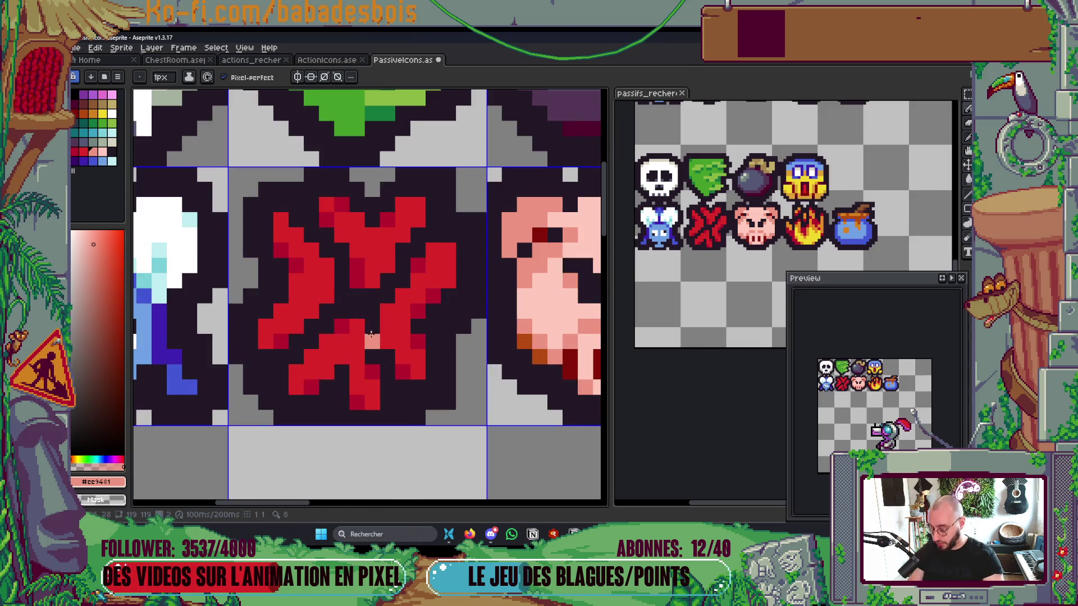
{"action": "left_click", "coordinate": [409, 257], "text": "alt"}
{"action": "left_click", "coordinate": [376, 260], "text": "alt"}
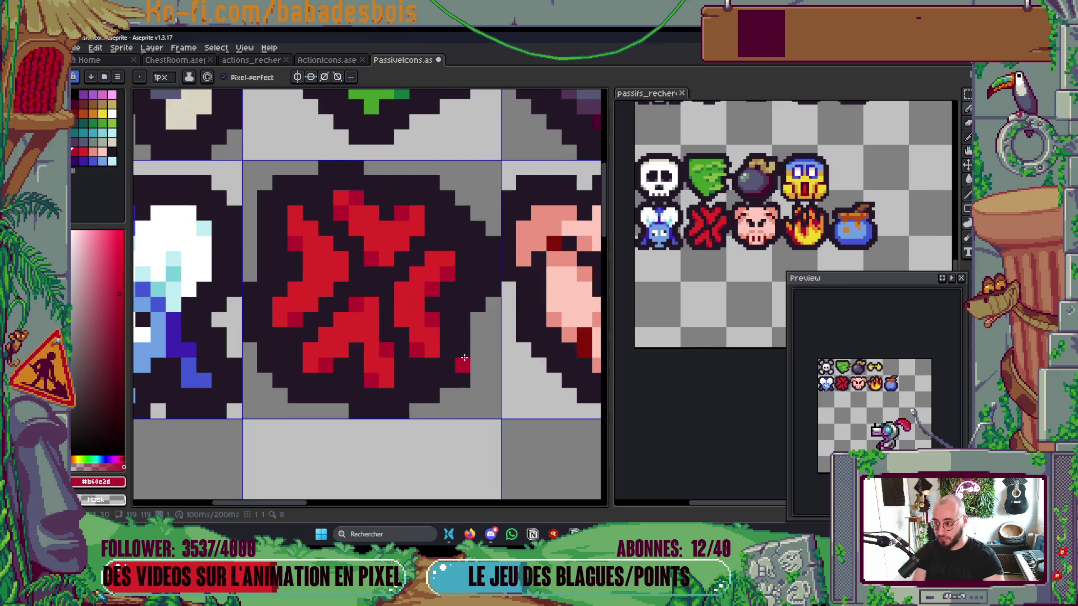
{"action": "key", "text": "i"}
{"action": "left_click", "coordinate": [387, 238]}
{"action": "key", "text": "b"}
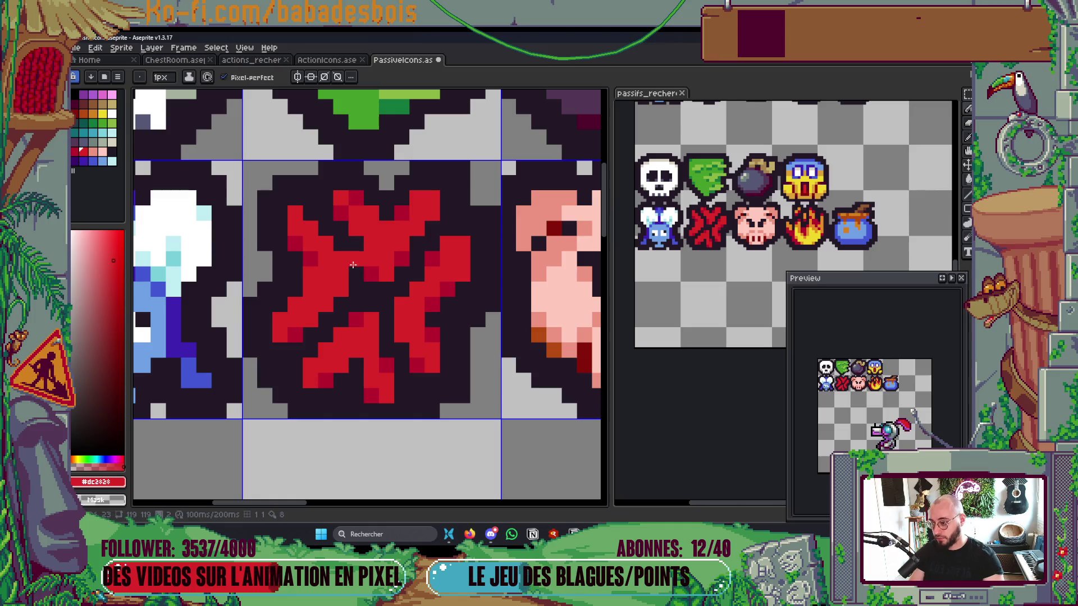
{"action": "left_click", "coordinate": [347, 263], "text": "alt"}
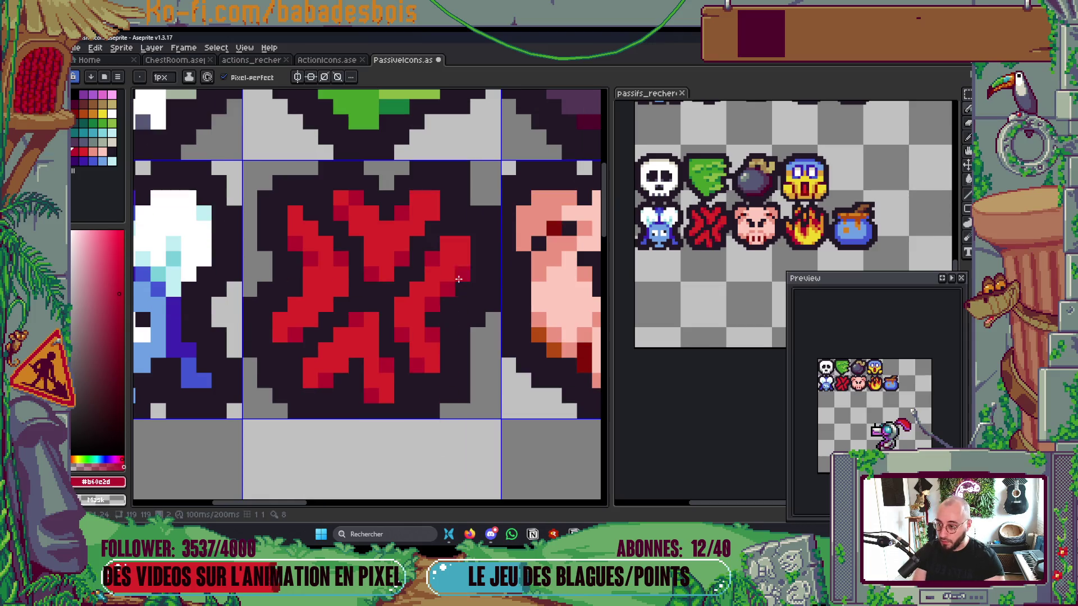
Step: Flip between the two animation frames and zoom back out to the whole sheet
{"action": "key", "text": "Left"}
{"action": "key", "text": "Right"}
{"action": "key", "text": "Left"}
{"action": "key", "text": "Right"}
{"action": "scroll", "coordinate": [364, 362], "scroll_direction": "down", "scroll_amount": 4}
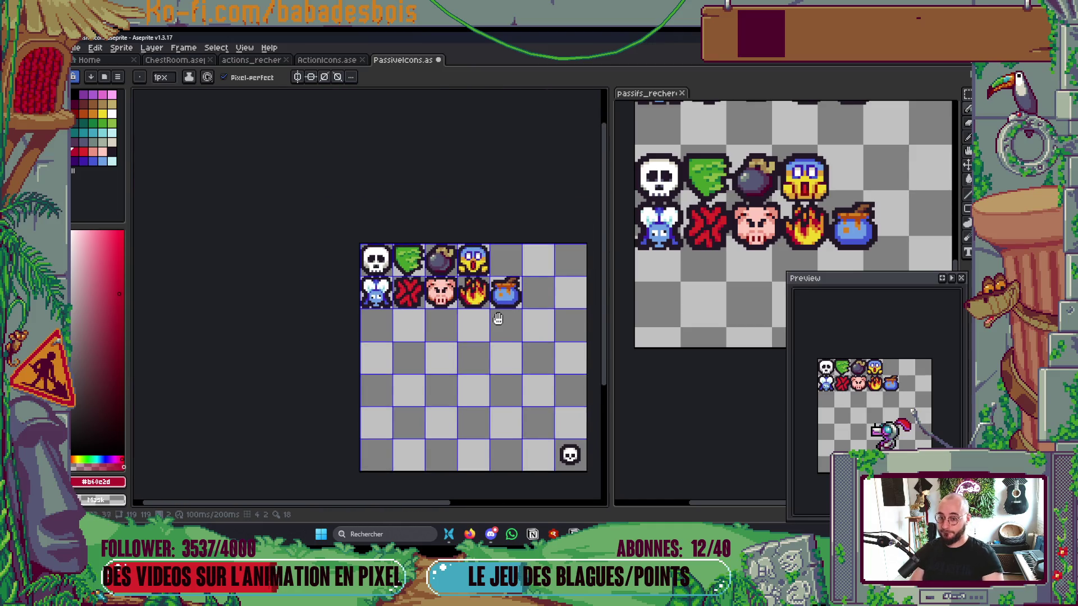
Step: Save PassiveIcons and flip repeatedly between its two animation frames to compare them
{"action": "left_click_drag", "start_coordinate": [523, 316], "coordinate": [497, 287]}
{"action": "key", "text": "ctrl+s"}
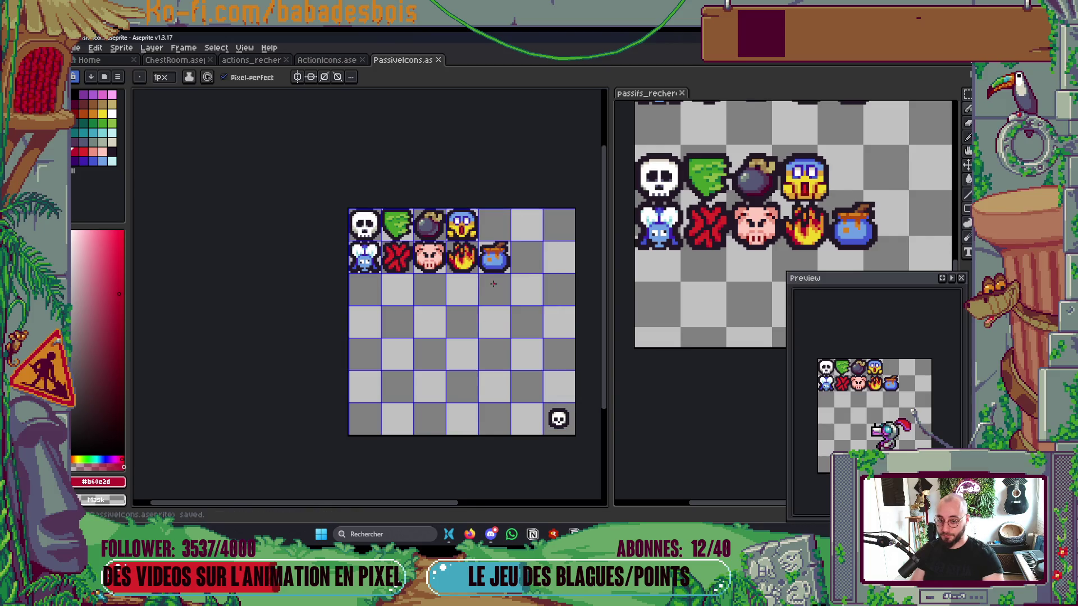
{"action": "key", "text": "Right"}
{"action": "key", "text": "Left"}
{"action": "key", "text": "Right"}
{"action": "key", "text": "Left"}
{"action": "key", "text": "Right"}
{"action": "key", "text": "Left"}
{"action": "key", "text": "Right"}
{"action": "key", "text": "Left"}
{"action": "left_click_drag", "start_coordinate": [486, 288], "coordinate": [472, 299]}
{"action": "key", "text": "Right"}
{"action": "key", "text": "Left"}
{"action": "key", "text": "Right"}
{"action": "key", "text": "Left"}
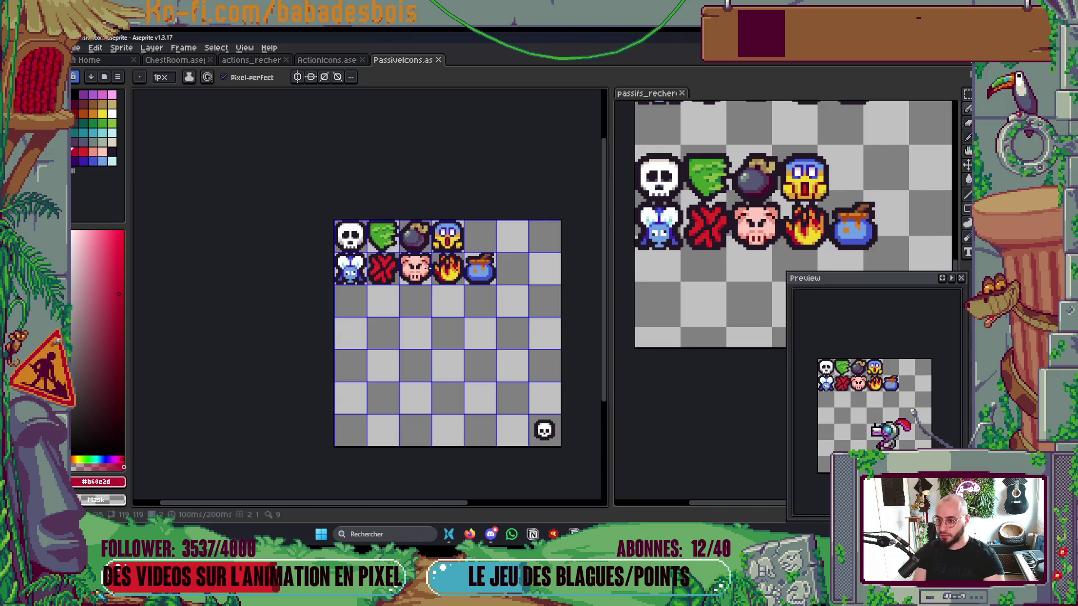
Step: Compare the crossbones-and-goggles and skull-and-screaming-face frames against the reference sheet
{"action": "scroll", "coordinate": [418, 250], "scroll_direction": "up", "scroll_amount": 3}
{"action": "scroll", "coordinate": [419, 250], "scroll_direction": "down", "scroll_amount": 2}
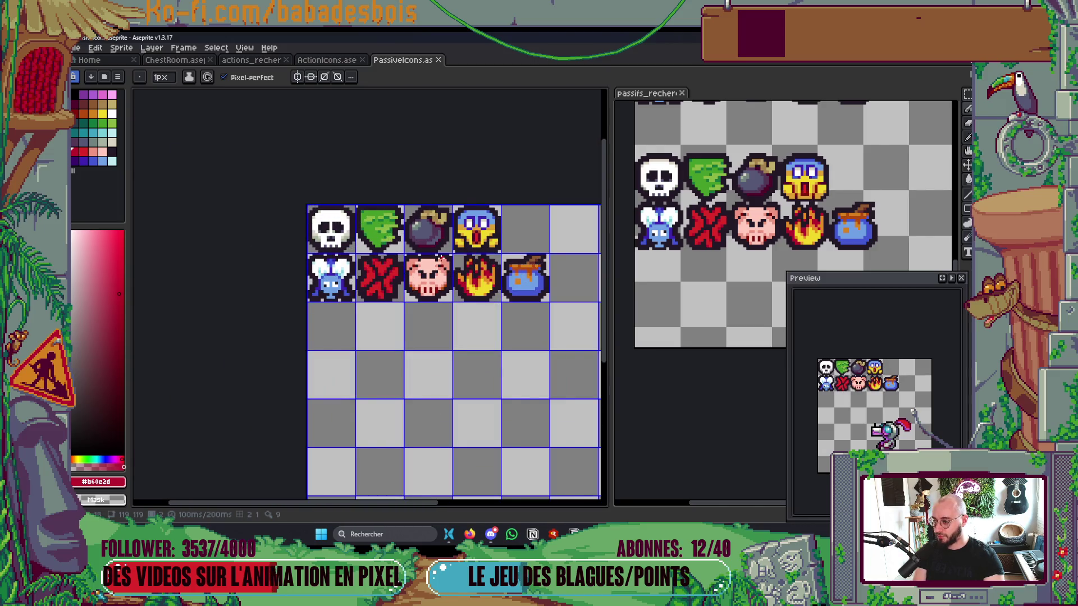
{"action": "left_click_drag", "start_coordinate": [728, 245], "coordinate": [732, 267]}
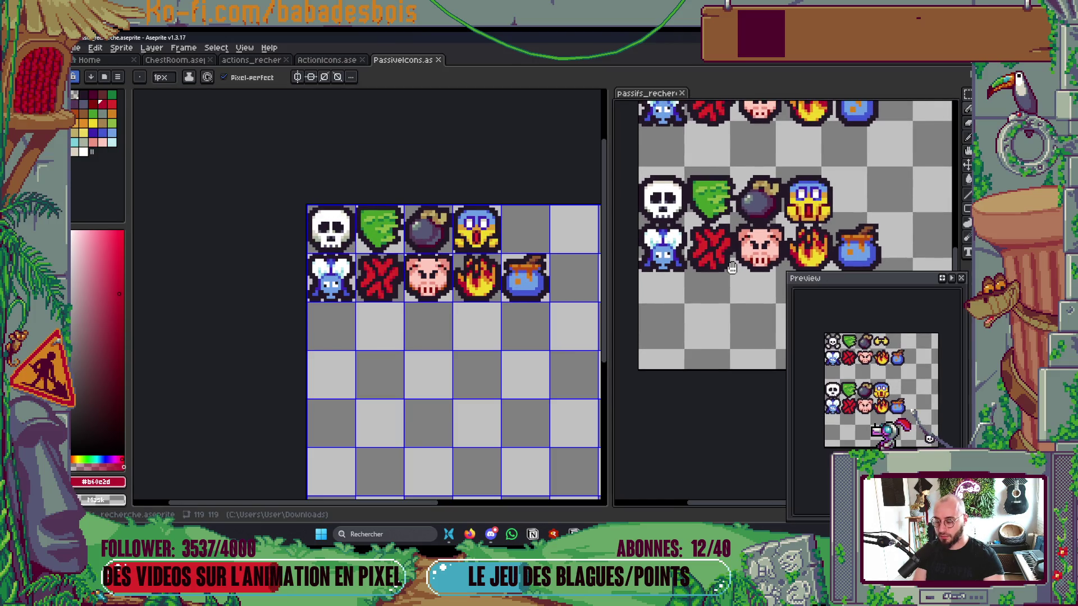
{"action": "left_click_drag", "start_coordinate": [469, 294], "coordinate": [467, 298]}
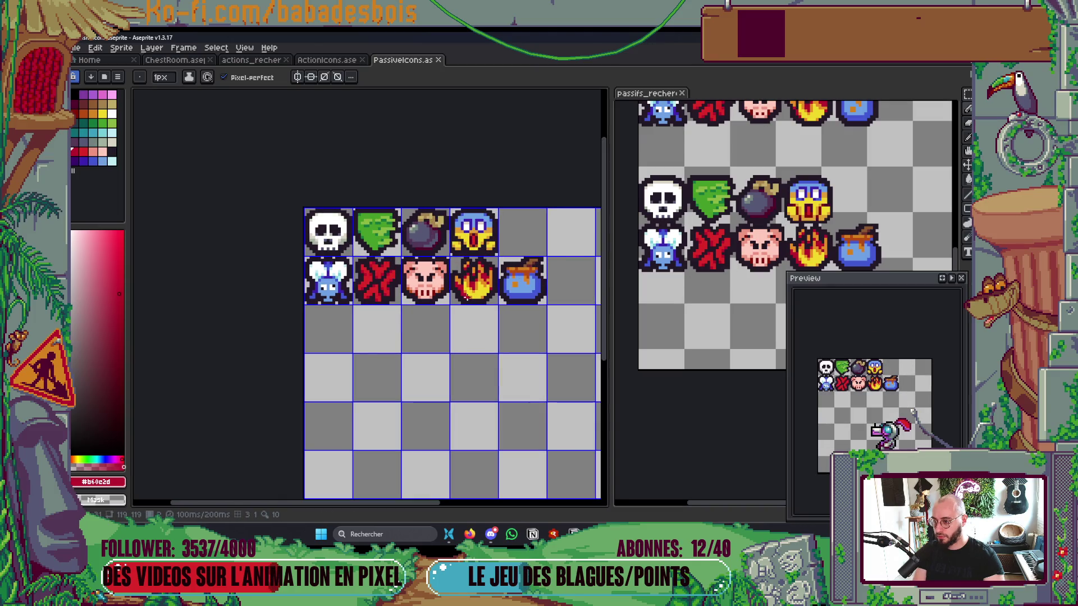
{"action": "scroll", "coordinate": [382, 229], "scroll_direction": "up", "scroll_amount": 1}
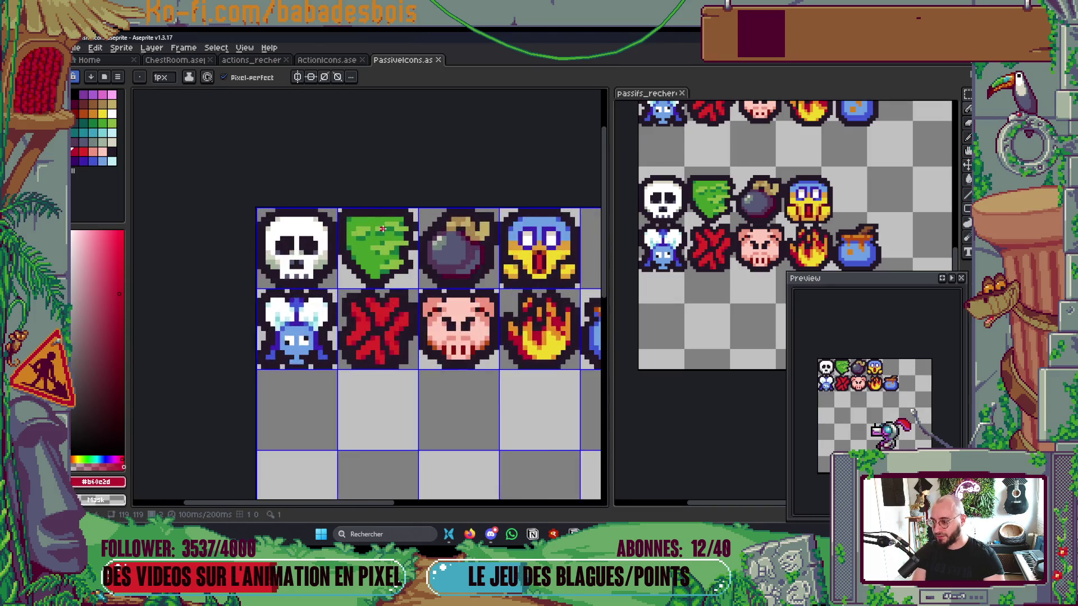
{"action": "scroll", "coordinate": [382, 228], "scroll_direction": "up", "scroll_amount": 1}
{"action": "scroll", "coordinate": [427, 228], "scroll_direction": "down", "scroll_amount": 2}
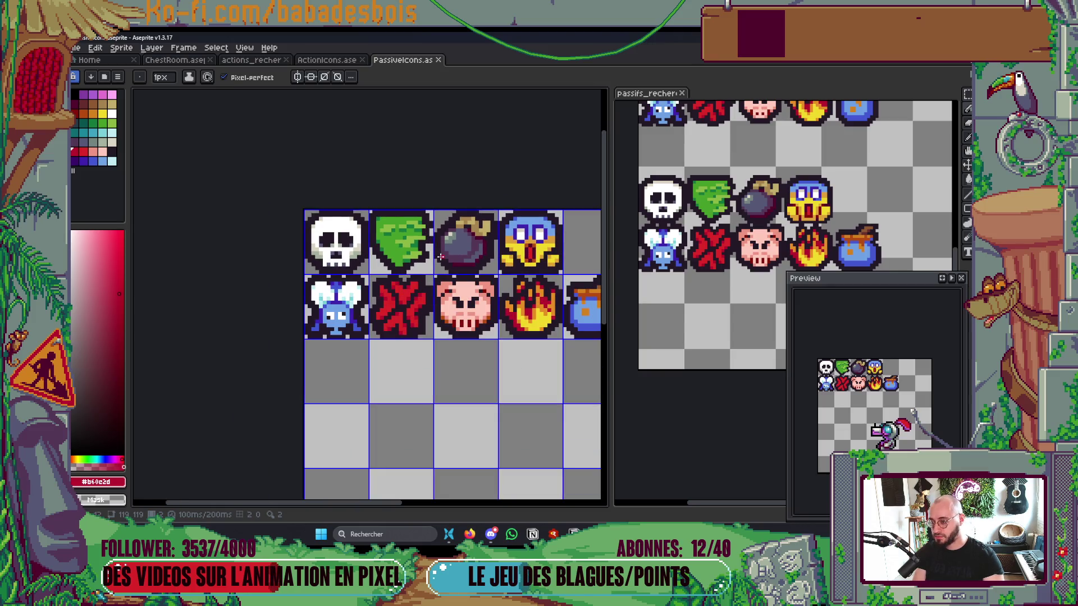
{"action": "key", "text": "Left"}
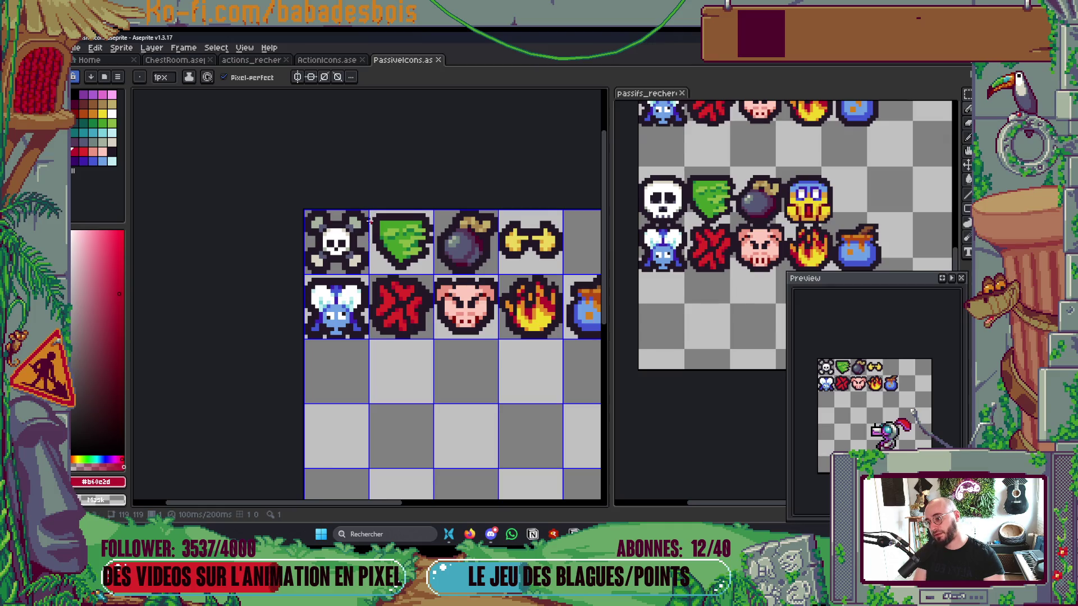
{"action": "key", "text": "Right"}
Step: Review the passive icons at several zoom levels and save PassiveIcons.aseprite
{"action": "scroll", "coordinate": [433, 283], "scroll_direction": "right", "scroll_amount": 2}
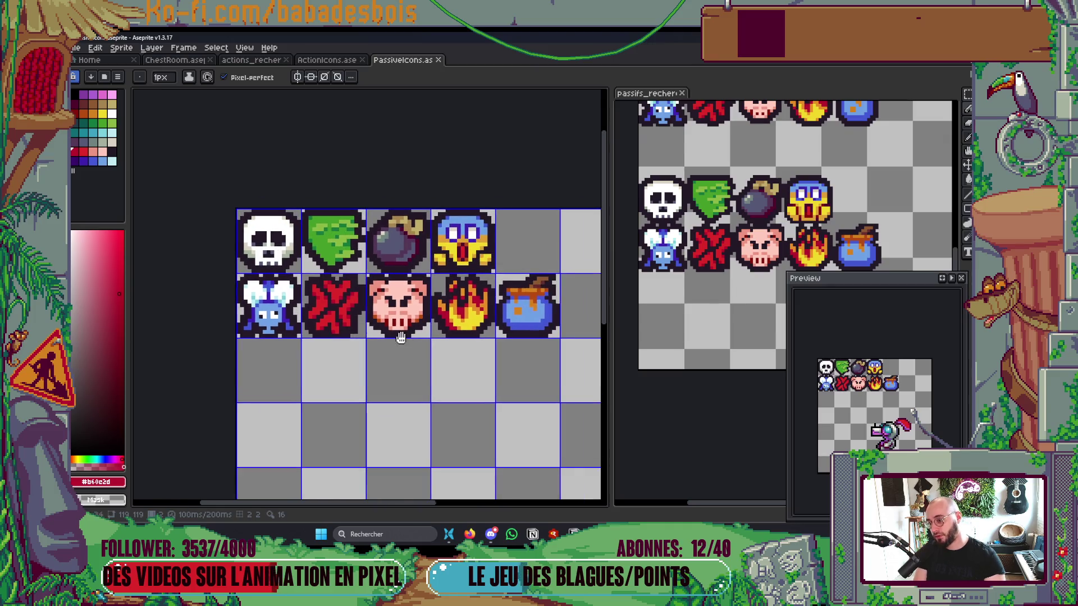
{"action": "scroll", "coordinate": [335, 277], "scroll_direction": "up", "scroll_amount": 3}
{"action": "scroll", "coordinate": [335, 278], "scroll_direction": "left", "scroll_amount": 2}
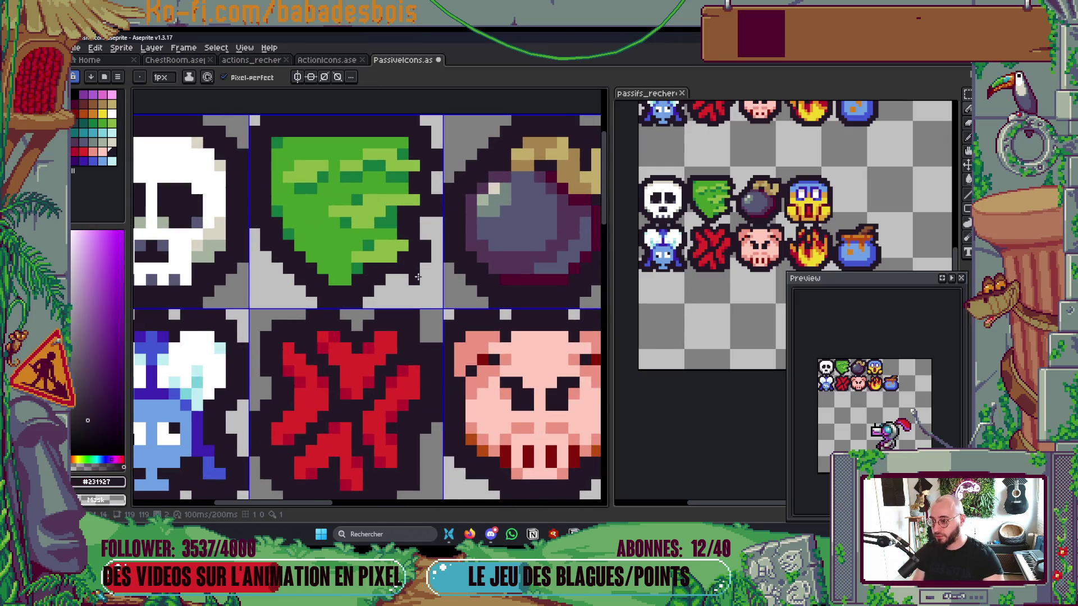
{"action": "scroll", "coordinate": [418, 270], "scroll_direction": "down", "scroll_amount": 5}
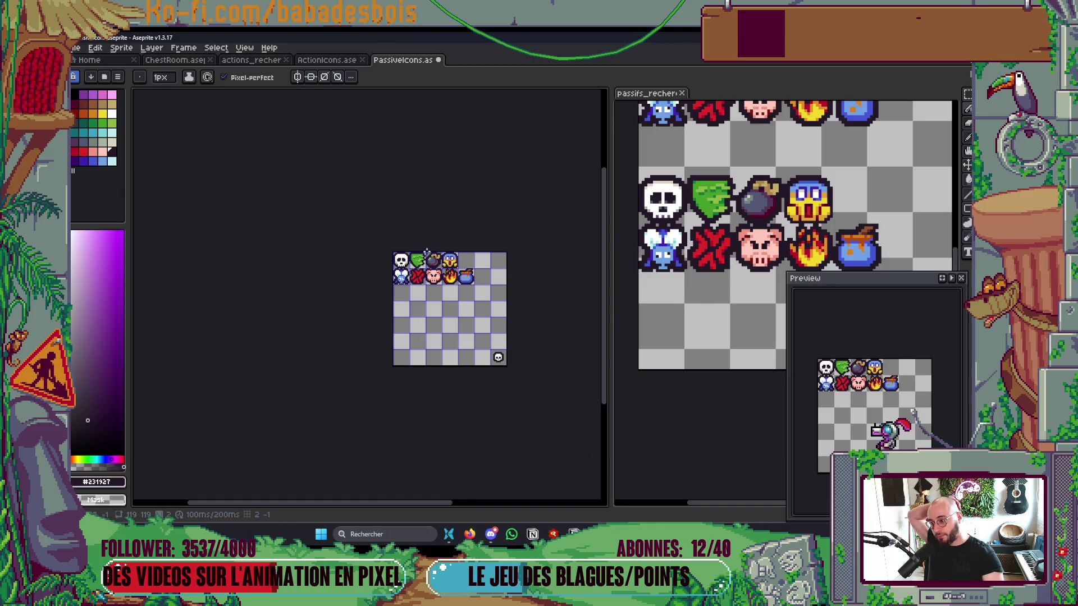
{"action": "scroll", "coordinate": [420, 278], "scroll_direction": "up", "scroll_amount": 5}
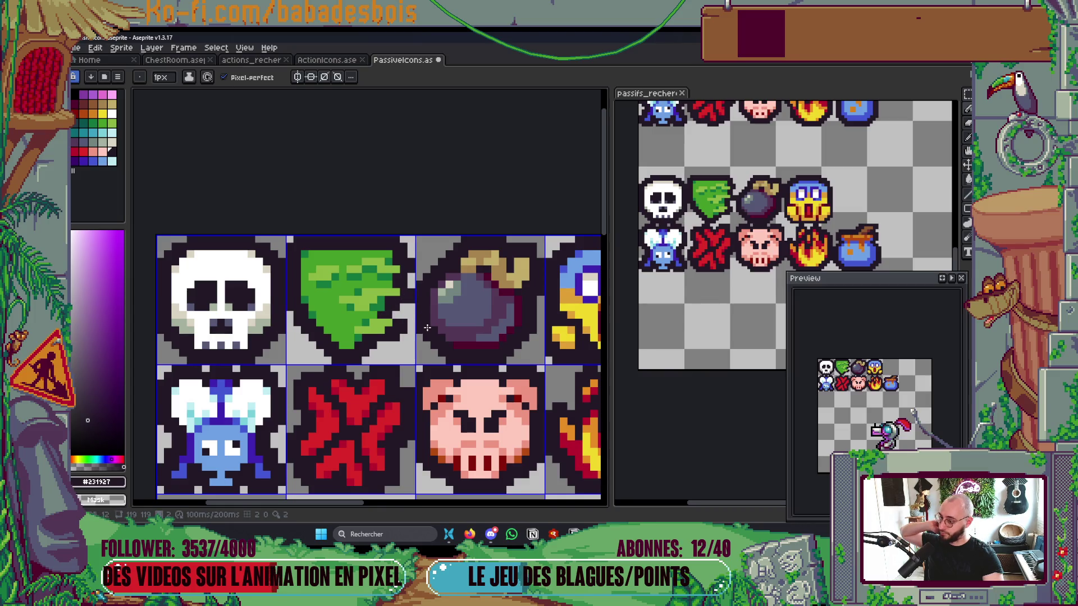
{"action": "scroll", "coordinate": [394, 314], "scroll_direction": "down", "scroll_amount": 4}
{"action": "scroll", "coordinate": [420, 323], "scroll_direction": "up", "scroll_amount": 4}
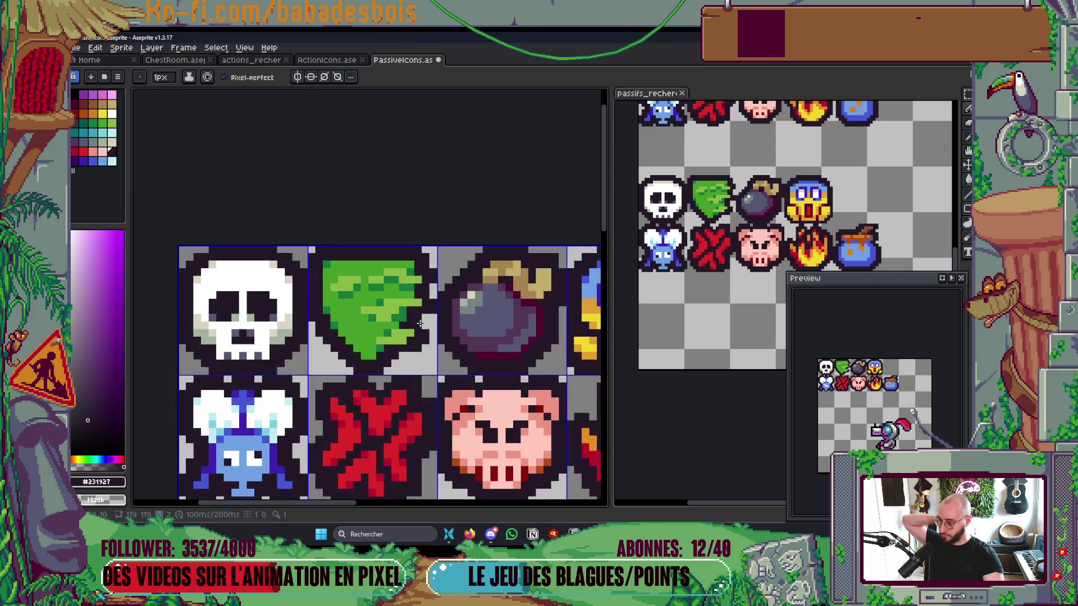
{"action": "scroll", "coordinate": [417, 326], "scroll_direction": "down", "scroll_amount": 4}
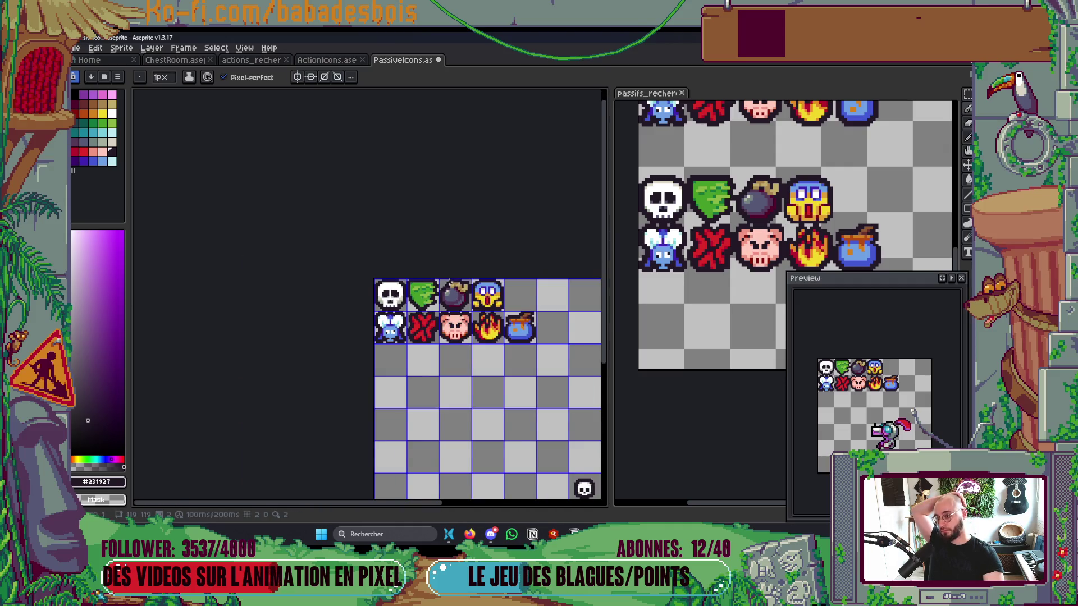
{"action": "scroll", "coordinate": [452, 343], "scroll_direction": "up", "scroll_amount": 3}
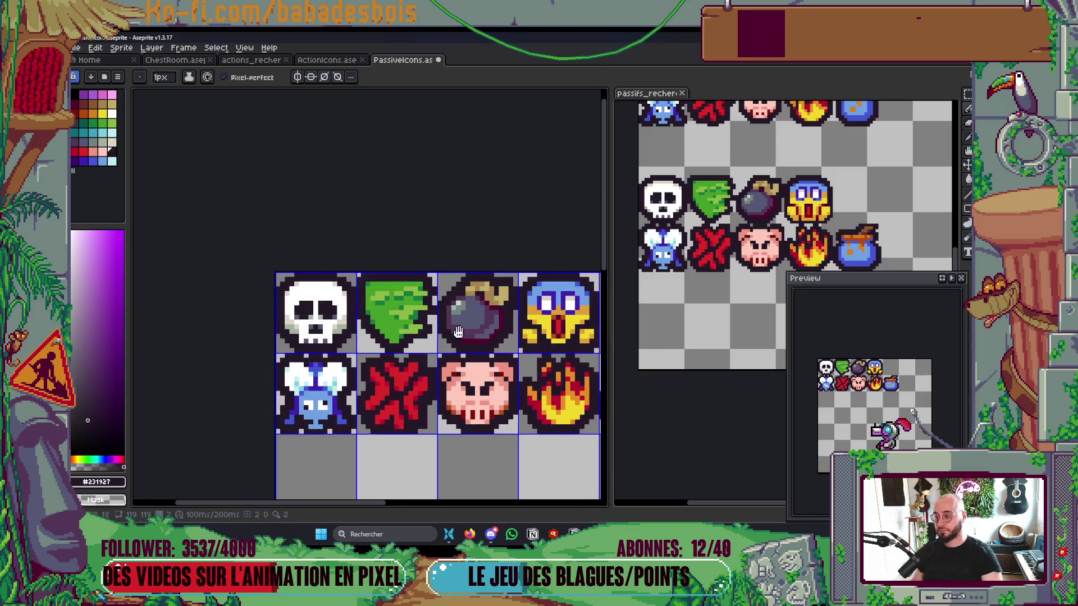
{"action": "key", "text": "ctrl+s"}
{"action": "scroll", "coordinate": [454, 360], "scroll_direction": "down", "scroll_amount": 3}
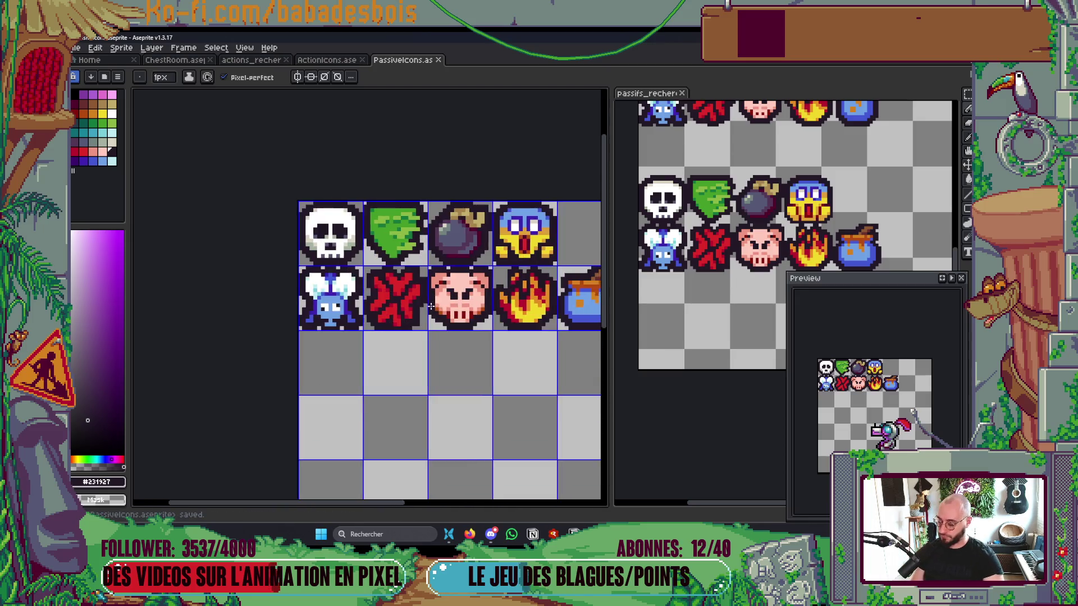
{"action": "scroll", "coordinate": [464, 421], "scroll_direction": "down", "scroll_amount": 1}
{"action": "key", "text": "ctrl+e"}
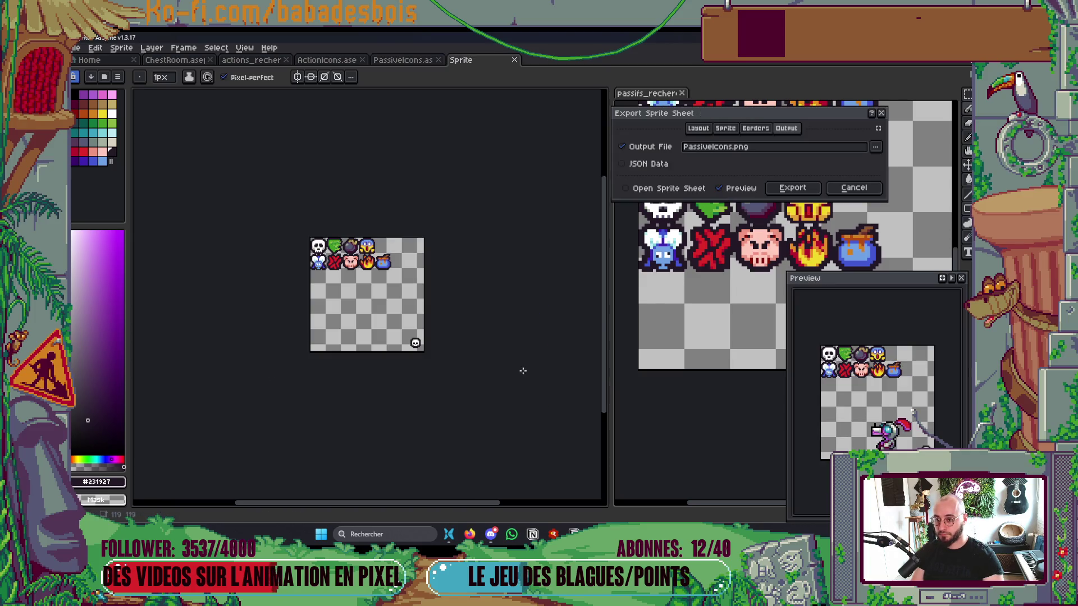
Step: Export the passive icon sheet, overwriting the existing PassiveIcons.png
{"action": "left_click", "coordinate": [793, 188]}
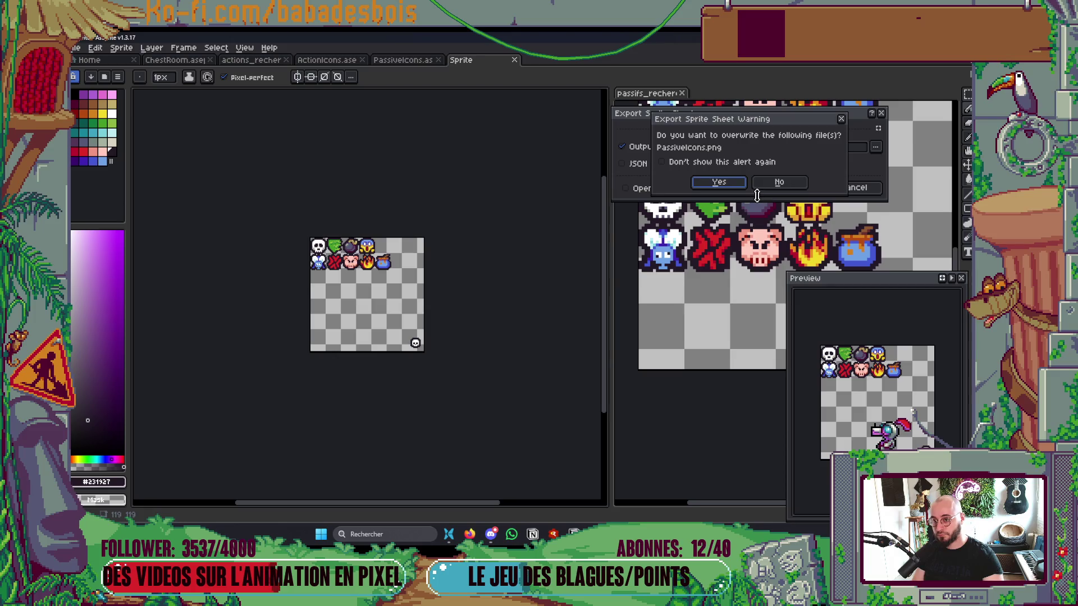
{"action": "left_click", "coordinate": [776, 182]}
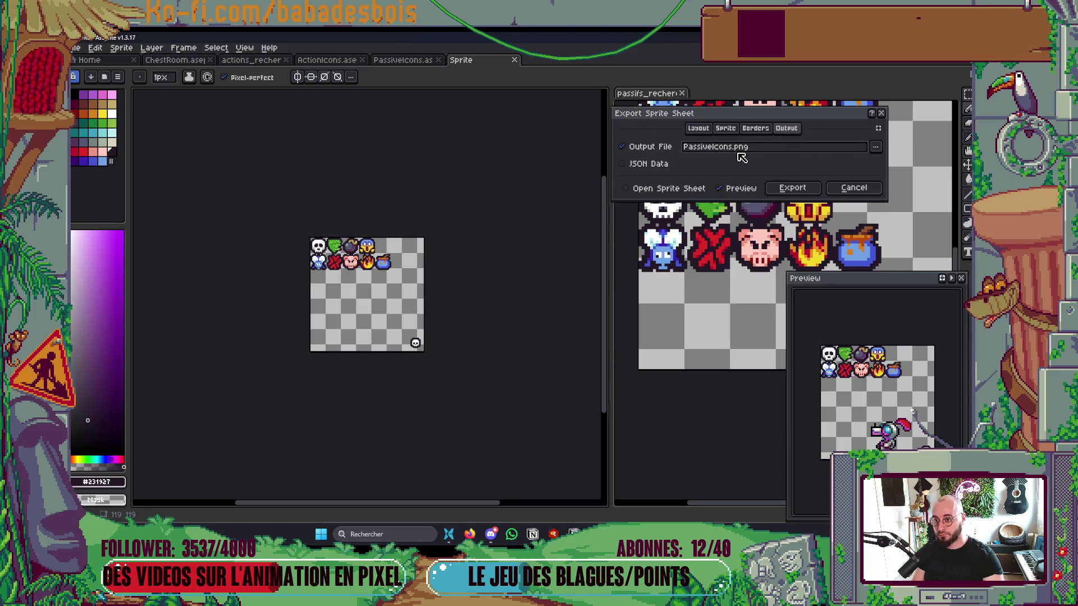
{"action": "left_click", "coordinate": [791, 189]}
{"action": "left_click", "coordinate": [720, 181]}
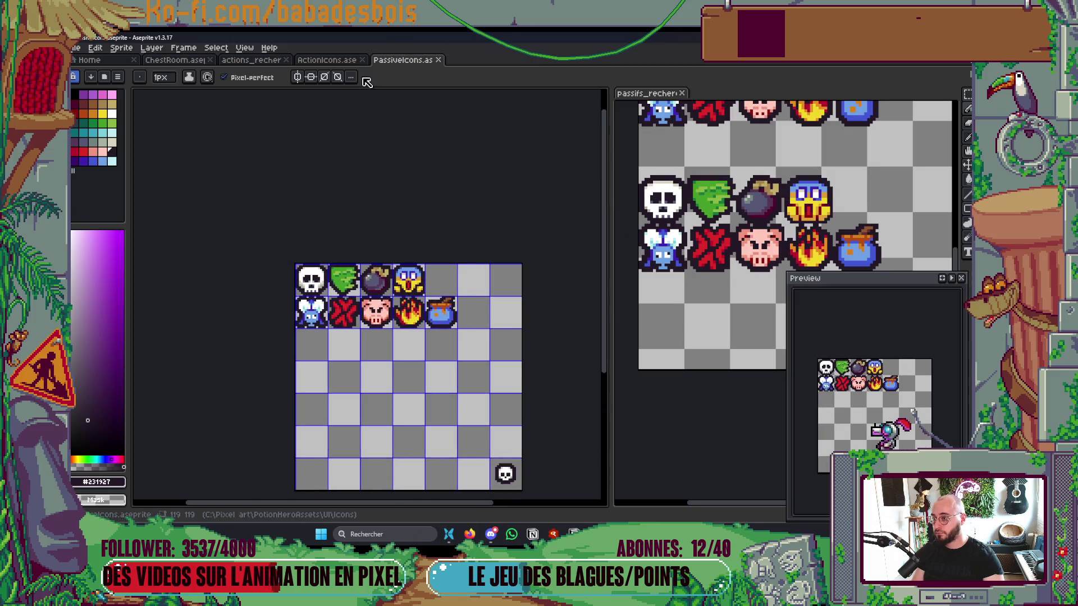
Step: Export the ActionIcons sheet with Ctrl+E, replacing the existing ActionIcons.png
{"action": "left_click", "coordinate": [337, 60]}
{"action": "scroll", "coordinate": [330, 241], "scroll_direction": "down", "scroll_amount": 2}
{"action": "left_click_drag", "start_coordinate": [309, 243], "coordinate": [329, 195]}
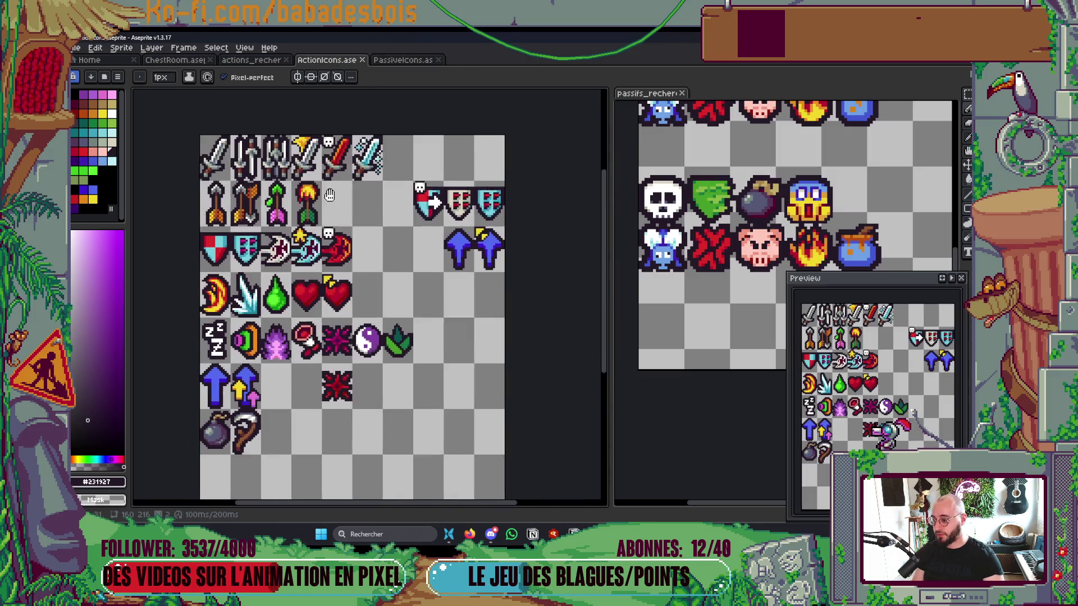
{"action": "key", "text": "ctrl+e"}
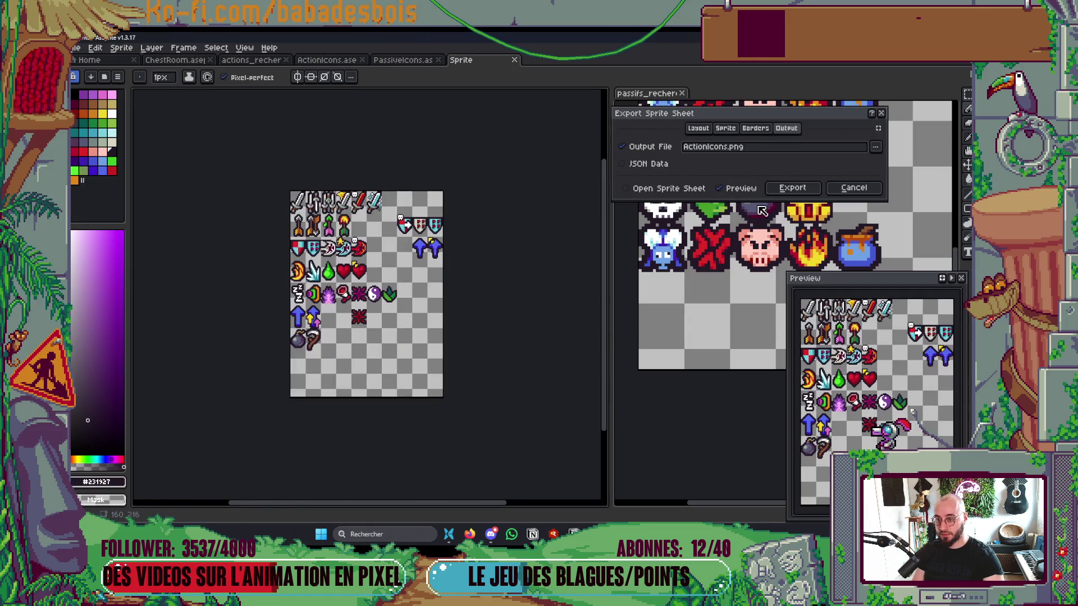
{"action": "left_click", "coordinate": [792, 188]}
{"action": "left_click", "coordinate": [716, 181]}
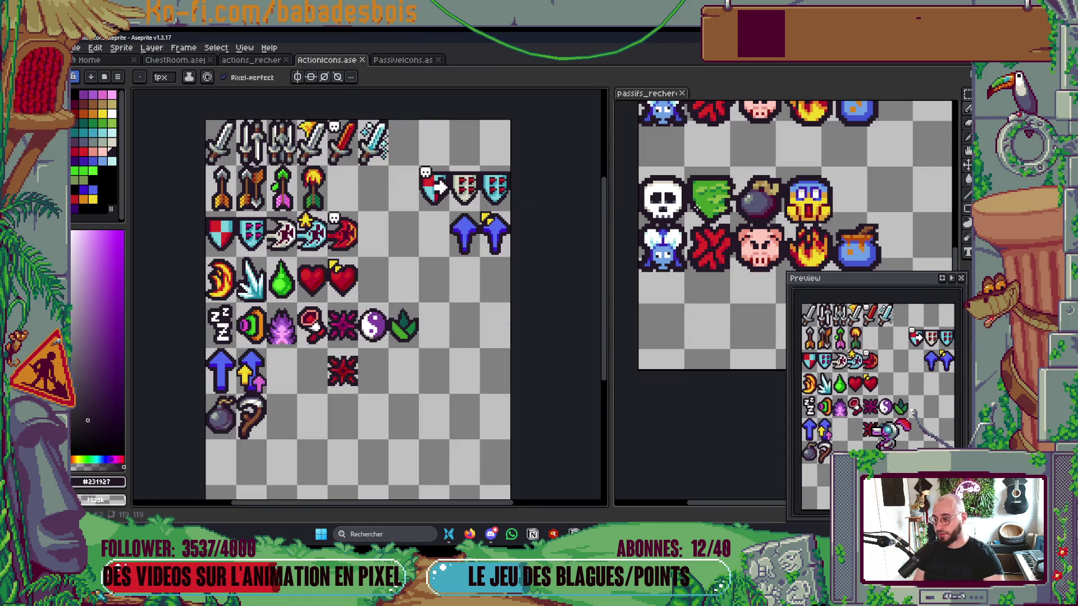
{"action": "key", "text": "alt+Tab"}
{"action": "key", "text": "alt+Tab"}
{"action": "key", "text": "alt+Tab"}
Step: Go up from the Chest folder to PotionHeroAssets in File Explorer, then return to Godot
{"action": "left_click", "coordinate": [490, 341]}
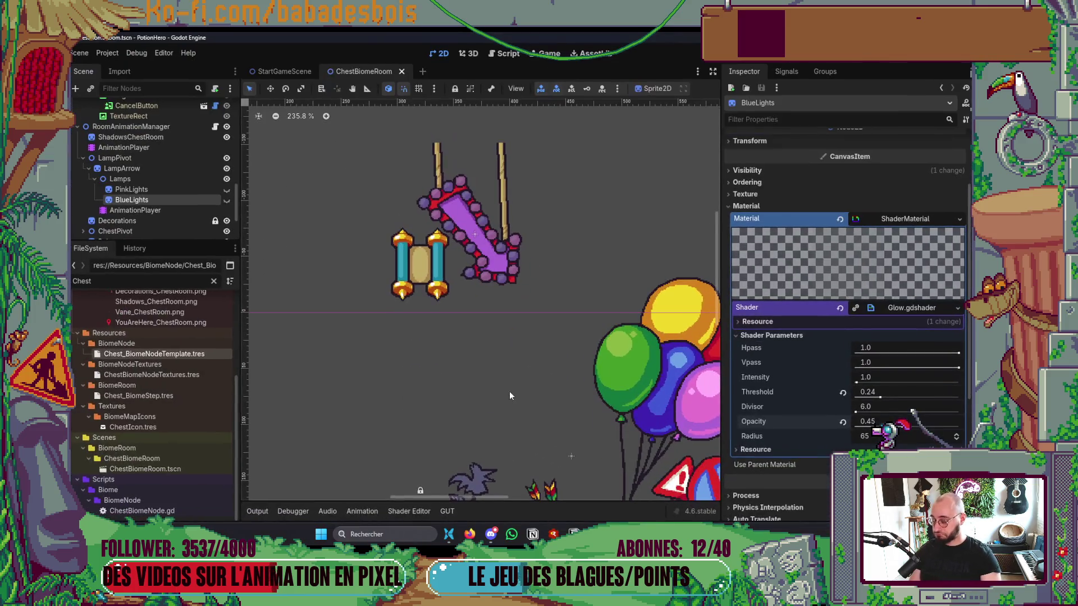
{"action": "key", "text": "alt+Tab"}
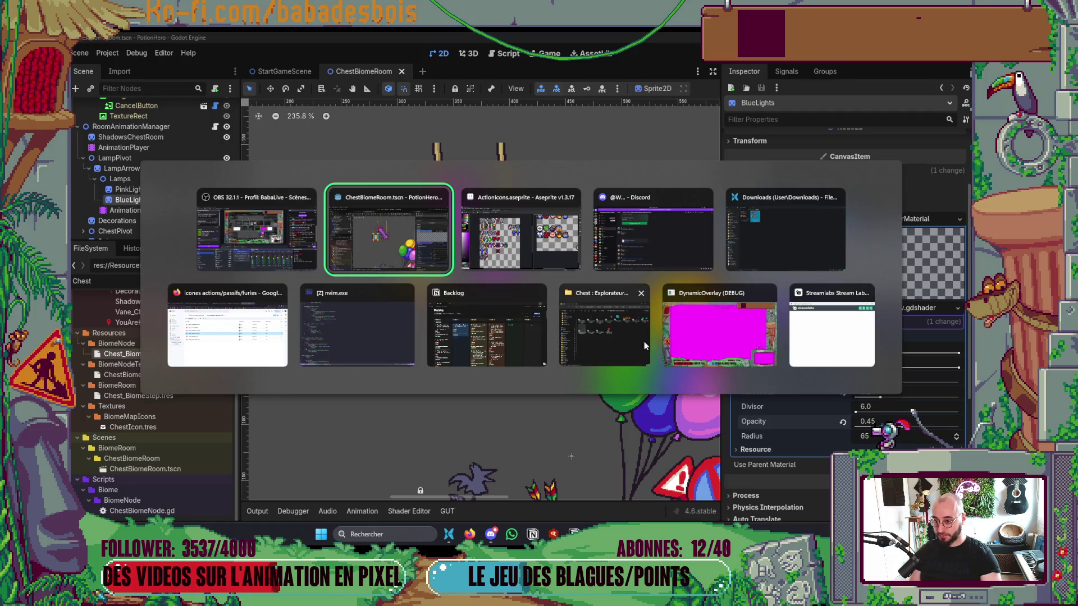
{"action": "left_click", "coordinate": [618, 342]}
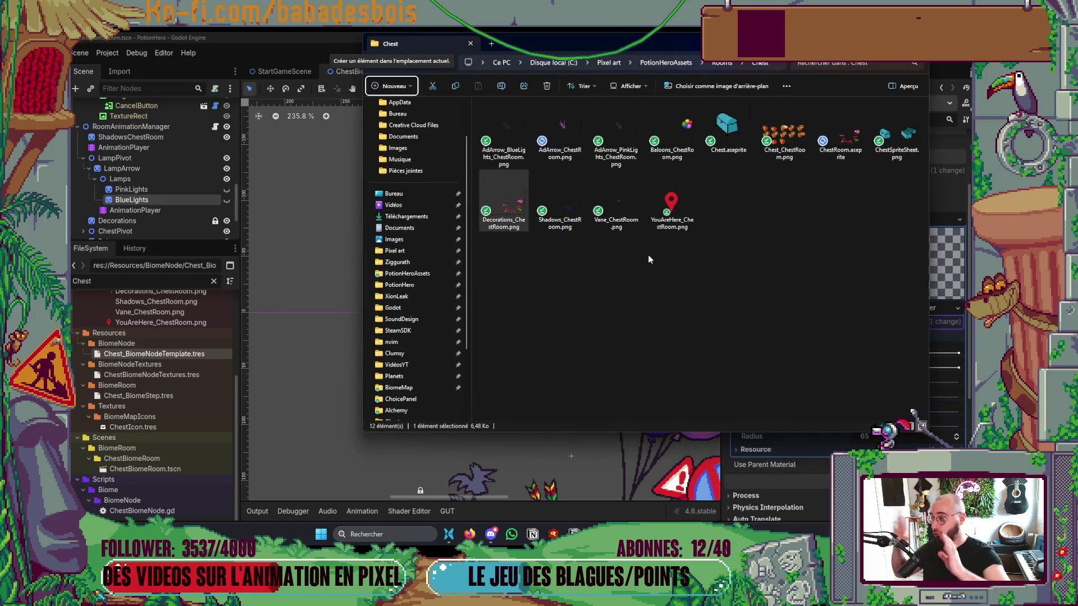
{"action": "left_click", "coordinate": [662, 66]}
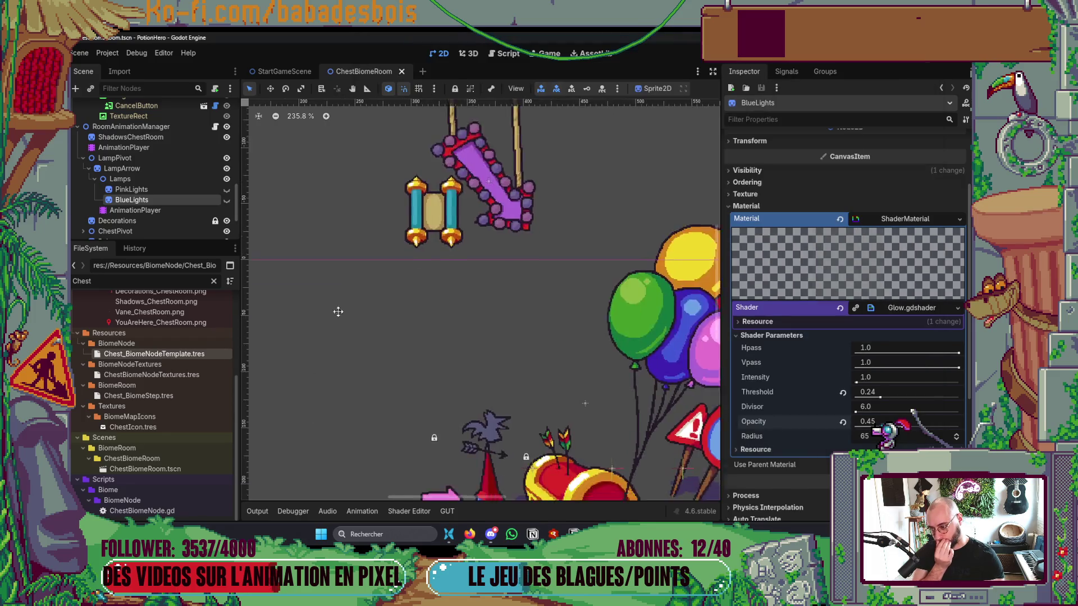
{"action": "left_click", "coordinate": [337, 308]}
{"action": "scroll", "coordinate": [331, 327], "scroll_direction": "down", "scroll_amount": 5}
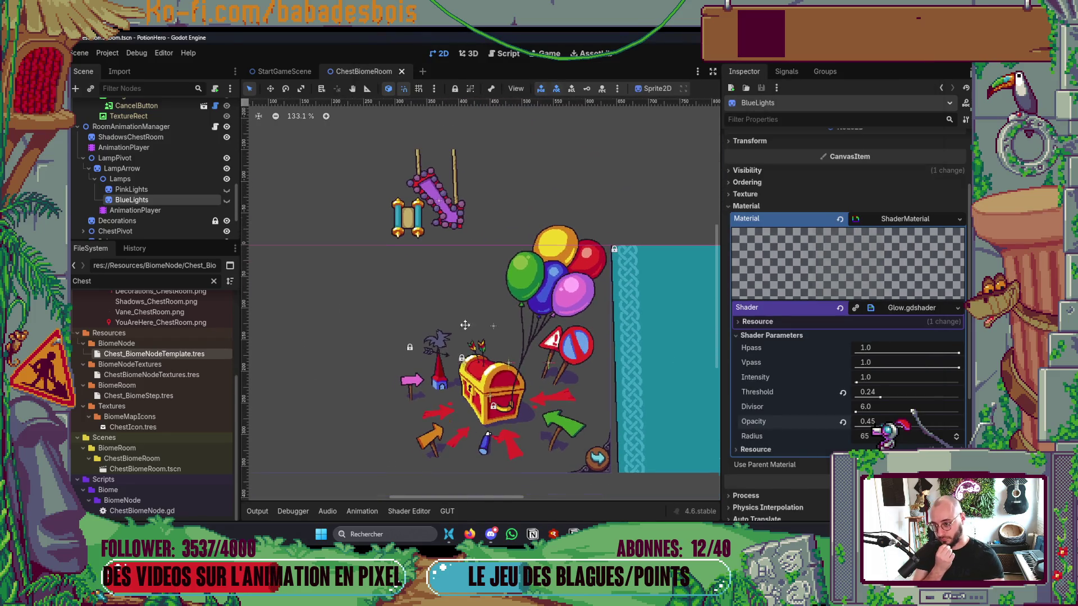
Step: Clear the Chest filter in Godot's FileSystem dock and collapse the BiomeNode folder
{"action": "left_click_drag", "start_coordinate": [568, 369], "coordinate": [547, 343]}
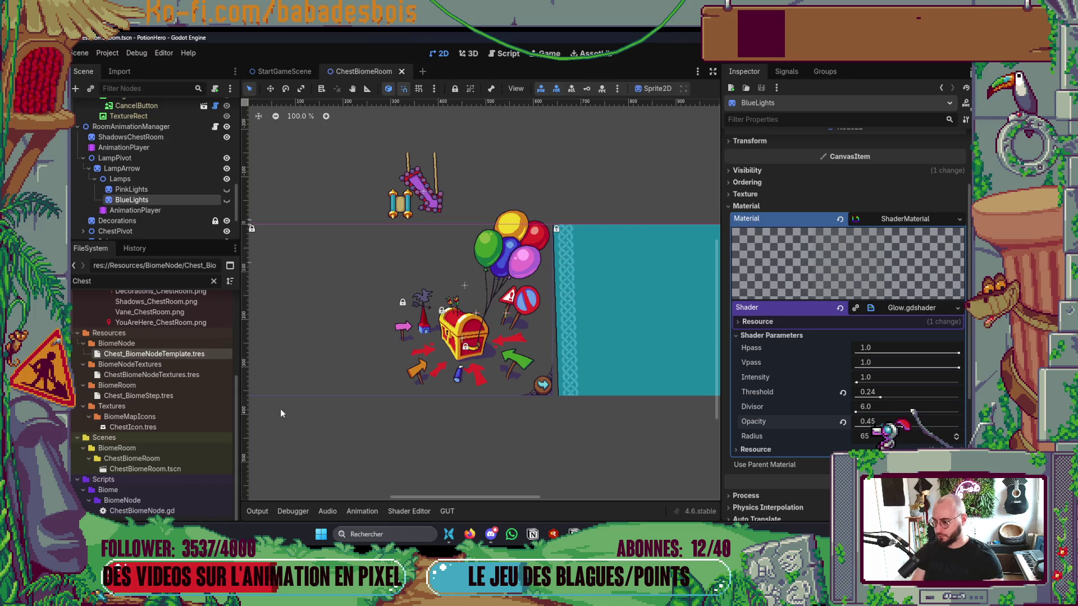
{"action": "scroll", "coordinate": [176, 420], "scroll_direction": "up", "scroll_amount": 4}
{"action": "left_click", "coordinate": [213, 281]}
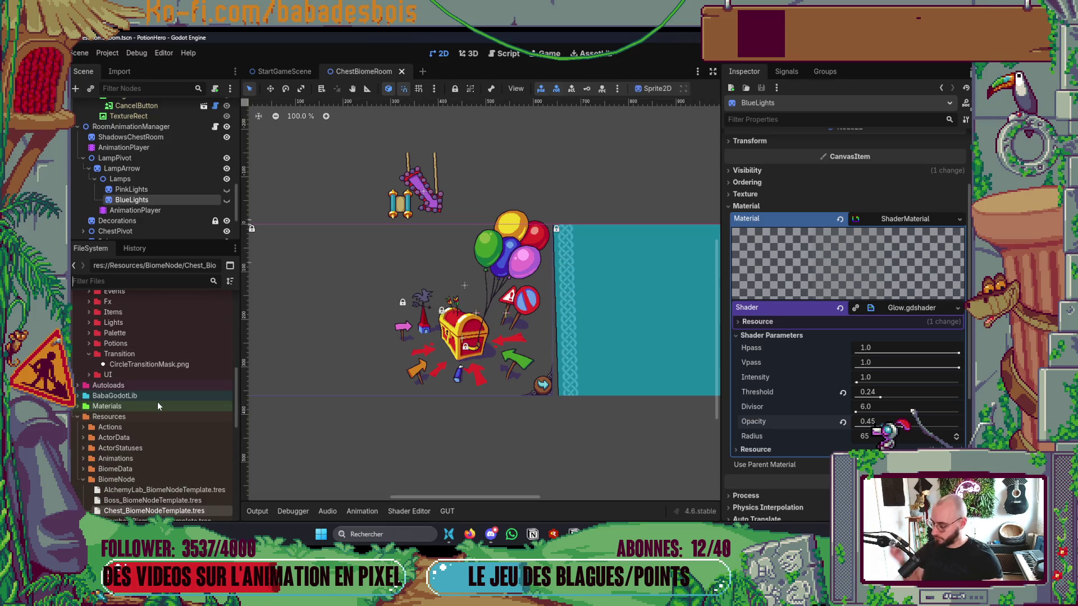
{"action": "left_click", "coordinate": [83, 396]}
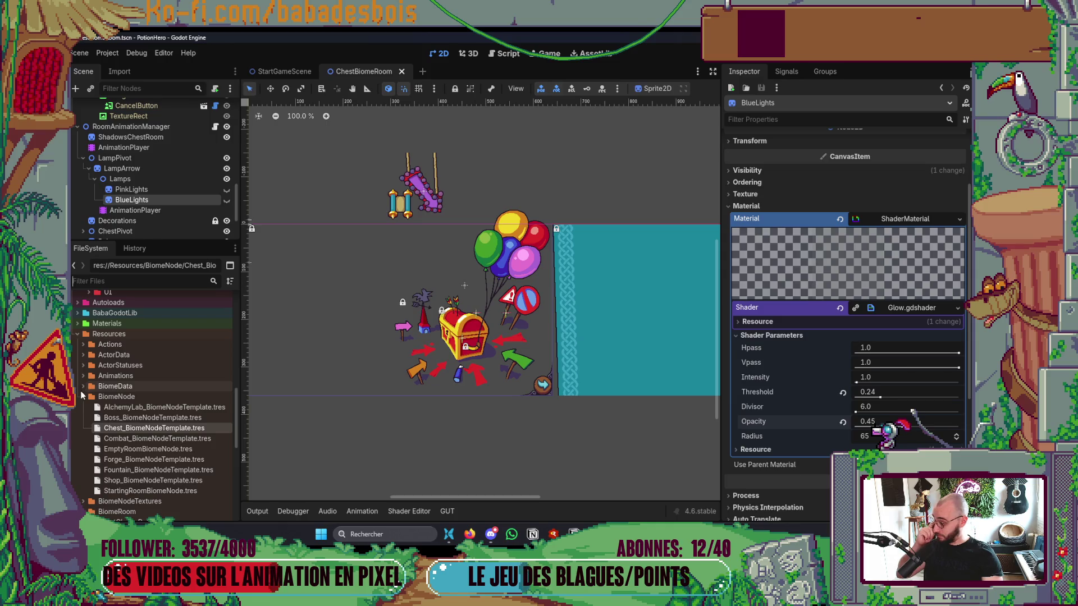
{"action": "scroll", "coordinate": [152, 404], "scroll_direction": "down", "scroll_amount": 10}
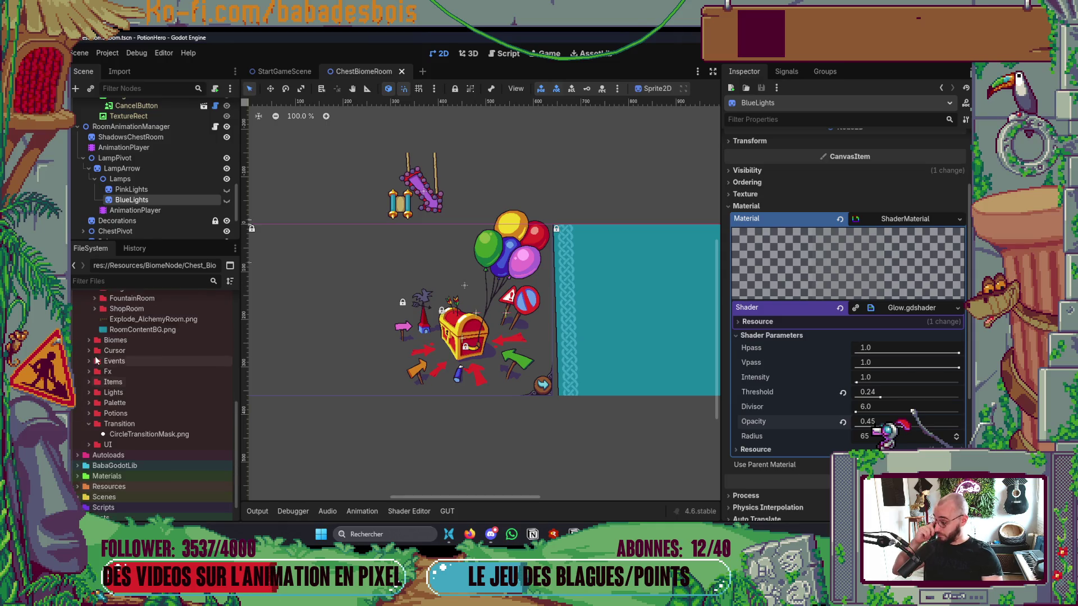
{"action": "left_click_drag", "start_coordinate": [357, 403], "coordinate": [404, 384]}
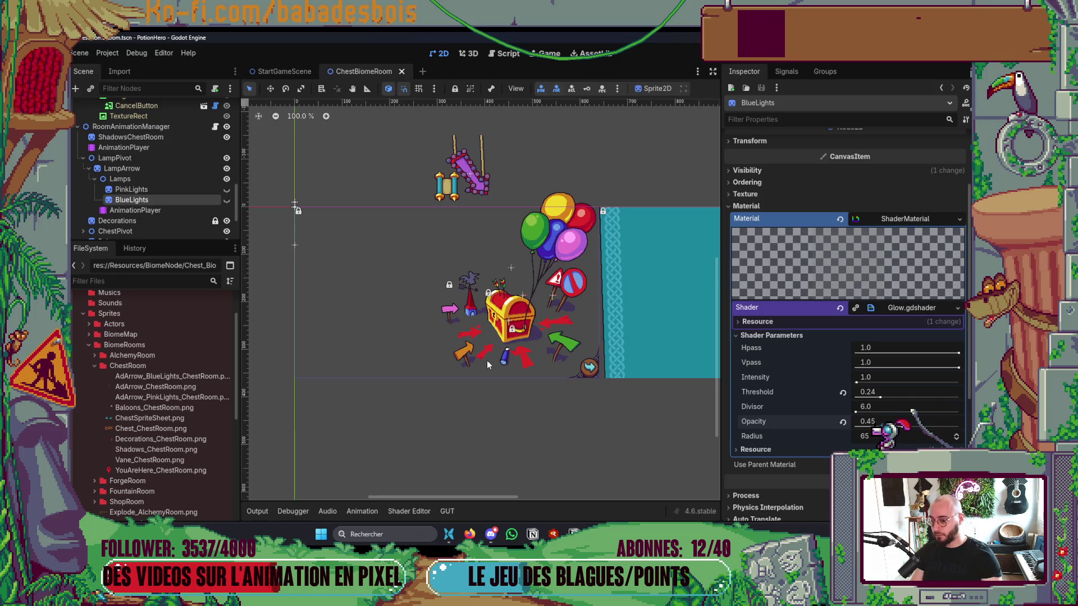
{"action": "key", "text": "alt+Tab"}
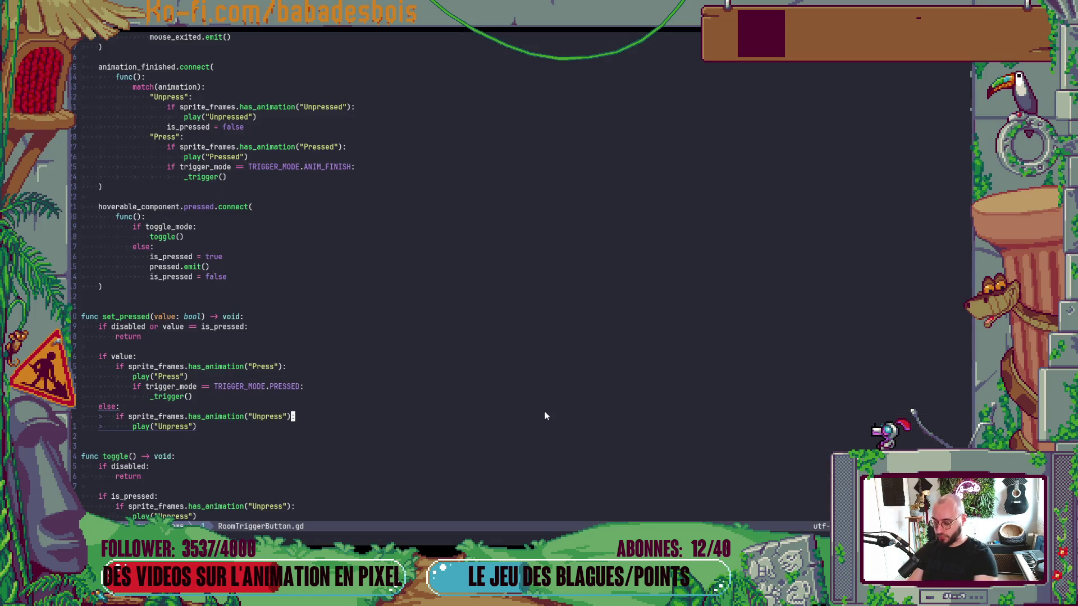
Step: Check out dev and create a new integr/icons branch in the terminal
{"action": "type", "text": "git co de"}
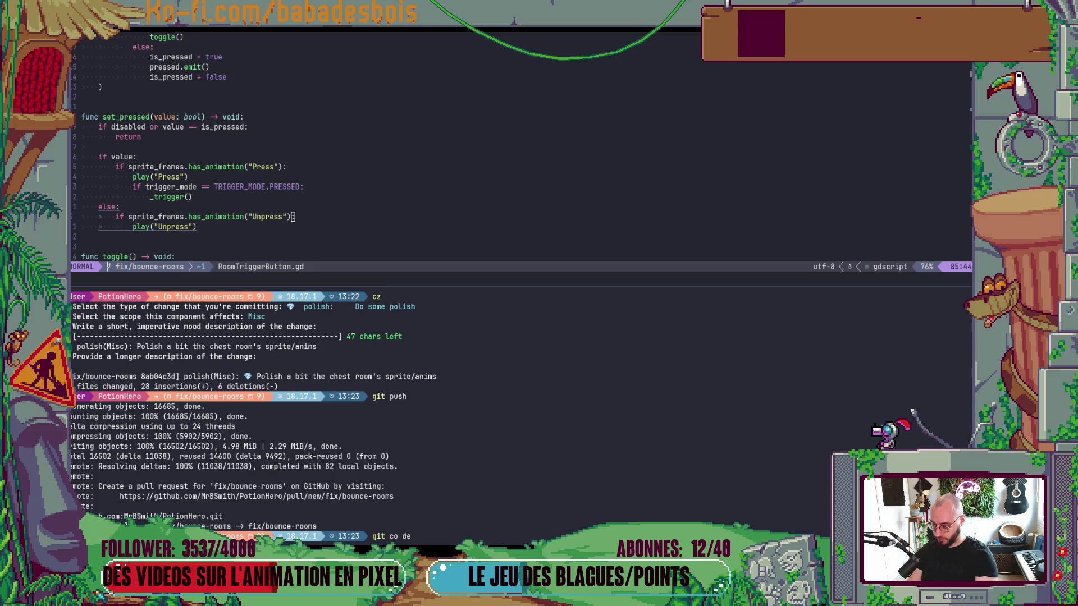
{"action": "type", "text": "v"}
{"action": "key", "text": "Return"}
{"action": "type", "text": "git o"}
{"action": "type", "text": "="}
{"action": "type", "text": " ="}
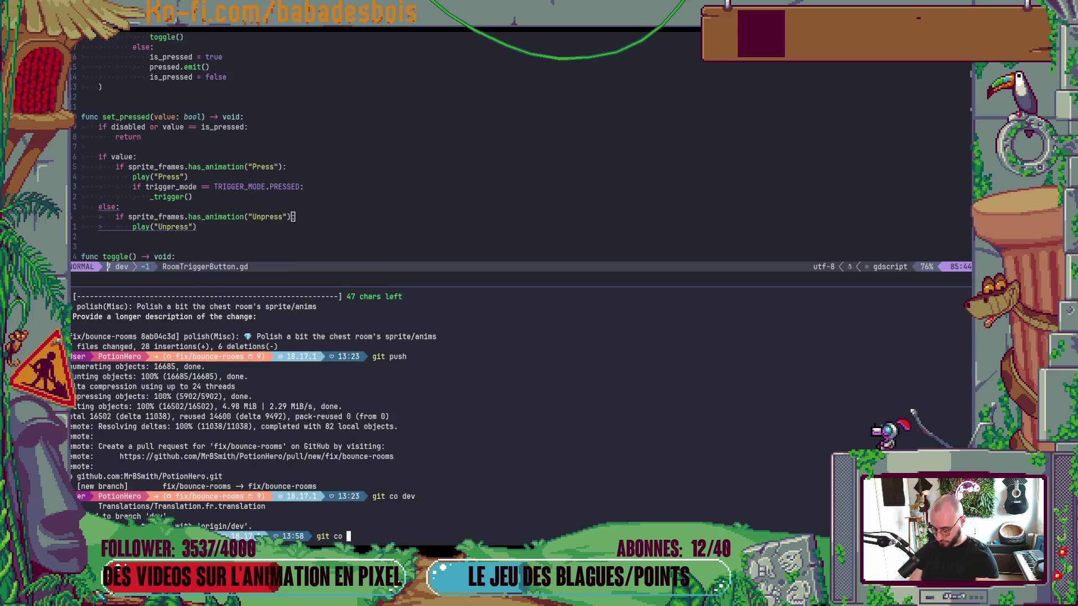
{"action": "type", "text": "-b integr/"}
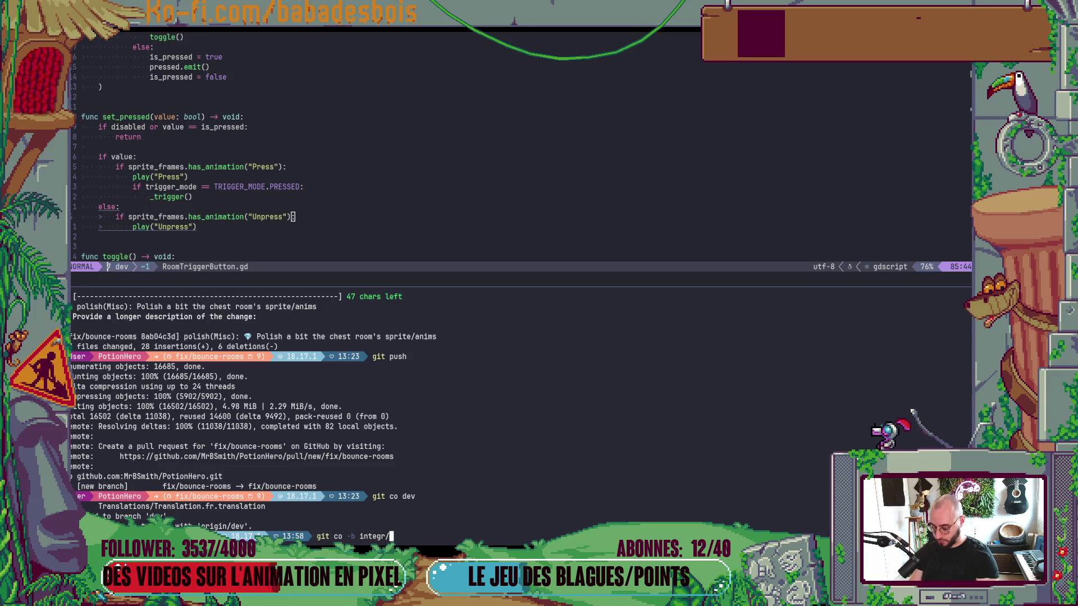
{"action": "type", "text": "icons"}
{"action": "key", "text": "Return"}
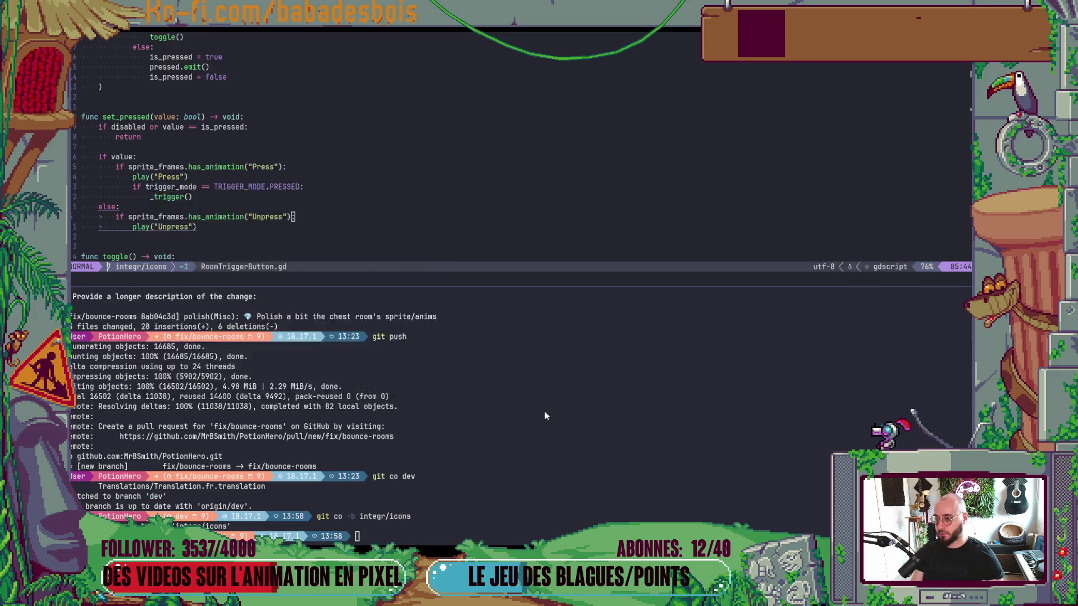
Step: Reload the externally changed files in Godot and filter the FileSystem dock to 'Icons'
{"action": "key", "text": "alt+Tab"}
{"action": "left_click", "coordinate": [555, 354]}
{"action": "left_click", "coordinate": [141, 280]}
{"action": "type", "text": "Icons"}
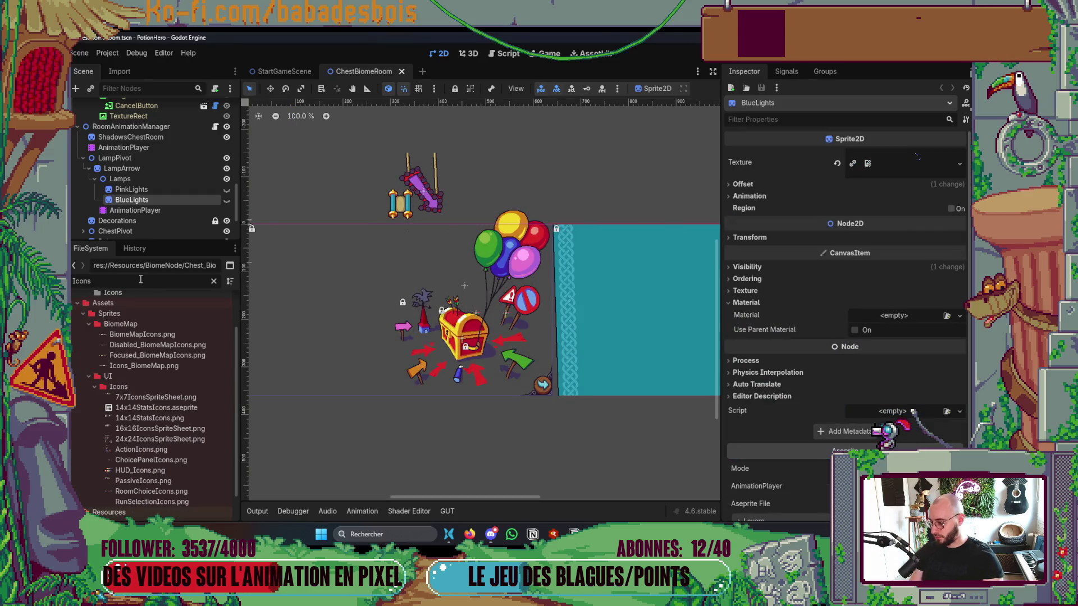
Step: Open the PotionHeroAssets UI > Icons folder in File Explorer
{"action": "left_click", "coordinate": [146, 383]}
{"action": "key", "text": "alt+Tab"}
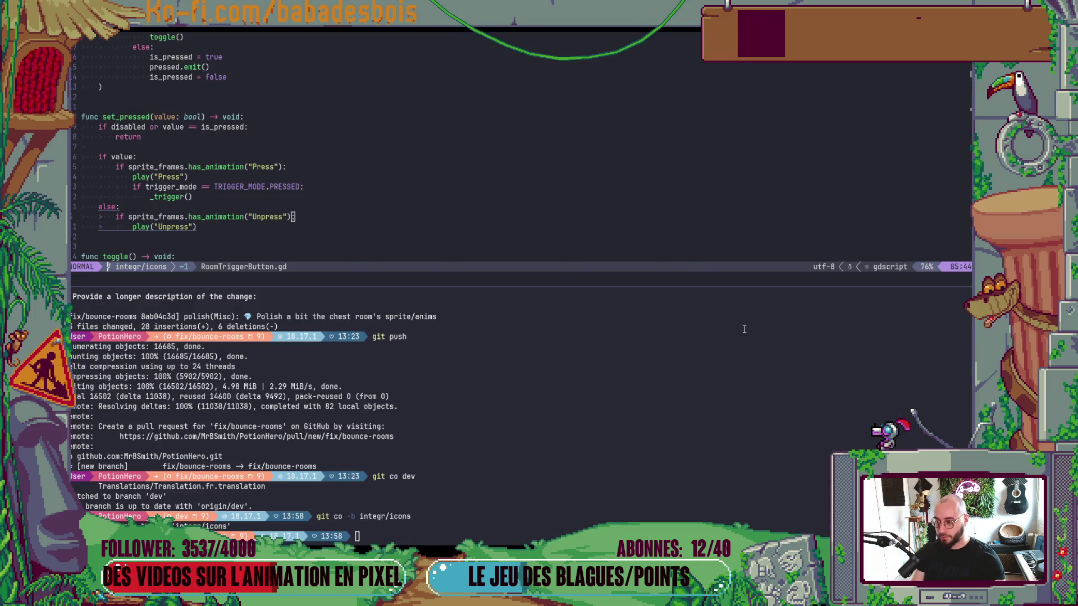
{"action": "key", "text": "alt+Tab"}
{"action": "key", "text": "Tab"}
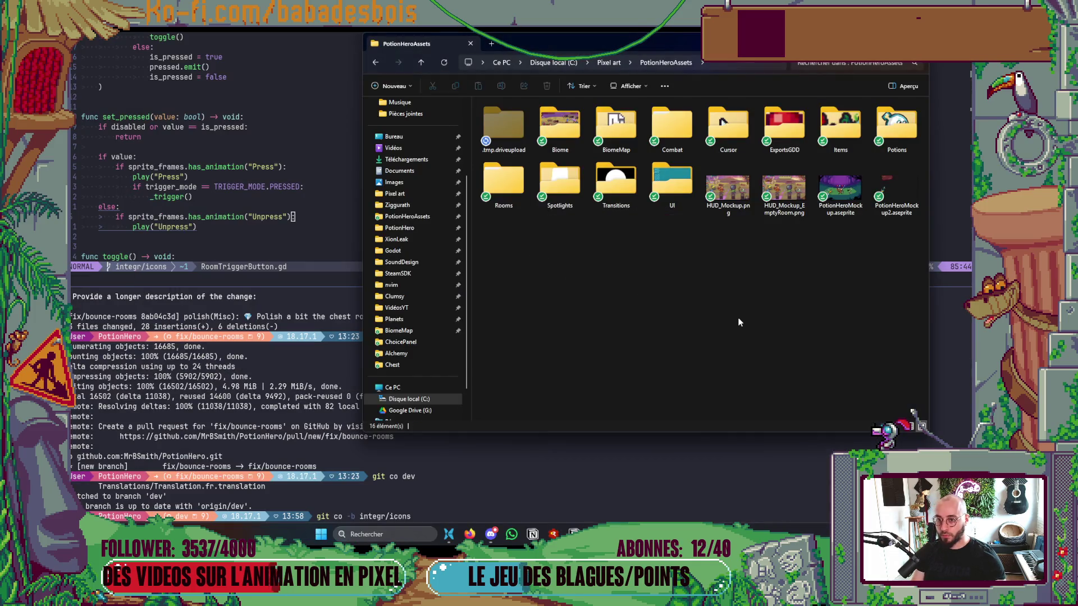
{"action": "double_click", "coordinate": [686, 204]}
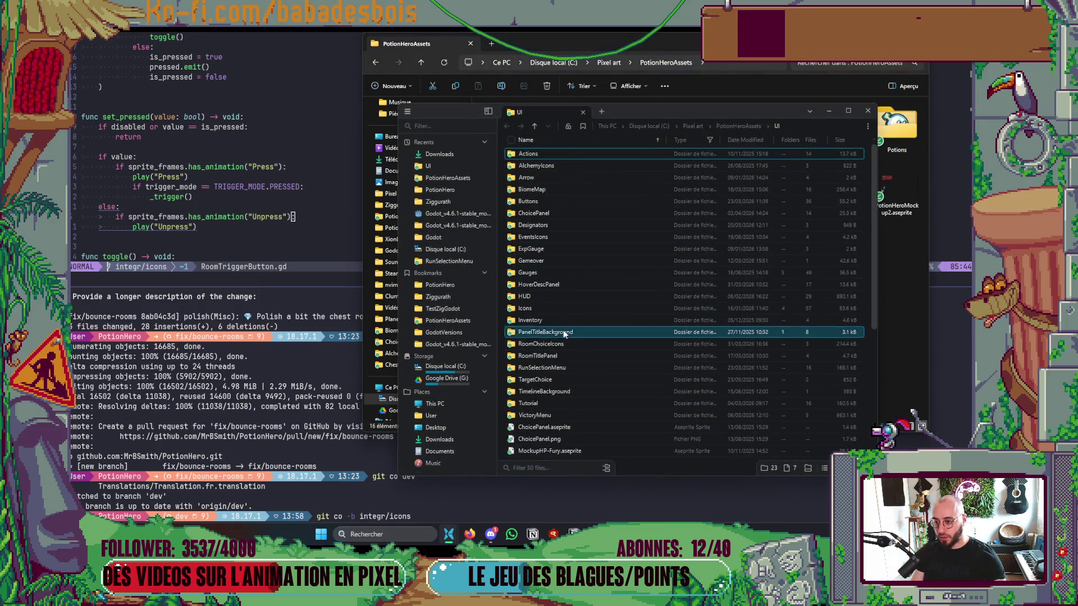
{"action": "double_click", "coordinate": [525, 308]}
Step: Select both ActionIcons.png and PassiveIcons.png in the Icons folder
{"action": "scroll", "coordinate": [814, 368], "scroll_direction": "up", "scroll_amount": 2}
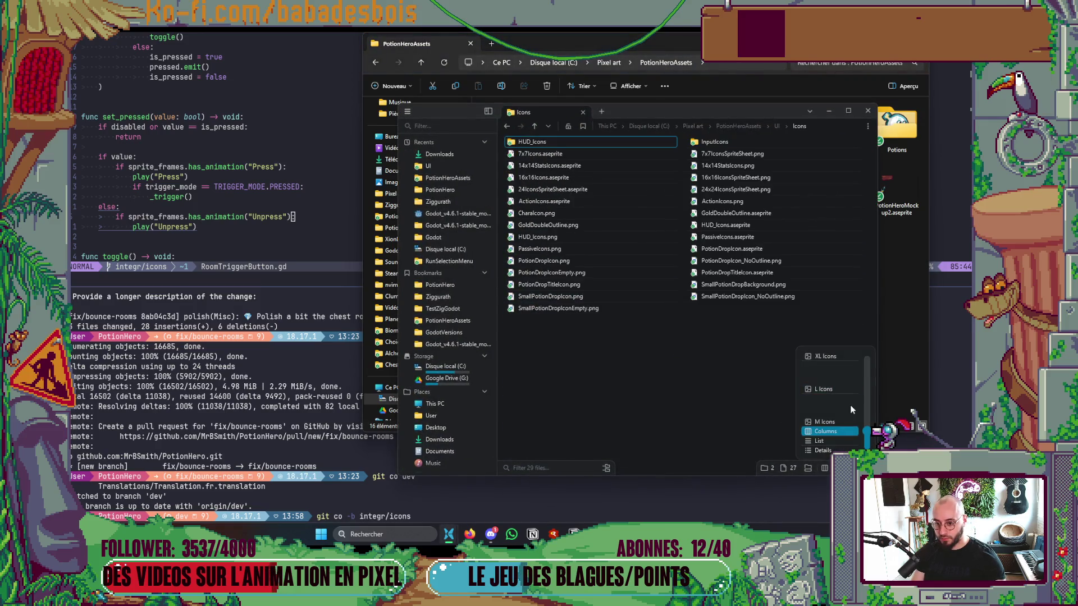
{"action": "scroll", "coordinate": [830, 404], "scroll_direction": "up", "scroll_amount": 2}
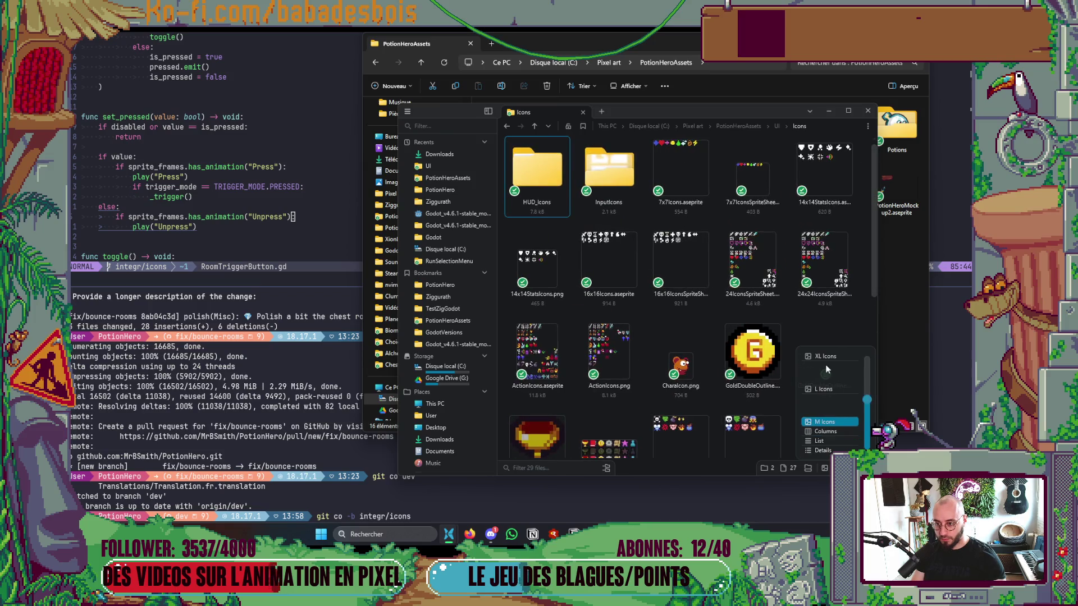
{"action": "scroll", "coordinate": [775, 302], "scroll_direction": "up", "scroll_amount": 1}
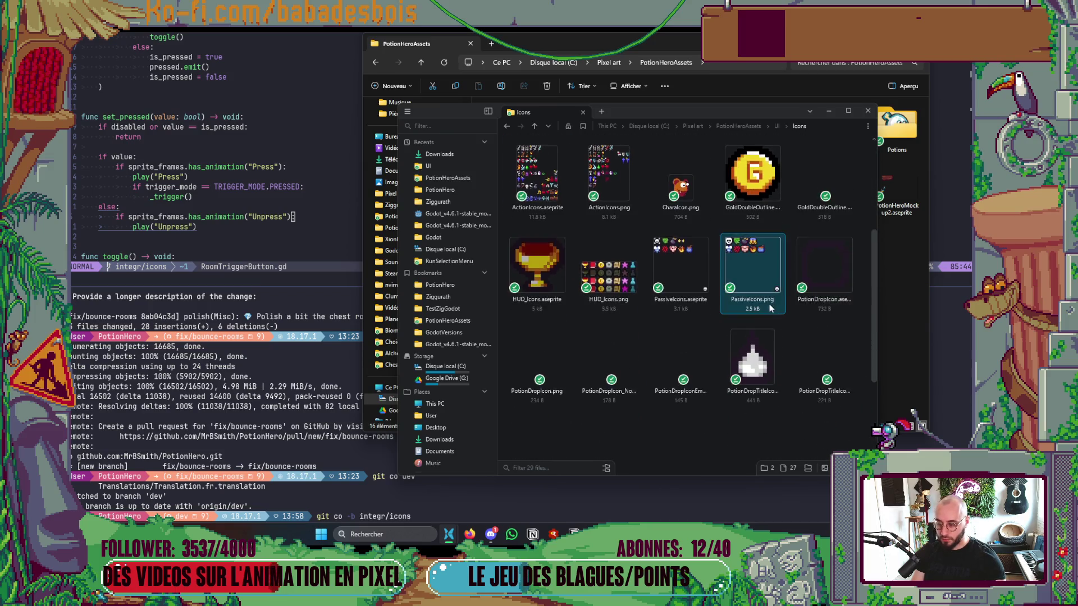
{"action": "scroll", "coordinate": [803, 384], "scroll_direction": "up", "scroll_amount": 1}
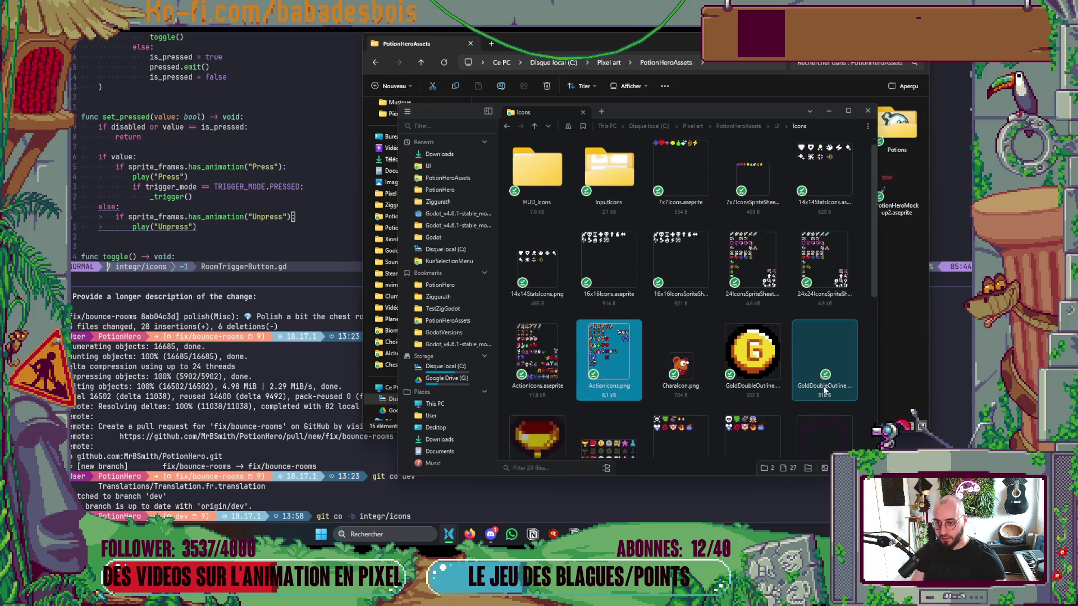
{"action": "scroll", "coordinate": [814, 416], "scroll_direction": "down", "scroll_amount": 2}
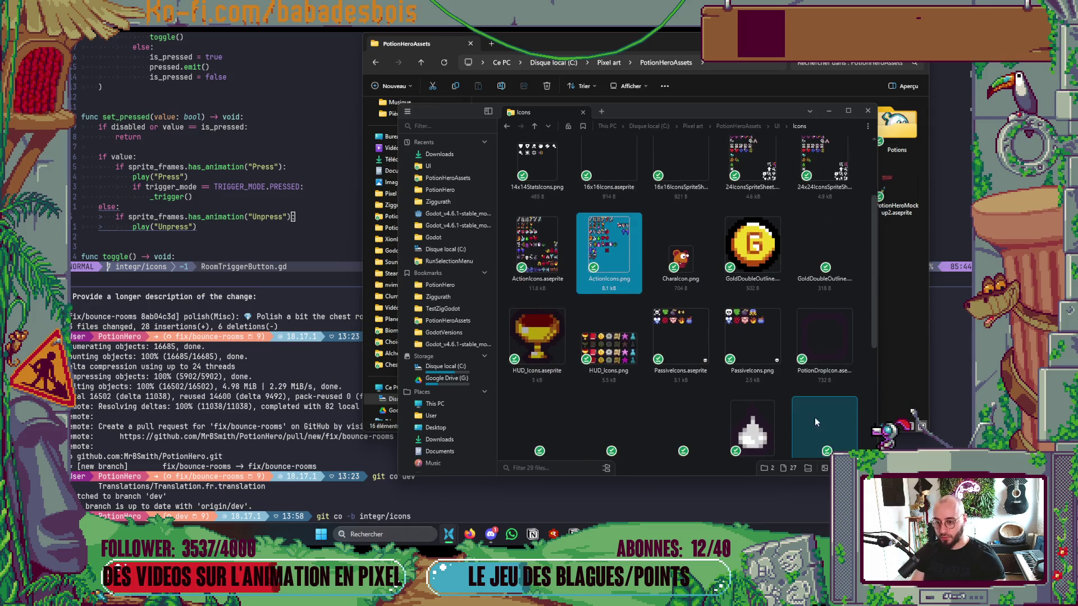
{"action": "left_click", "coordinate": [759, 335], "text": "ctrl"}
{"action": "key", "text": "alt+Tab"}
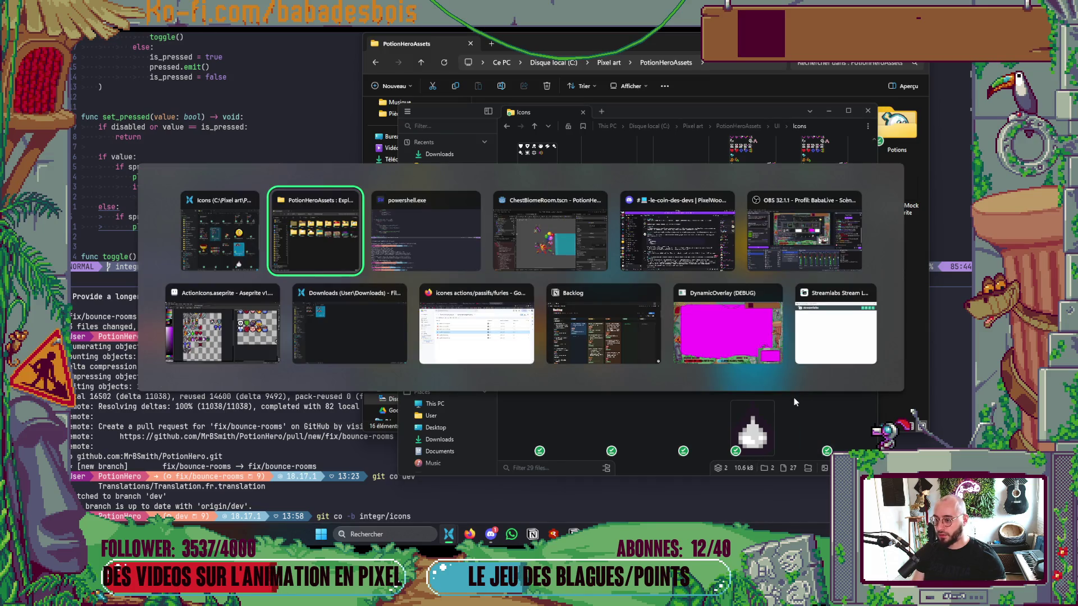
{"action": "key", "text": "Tab"}
{"action": "key", "text": "alt+Tab"}
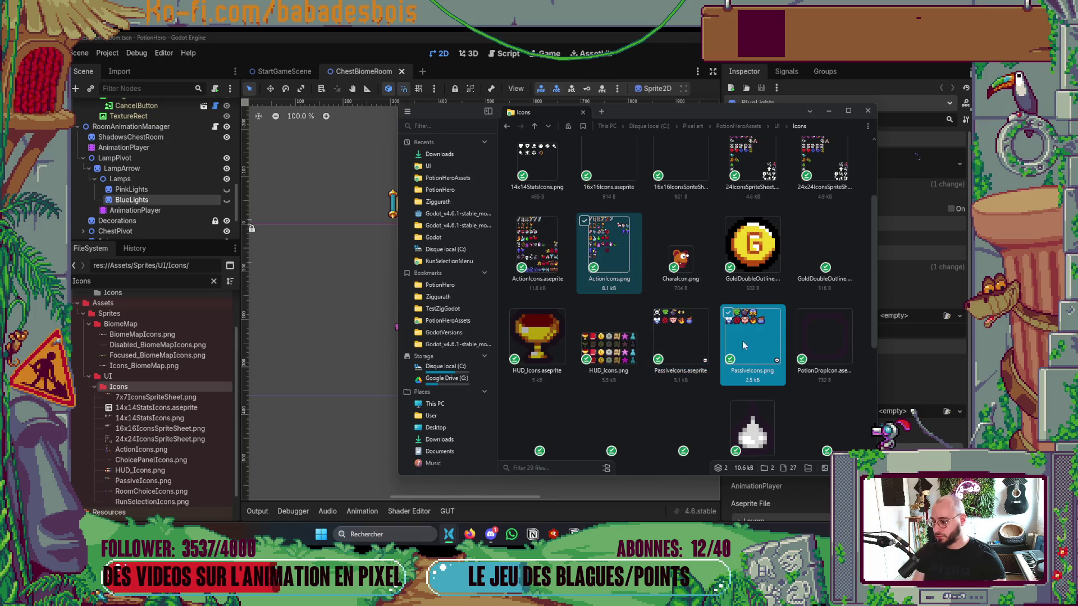
Step: Delete 14x14StatsIcons.aseprite from the Godot project's Icons folder
{"action": "left_click", "coordinate": [143, 388]}
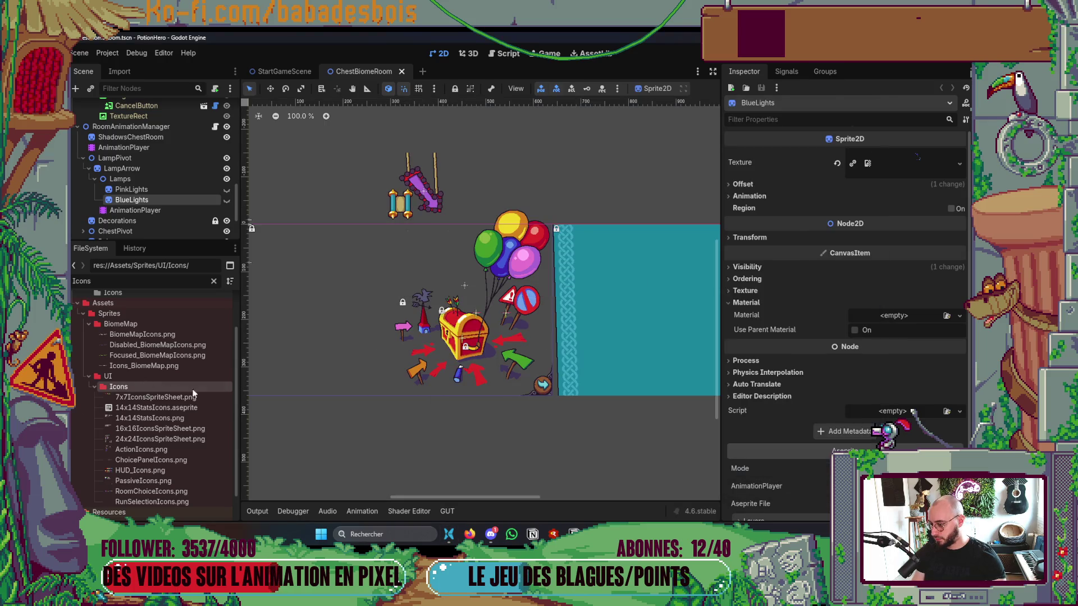
{"action": "right_click", "coordinate": [163, 408]}
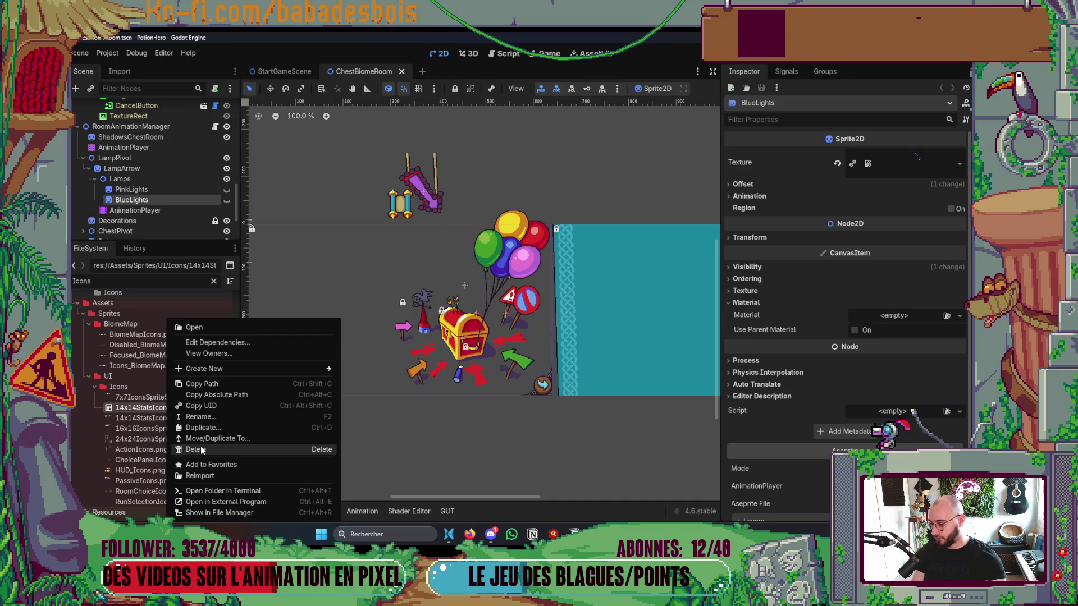
{"action": "left_click", "coordinate": [187, 450]}
{"action": "left_click", "coordinate": [447, 334]}
{"action": "scroll", "coordinate": [546, 417], "scroll_direction": "down", "scroll_amount": 3}
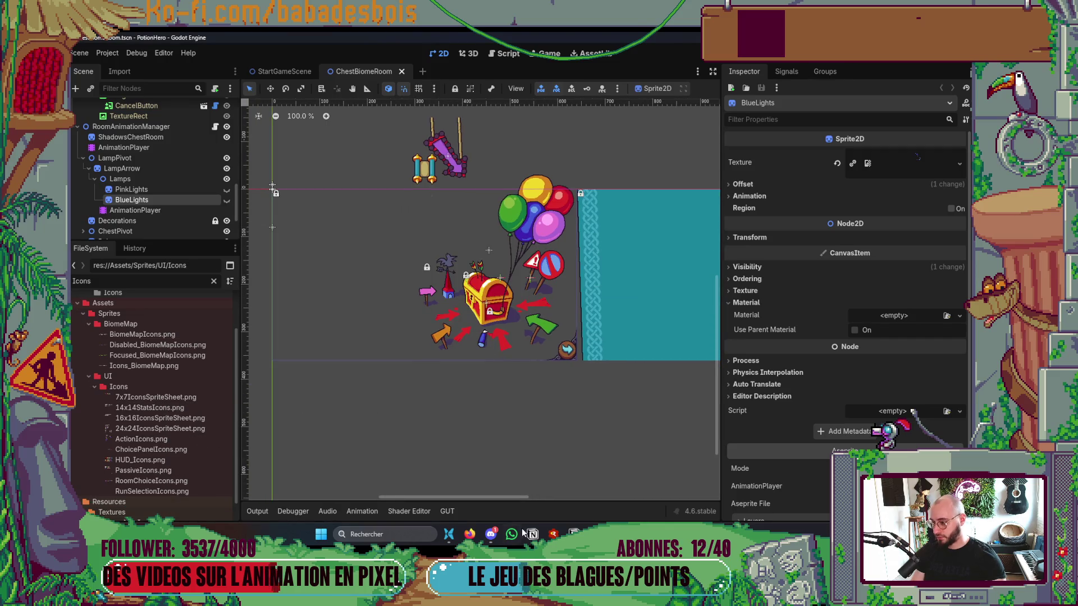
Step: Test-run the game with F5 to check the icons, then return to Aseprite's ActionIcons sheet
{"action": "key", "text": "F5"}
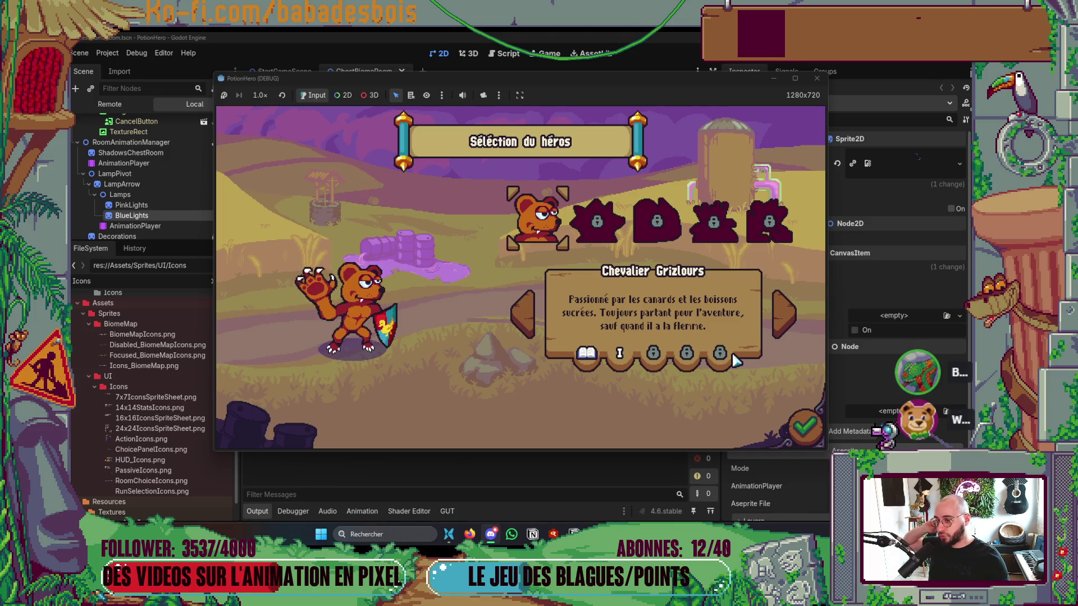
{"action": "left_click", "coordinate": [816, 78]}
{"action": "mouse_move", "coordinate": [616, 533]}
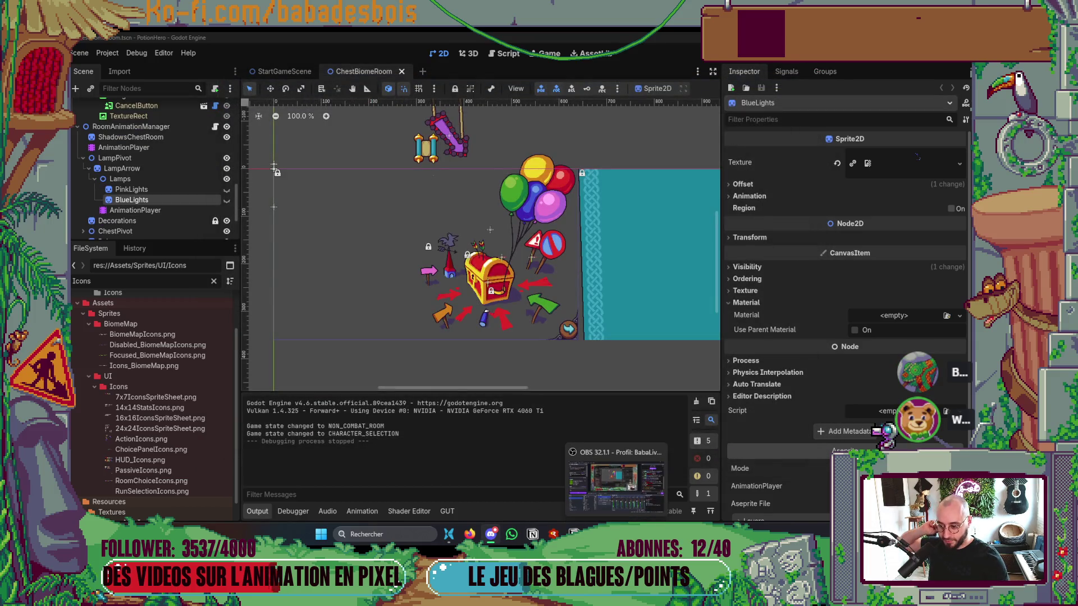
{"action": "mouse_move", "coordinate": [700, 534]}
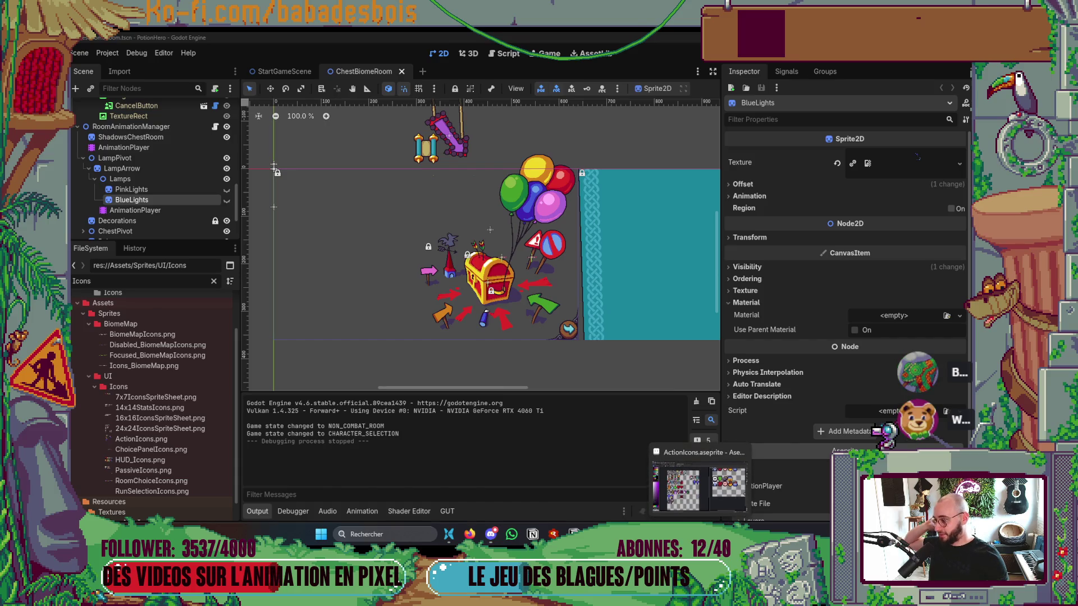
{"action": "left_click", "coordinate": [701, 483]}
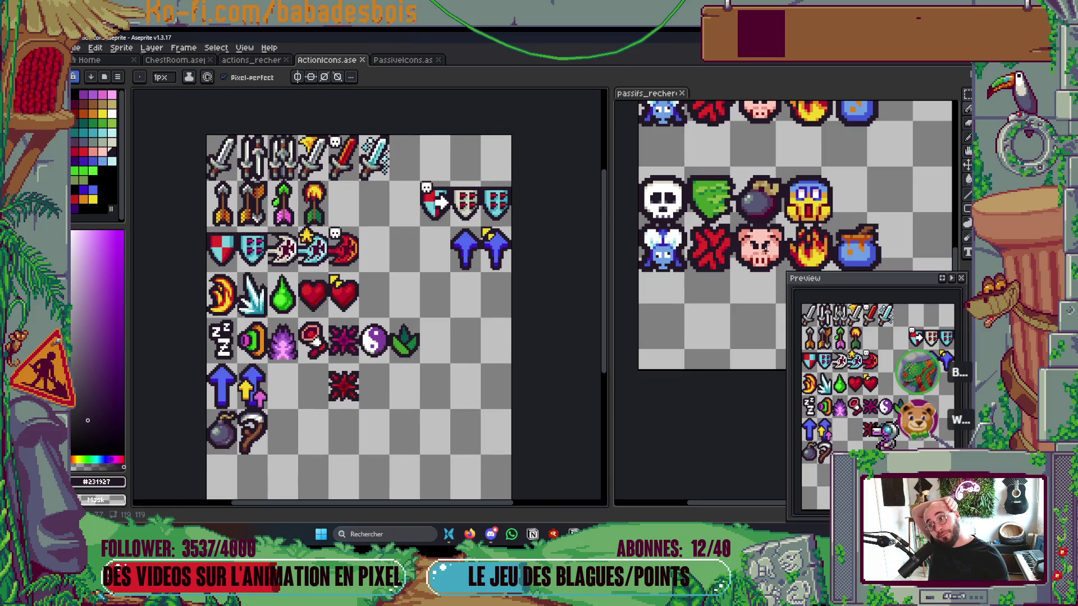
Step: Dock the actions_recherche reference in a side panel and move the passifs sheet to the main tab bar
{"action": "left_click", "coordinate": [748, 344]}
{"action": "left_click_drag", "start_coordinate": [748, 343], "coordinate": [771, 366]}
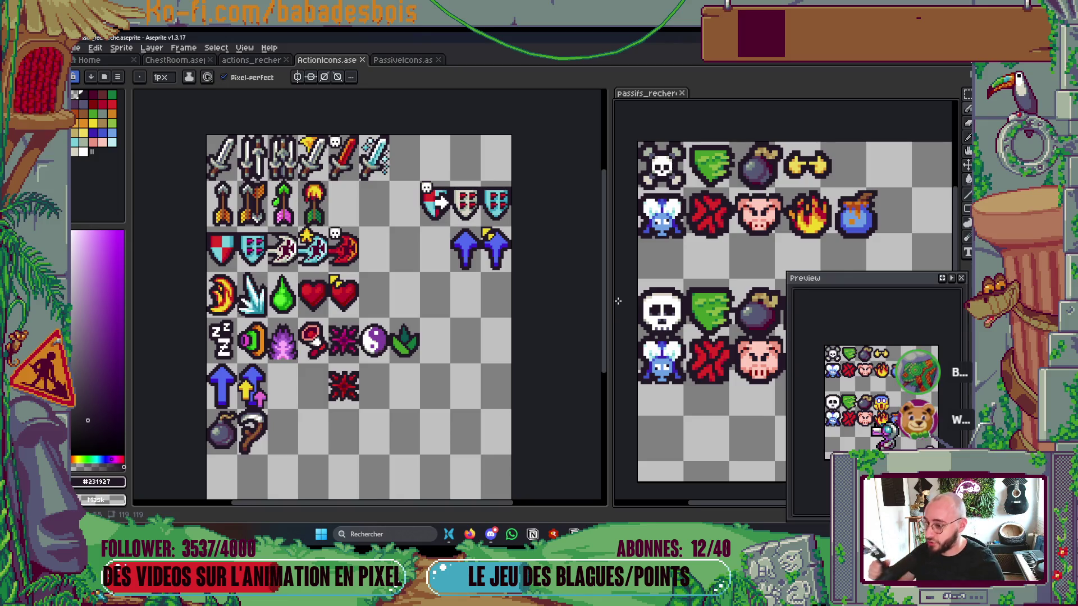
{"action": "mouse_move", "coordinate": [513, 281]}
{"action": "left_mouse_down"}
{"action": "mouse_move", "coordinate": [541, 306]}
{"action": "mouse_move", "coordinate": [557, 238]}
{"action": "left_mouse_up"}
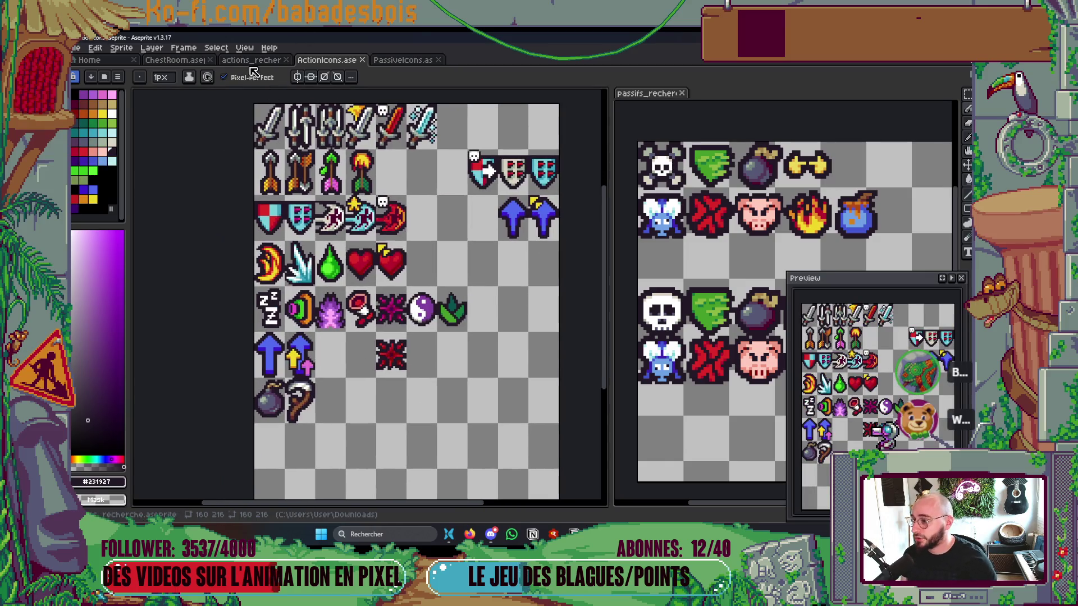
{"action": "left_click", "coordinate": [261, 61]}
{"action": "mouse_move", "coordinate": [261, 60]}
{"action": "left_mouse_down"}
{"action": "mouse_move", "coordinate": [702, 141]}
{"action": "mouse_move", "coordinate": [780, 77]}
{"action": "mouse_move", "coordinate": [679, 118]}
{"action": "left_mouse_up"}
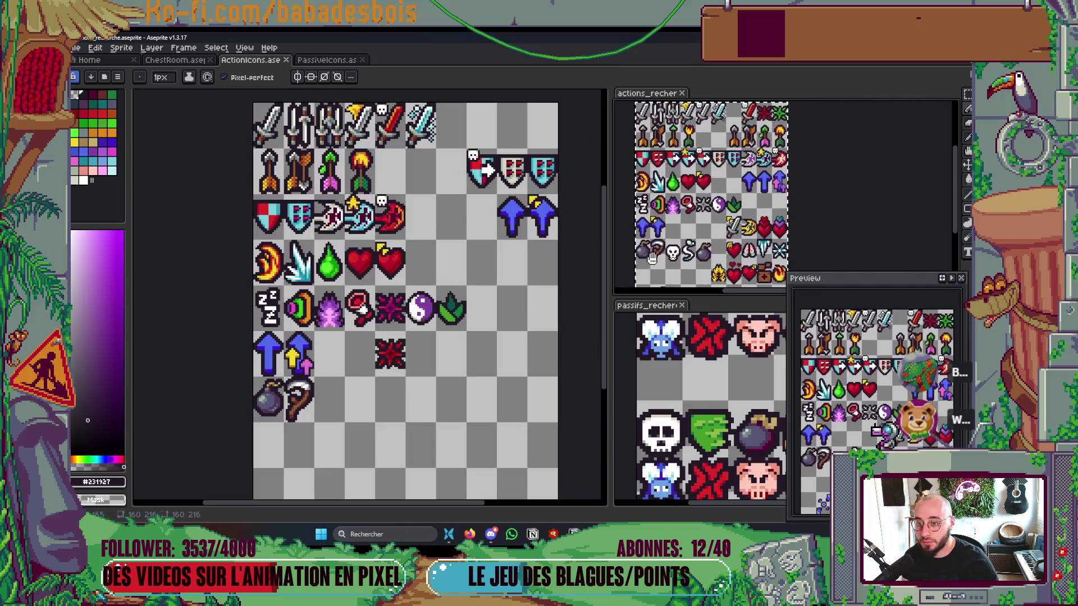
{"action": "left_click_drag", "start_coordinate": [669, 308], "coordinate": [175, 59]}
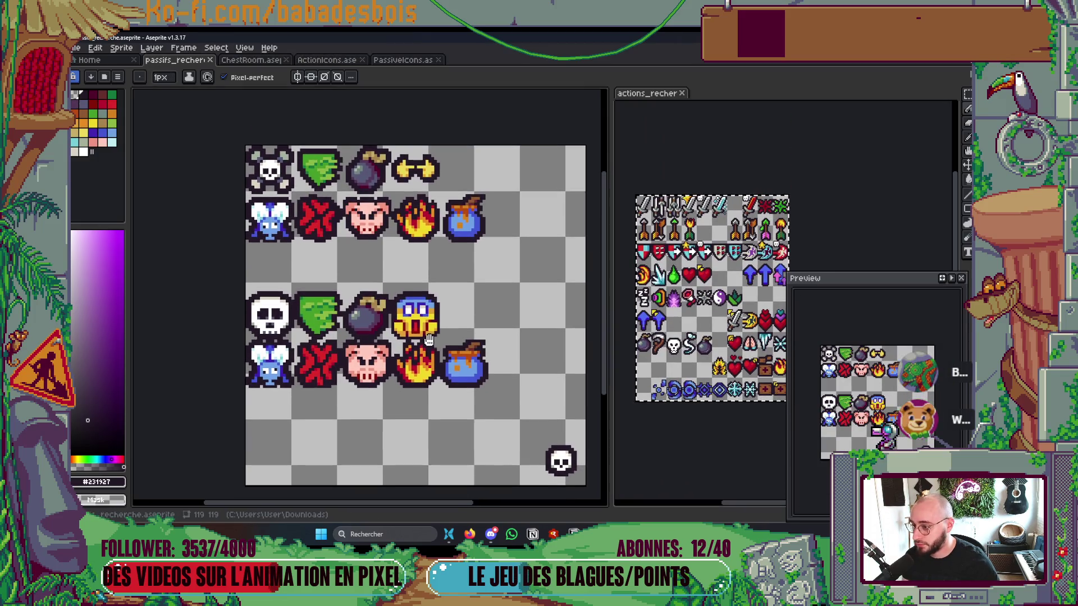
{"action": "mouse_move", "coordinate": [884, 284]}
{"action": "left_mouse_down"}
{"action": "mouse_move", "coordinate": [890, 384]}
{"action": "mouse_move", "coordinate": [896, 347]}
{"action": "left_mouse_up"}
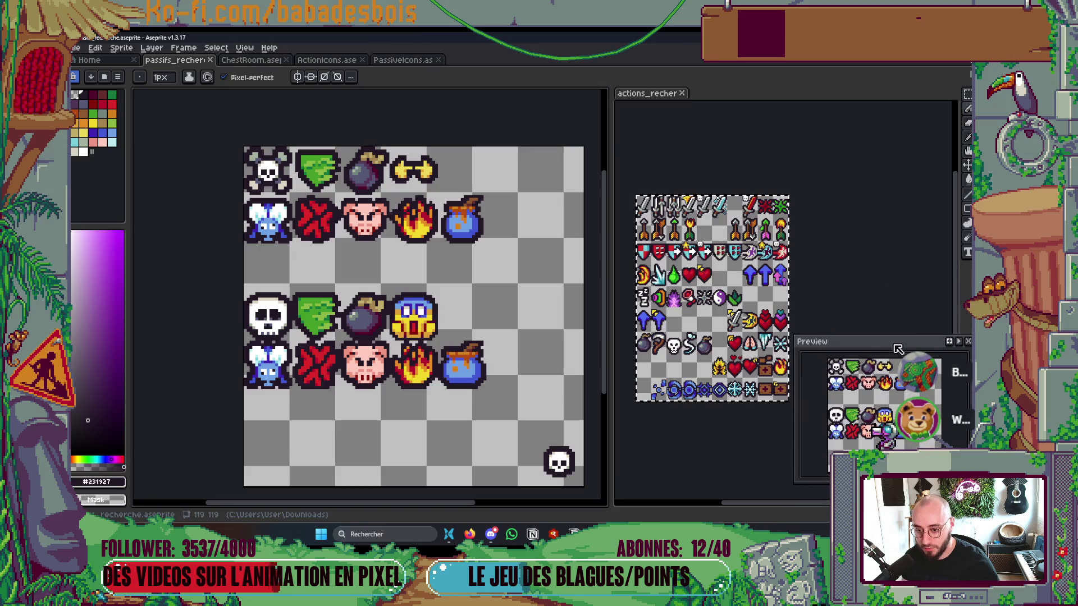
Step: Pan and zoom the ActionIcons and actions_recherche canvases for side-by-side comparison
{"action": "left_click", "coordinate": [327, 60]}
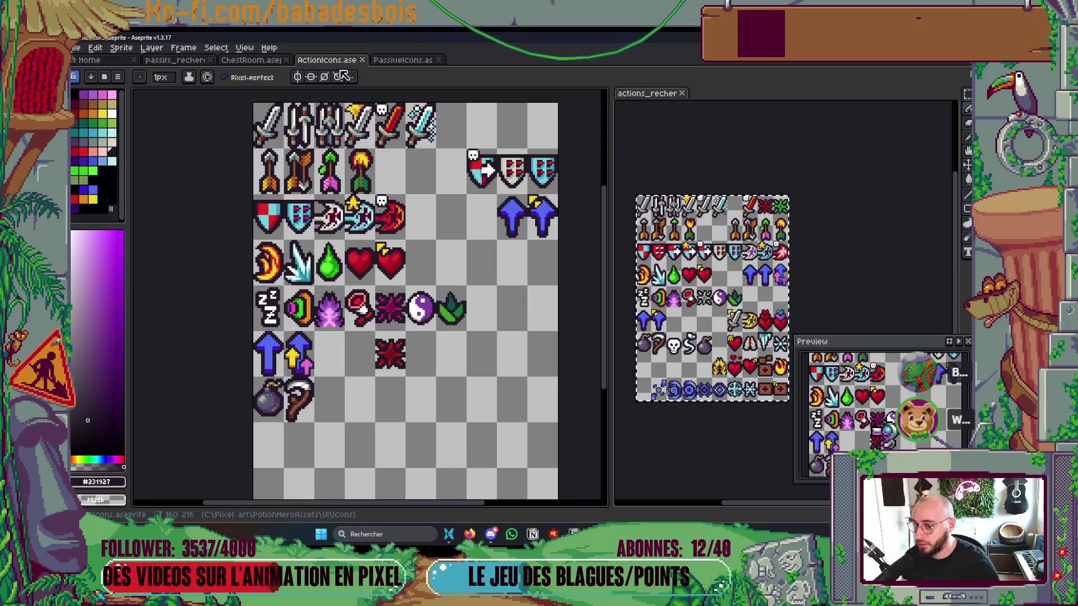
{"action": "left_click_drag", "start_coordinate": [437, 249], "coordinate": [442, 288]}
{"action": "scroll", "coordinate": [786, 264], "scroll_direction": "up", "scroll_amount": 3}
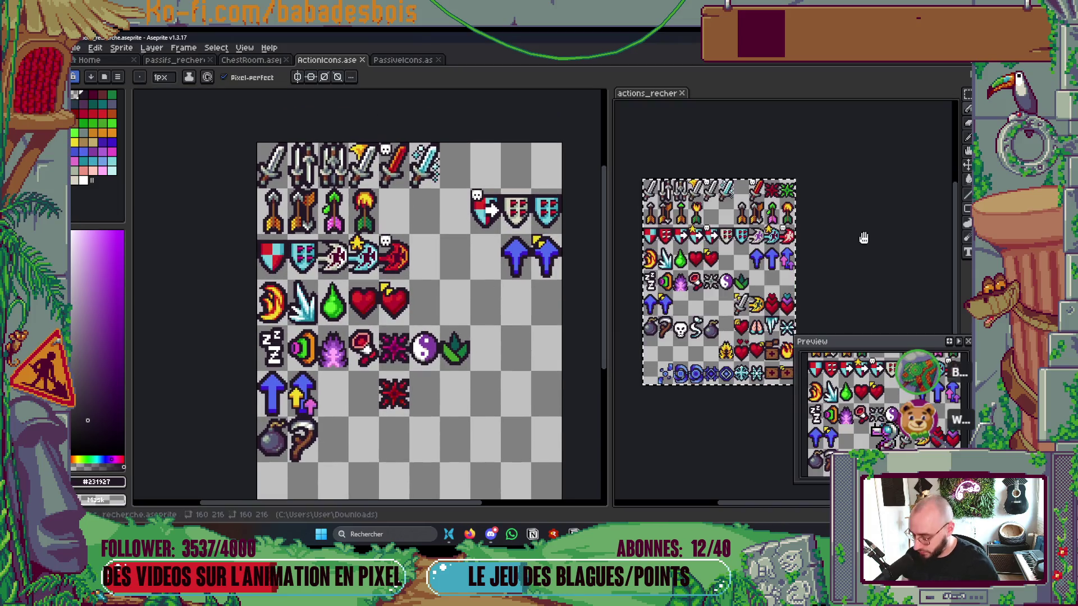
{"action": "left_click_drag", "start_coordinate": [748, 265], "coordinate": [826, 292]}
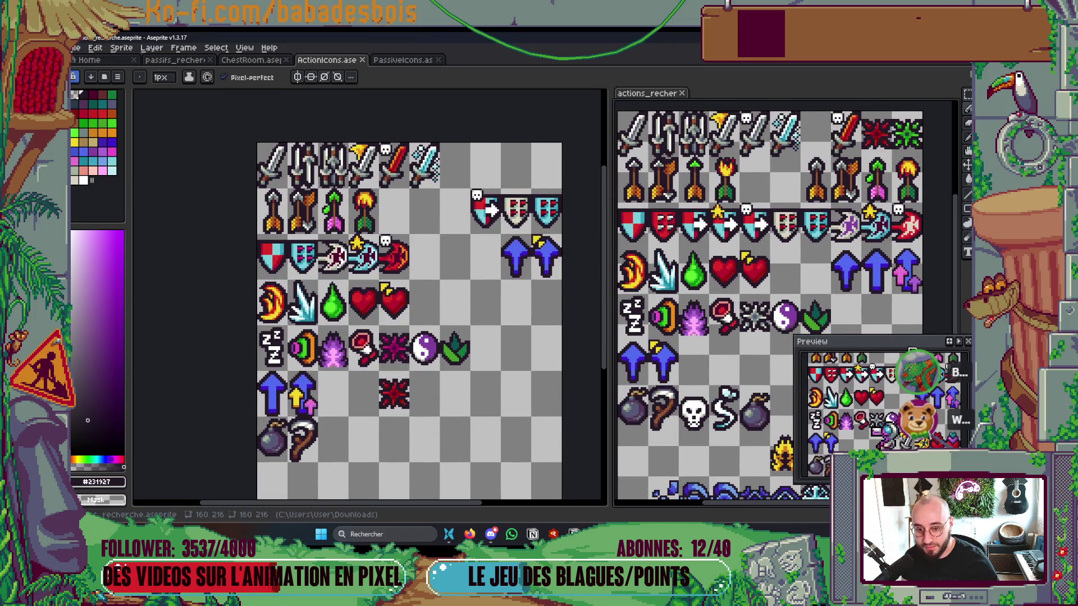
{"action": "left_click_drag", "start_coordinate": [721, 295], "coordinate": [731, 300]}
{"action": "scroll", "coordinate": [465, 281], "scroll_direction": "up", "scroll_amount": 1}
{"action": "mouse_move", "coordinate": [466, 280]}
{"action": "left_mouse_down"}
{"action": "mouse_move", "coordinate": [427, 279]}
{"action": "mouse_move", "coordinate": [458, 268]}
{"action": "left_mouse_up"}
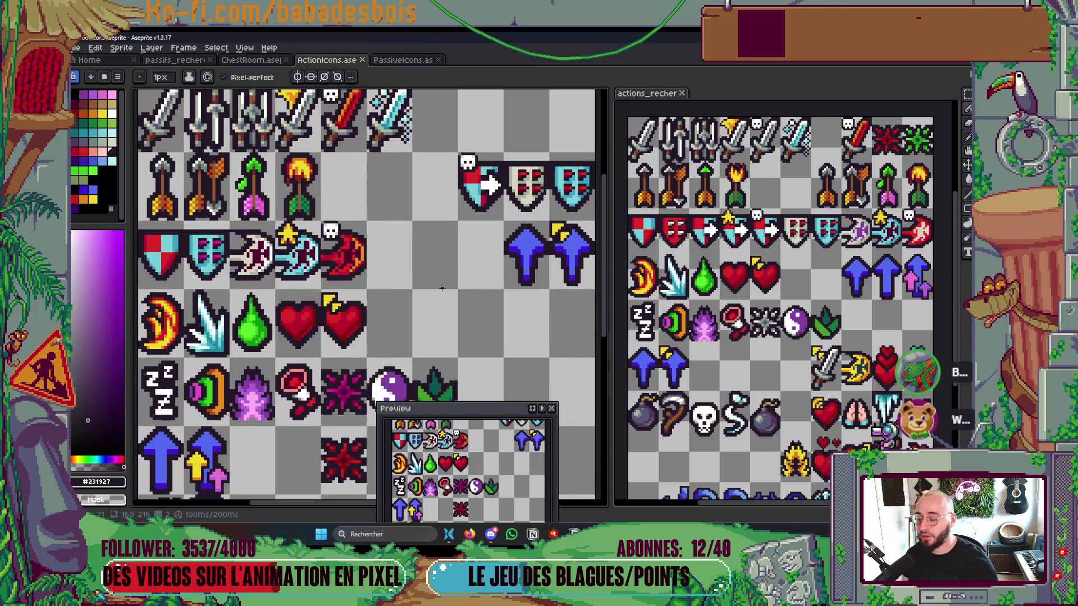
{"action": "left_click_drag", "start_coordinate": [377, 263], "coordinate": [383, 282]}
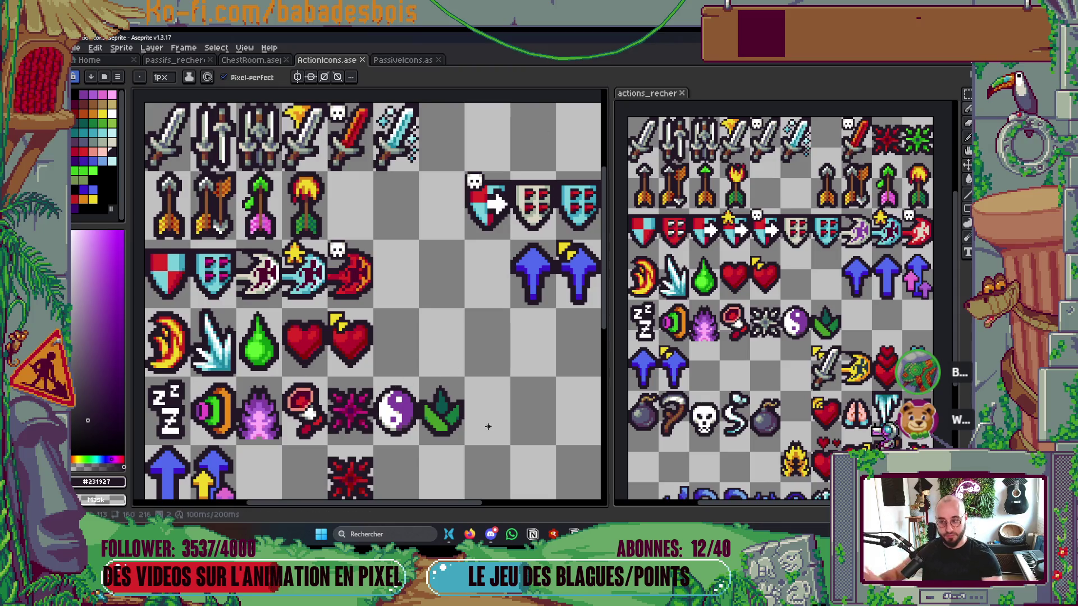
{"action": "scroll", "coordinate": [489, 428], "scroll_direction": "down", "scroll_amount": 2}
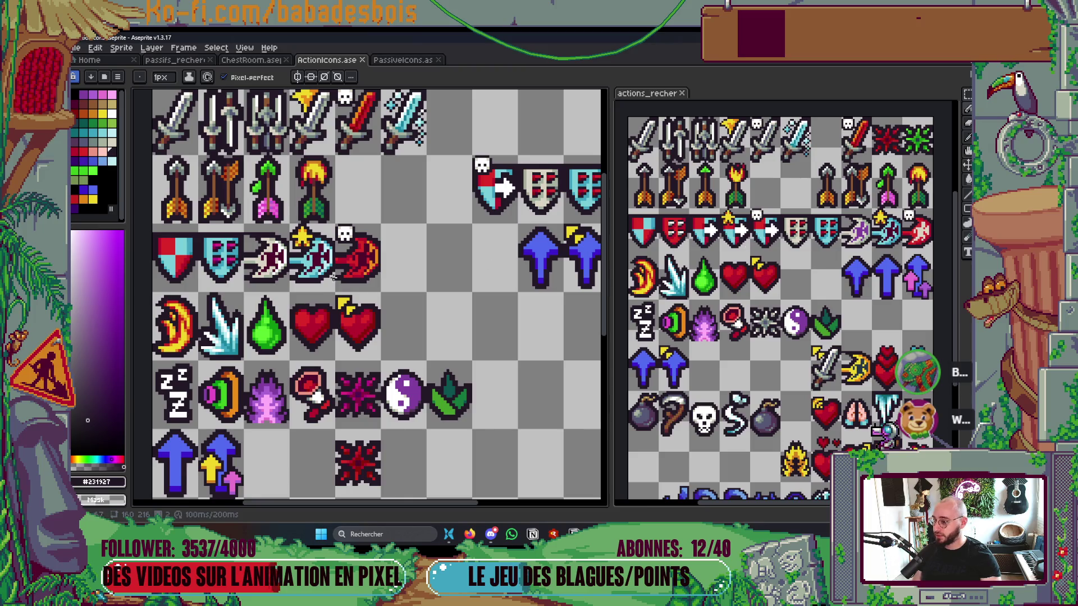
{"action": "scroll", "coordinate": [477, 384], "scroll_direction": "down", "scroll_amount": 3}
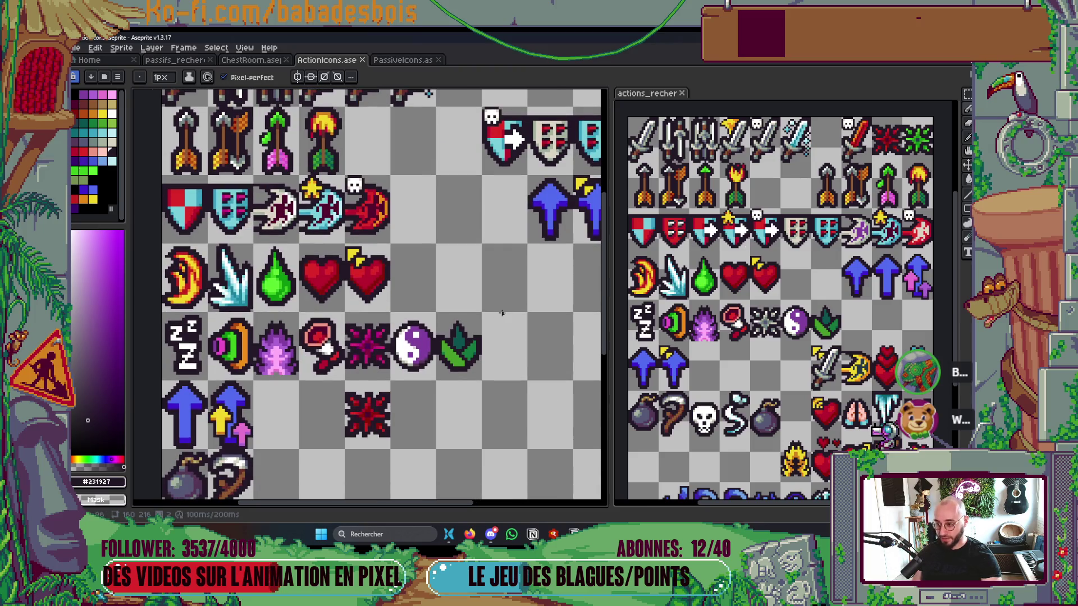
{"action": "scroll", "coordinate": [393, 368], "scroll_direction": "up", "scroll_amount": 2}
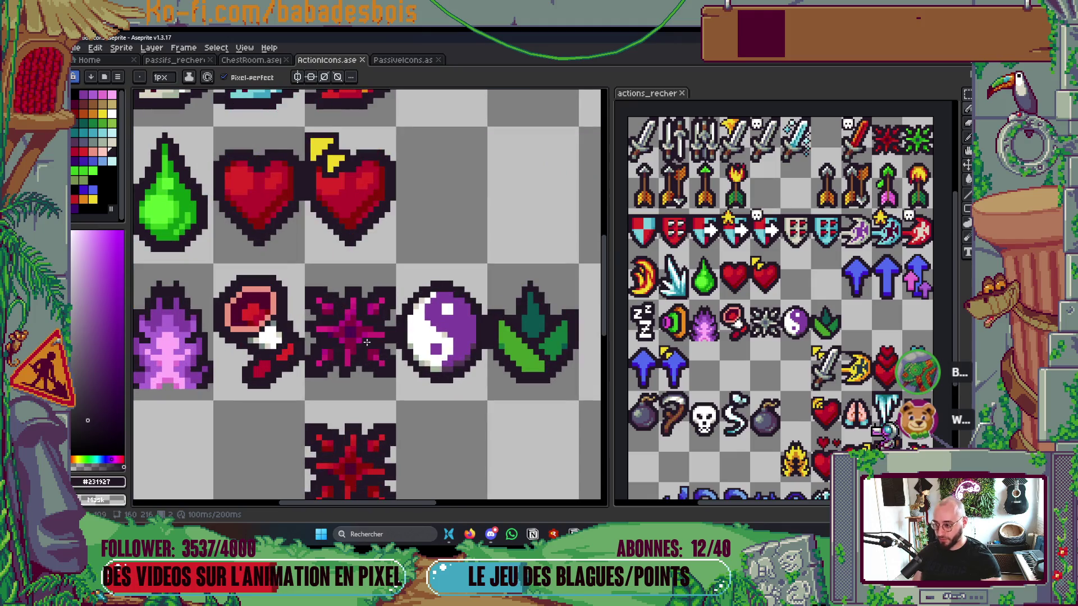
{"action": "scroll", "coordinate": [376, 340], "scroll_direction": "down", "scroll_amount": 3}
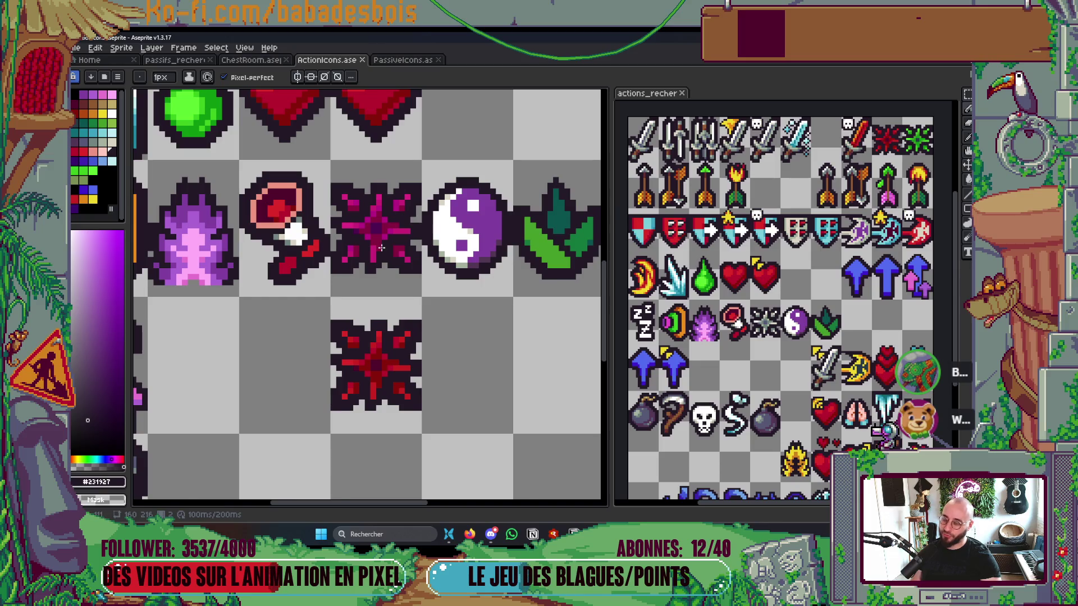
{"action": "scroll", "coordinate": [381, 248], "scroll_direction": "down", "scroll_amount": 1}
{"action": "scroll", "coordinate": [388, 376], "scroll_direction": "up", "scroll_amount": 4}
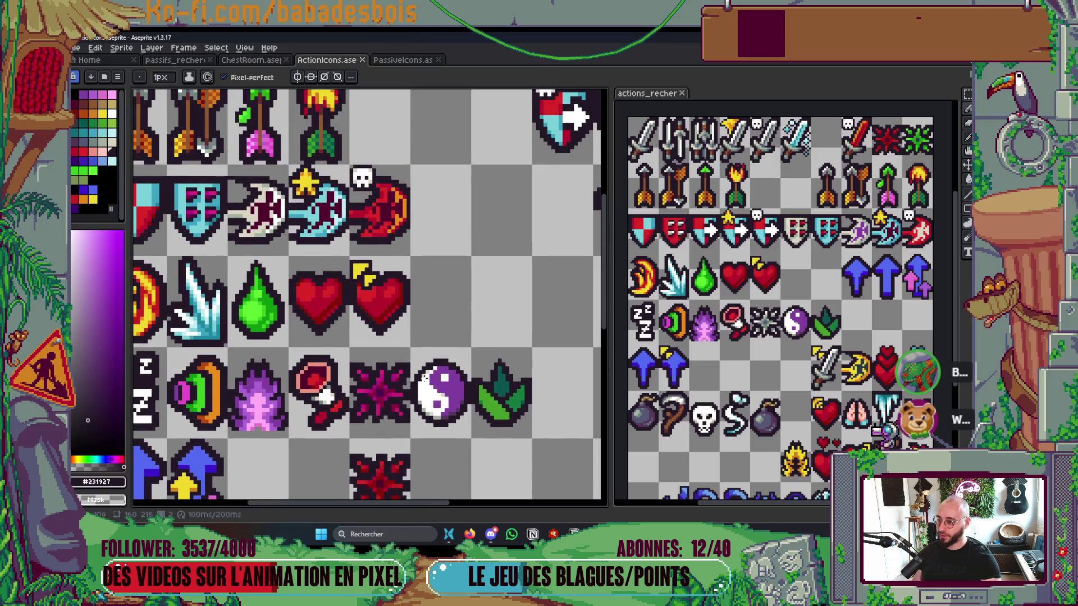
{"action": "scroll", "coordinate": [425, 379], "scroll_direction": "up", "scroll_amount": 5}
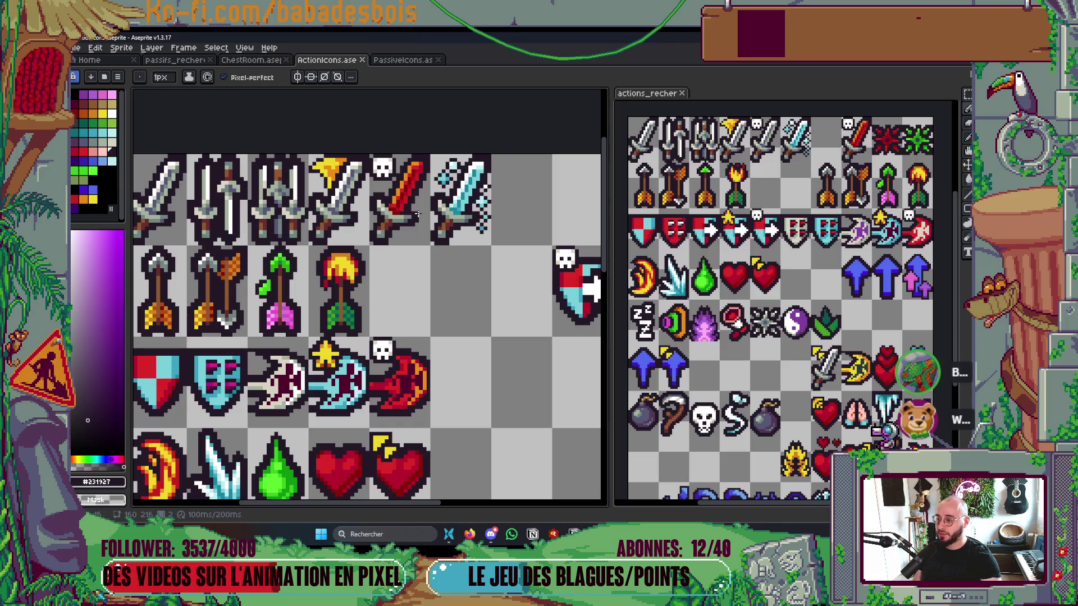
{"action": "scroll", "coordinate": [380, 363], "scroll_direction": "down", "scroll_amount": 2}
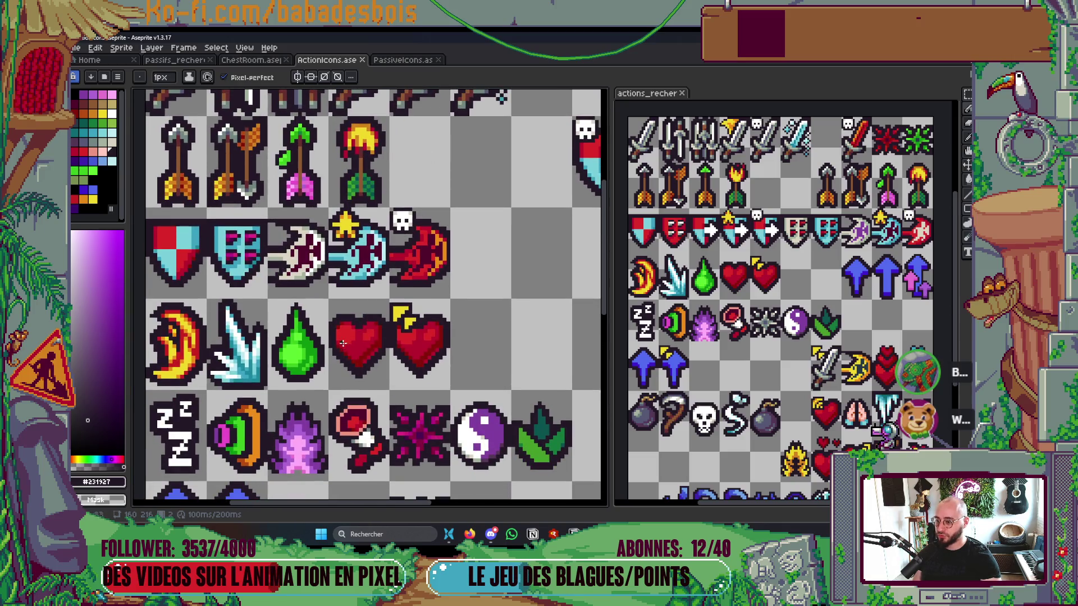
{"action": "scroll", "coordinate": [426, 314], "scroll_direction": "down", "scroll_amount": 2}
{"action": "scroll", "coordinate": [452, 305], "scroll_direction": "up", "scroll_amount": 1}
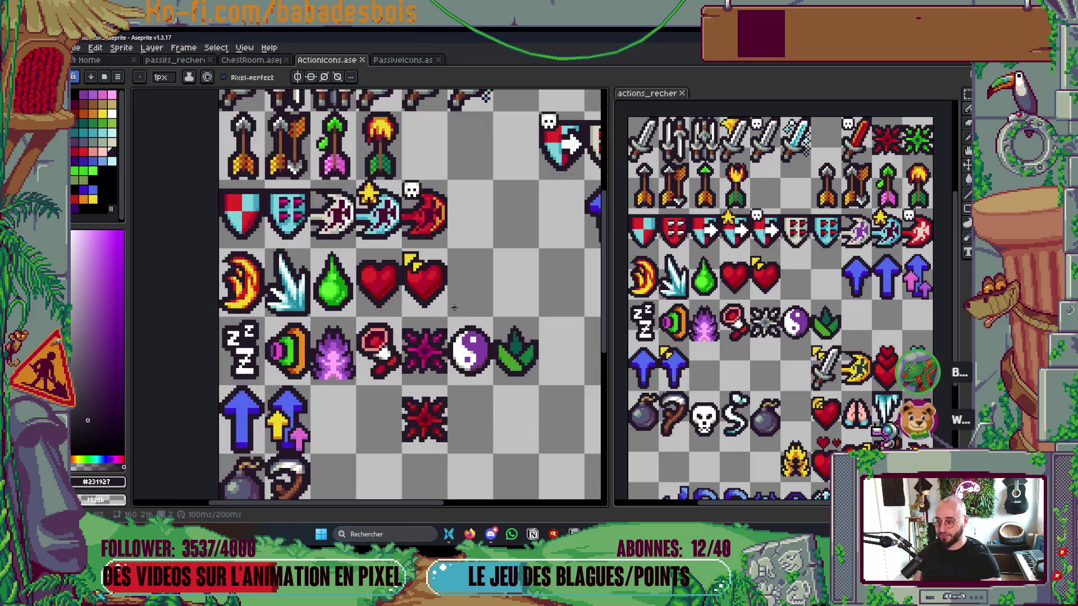
{"action": "scroll", "coordinate": [432, 369], "scroll_direction": "down", "scroll_amount": 1}
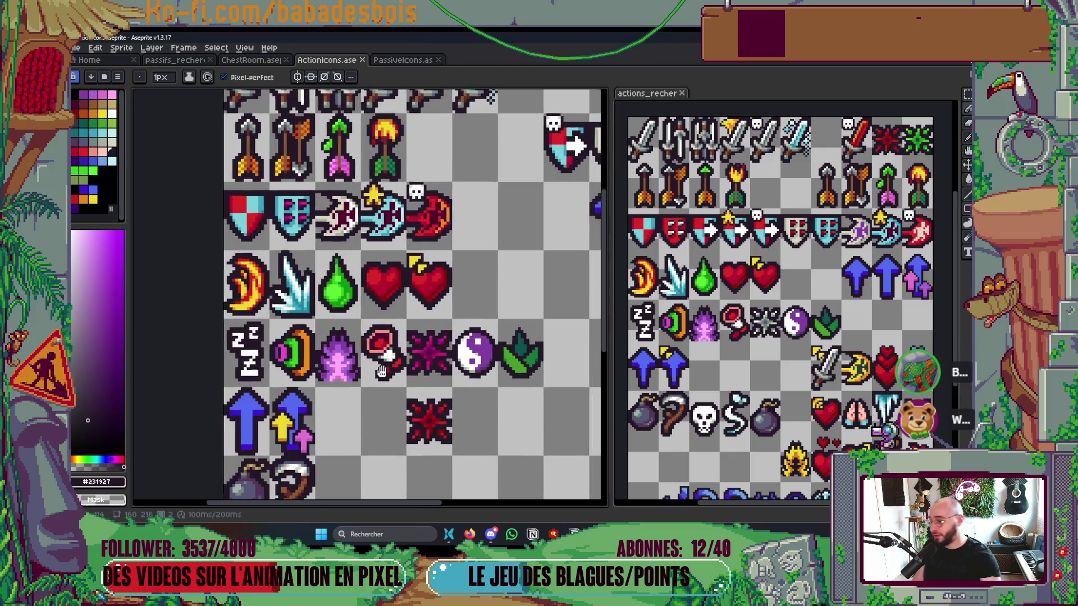
{"action": "scroll", "coordinate": [363, 305], "scroll_direction": "up", "scroll_amount": 1}
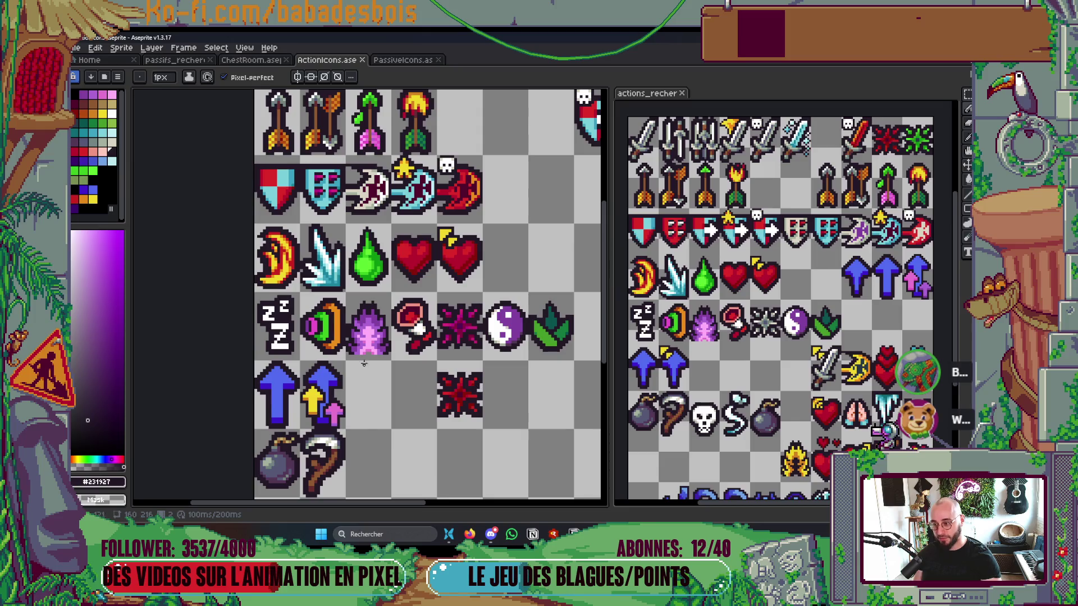
{"action": "scroll", "coordinate": [364, 364], "scroll_direction": "up", "scroll_amount": 2}
{"action": "scroll", "coordinate": [505, 339], "scroll_direction": "down", "scroll_amount": 1}
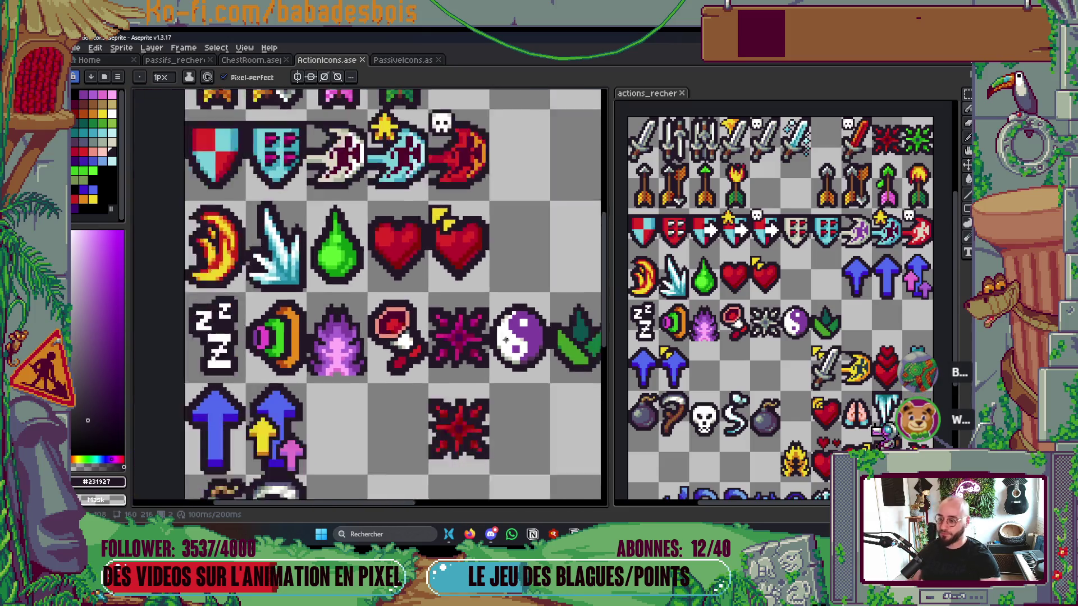
{"action": "scroll", "coordinate": [505, 340], "scroll_direction": "down", "scroll_amount": 1}
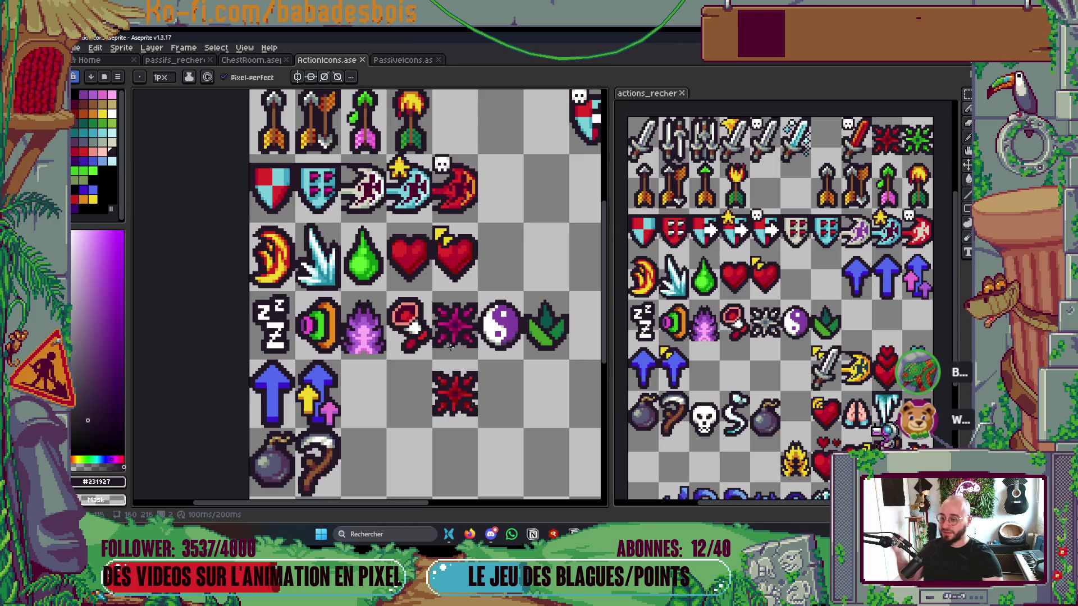
{"action": "key", "text": "m"}
{"action": "left_click_drag", "start_coordinate": [432, 360], "coordinate": [479, 427]}
{"action": "left_click", "coordinate": [532, 405]}
{"action": "left_click_drag", "start_coordinate": [553, 342], "coordinate": [530, 366]}
{"action": "scroll", "coordinate": [333, 290], "scroll_direction": "up", "scroll_amount": 3}
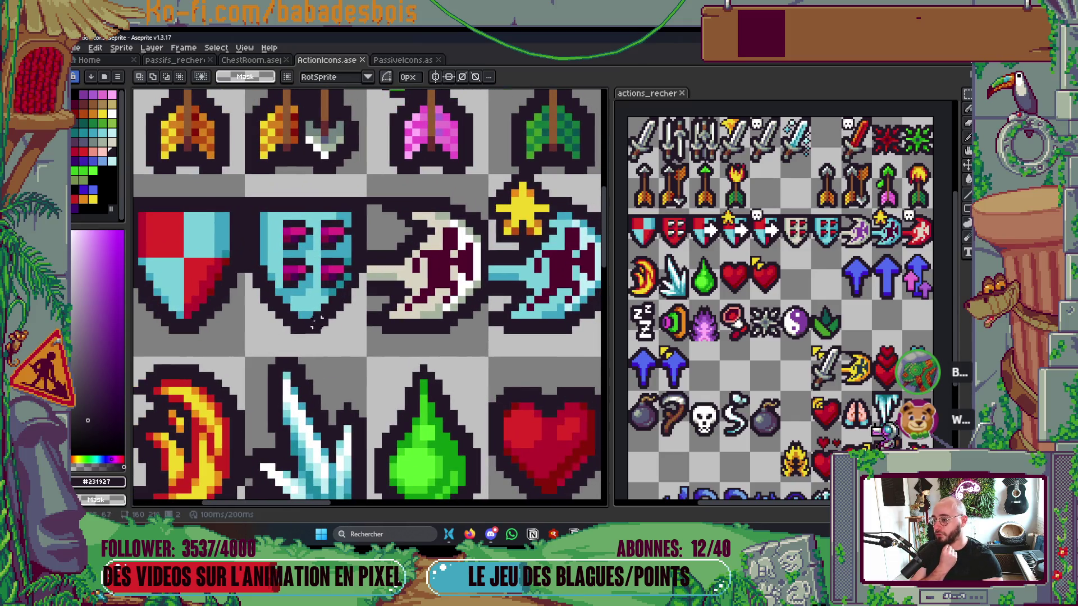
{"action": "left_click_drag", "start_coordinate": [368, 173], "coordinate": [245, 357]}
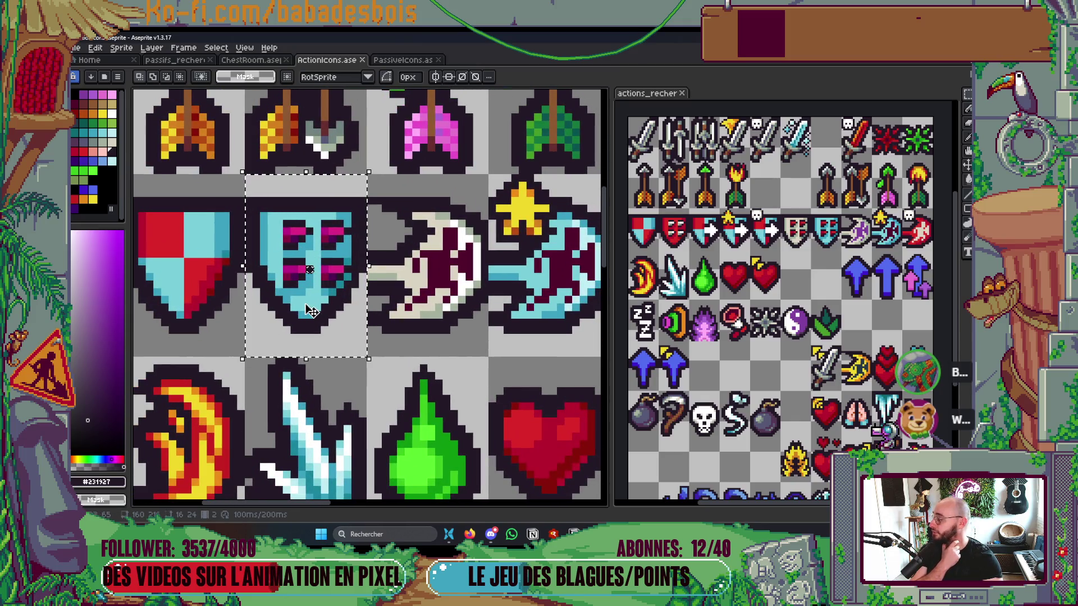
{"action": "scroll", "coordinate": [310, 316], "scroll_direction": "down", "scroll_amount": 3}
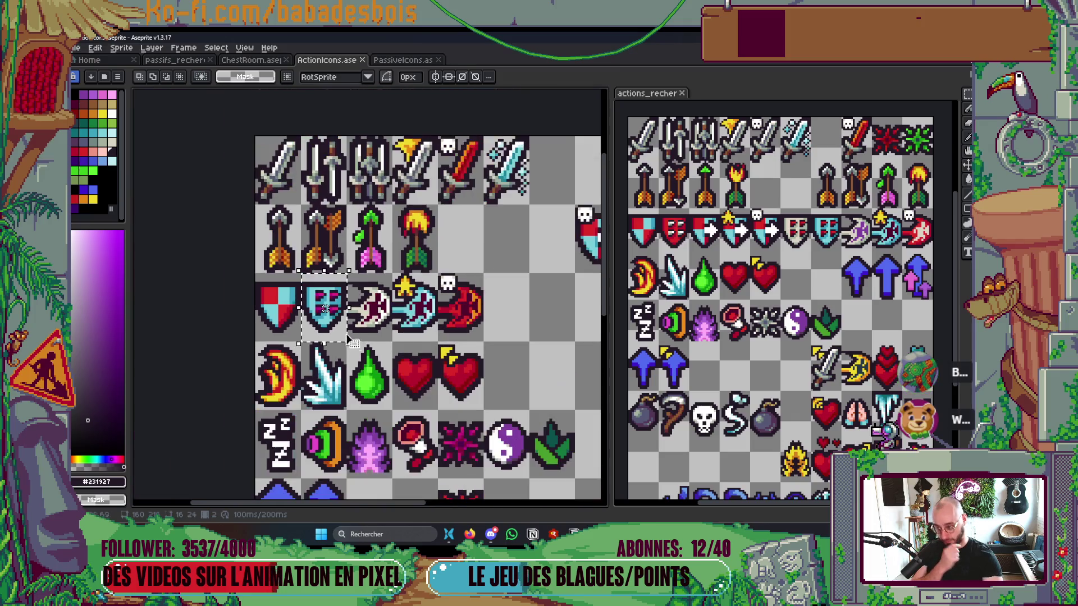
{"action": "left_click_drag", "start_coordinate": [443, 341], "coordinate": [427, 346]}
{"action": "key", "text": "ctrl+d"}
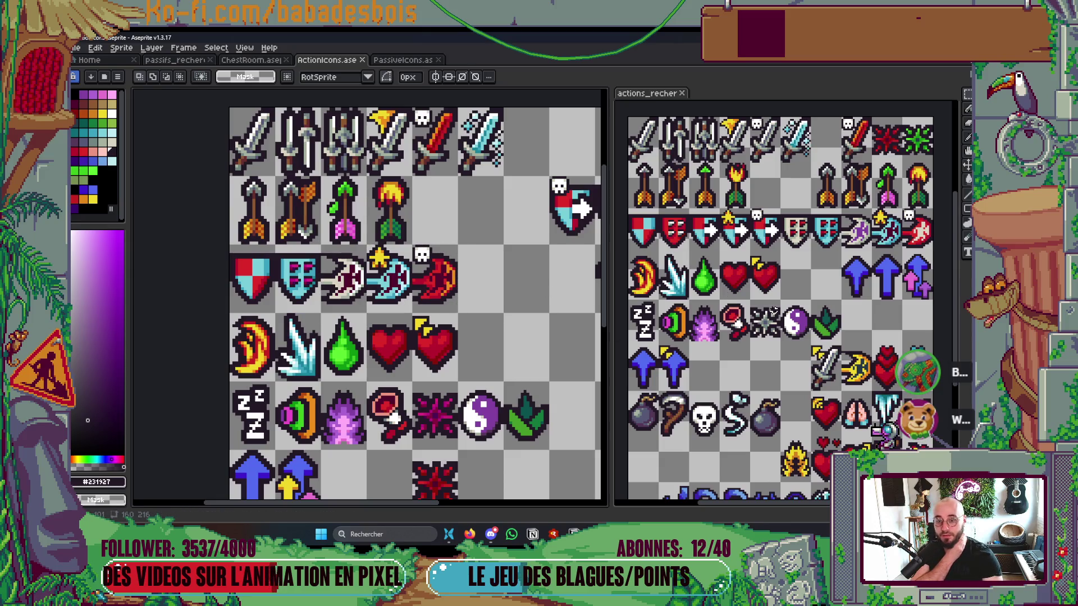
{"action": "left_click_drag", "start_coordinate": [812, 306], "coordinate": [797, 317]}
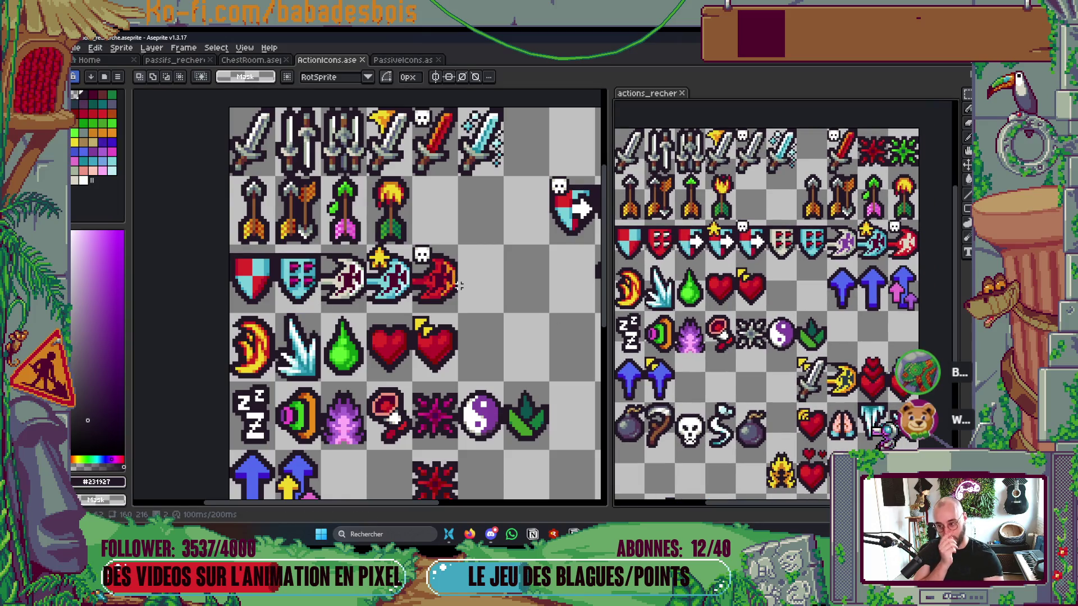
{"action": "scroll", "coordinate": [460, 283], "scroll_direction": "down", "scroll_amount": 2}
{"action": "scroll", "coordinate": [461, 283], "scroll_direction": "up", "scroll_amount": 1}
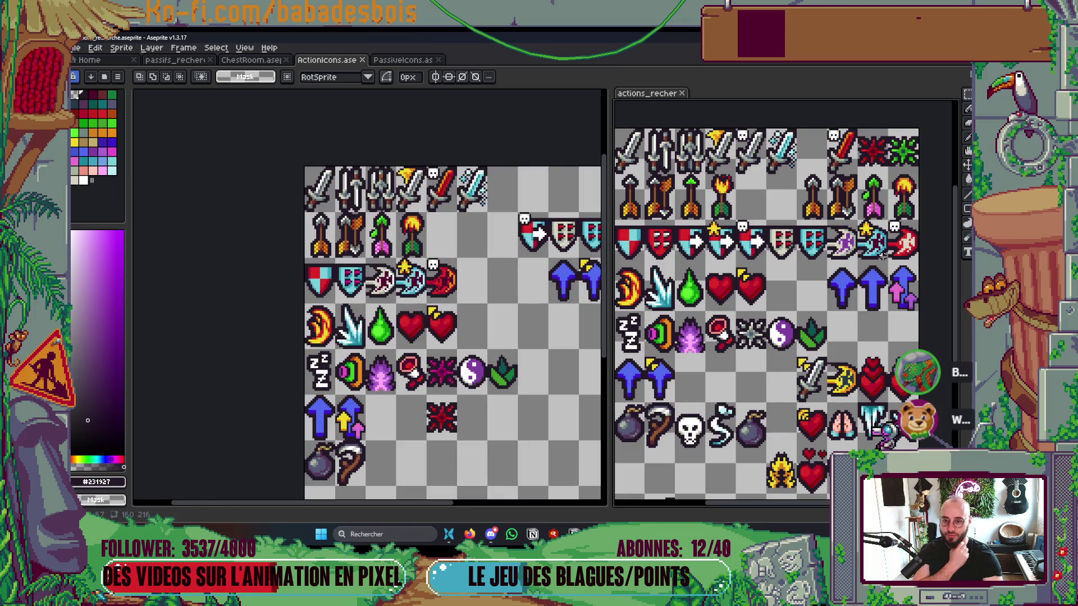
{"action": "scroll", "coordinate": [949, 214], "scroll_direction": "up", "scroll_amount": 1}
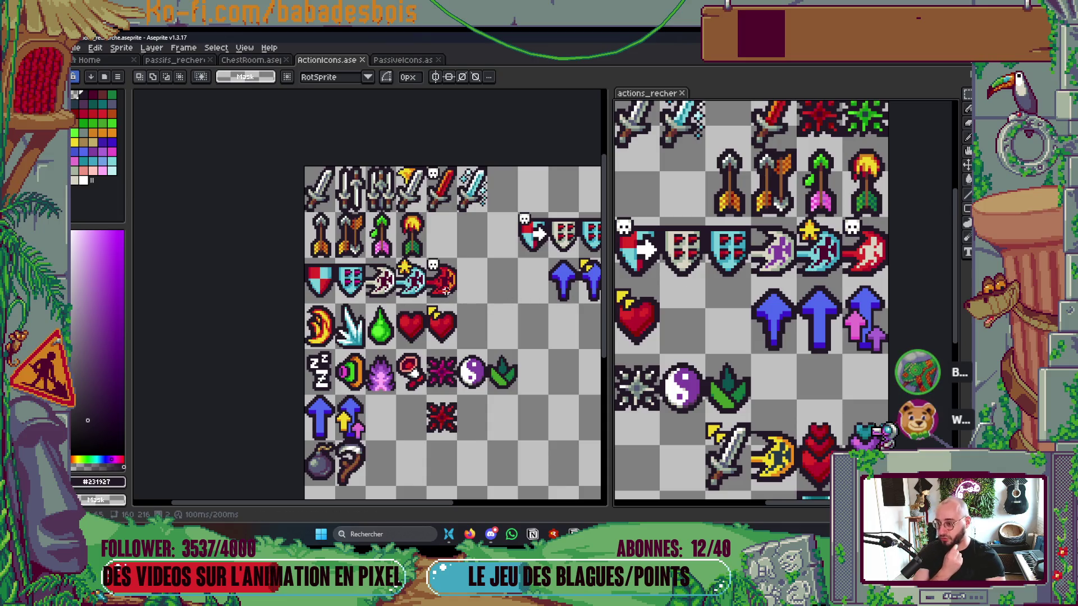
{"action": "scroll", "coordinate": [452, 305], "scroll_direction": "up", "scroll_amount": 3}
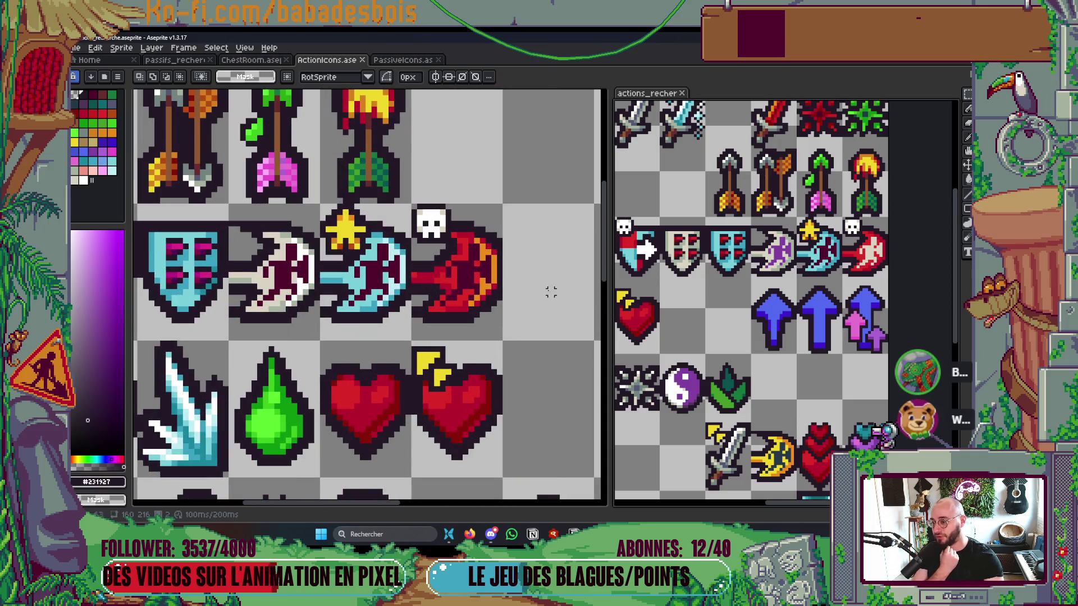
{"action": "scroll", "coordinate": [460, 264], "scroll_direction": "down", "scroll_amount": 3}
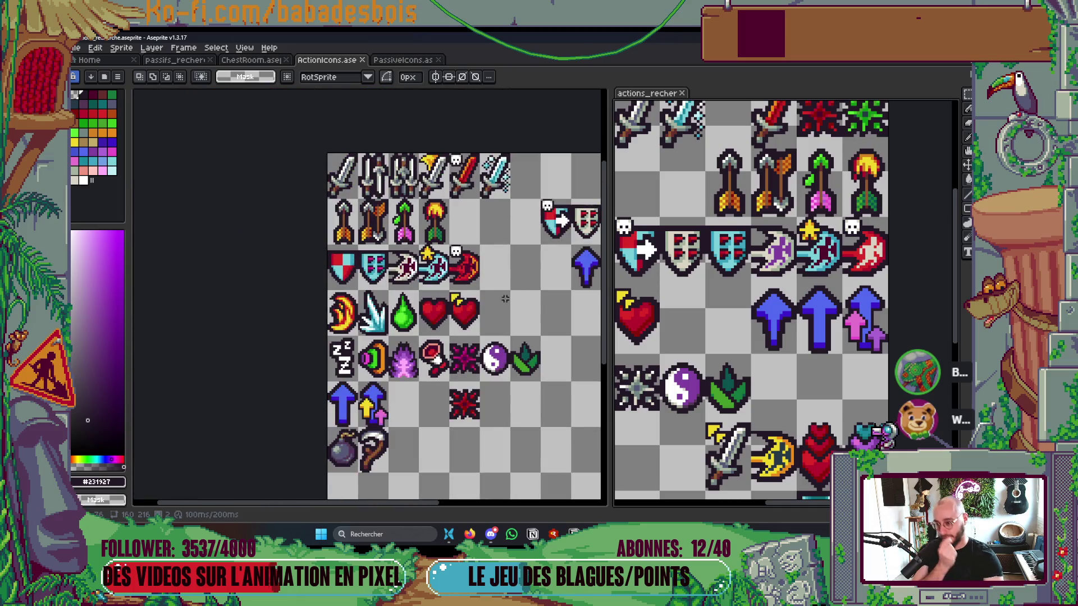
{"action": "scroll", "coordinate": [506, 299], "scroll_direction": "down", "scroll_amount": 2}
{"action": "scroll", "coordinate": [510, 301], "scroll_direction": "up", "scroll_amount": 3}
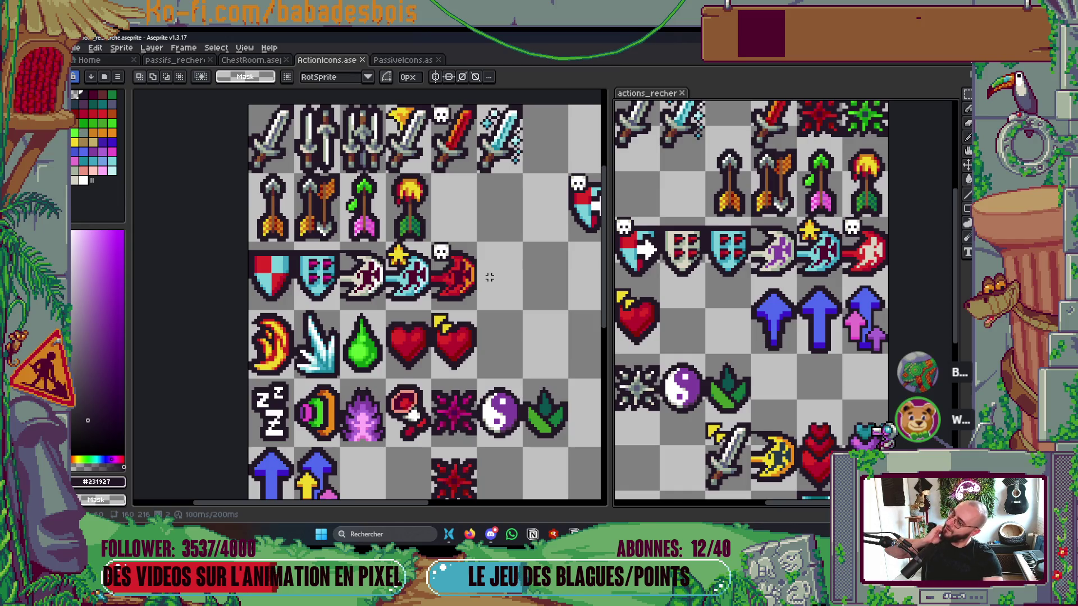
{"action": "scroll", "coordinate": [453, 272], "scroll_direction": "up", "scroll_amount": 2}
{"action": "scroll", "coordinate": [453, 271], "scroll_direction": "up", "scroll_amount": 3}
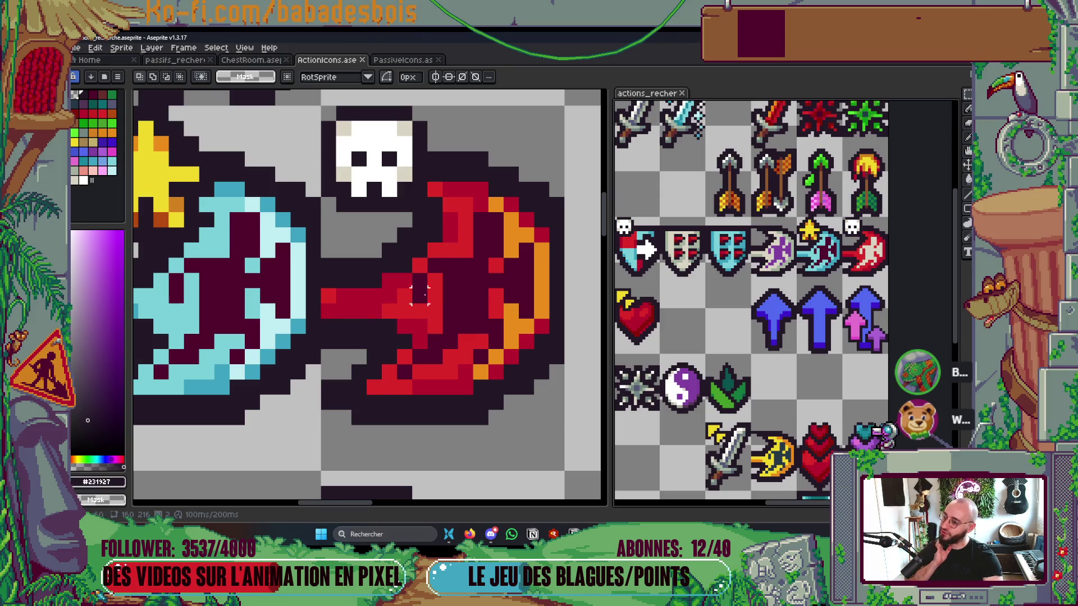
{"action": "scroll", "coordinate": [419, 294], "scroll_direction": "down", "scroll_amount": 3}
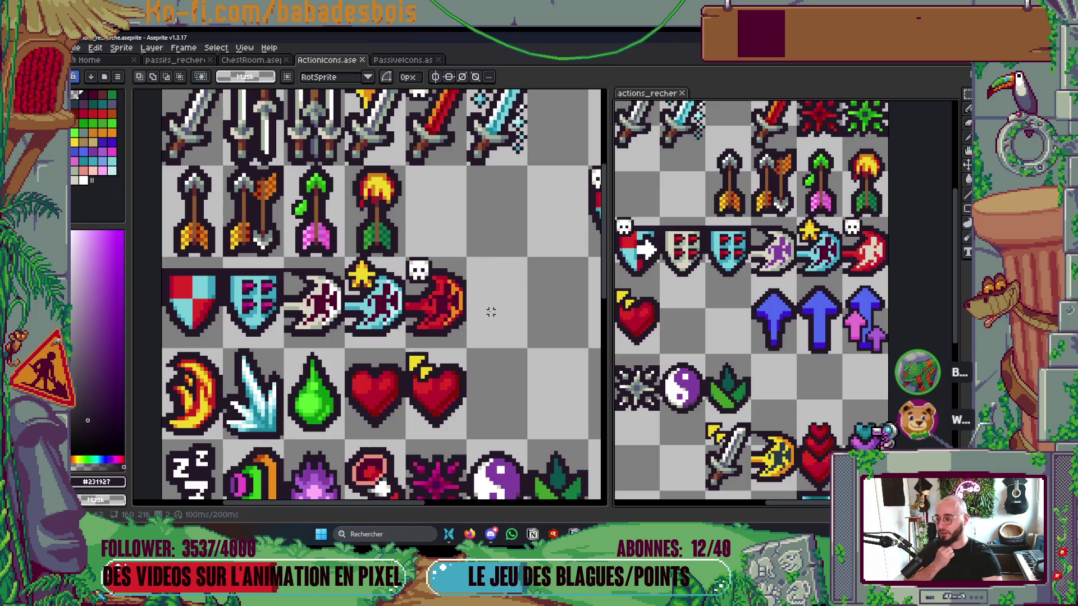
{"action": "left_click_drag", "start_coordinate": [404, 256], "coordinate": [468, 350]}
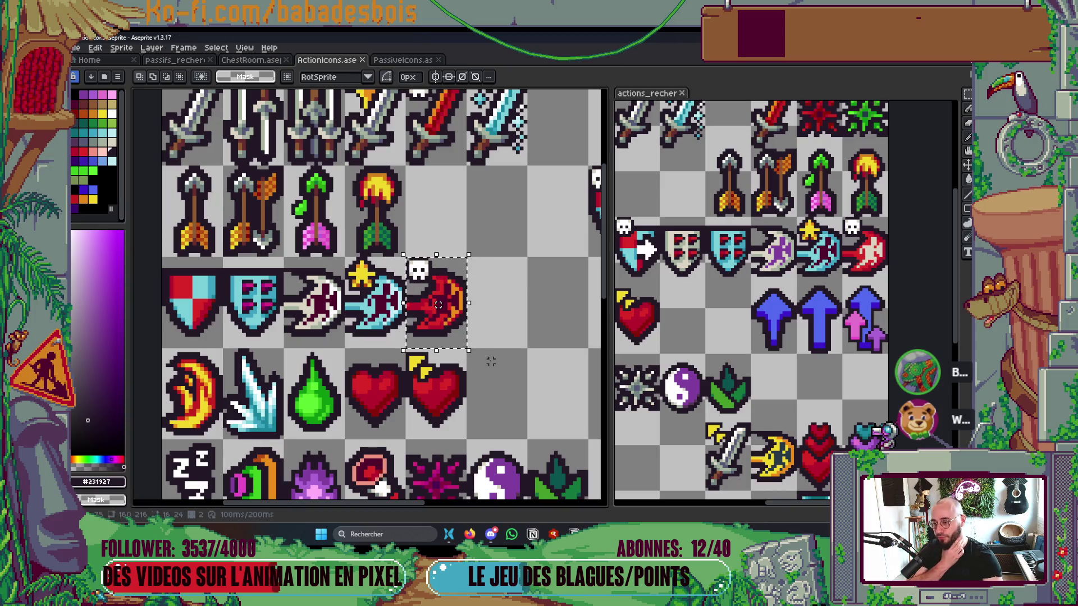
{"action": "scroll", "coordinate": [491, 361], "scroll_direction": "down", "scroll_amount": 2}
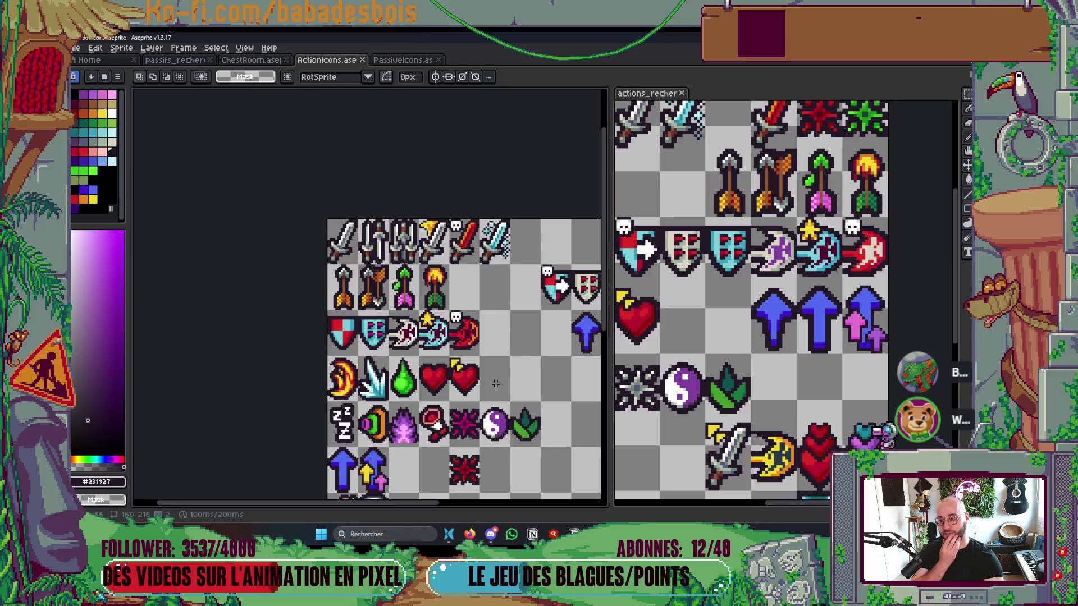
{"action": "mouse_move", "coordinate": [494, 381]}
{"action": "left_mouse_down"}
{"action": "mouse_move", "coordinate": [500, 283]}
{"action": "mouse_move", "coordinate": [560, 174]}
{"action": "mouse_move", "coordinate": [533, 211]}
{"action": "left_mouse_up"}
{"action": "scroll", "coordinate": [376, 260], "scroll_direction": "up", "scroll_amount": 2}
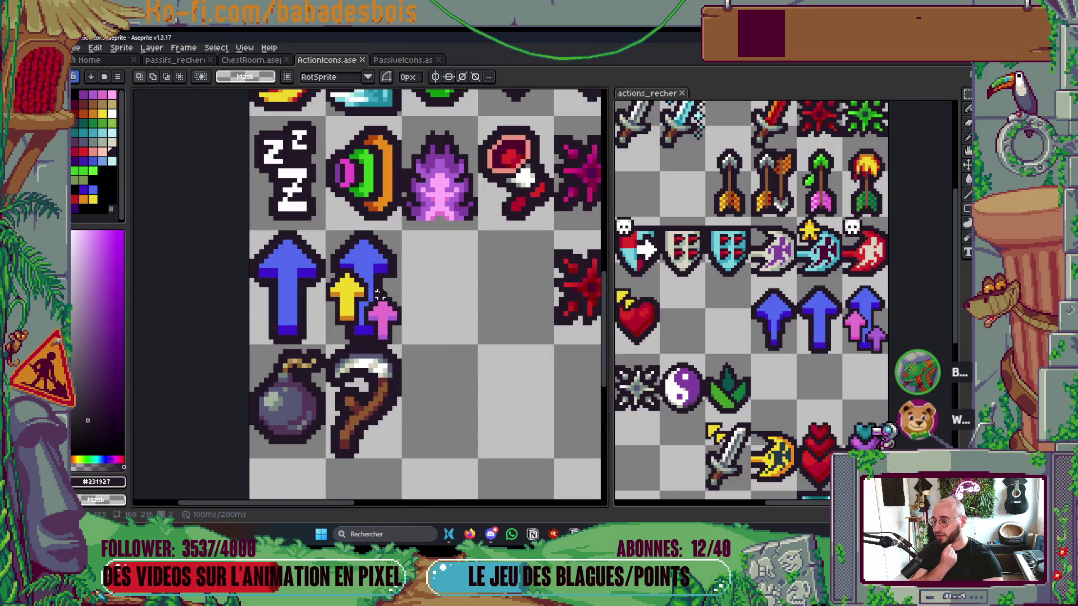
{"action": "left_click_drag", "start_coordinate": [379, 295], "coordinate": [399, 288]}
{"action": "left_click_drag", "start_coordinate": [795, 321], "coordinate": [731, 323]}
{"action": "scroll", "coordinate": [731, 323], "scroll_direction": "up", "scroll_amount": 2}
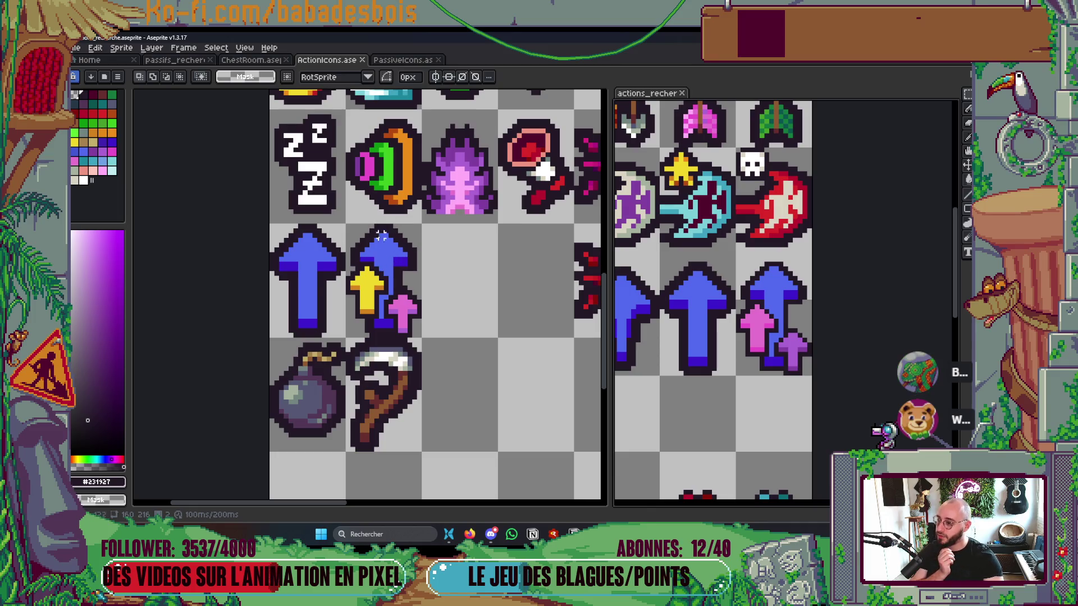
{"action": "scroll", "coordinate": [421, 314], "scroll_direction": "down", "scroll_amount": 3}
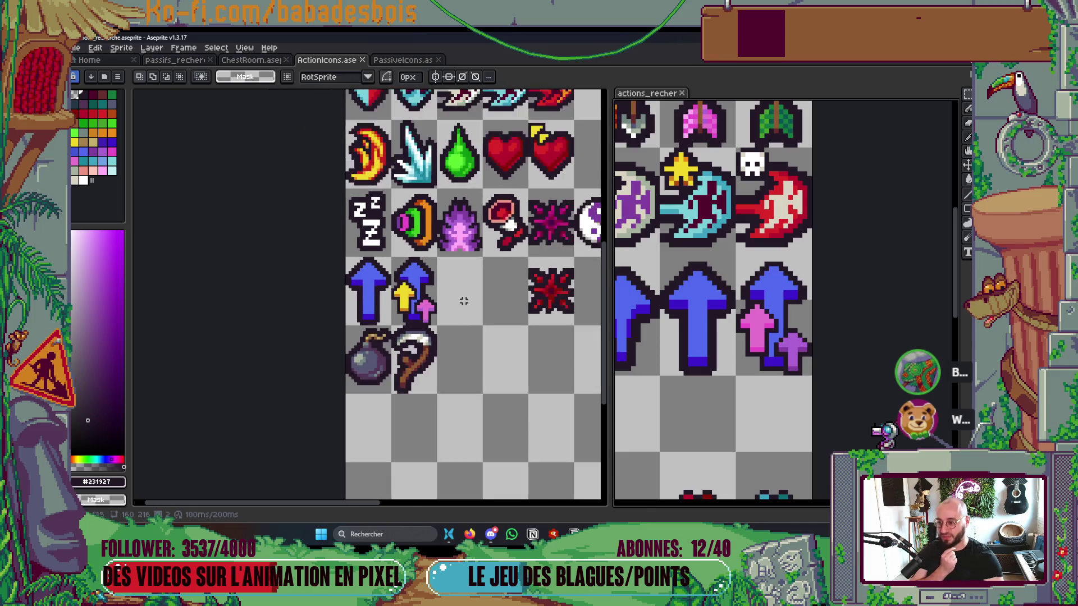
{"action": "scroll", "coordinate": [418, 296], "scroll_direction": "up", "scroll_amount": 3}
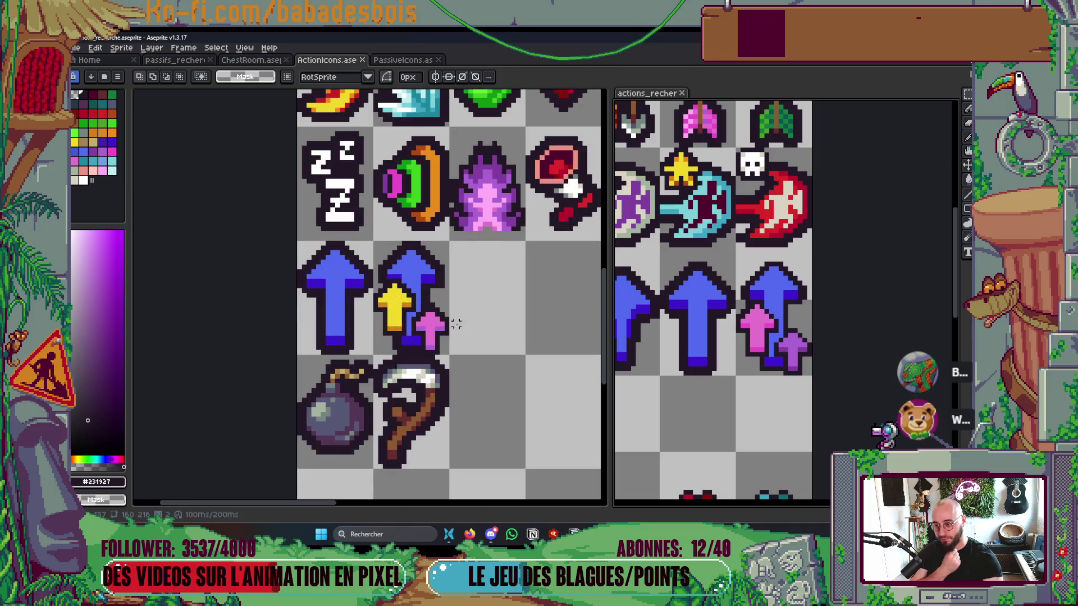
{"action": "scroll", "coordinate": [460, 323], "scroll_direction": "down", "scroll_amount": 2}
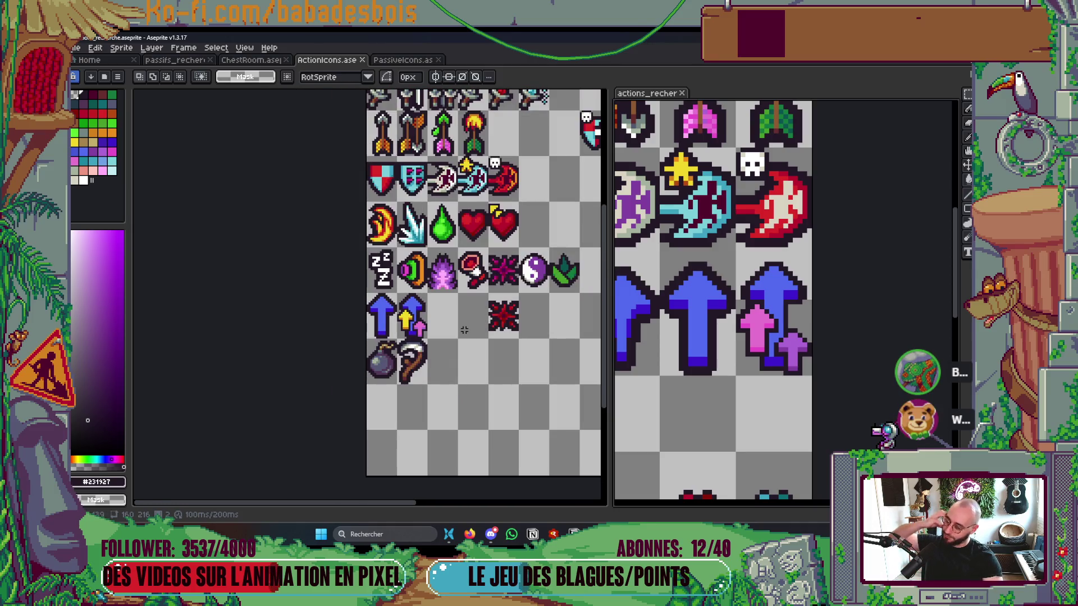
{"action": "scroll", "coordinate": [442, 337], "scroll_direction": "up", "scroll_amount": 3}
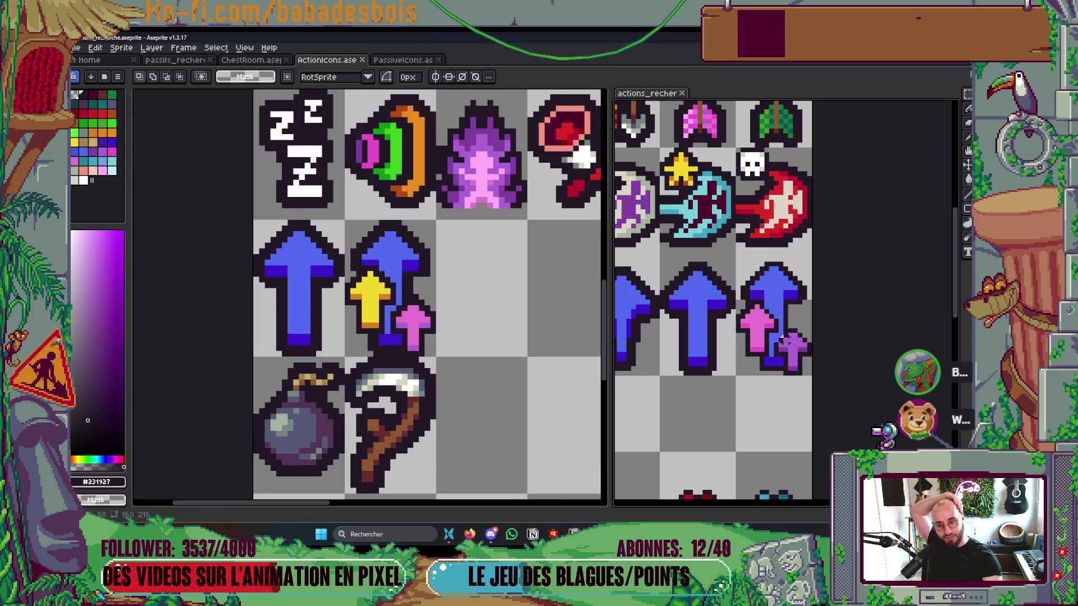
{"action": "scroll", "coordinate": [751, 325], "scroll_direction": "up", "scroll_amount": 3}
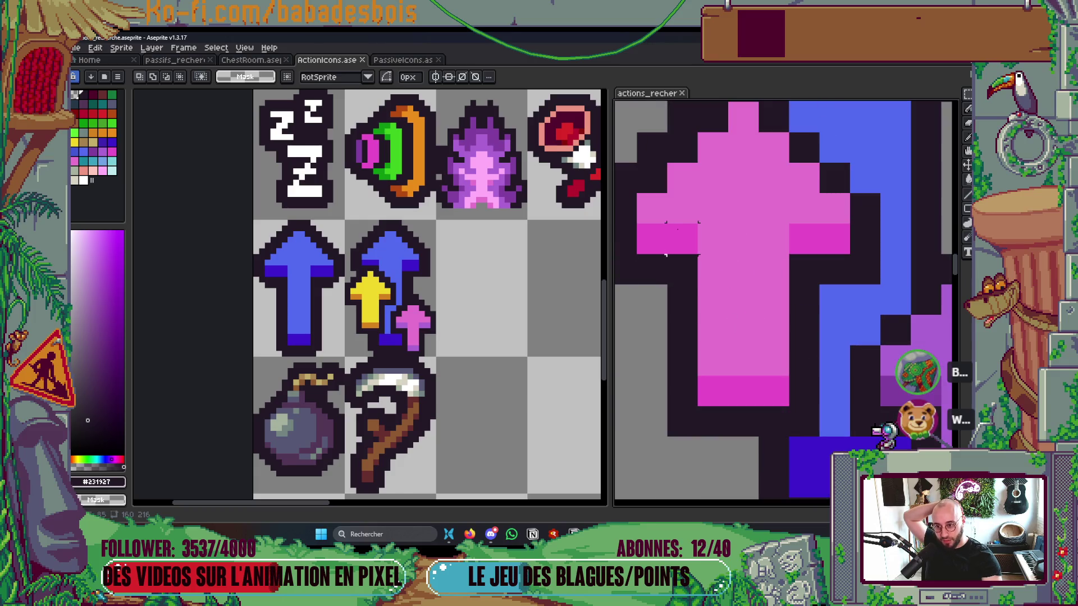
{"action": "scroll", "coordinate": [517, 308], "scroll_direction": "up", "scroll_amount": 1}
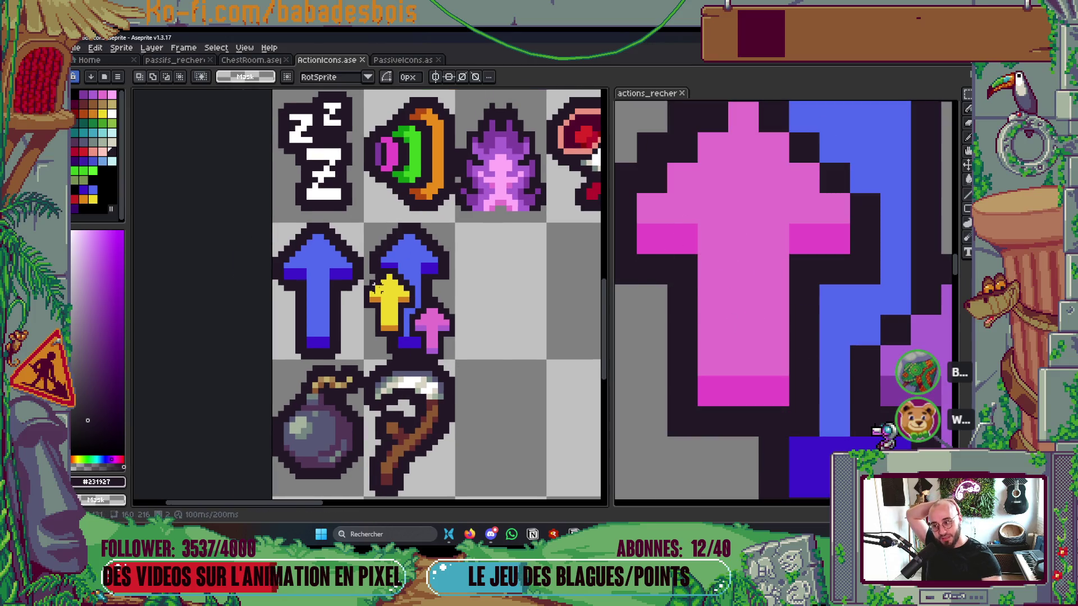
{"action": "scroll", "coordinate": [410, 275], "scroll_direction": "up", "scroll_amount": 1}
{"action": "scroll", "coordinate": [778, 253], "scroll_direction": "down", "scroll_amount": 3}
{"action": "scroll", "coordinate": [555, 337], "scroll_direction": "down", "scroll_amount": 1}
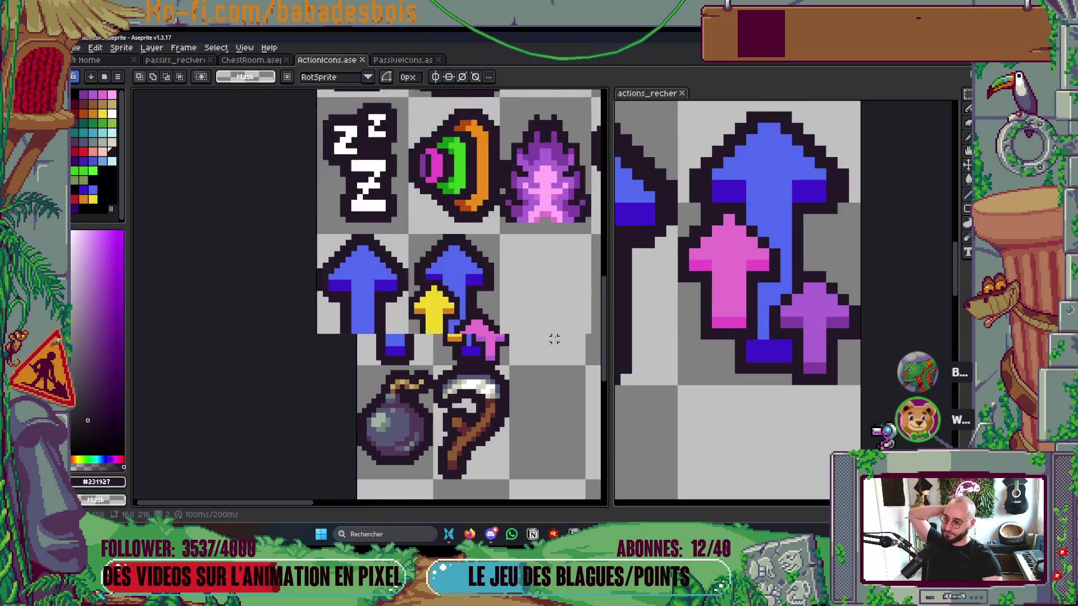
{"action": "left_click_drag", "start_coordinate": [555, 337], "coordinate": [505, 344]}
{"action": "scroll", "coordinate": [506, 344], "scroll_direction": "down", "scroll_amount": 3}
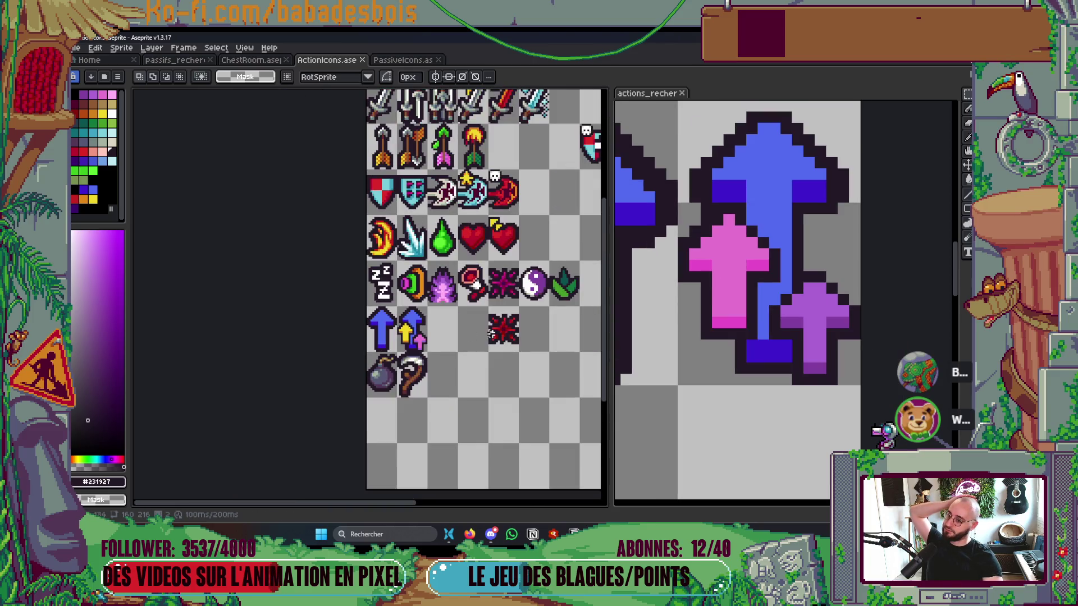
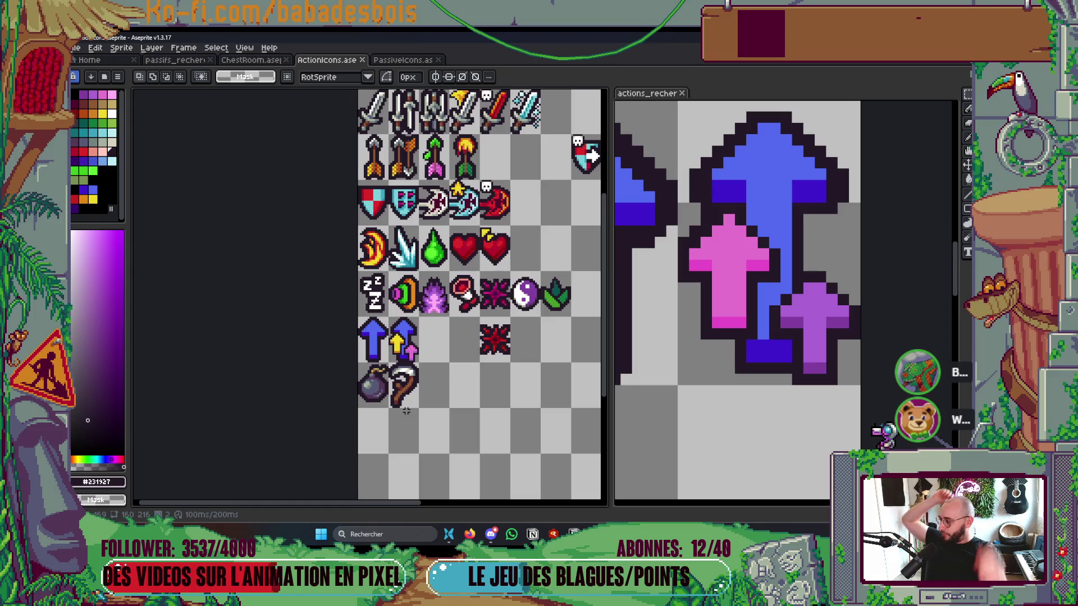
Step: Recolour the stacked-arrow icon's small yellow arrow cyan, with teal replacing its orange shading
{"action": "scroll", "coordinate": [415, 352], "scroll_direction": "up", "scroll_amount": 1}
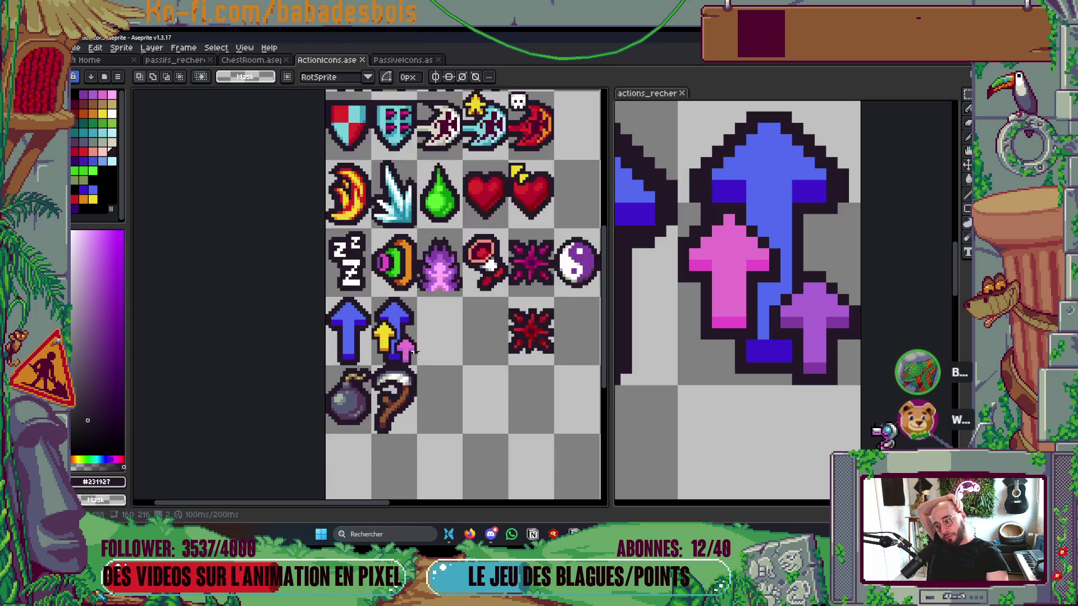
{"action": "scroll", "coordinate": [414, 352], "scroll_direction": "up", "scroll_amount": 1}
{"action": "scroll", "coordinate": [397, 296], "scroll_direction": "up", "scroll_amount": 1}
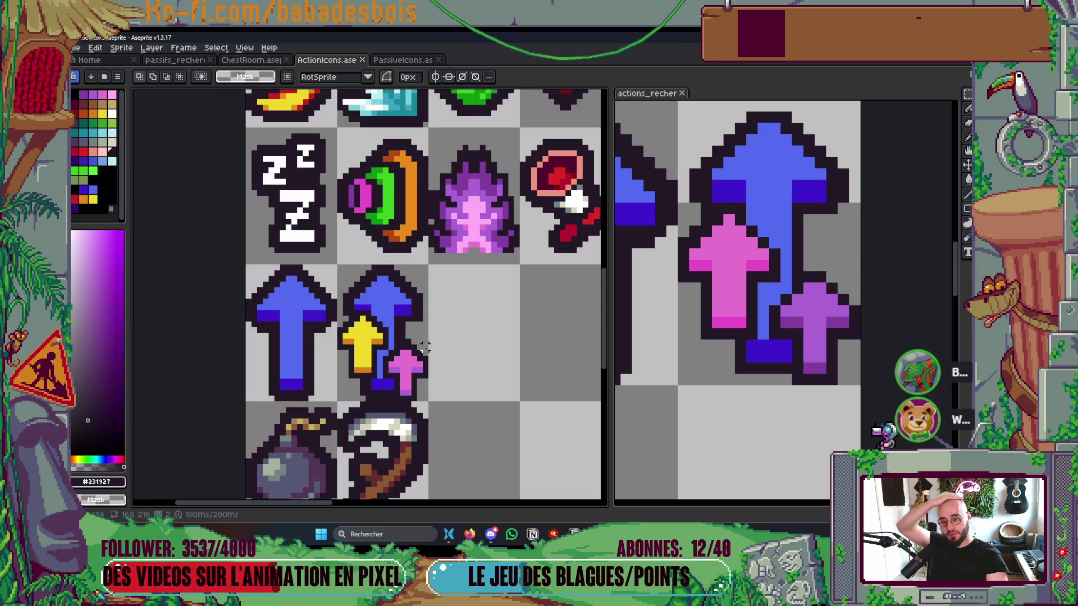
{"action": "scroll", "coordinate": [425, 348], "scroll_direction": "down", "scroll_amount": 2}
{"action": "scroll", "coordinate": [425, 347], "scroll_direction": "down", "scroll_amount": 1}
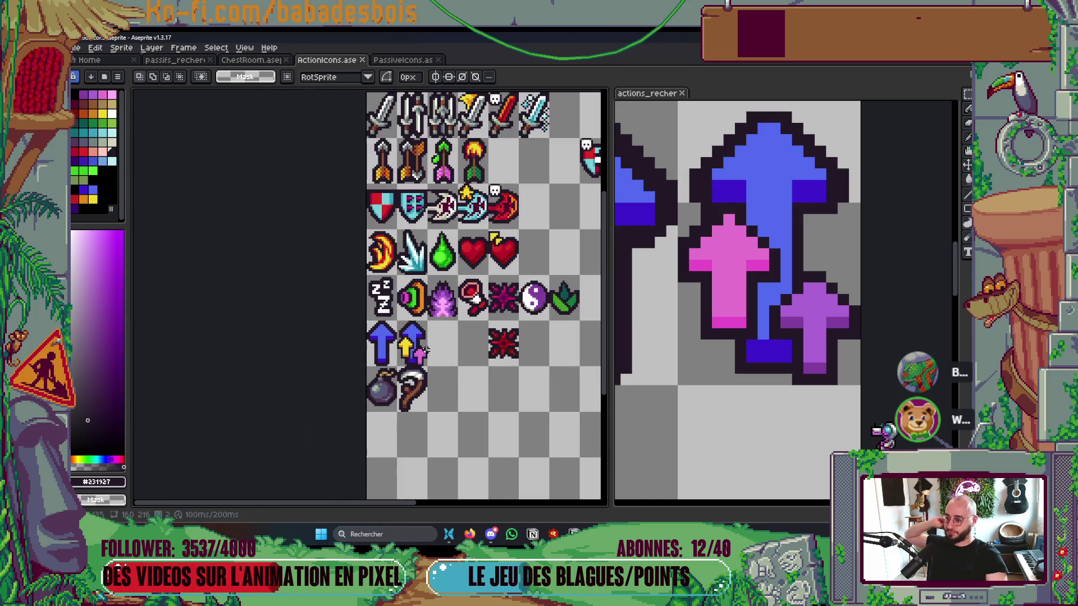
{"action": "left_click_drag", "start_coordinate": [521, 406], "coordinate": [519, 387]}
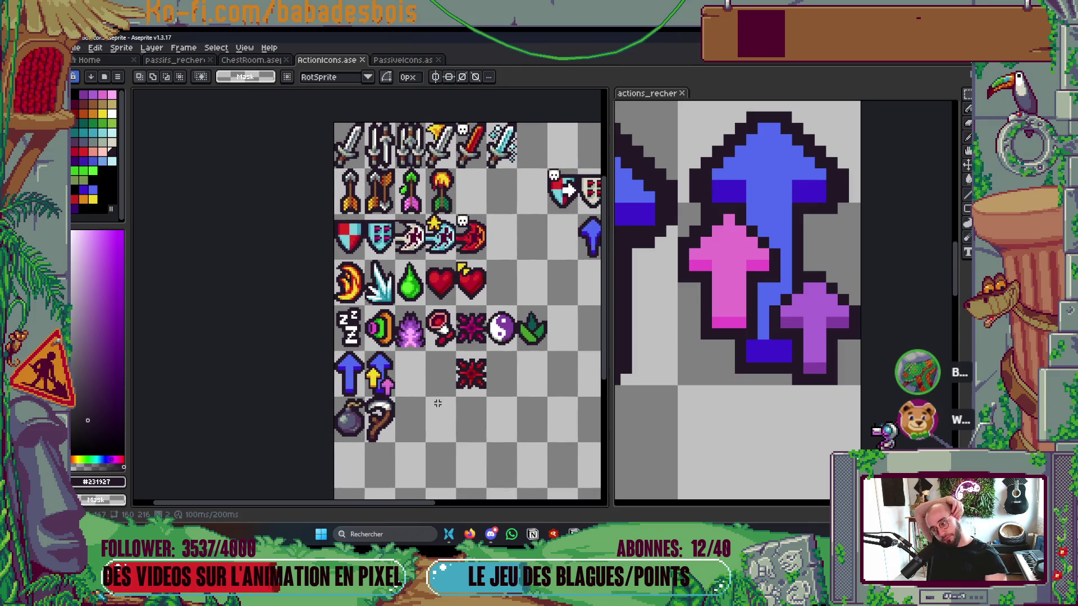
{"action": "left_click_drag", "start_coordinate": [400, 406], "coordinate": [359, 398]}
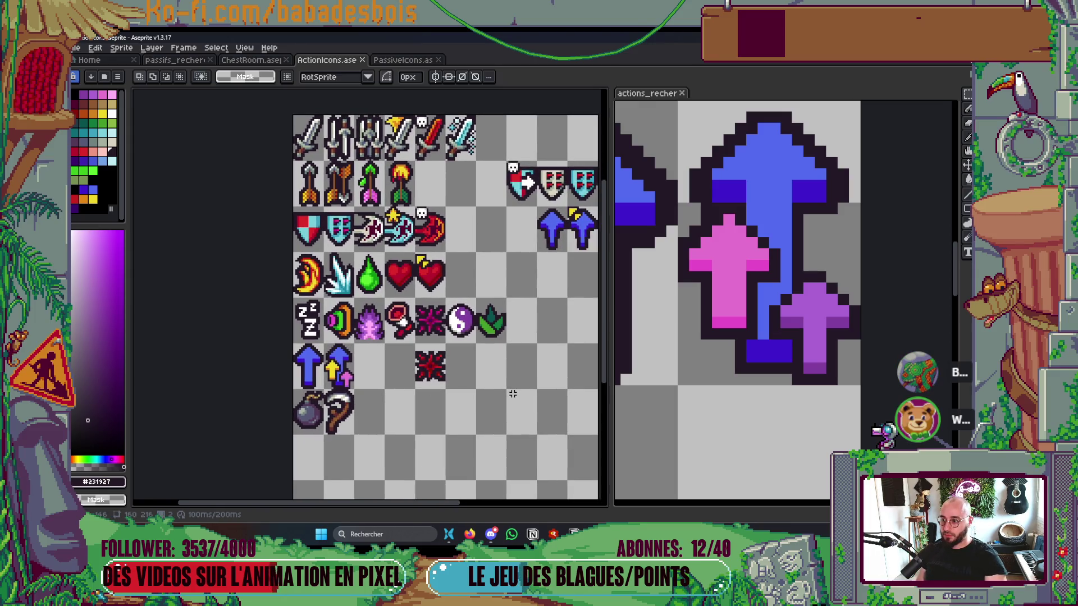
{"action": "scroll", "coordinate": [313, 377], "scroll_direction": "up", "scroll_amount": 3}
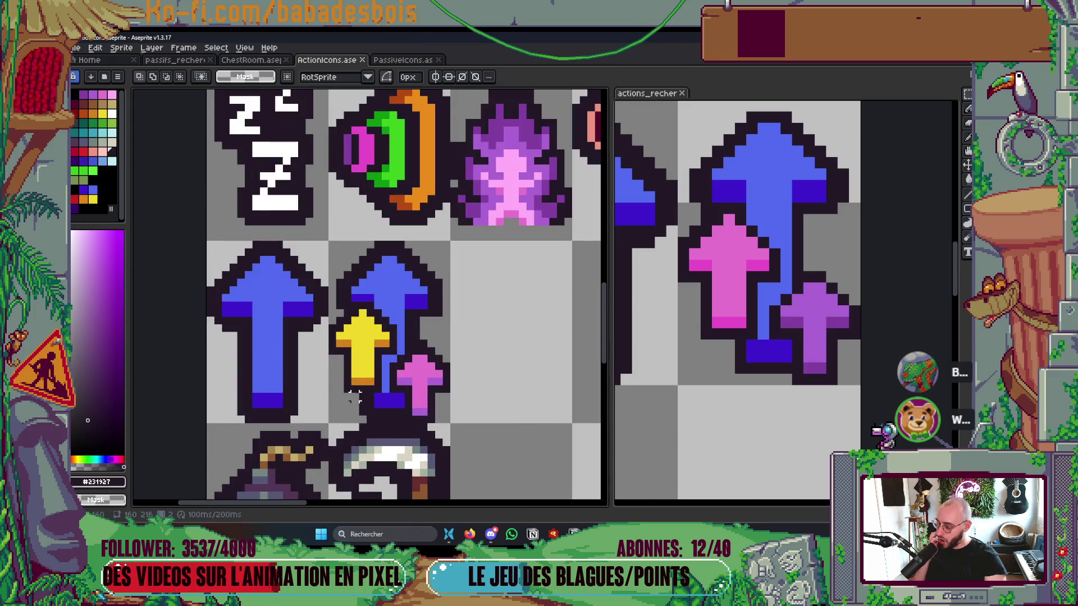
{"action": "scroll", "coordinate": [355, 344], "scroll_direction": "down", "scroll_amount": 3}
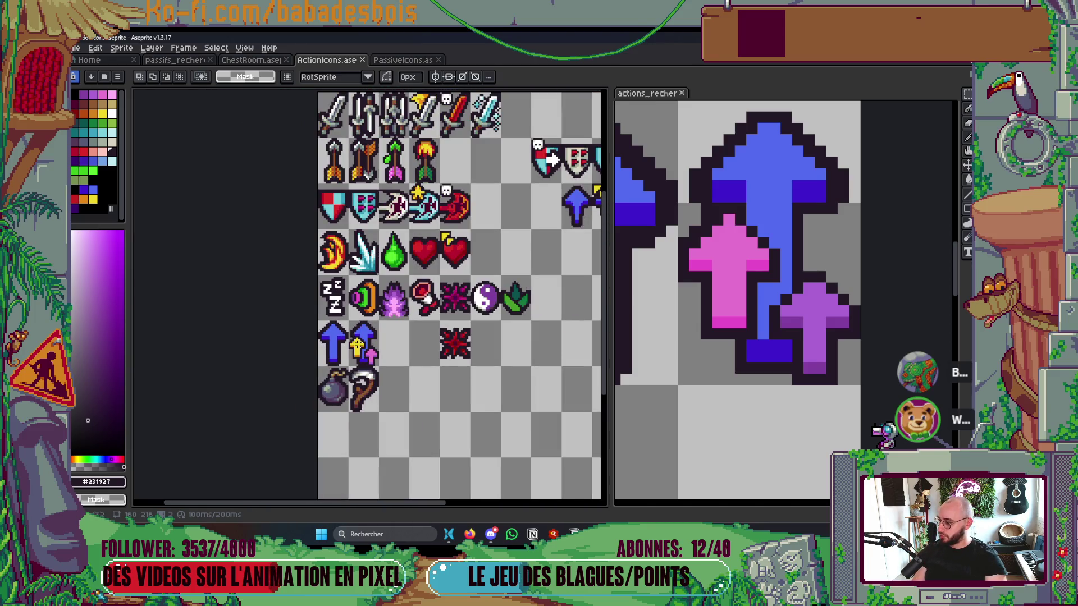
{"action": "scroll", "coordinate": [358, 343], "scroll_direction": "up", "scroll_amount": 5}
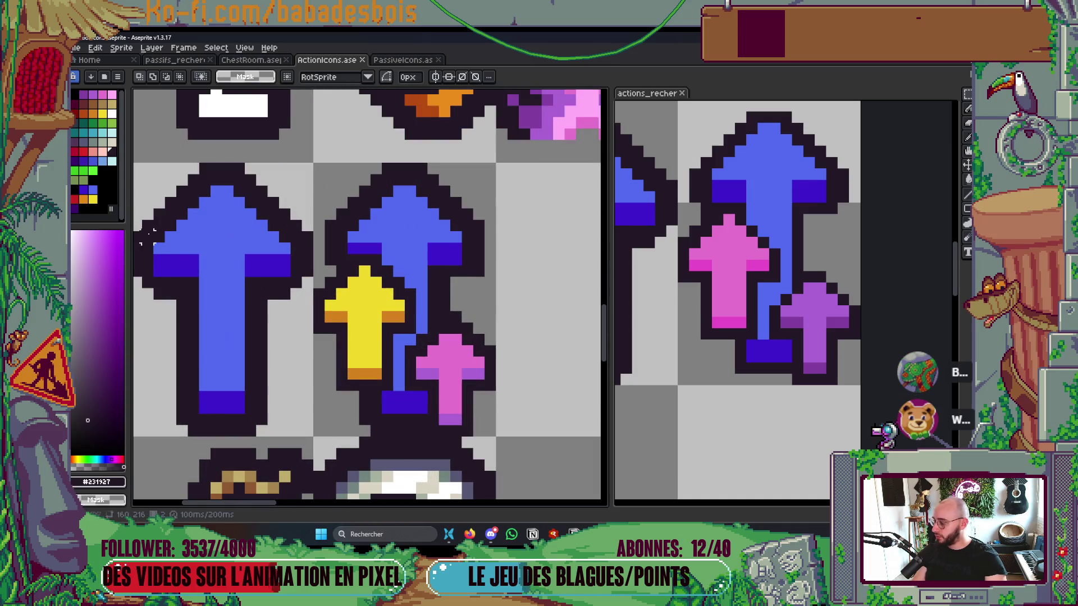
{"action": "left_click", "coordinate": [103, 132]}
{"action": "key", "text": "g"}
{"action": "left_click", "coordinate": [367, 333]}
{"action": "scroll", "coordinate": [364, 328], "scroll_direction": "down", "scroll_amount": 3}
{"action": "key", "text": "ctrl+z"}
{"action": "key", "text": "m"}
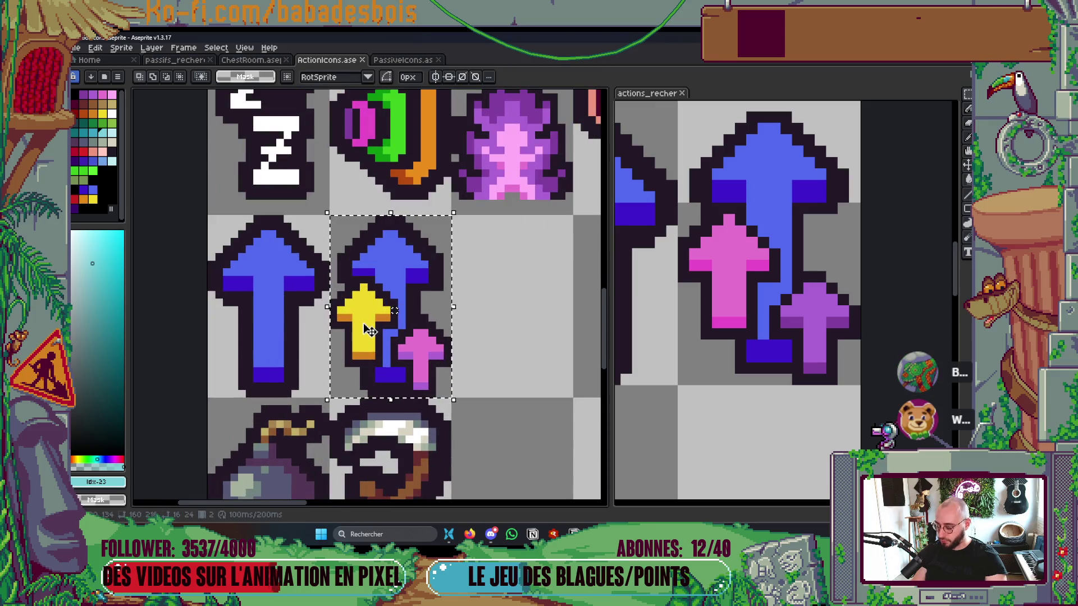
{"action": "key", "text": "g"}
{"action": "left_click", "coordinate": [364, 324]}
{"action": "scroll", "coordinate": [365, 325], "scroll_direction": "up", "scroll_amount": 3}
{"action": "left_click", "coordinate": [92, 133]}
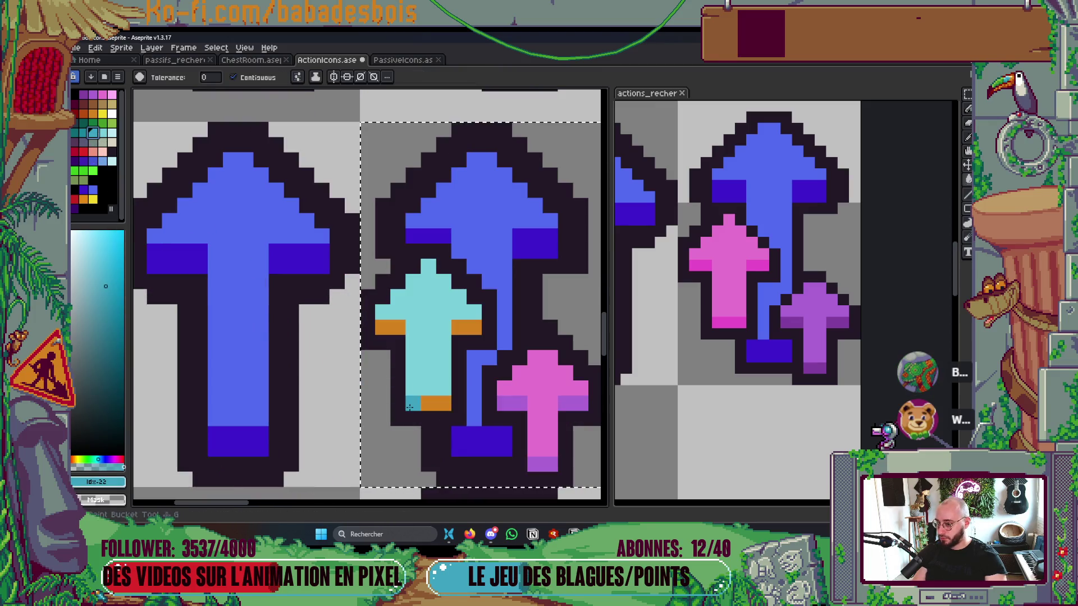
{"action": "scroll", "coordinate": [402, 352], "scroll_direction": "down", "scroll_amount": 3}
{"action": "scroll", "coordinate": [403, 352], "scroll_direction": "up", "scroll_amount": 3}
{"action": "left_click", "coordinate": [403, 352]}
{"action": "scroll", "coordinate": [402, 351], "scroll_direction": "down", "scroll_amount": 3}
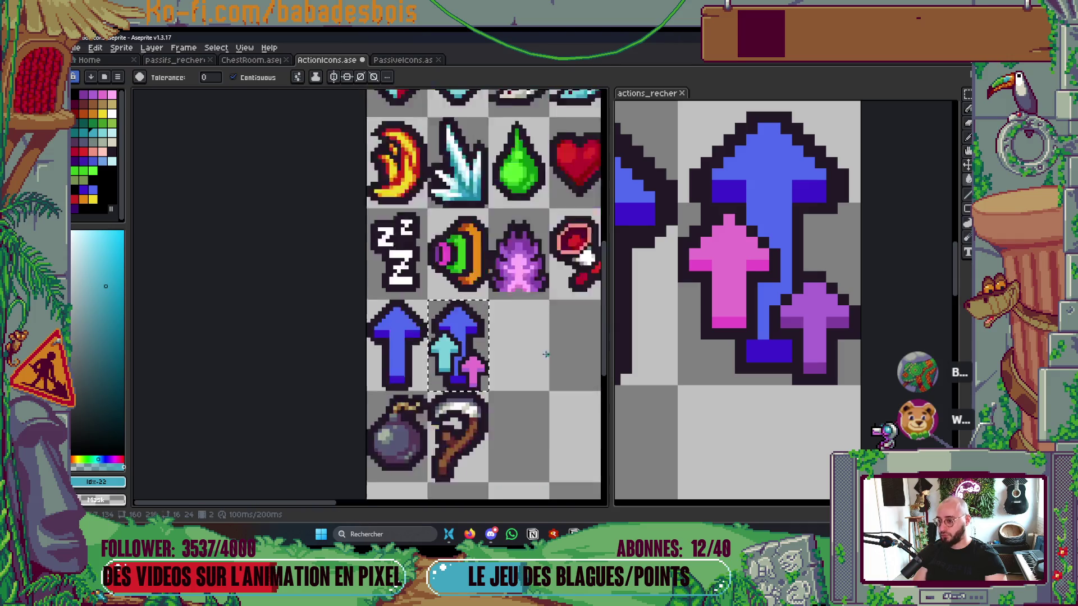
{"action": "left_click_drag", "start_coordinate": [486, 316], "coordinate": [486, 352]}
{"action": "scroll", "coordinate": [486, 352], "scroll_direction": "up", "scroll_amount": 3}
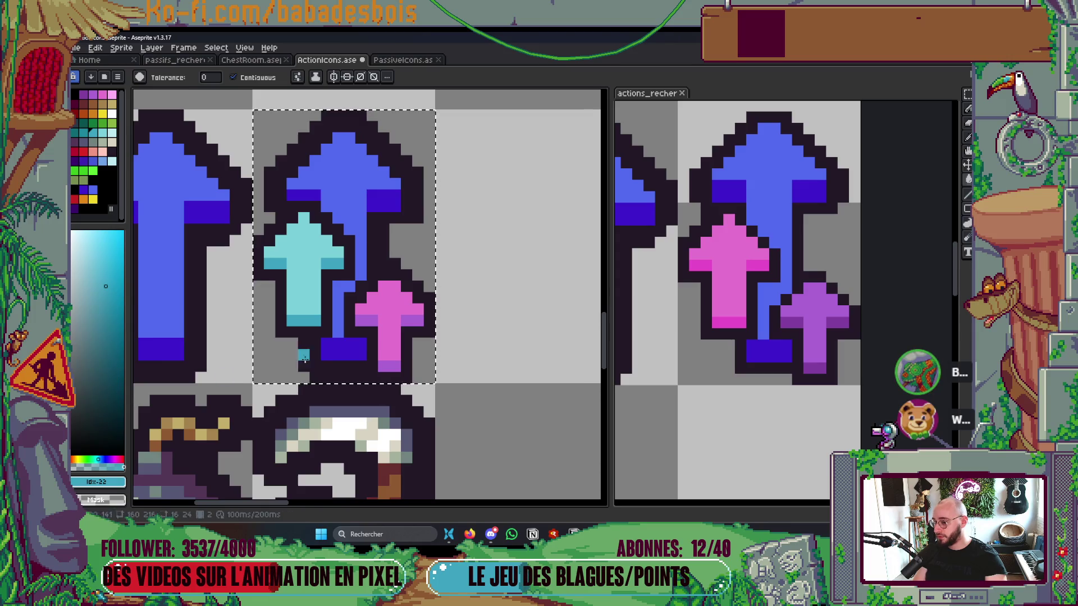
Step: Recolour the small pink arrow purple, with a darker purple on its bottom shading
{"action": "key", "text": "i"}
{"action": "left_click", "coordinate": [388, 306]}
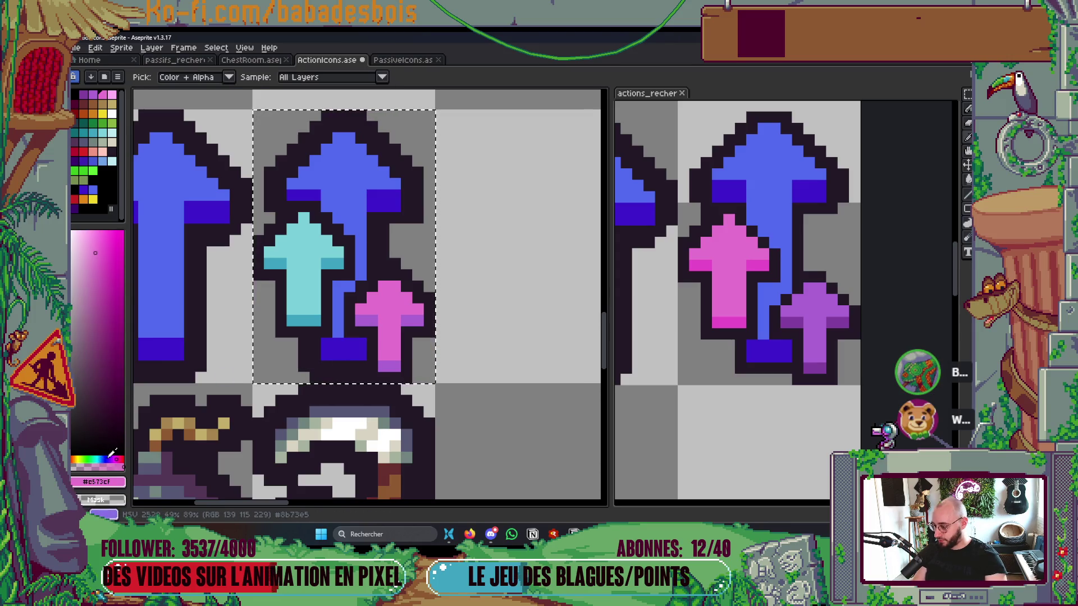
{"action": "left_click", "coordinate": [114, 458]}
{"action": "left_click_drag", "start_coordinate": [115, 455], "coordinate": [113, 457]}
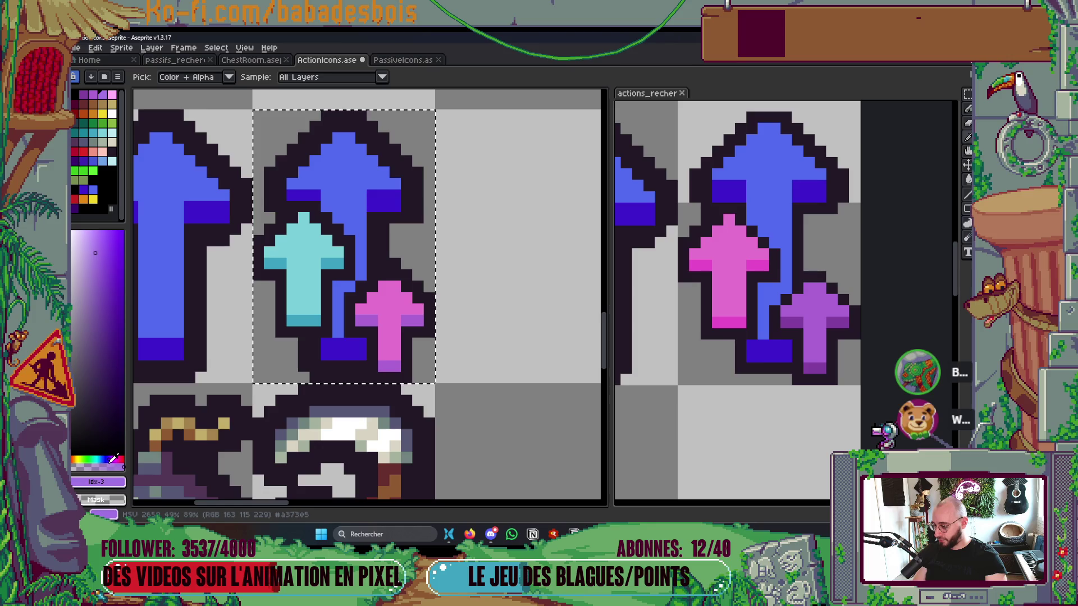
{"action": "key", "text": "t"}
{"action": "key", "text": "Escape"}
{"action": "key", "text": "g"}
{"action": "left_click", "coordinate": [388, 332]}
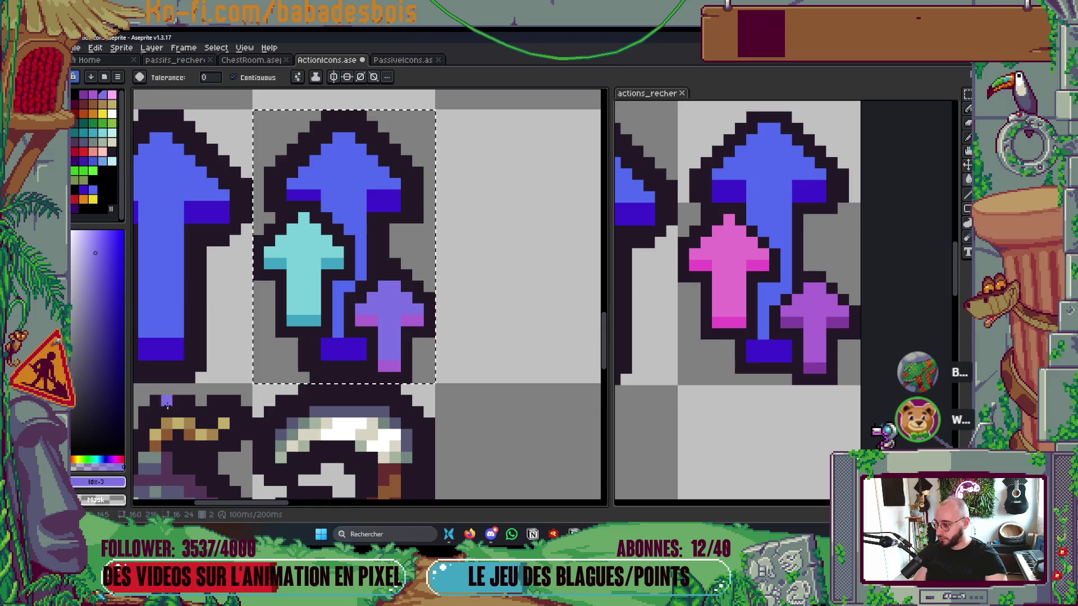
{"action": "key", "text": "i"}
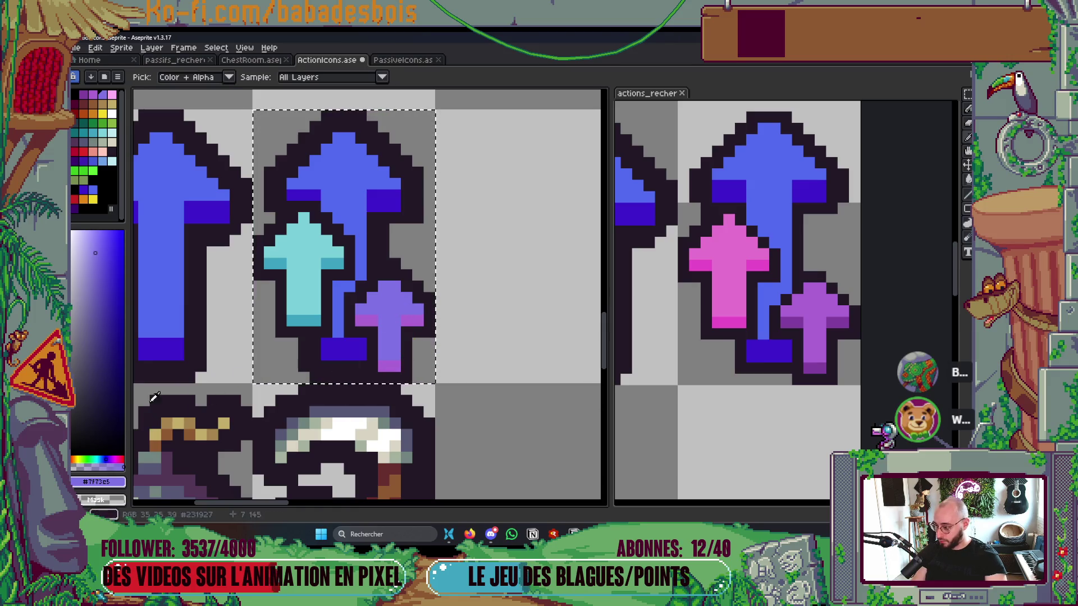
{"action": "left_click", "coordinate": [103, 94]}
{"action": "left_click", "coordinate": [113, 458]}
{"action": "key", "text": "g"}
{"action": "left_click", "coordinate": [396, 367]}
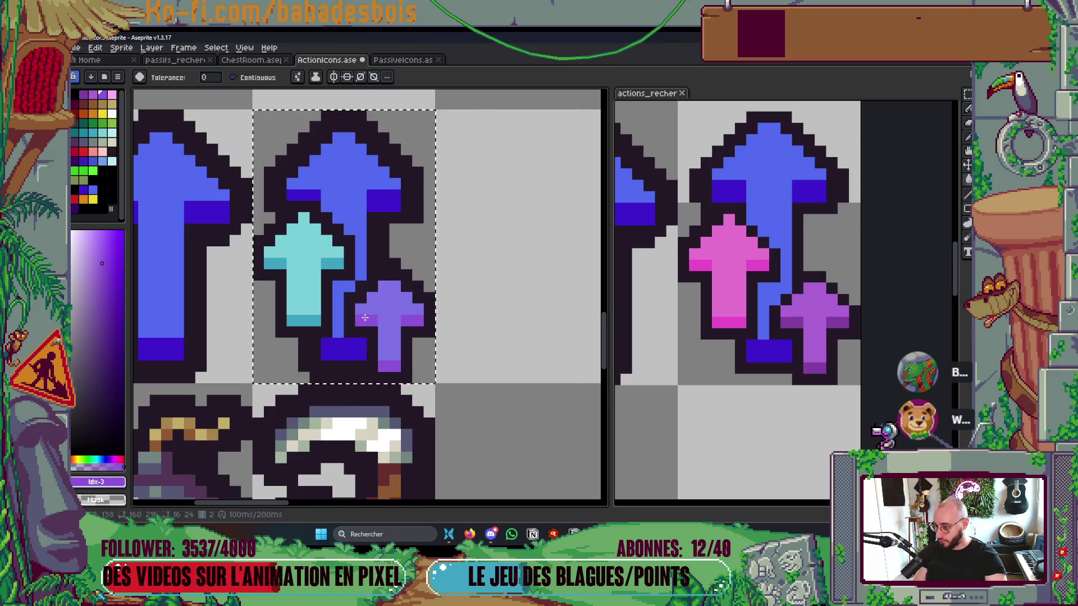
Step: Nudge the small arrow's purple toward violet and save ActionIcons.aseprite
{"action": "scroll", "coordinate": [364, 317], "scroll_direction": "down", "scroll_amount": 5}
{"action": "scroll", "coordinate": [214, 342], "scroll_direction": "up", "scroll_amount": 6}
{"action": "left_click", "coordinate": [199, 349]}
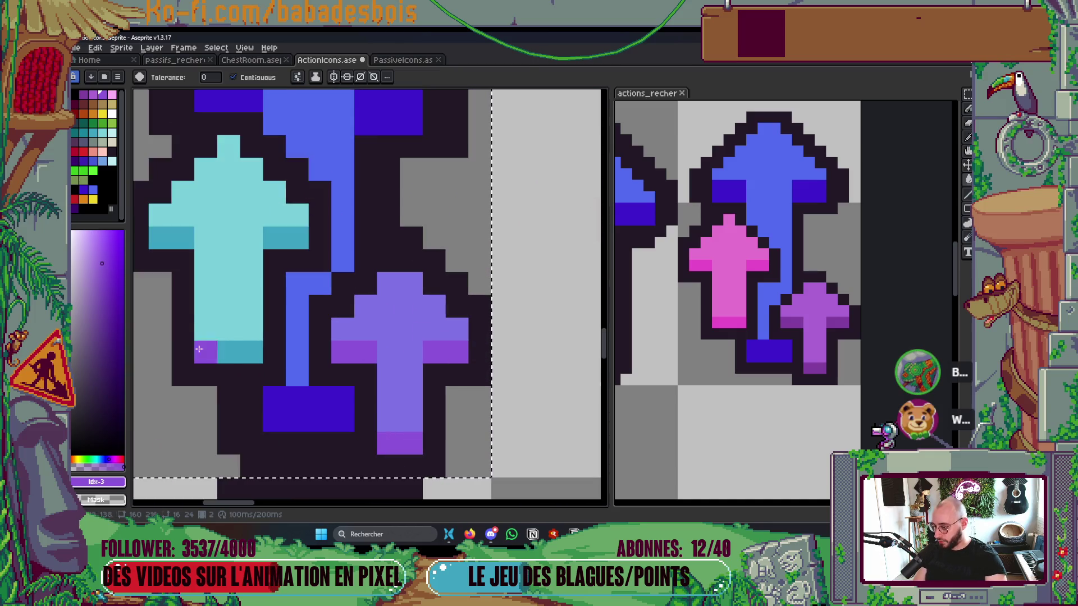
{"action": "left_click", "coordinate": [396, 422], "text": "alt"}
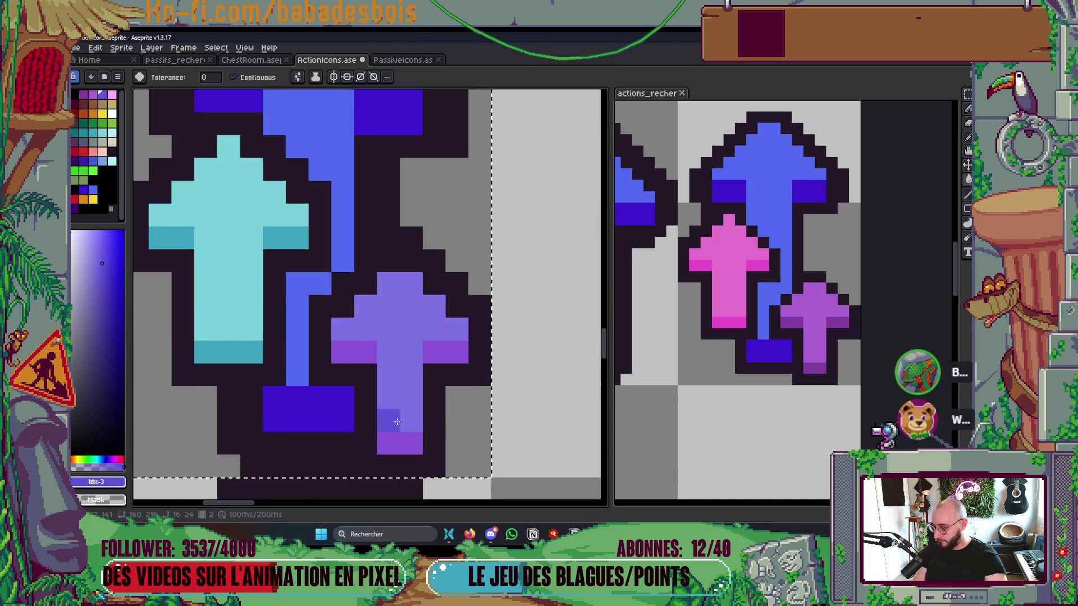
{"action": "scroll", "coordinate": [460, 390], "scroll_direction": "down", "scroll_amount": 4}
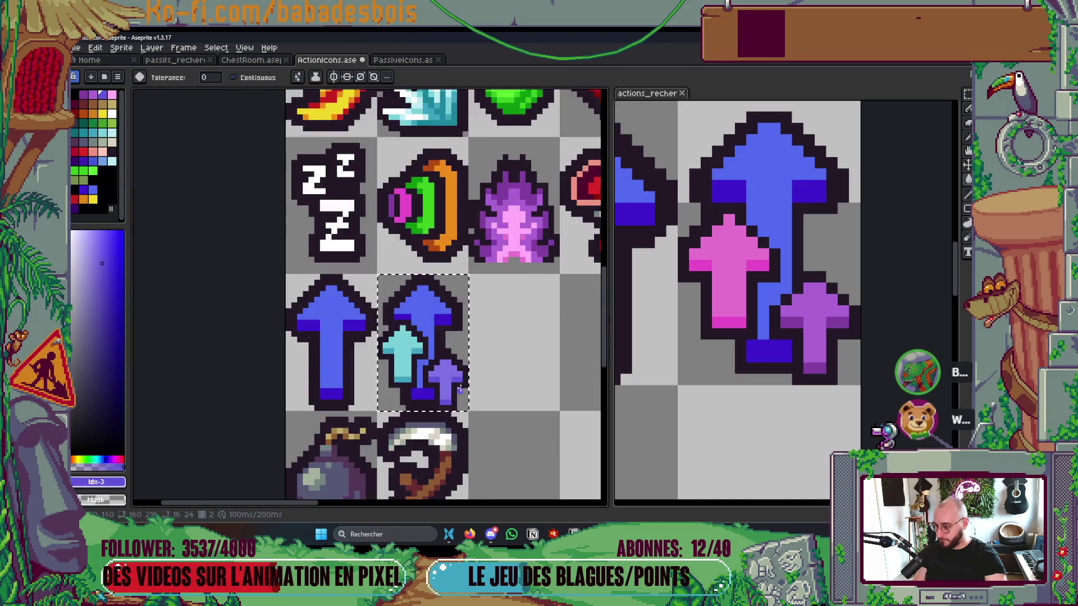
{"action": "scroll", "coordinate": [459, 390], "scroll_direction": "down", "scroll_amount": 4}
{"action": "scroll", "coordinate": [477, 364], "scroll_direction": "up", "scroll_amount": 2}
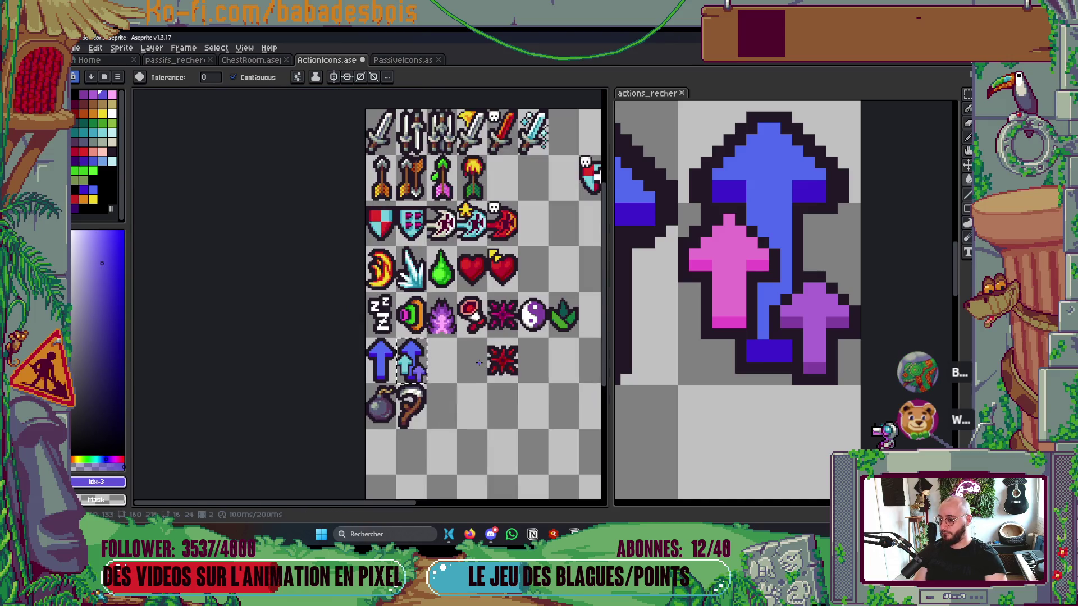
{"action": "mouse_move", "coordinate": [476, 406]}
{"action": "left_mouse_down"}
{"action": "mouse_move", "coordinate": [417, 450]}
{"action": "mouse_move", "coordinate": [341, 452]}
{"action": "mouse_move", "coordinate": [378, 416]}
{"action": "left_mouse_up"}
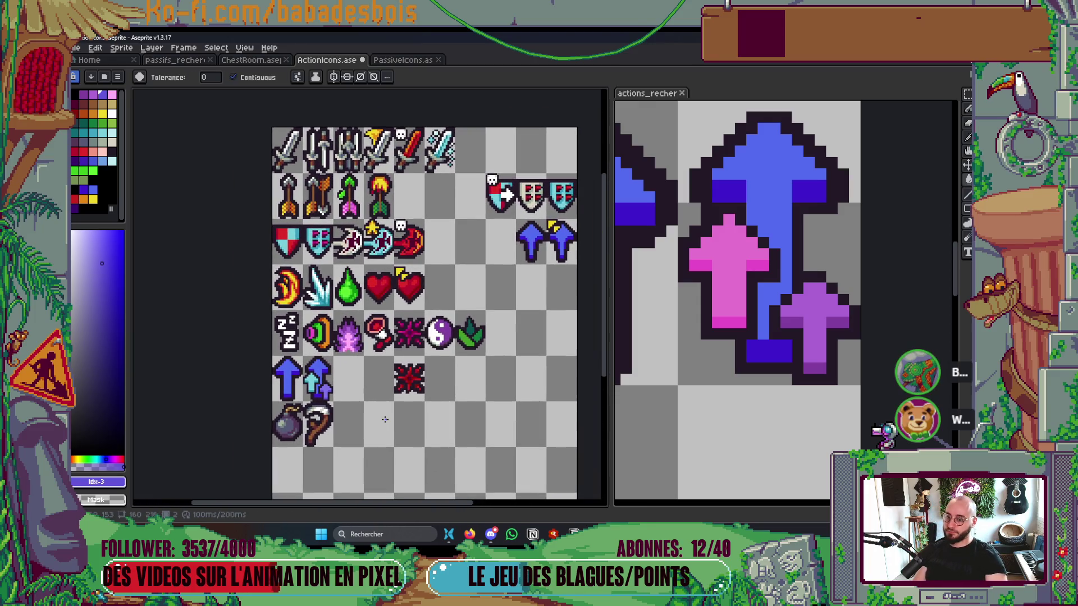
{"action": "scroll", "coordinate": [385, 420], "scroll_direction": "down", "scroll_amount": 2}
{"action": "scroll", "coordinate": [381, 411], "scroll_direction": "up", "scroll_amount": 8}
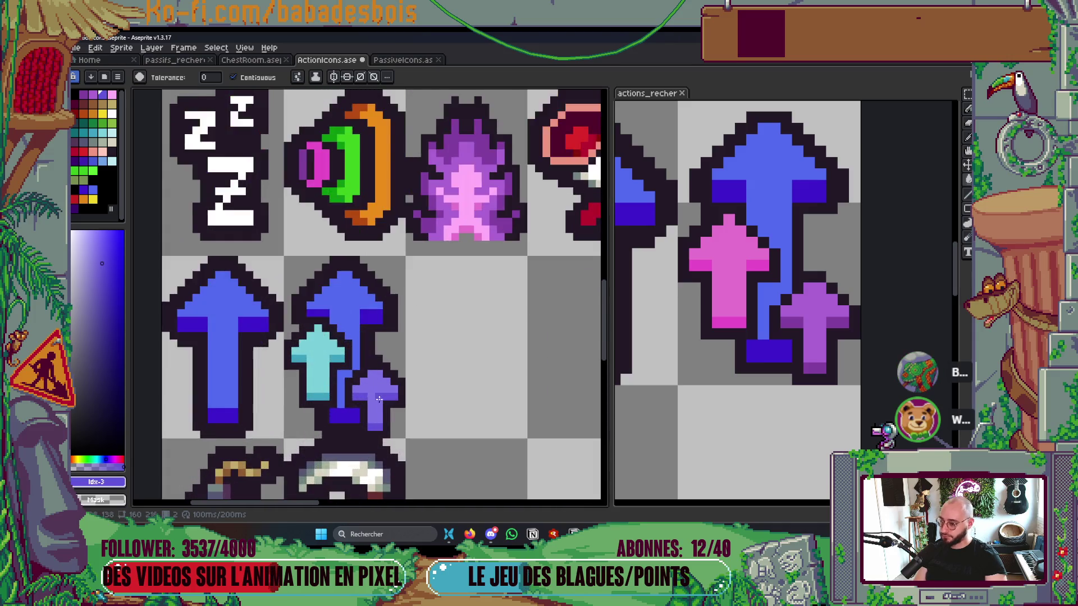
{"action": "scroll", "coordinate": [371, 395], "scroll_direction": "up", "scroll_amount": 1}
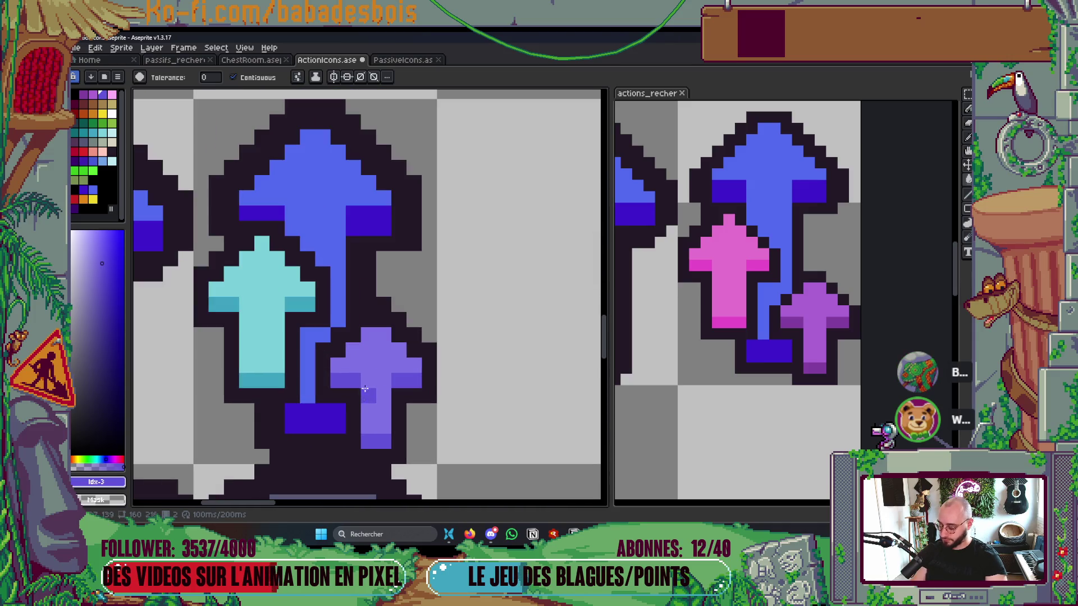
{"action": "left_click", "coordinate": [364, 372], "text": "alt"}
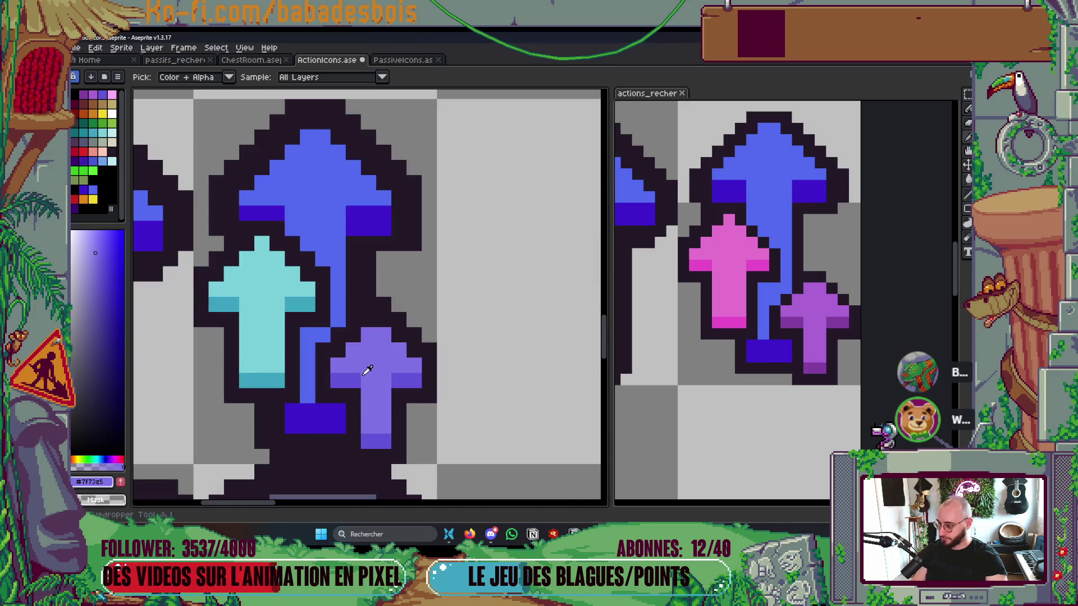
{"action": "left_click", "coordinate": [114, 458]}
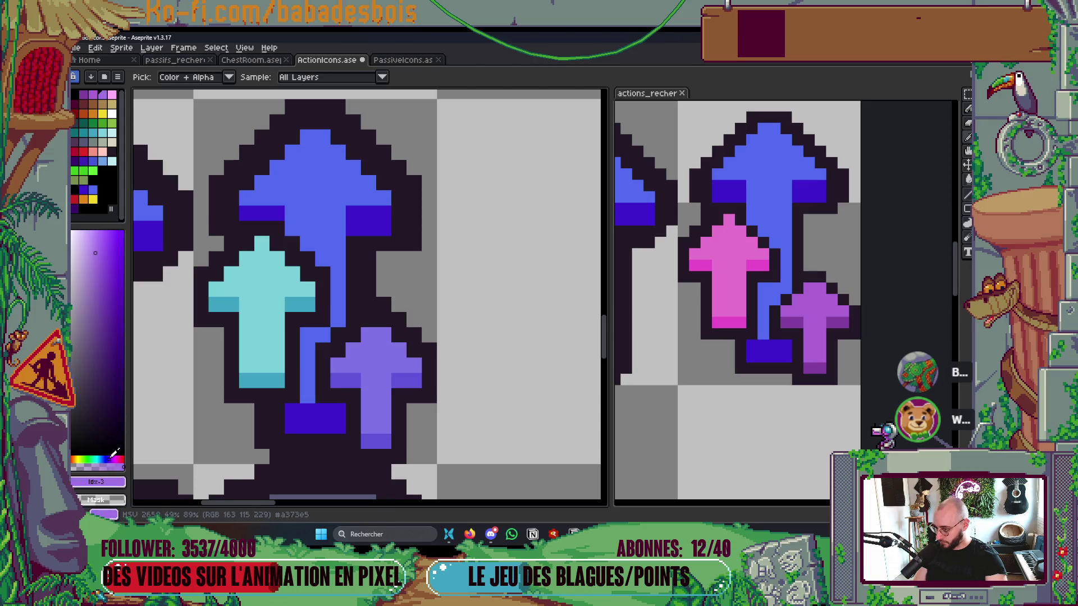
{"action": "scroll", "coordinate": [410, 342], "scroll_direction": "down", "scroll_amount": 4}
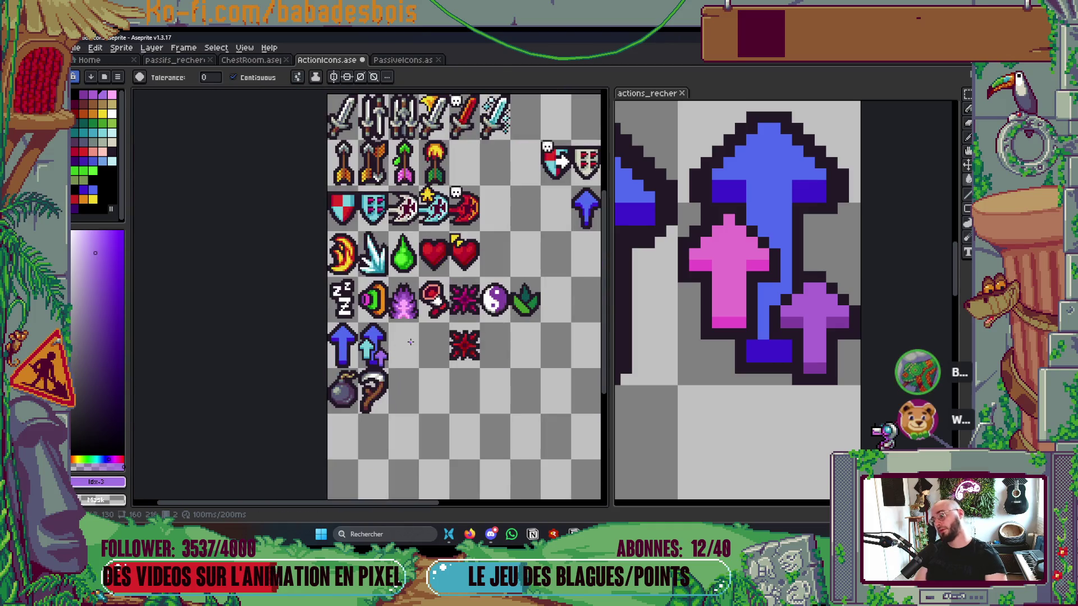
{"action": "scroll", "coordinate": [411, 342], "scroll_direction": "down", "scroll_amount": 2}
{"action": "scroll", "coordinate": [413, 344], "scroll_direction": "up", "scroll_amount": 2}
{"action": "key", "text": "ctrl+s"}
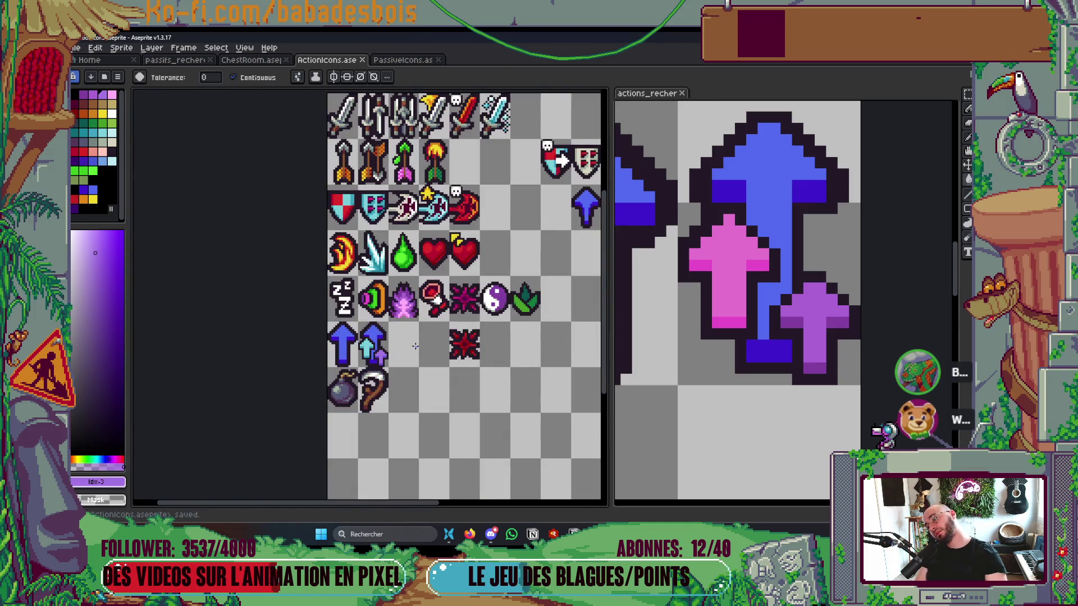
Step: Sample the light purple and the darker purple from the reference arrows
{"action": "scroll", "coordinate": [450, 368], "scroll_direction": "left", "scroll_amount": 1}
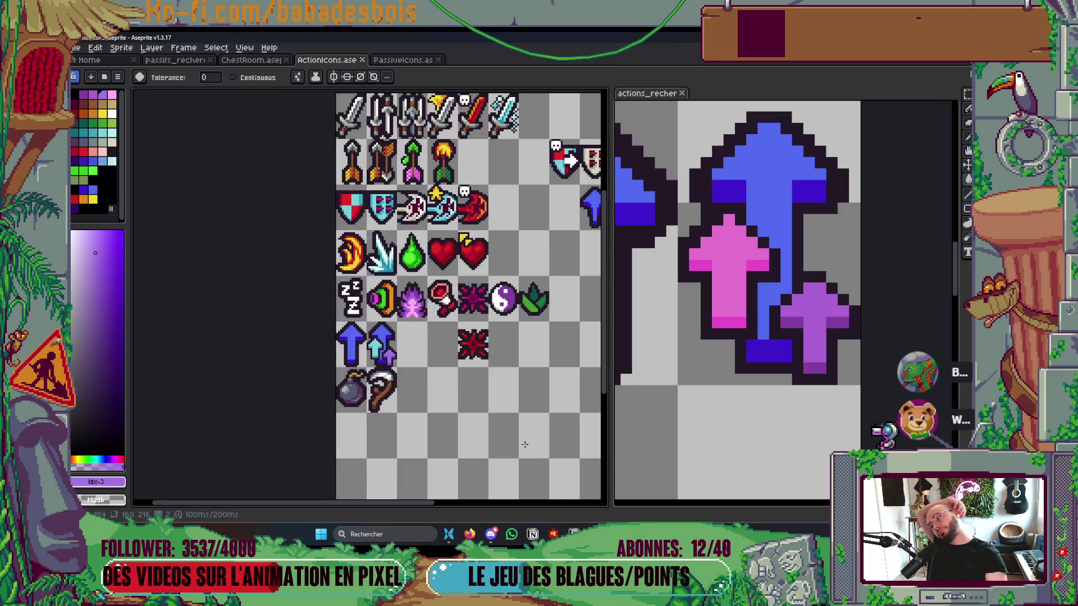
{"action": "scroll", "coordinate": [525, 444], "scroll_direction": "up", "scroll_amount": 1}
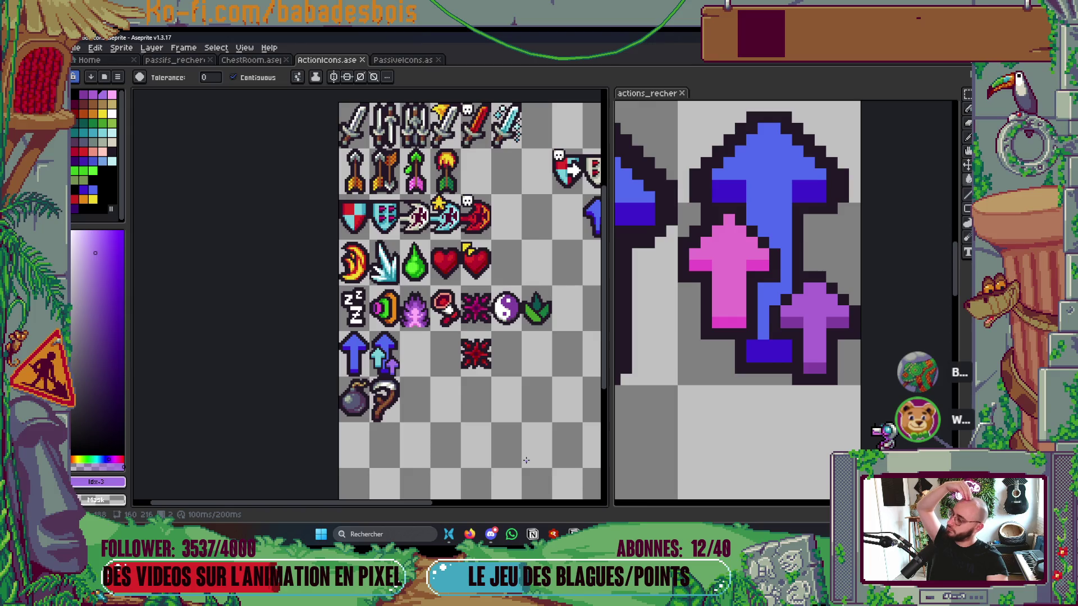
{"action": "key", "text": "i"}
{"action": "left_click", "coordinate": [813, 307]}
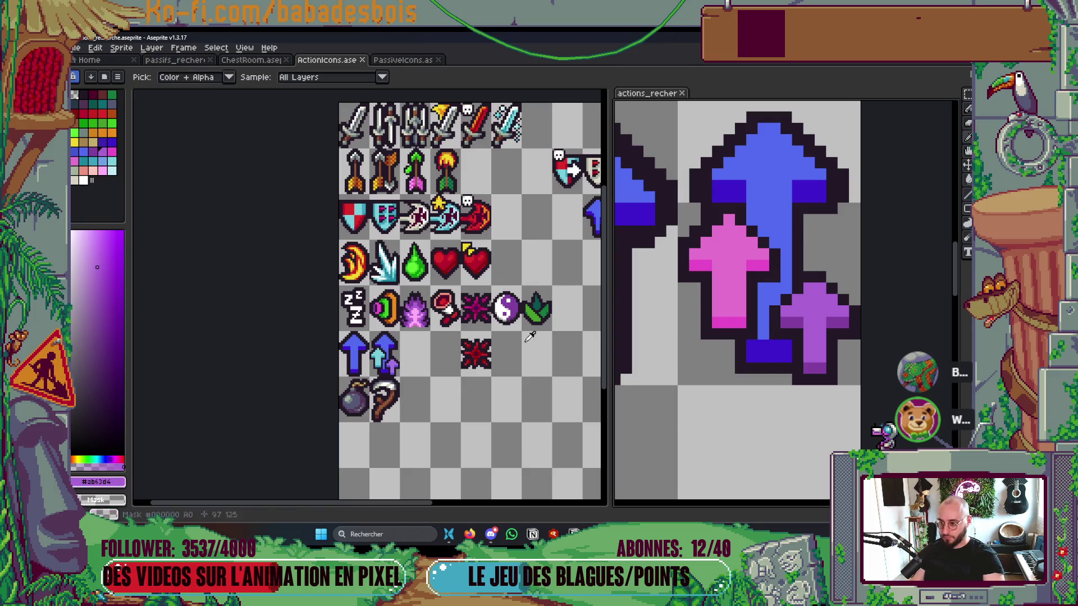
{"action": "key", "text": "g"}
{"action": "scroll", "coordinate": [379, 374], "scroll_direction": "up", "scroll_amount": 2}
{"action": "scroll", "coordinate": [482, 369], "scroll_direction": "up", "scroll_amount": 2}
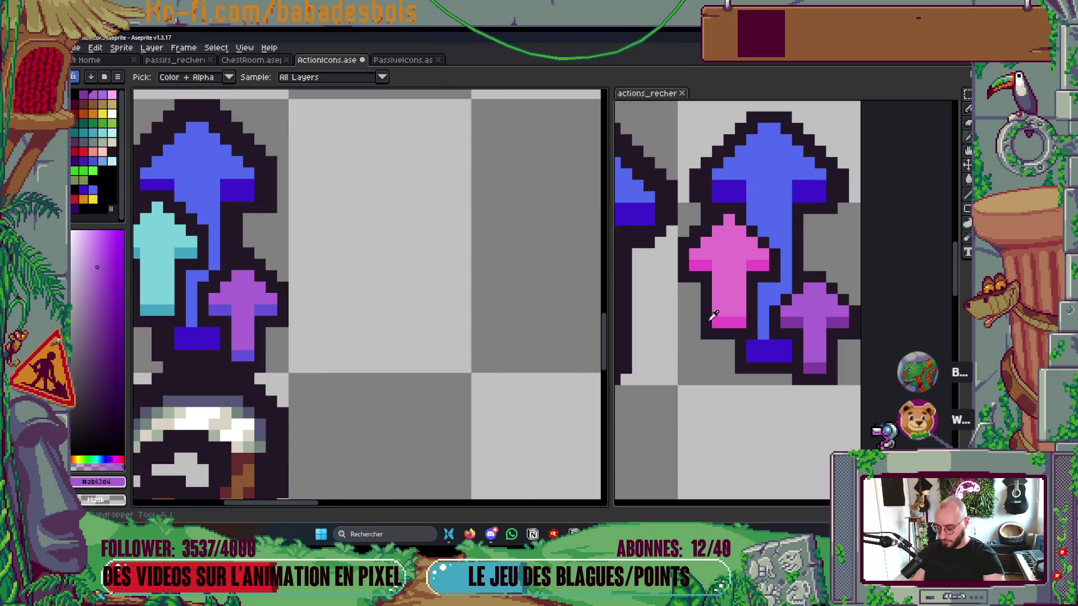
{"action": "left_click", "coordinate": [798, 315], "text": "alt"}
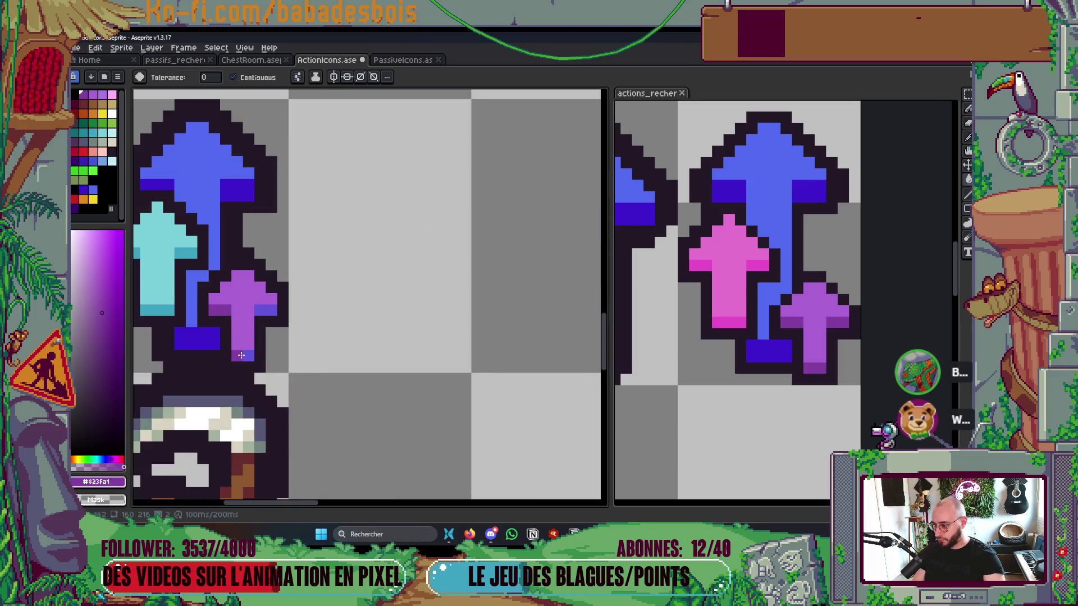
{"action": "scroll", "coordinate": [302, 327], "scroll_direction": "down", "scroll_amount": 3}
{"action": "scroll", "coordinate": [302, 326], "scroll_direction": "down", "scroll_amount": 3}
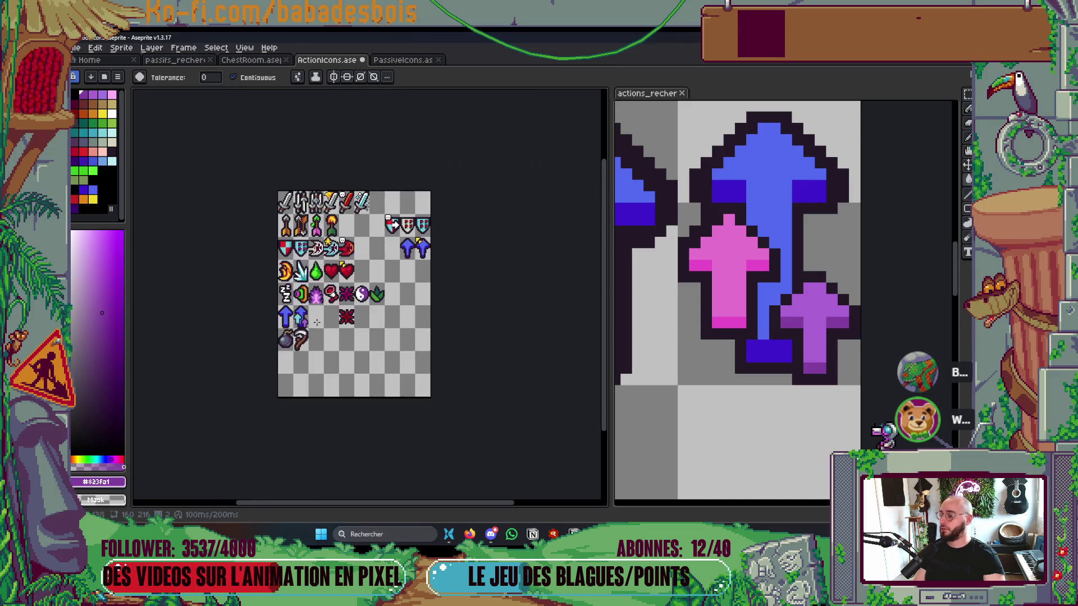
{"action": "scroll", "coordinate": [320, 323], "scroll_direction": "up", "scroll_amount": 2}
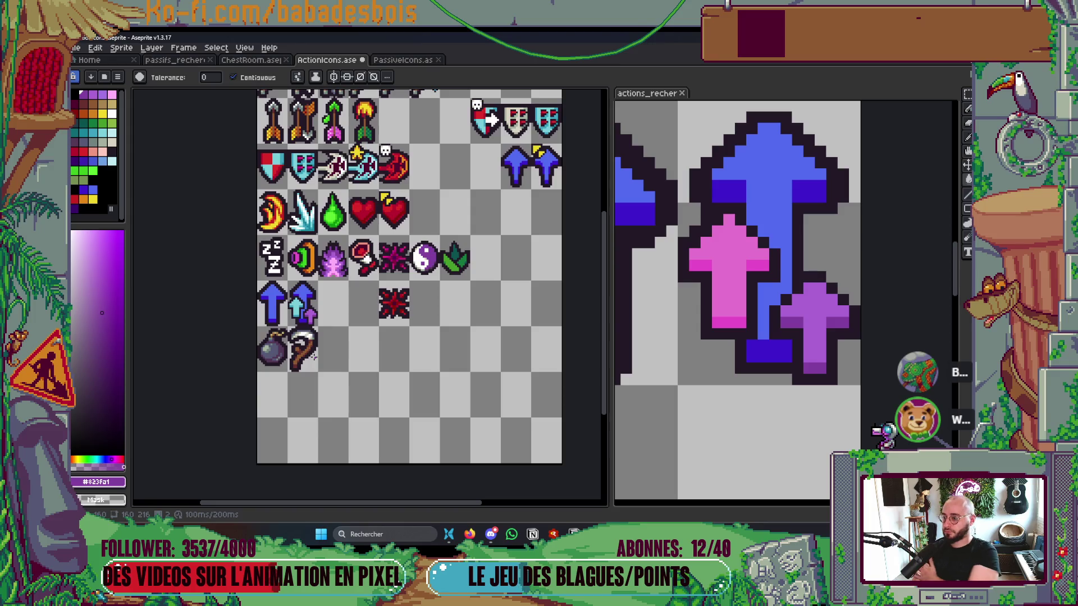
{"action": "scroll", "coordinate": [402, 312], "scroll_direction": "up", "scroll_amount": 1}
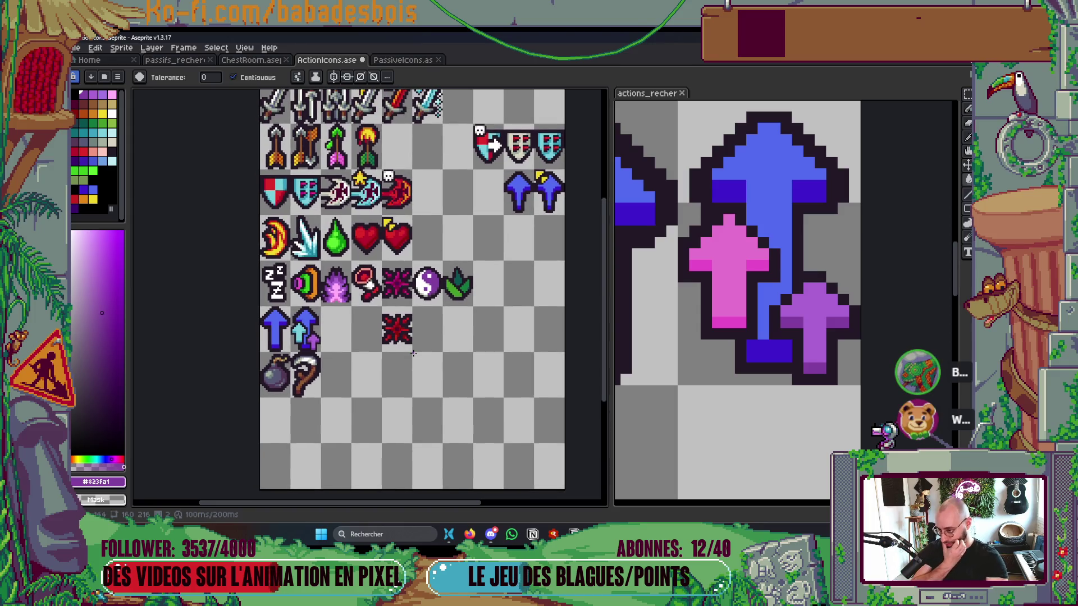
{"action": "scroll", "coordinate": [417, 344], "scroll_direction": "up", "scroll_amount": 1}
Step: Erase the stray red burst icon below row five and the two blue arrows in row three
{"action": "key", "text": "m"}
{"action": "left_click_drag", "start_coordinate": [413, 371], "coordinate": [381, 335]}
{"action": "key", "text": "Delete"}
{"action": "scroll", "coordinate": [486, 411], "scroll_direction": "up", "scroll_amount": 1}
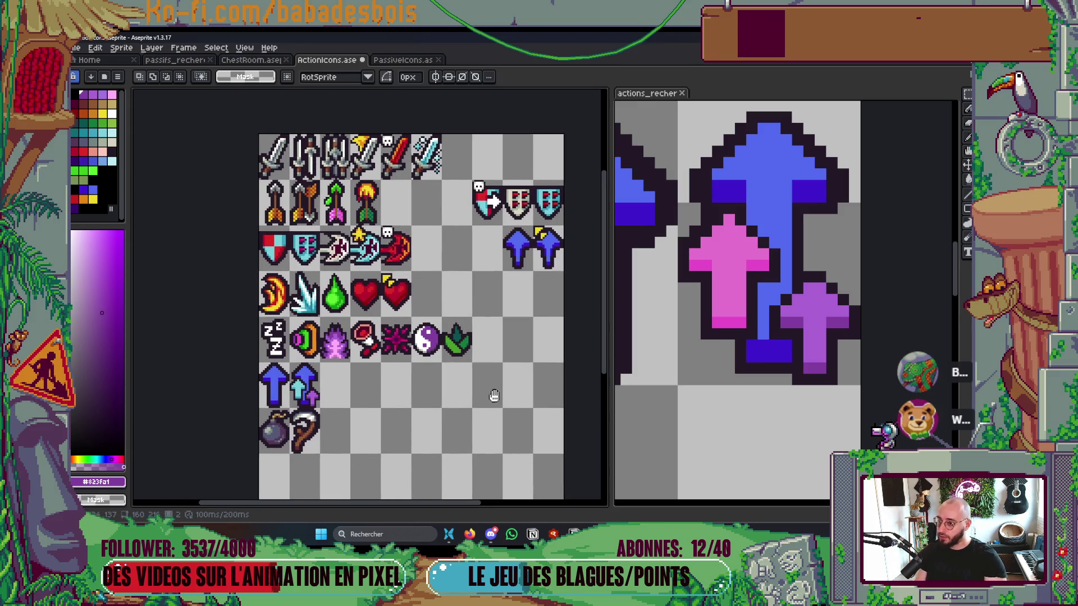
{"action": "scroll", "coordinate": [491, 397], "scroll_direction": "right", "scroll_amount": 2}
{"action": "mouse_move", "coordinate": [484, 228]}
{"action": "left_mouse_down"}
{"action": "mouse_move", "coordinate": [515, 274]}
{"action": "mouse_move", "coordinate": [547, 275]}
{"action": "left_mouse_up"}
{"action": "key", "text": "Delete"}
{"action": "scroll", "coordinate": [523, 334], "scroll_direction": "down", "scroll_amount": 1}
{"action": "left_click_drag", "start_coordinate": [523, 334], "coordinate": [527, 316]}
{"action": "scroll", "coordinate": [527, 314], "scroll_direction": "down", "scroll_amount": 1}
{"action": "scroll", "coordinate": [526, 315], "scroll_direction": "up", "scroll_amount": 1}
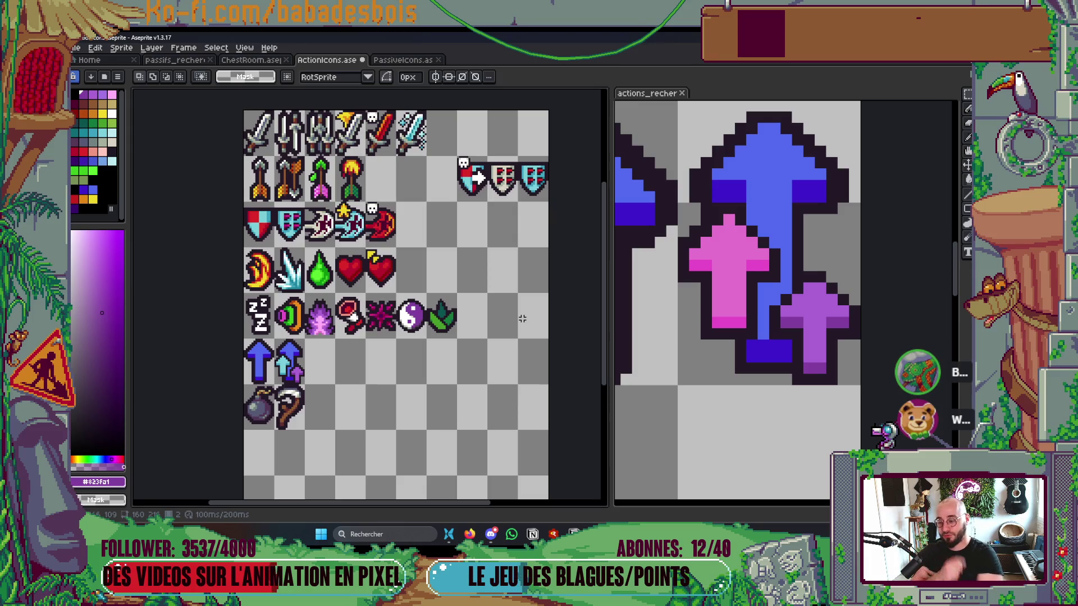
{"action": "scroll", "coordinate": [323, 311], "scroll_direction": "up", "scroll_amount": 2}
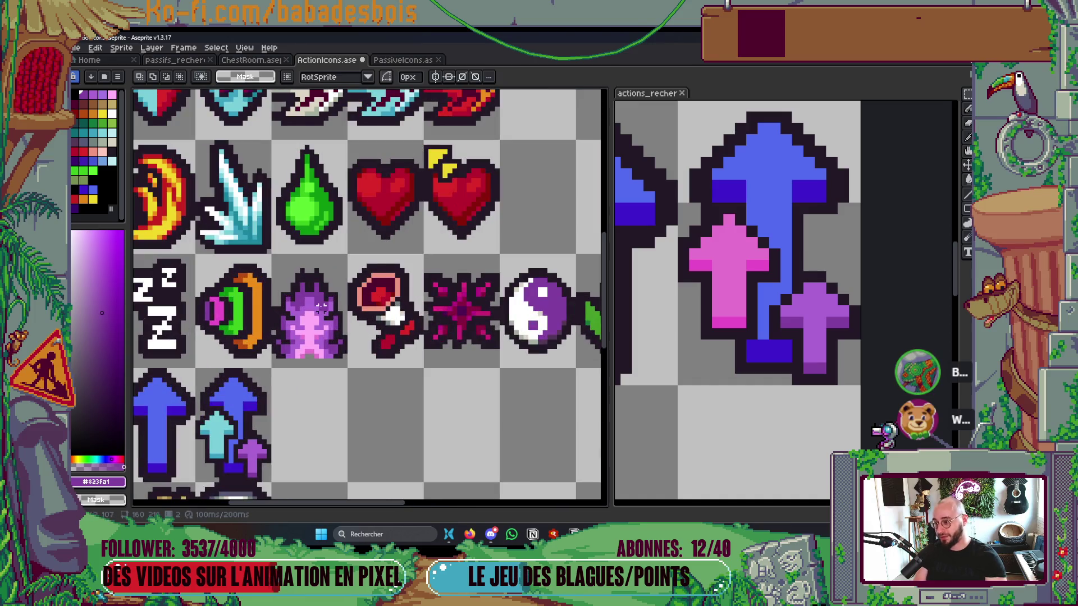
{"action": "scroll", "coordinate": [476, 365], "scroll_direction": "up", "scroll_amount": 1}
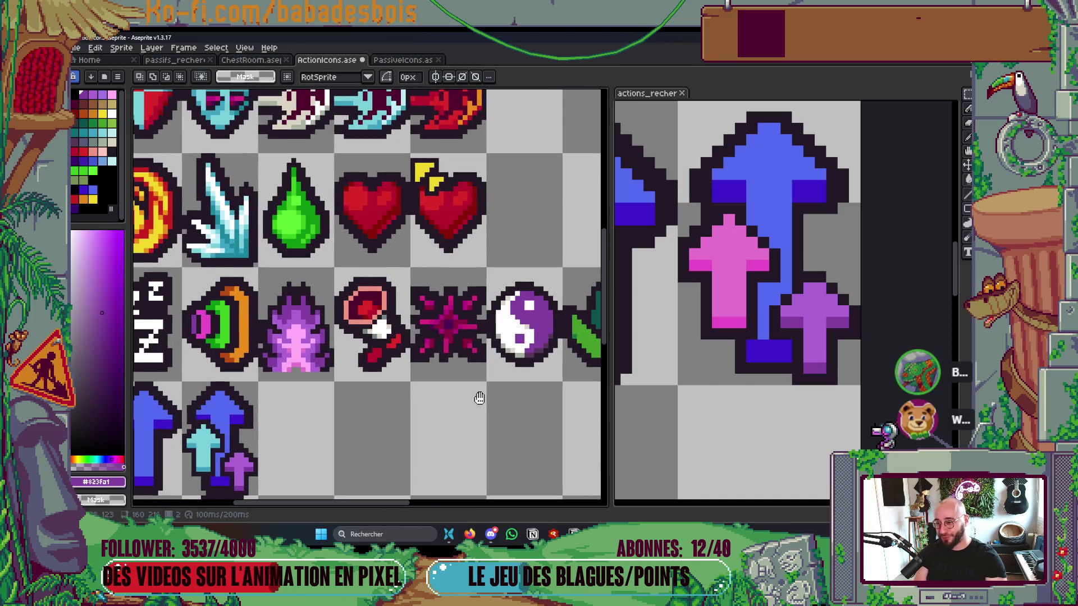
{"action": "scroll", "coordinate": [489, 369], "scroll_direction": "down", "scroll_amount": 4}
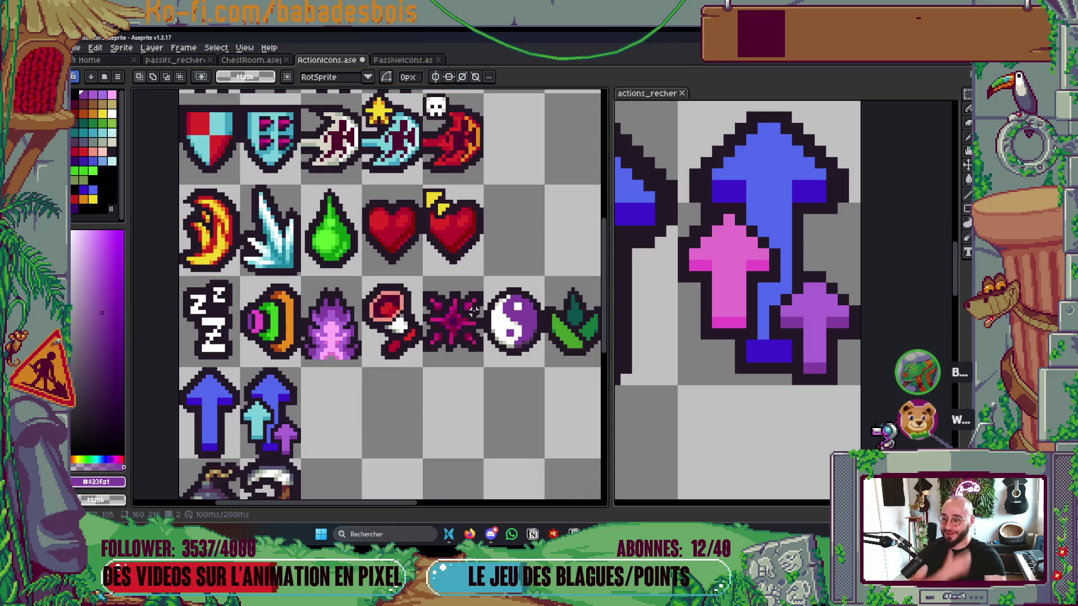
{"action": "scroll", "coordinate": [499, 368], "scroll_direction": "right", "scroll_amount": 2}
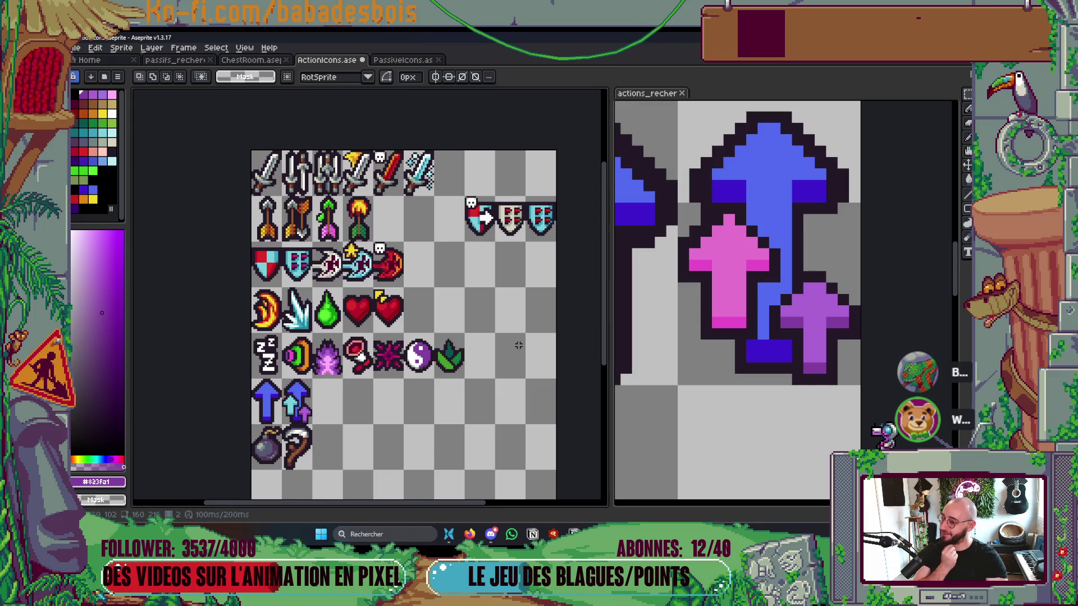
{"action": "scroll", "coordinate": [518, 345], "scroll_direction": "down", "scroll_amount": 2}
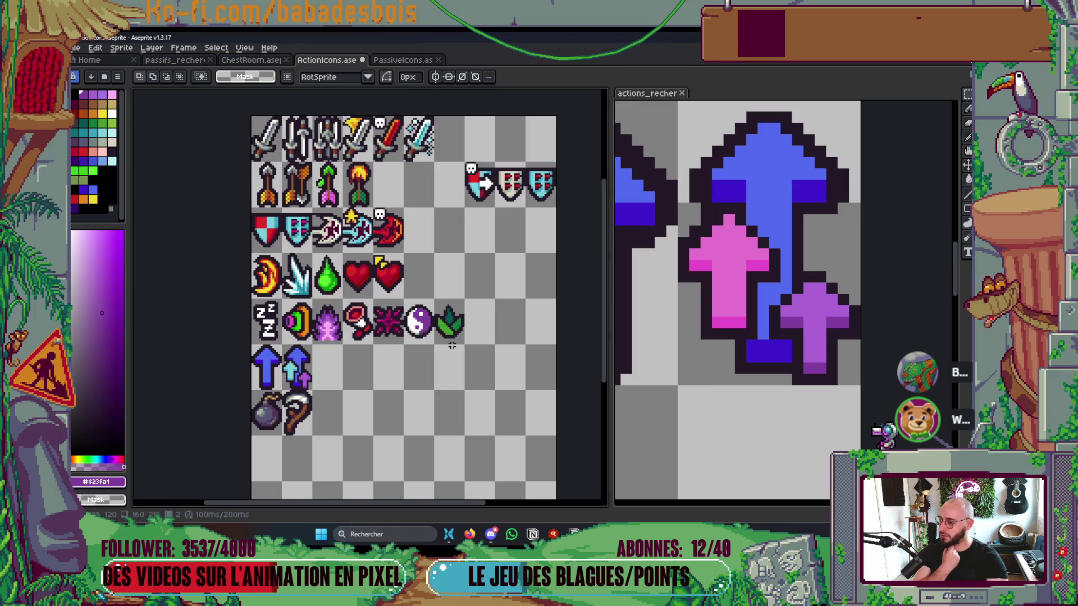
{"action": "left_click_drag", "start_coordinate": [452, 345], "coordinate": [432, 297]}
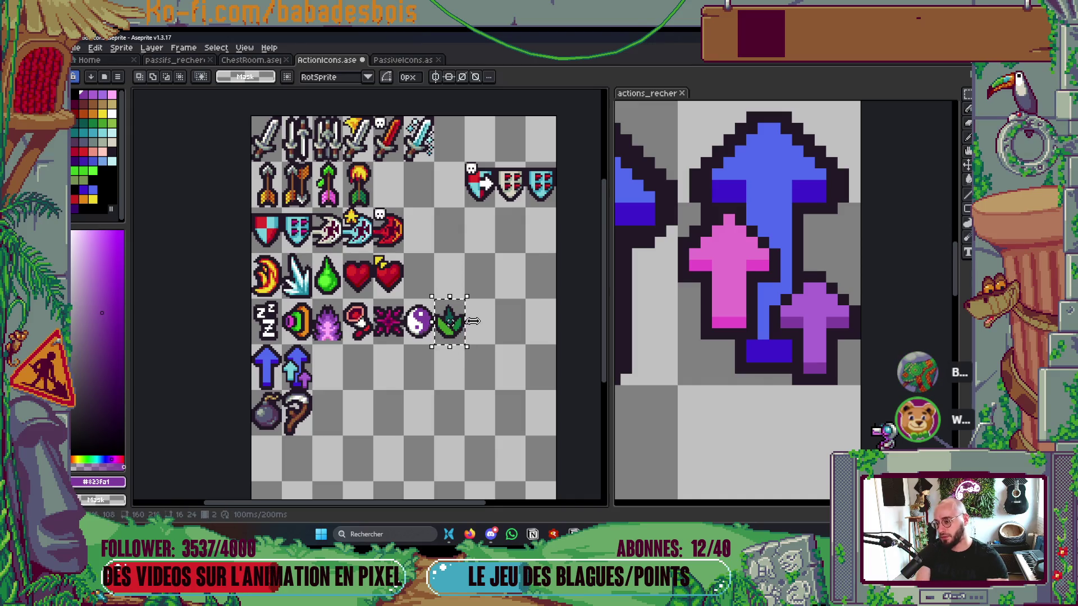
Step: Go to the action sheet's first frame and select the leaf icon there
{"action": "key", "text": "comma"}
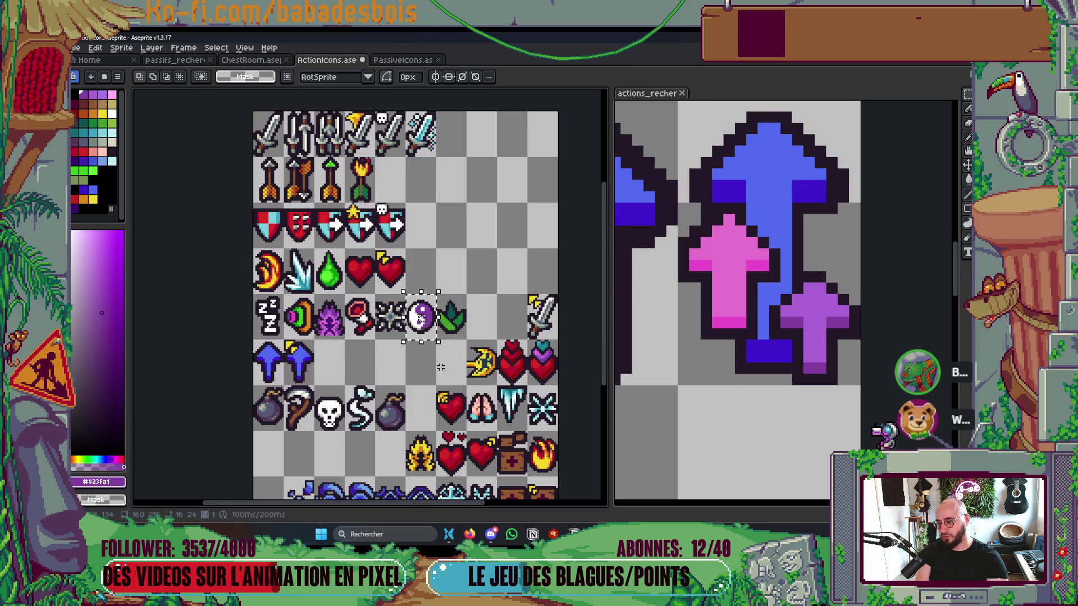
{"action": "scroll", "coordinate": [426, 336], "scroll_direction": "up", "scroll_amount": 2}
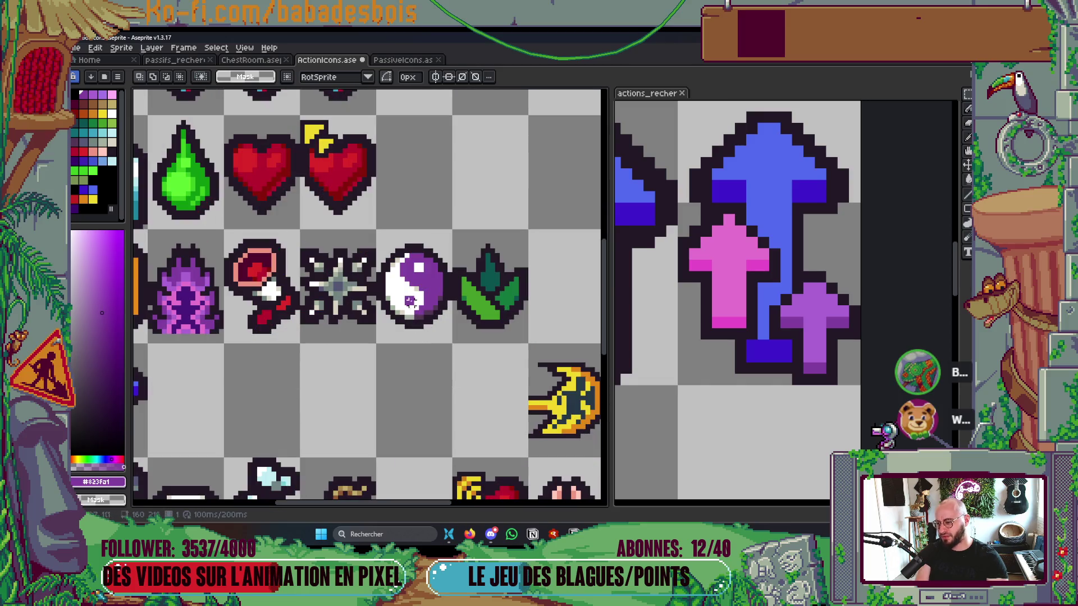
{"action": "left_click", "coordinate": [493, 322]}
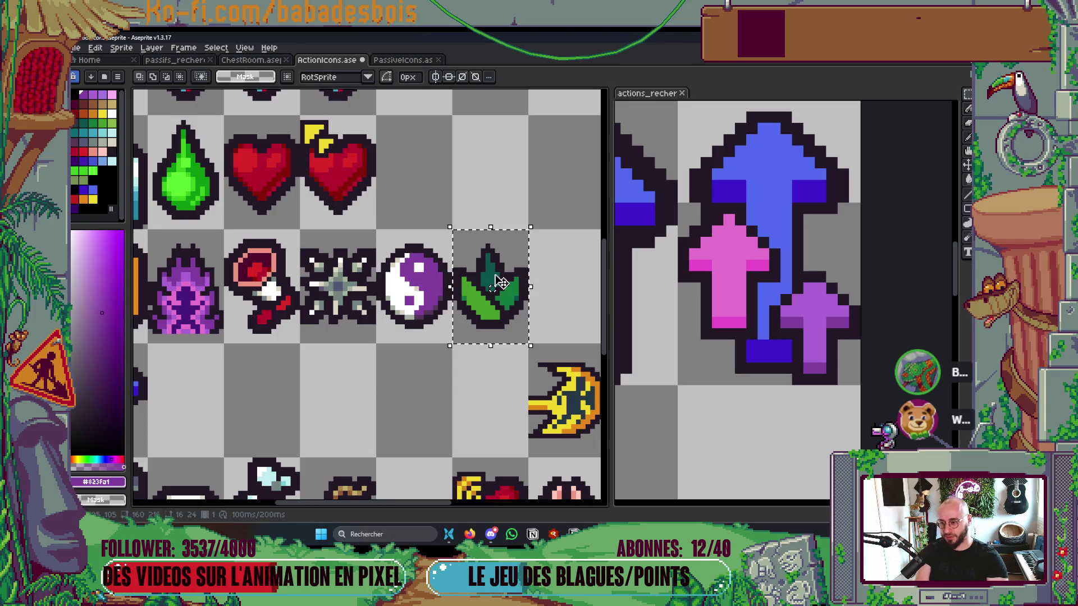
{"action": "scroll", "coordinate": [522, 292], "scroll_direction": "down", "scroll_amount": 4}
Step: Clear the leaf selection, compare frames 1 and 2 back and forth, and settle on frame 2
{"action": "key", "text": "ctrl+d"}
{"action": "key", "text": "Right"}
{"action": "key", "text": "Left"}
{"action": "key", "text": "Right"}
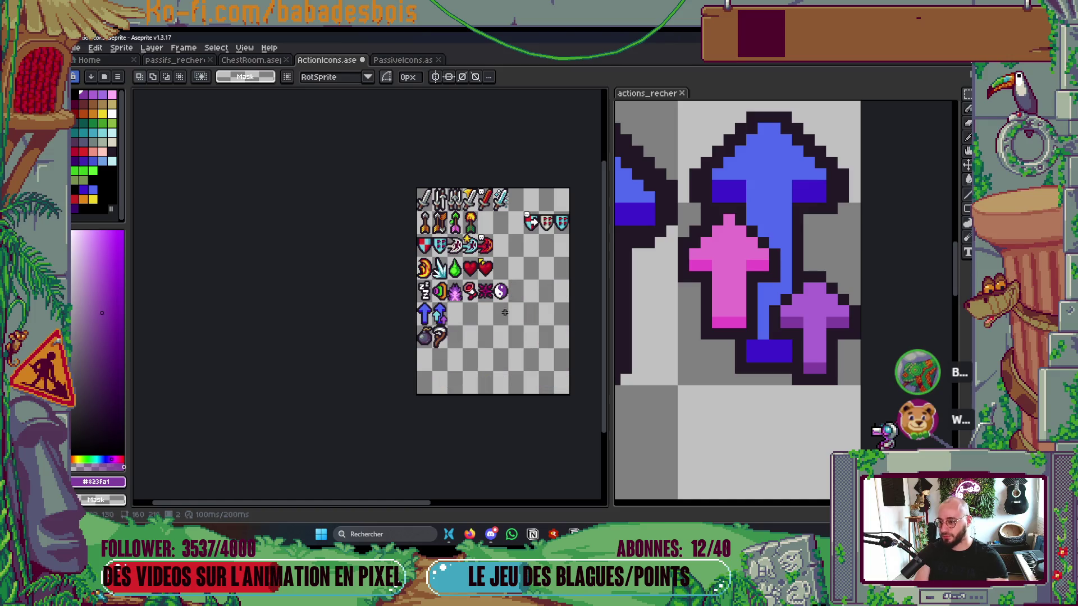
{"action": "key", "text": "Left"}
{"action": "key", "text": "Right"}
{"action": "key", "text": "Left"}
{"action": "key", "text": "Right"}
{"action": "key", "text": "Left"}
{"action": "key", "text": "Right"}
{"action": "scroll", "coordinate": [438, 230], "scroll_direction": "right", "scroll_amount": 3}
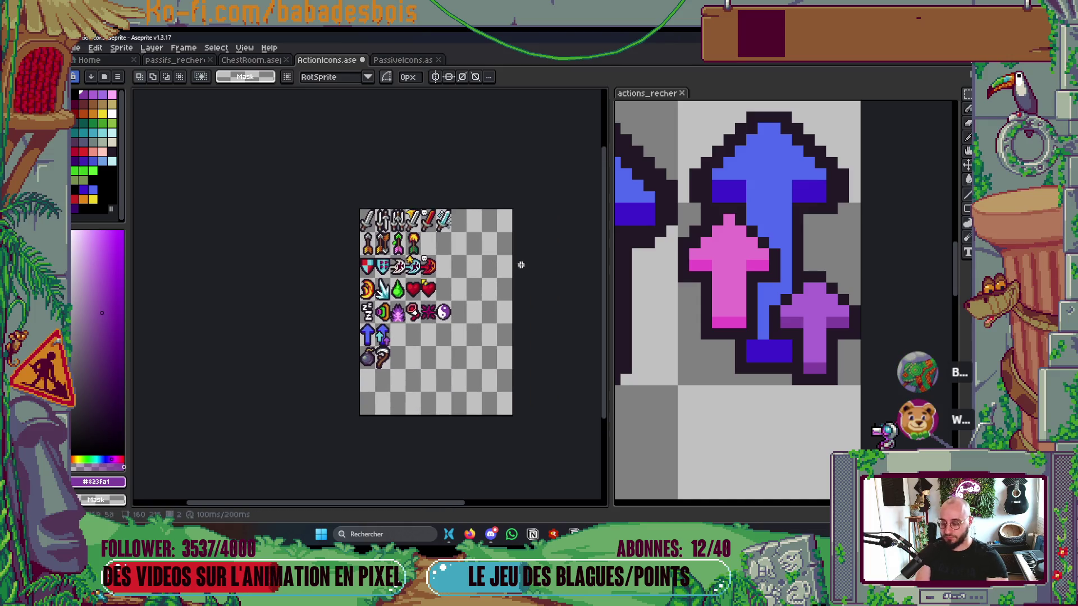
{"action": "scroll", "coordinate": [530, 314], "scroll_direction": "down", "scroll_amount": 2}
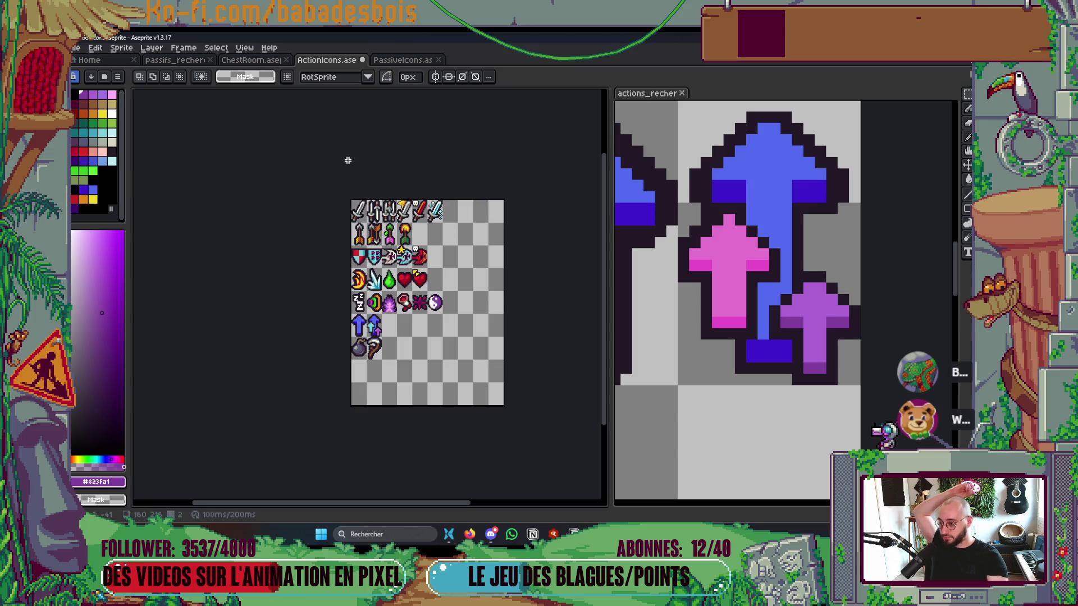
{"action": "scroll", "coordinate": [394, 256], "scroll_direction": "up", "scroll_amount": 3}
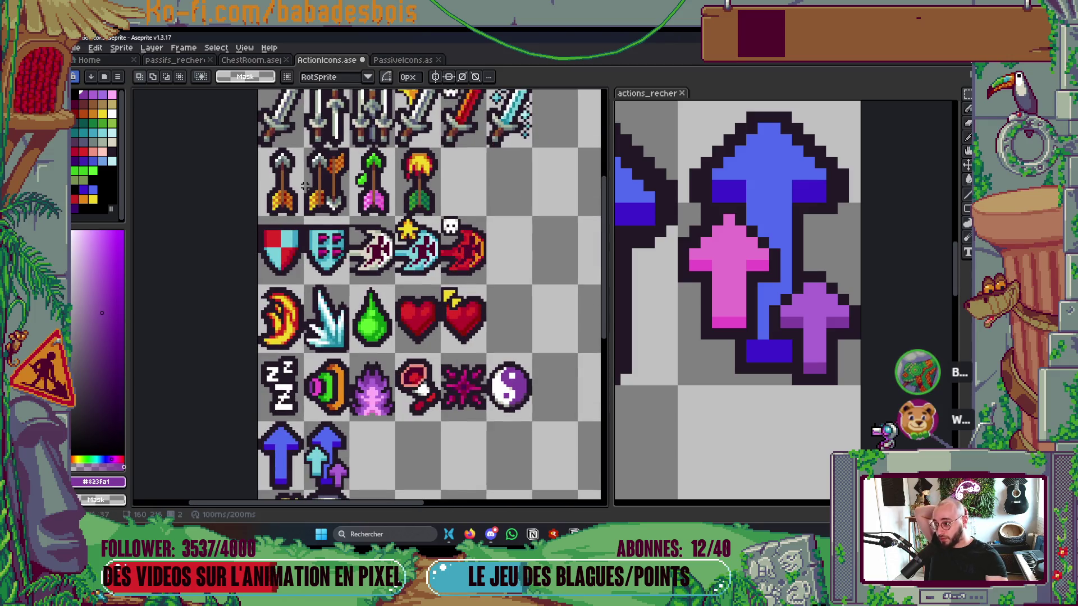
{"action": "scroll", "coordinate": [402, 219], "scroll_direction": "up", "scroll_amount": 2}
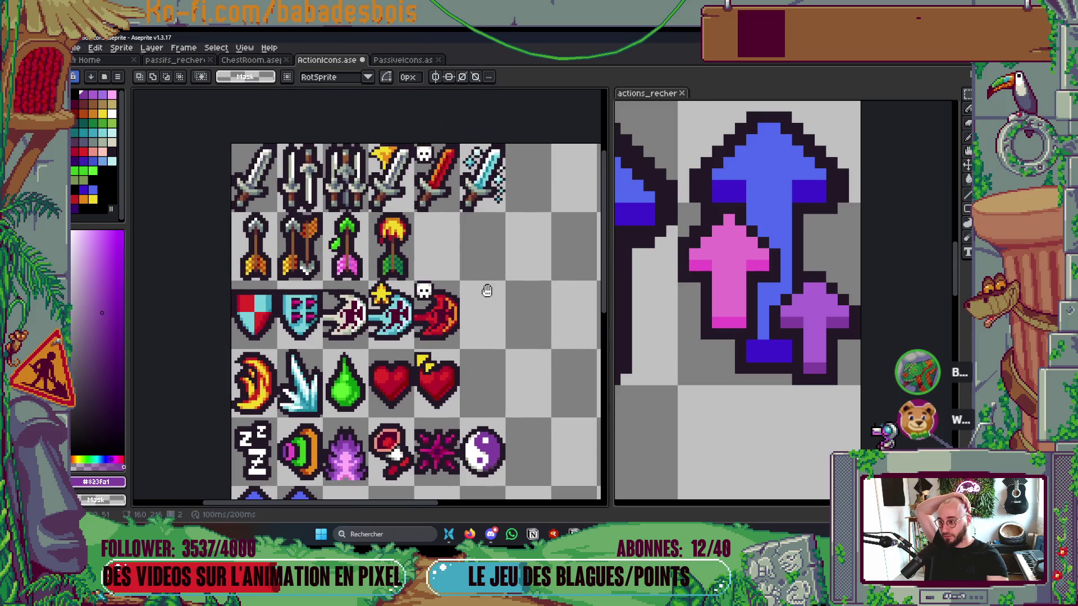
{"action": "scroll", "coordinate": [402, 219], "scroll_direction": "up", "scroll_amount": 2}
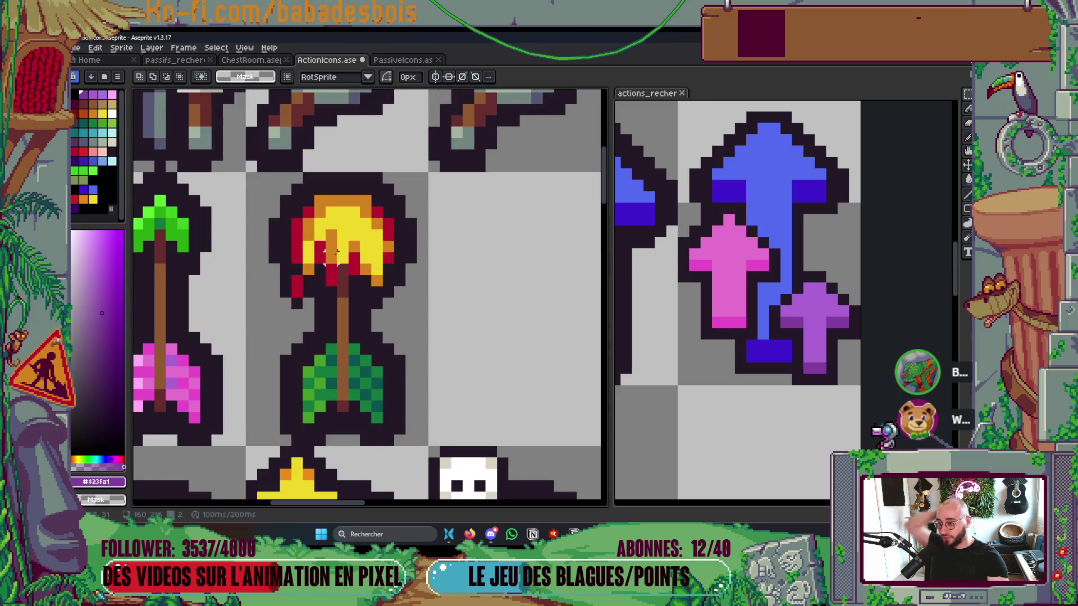
{"action": "scroll", "coordinate": [335, 255], "scroll_direction": "down", "scroll_amount": 5}
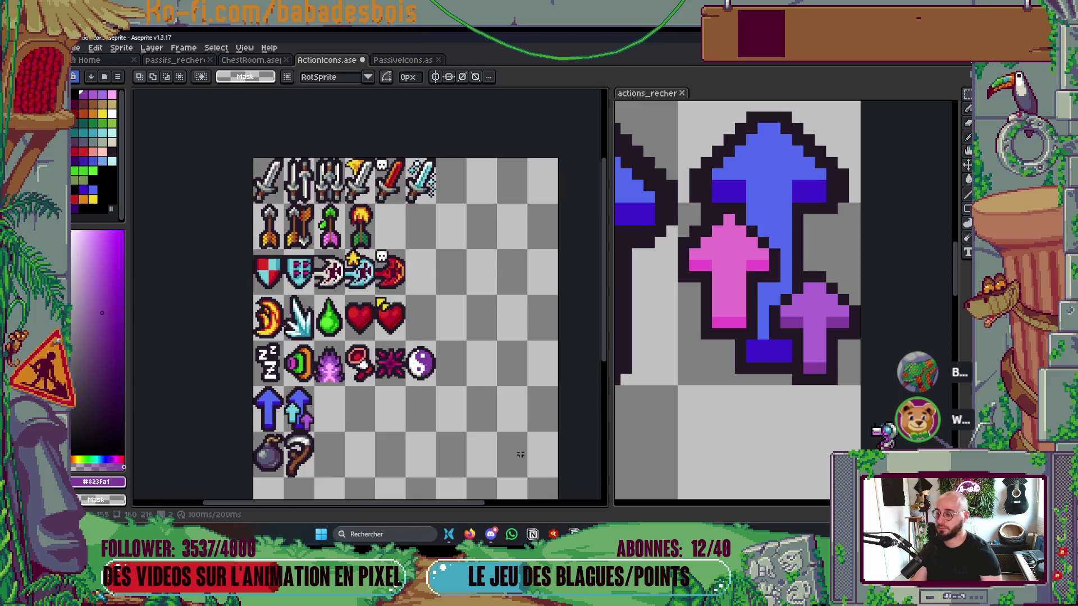
{"action": "scroll", "coordinate": [432, 382], "scroll_direction": "down", "scroll_amount": 1}
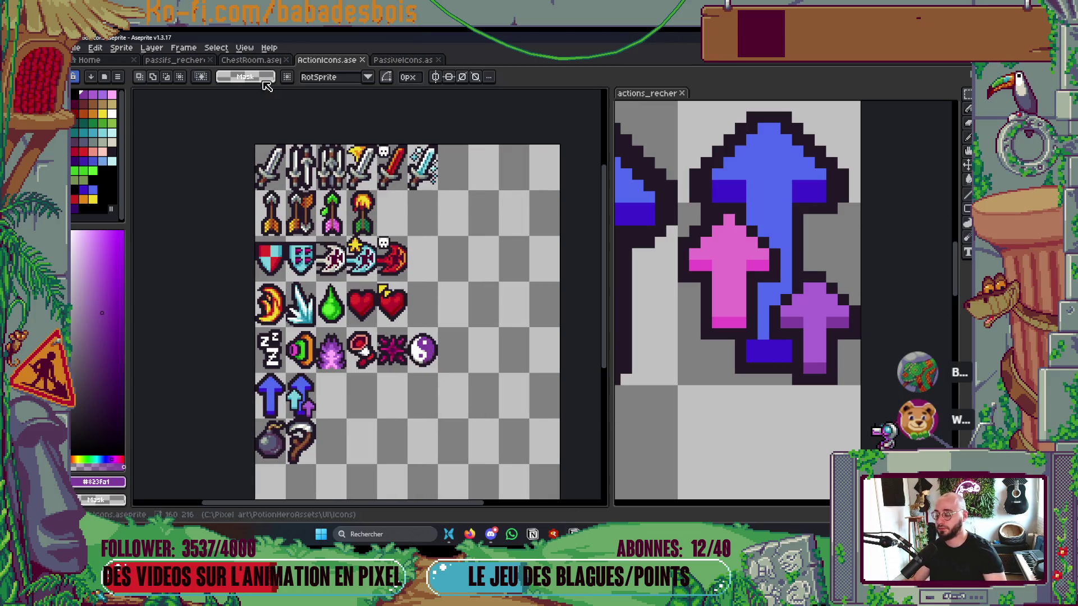
Step: Place the passive reference image beside the action reference and hide the PassiveIcons grid
{"action": "left_click", "coordinate": [418, 61]}
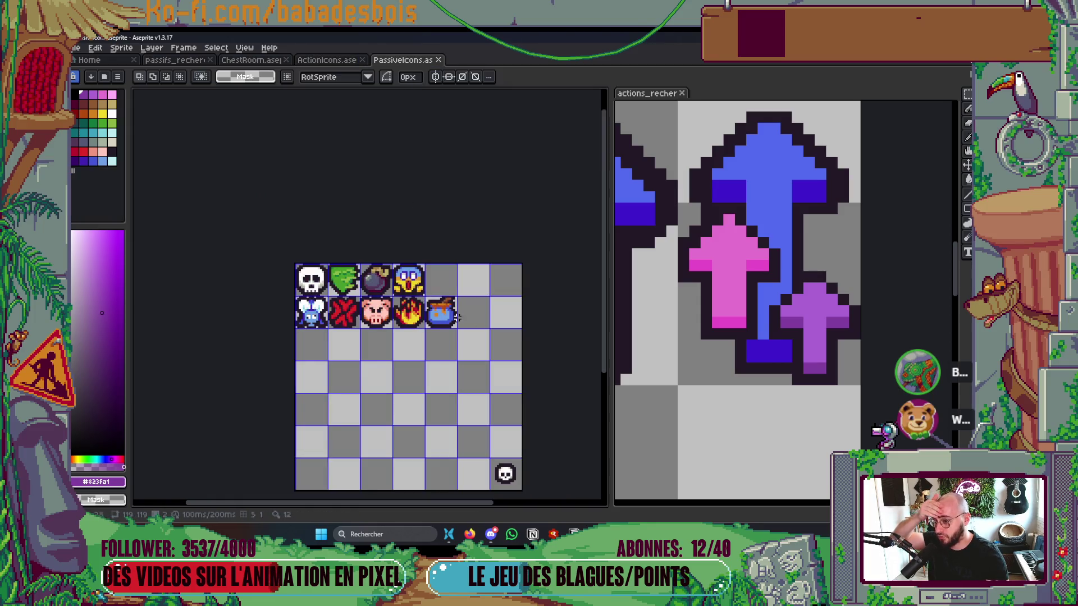
{"action": "left_click_drag", "start_coordinate": [730, 281], "coordinate": [744, 267]}
{"action": "mouse_move", "coordinate": [174, 59]}
{"action": "left_mouse_down"}
{"action": "mouse_move", "coordinate": [727, 102]}
{"action": "mouse_move", "coordinate": [723, 94]}
{"action": "left_mouse_up"}
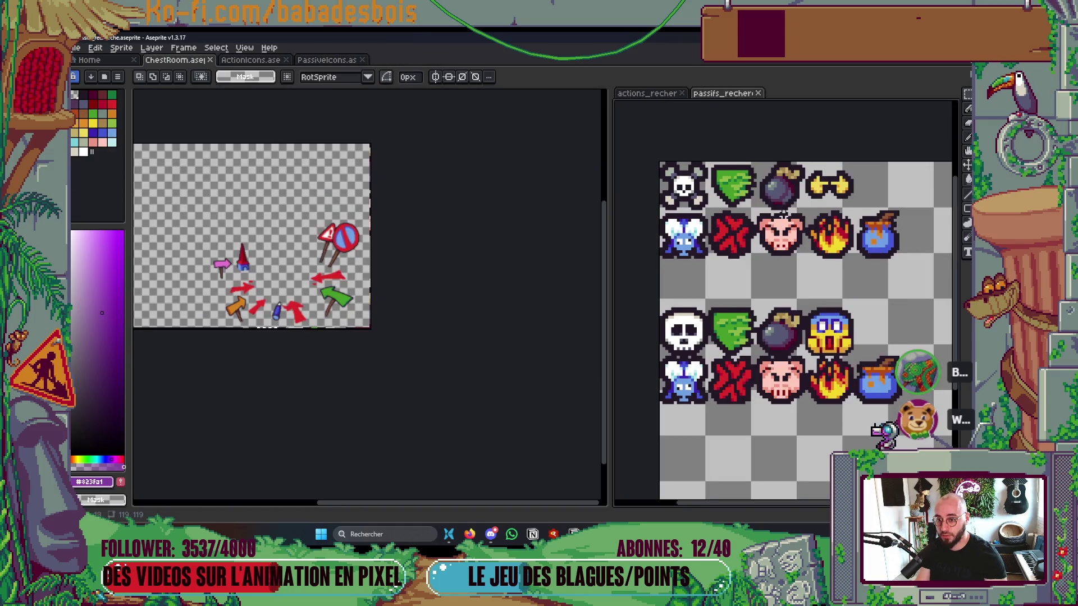
{"action": "left_click", "coordinate": [314, 60]}
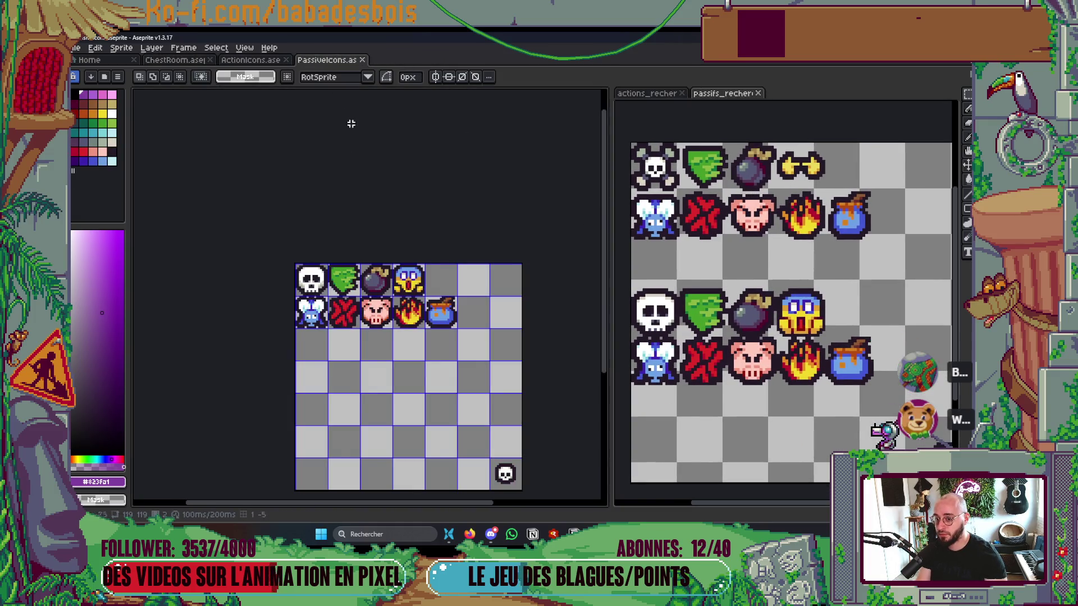
{"action": "scroll", "coordinate": [426, 274], "scroll_direction": "up", "scroll_amount": 1}
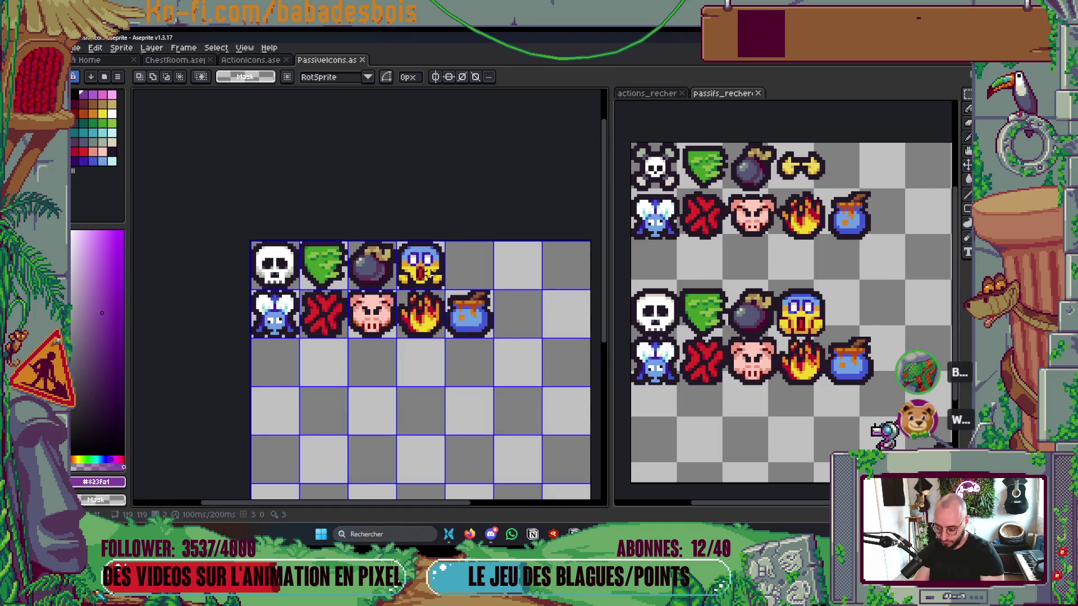
{"action": "key", "text": "ctrl+apostrophe"}
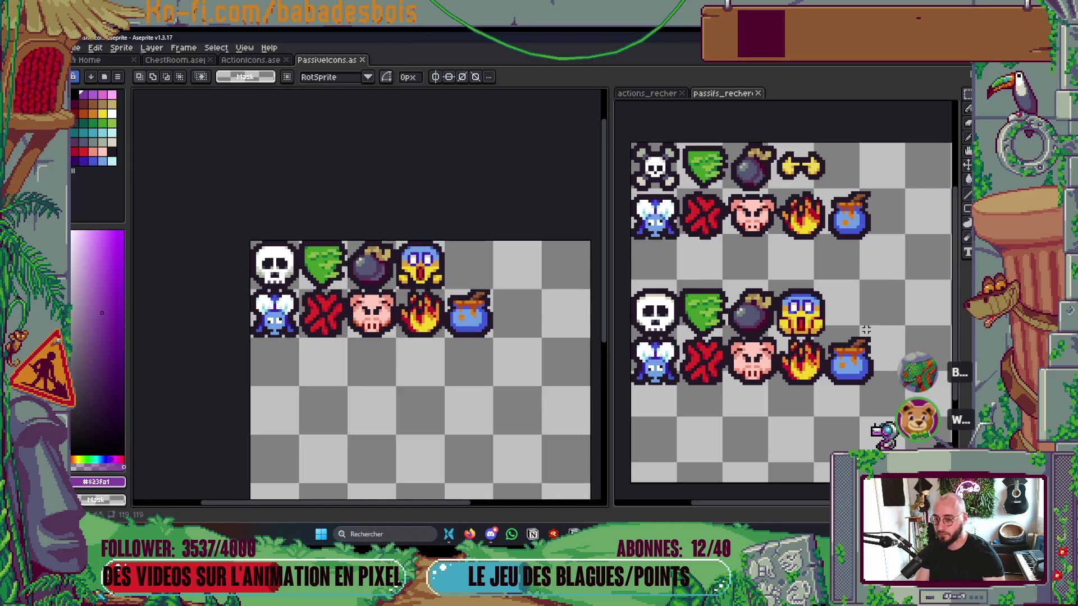
Step: Widen the passifs_recherche view to show its lower icon rows, then refocus the PassiveIcons sheet
{"action": "scroll", "coordinate": [876, 236], "scroll_direction": "up", "scroll_amount": 2}
{"action": "left_click_drag", "start_coordinate": [845, 247], "coordinate": [907, 231]}
{"action": "left_click_drag", "start_coordinate": [609, 353], "coordinate": [549, 353]}
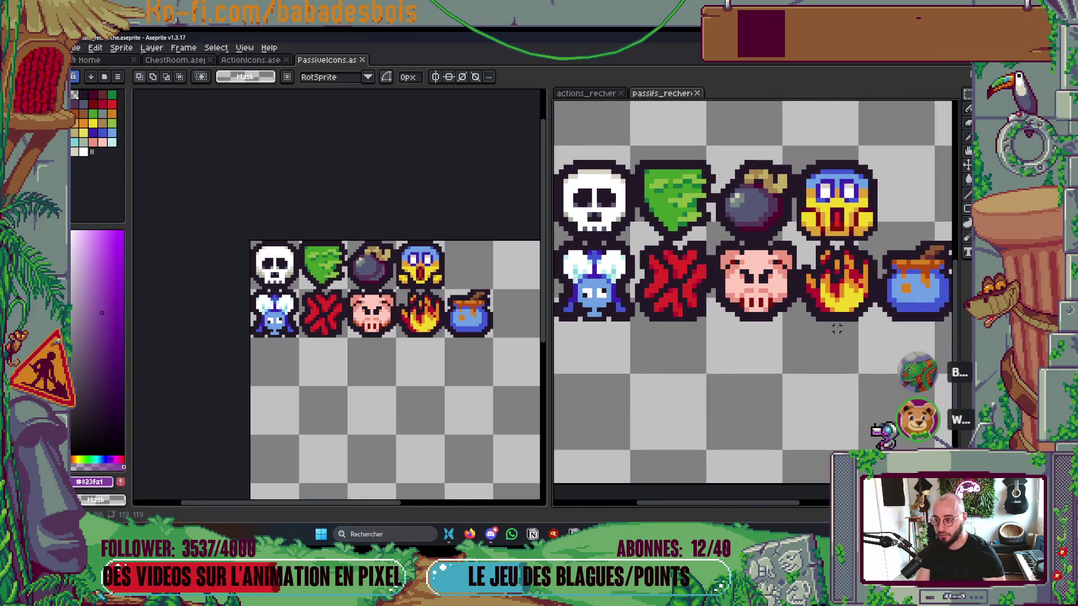
{"action": "scroll", "coordinate": [829, 328], "scroll_direction": "down", "scroll_amount": 1}
{"action": "left_click", "coordinate": [409, 387]}
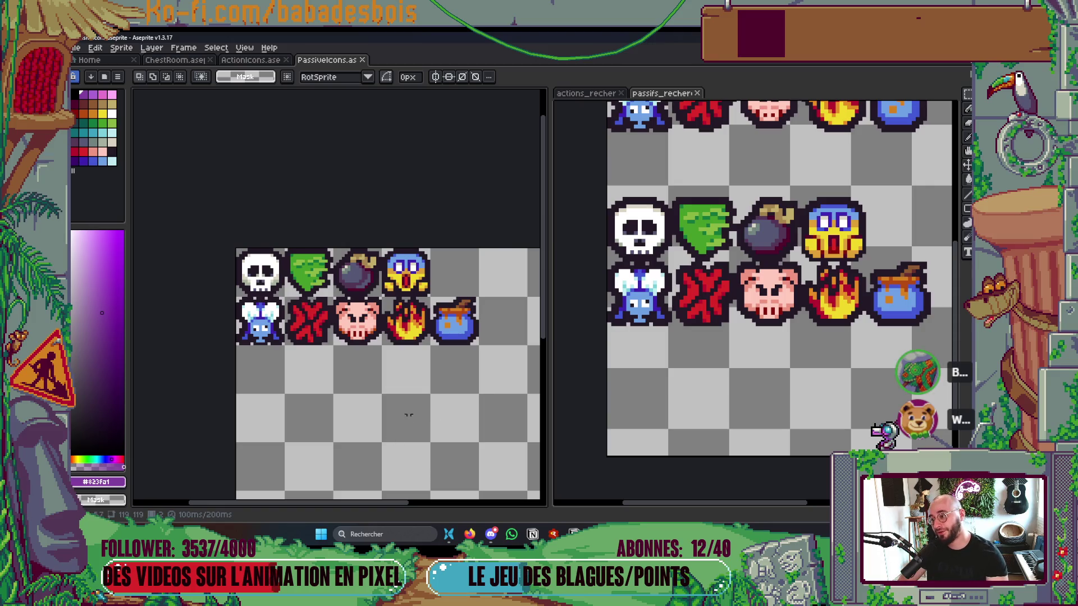
{"action": "left_click", "coordinate": [756, 300]}
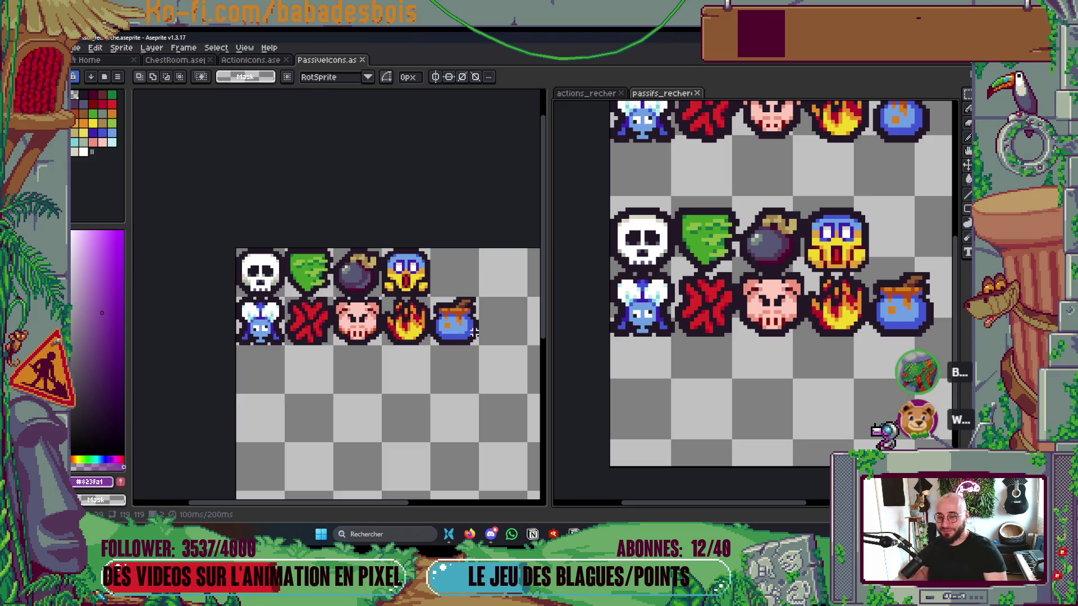
{"action": "scroll", "coordinate": [825, 261], "scroll_direction": "down", "scroll_amount": 3}
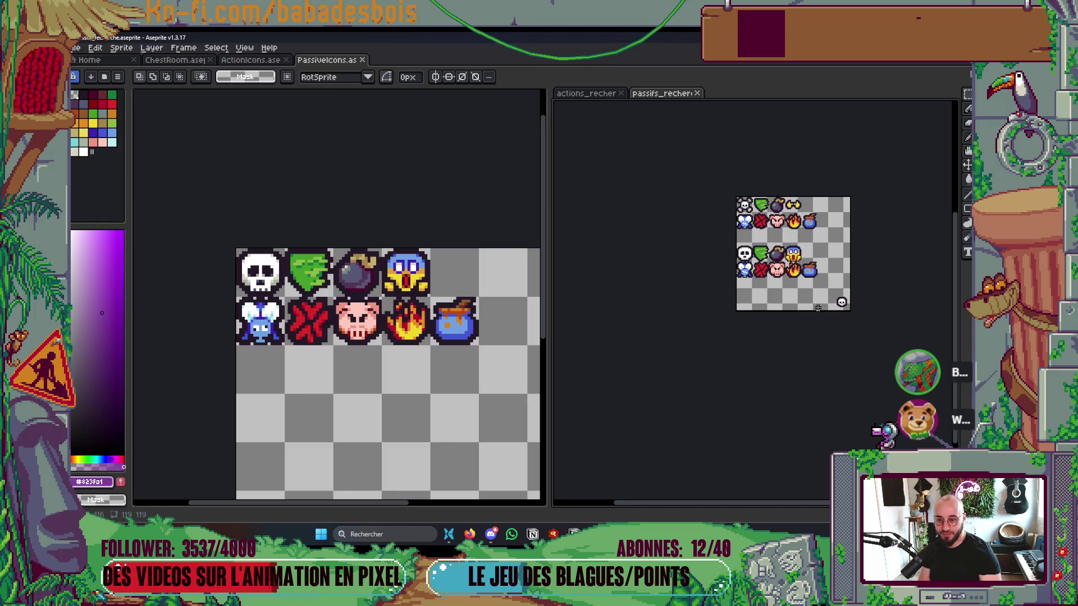
{"action": "scroll", "coordinate": [797, 253], "scroll_direction": "up", "scroll_amount": 1}
{"action": "scroll", "coordinate": [402, 310], "scroll_direction": "down", "scroll_amount": 3}
{"action": "scroll", "coordinate": [403, 310], "scroll_direction": "down", "scroll_amount": 1}
{"action": "scroll", "coordinate": [403, 311], "scroll_direction": "up", "scroll_amount": 1}
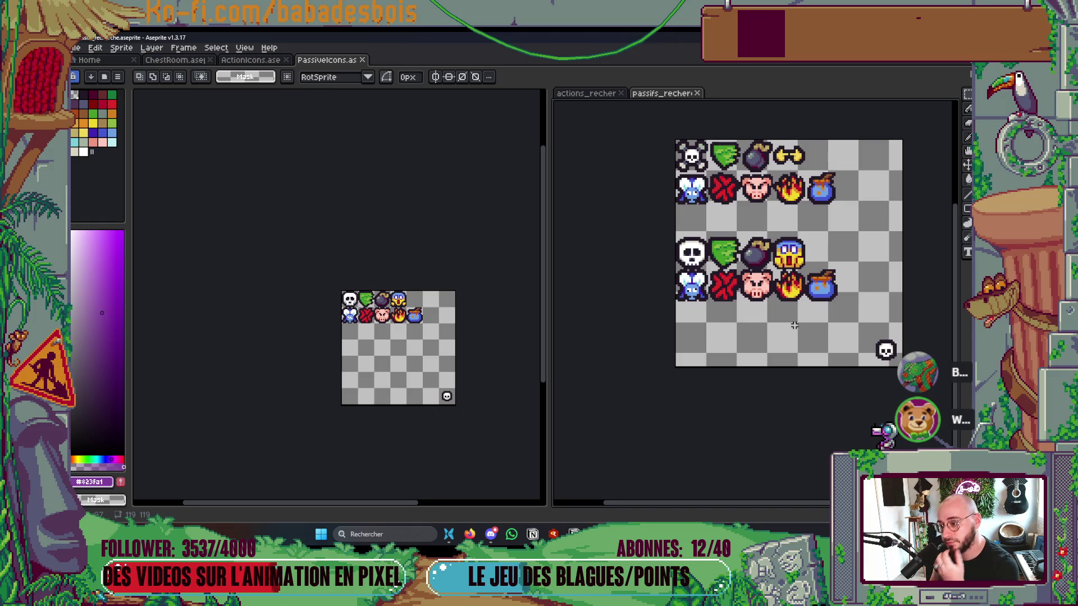
{"action": "left_click", "coordinate": [387, 282]}
Step: With the pencil active, sample orange #df9f36 from the PassiveIcons icon art in place of yellow #f1d72a
{"action": "key", "text": "b"}
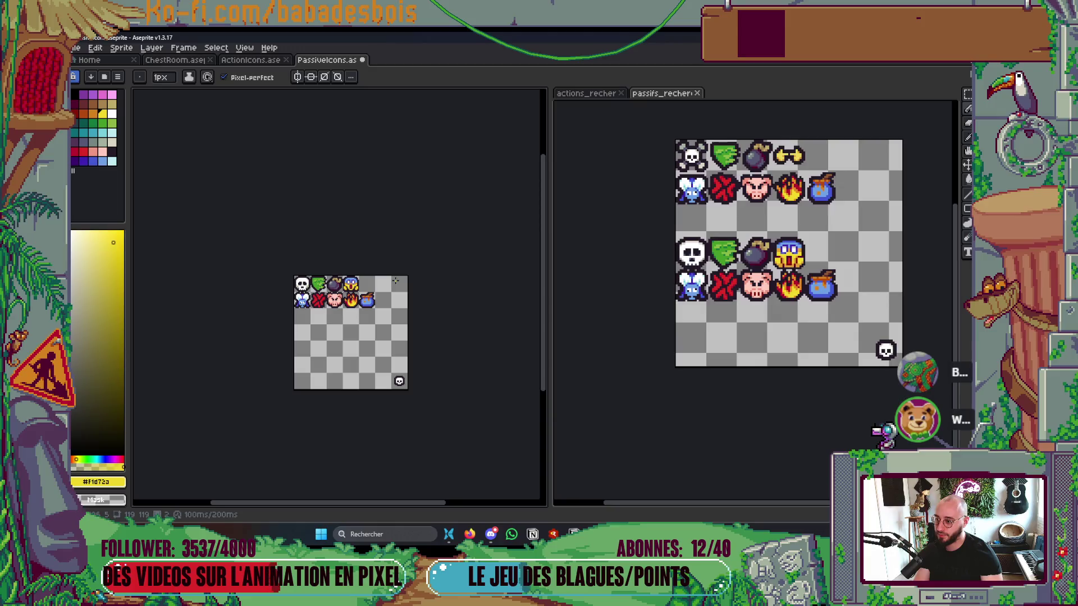
{"action": "scroll", "coordinate": [365, 288], "scroll_direction": "up", "scroll_amount": 2}
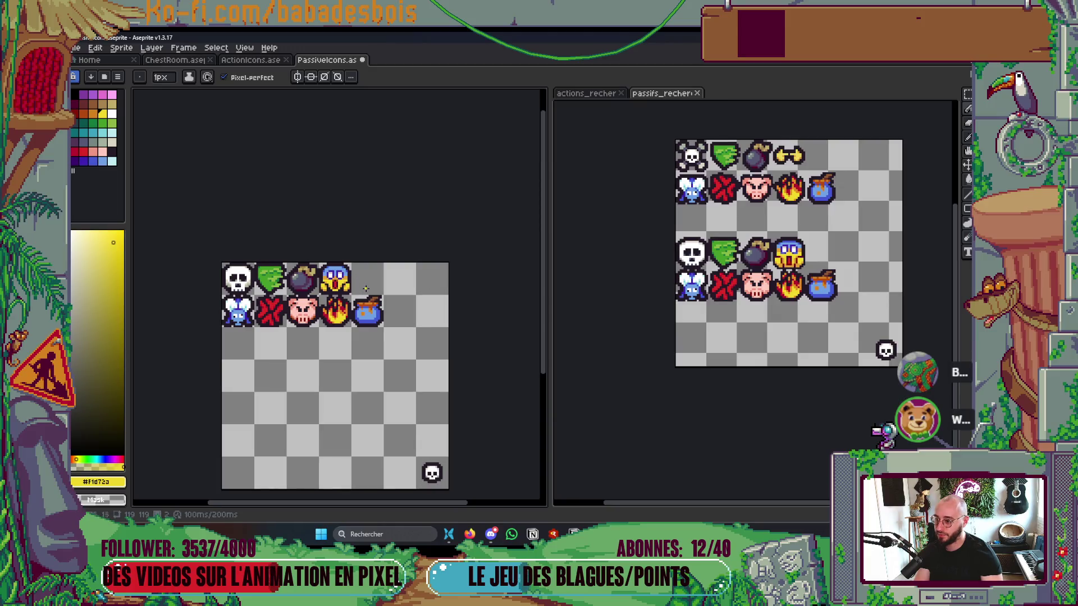
{"action": "scroll", "coordinate": [349, 298], "scroll_direction": "up", "scroll_amount": 3}
{"action": "scroll", "coordinate": [349, 298], "scroll_direction": "up", "scroll_amount": 1}
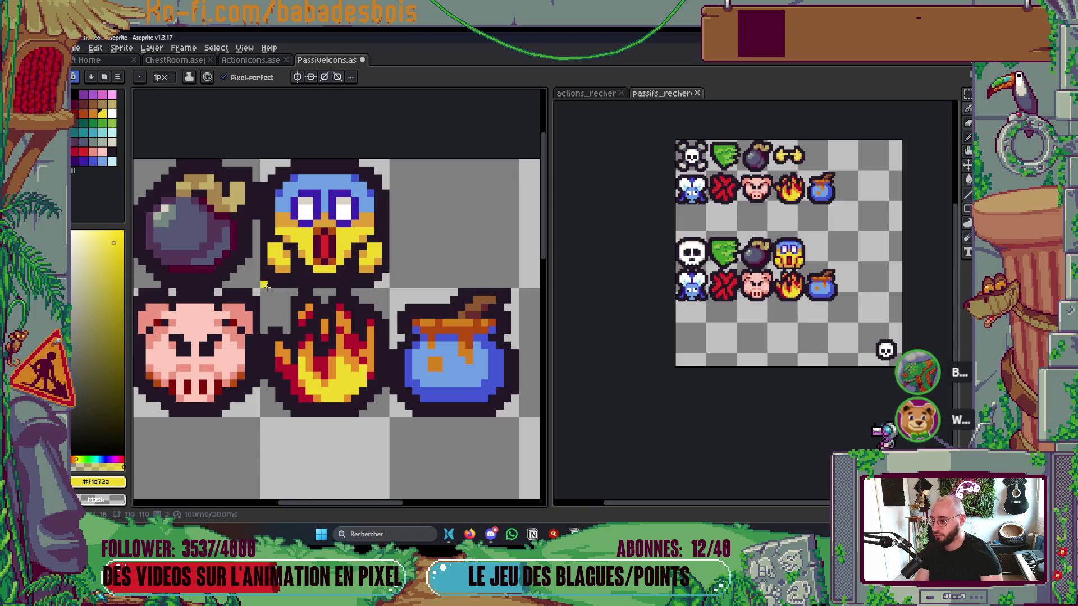
{"action": "scroll", "coordinate": [390, 265], "scroll_direction": "down", "scroll_amount": 1}
{"action": "scroll", "coordinate": [390, 264], "scroll_direction": "down", "scroll_amount": 3}
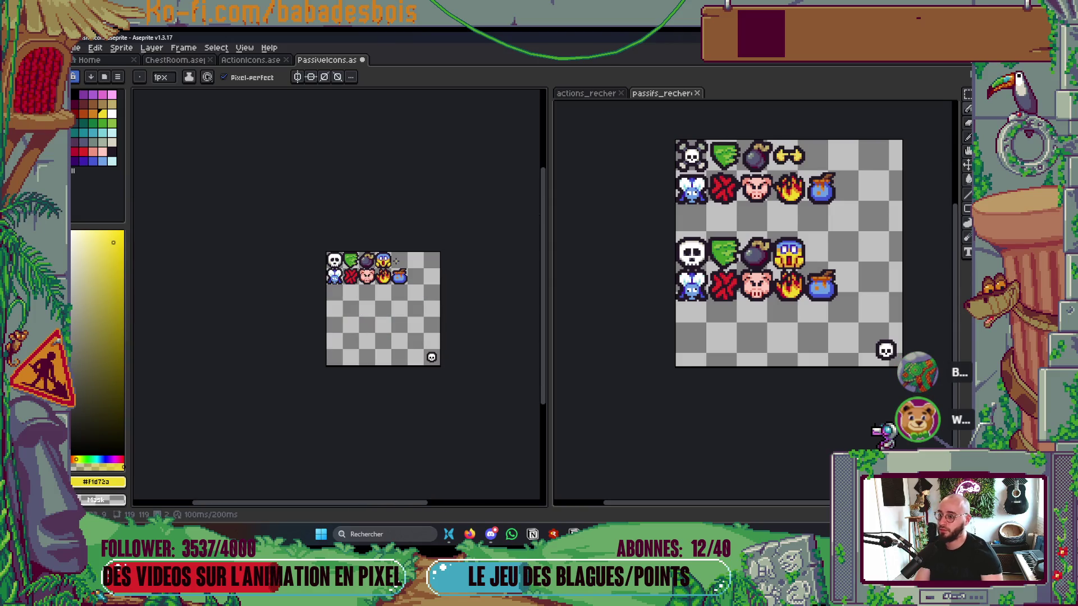
{"action": "scroll", "coordinate": [343, 262], "scroll_direction": "up", "scroll_amount": 5}
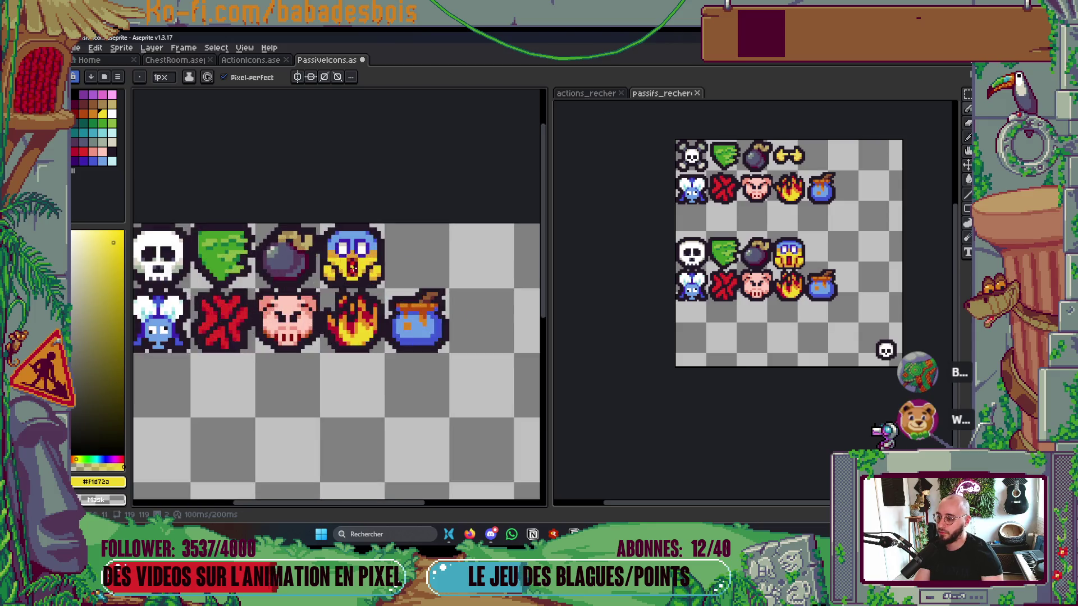
{"action": "left_click", "coordinate": [354, 262], "text": "alt"}
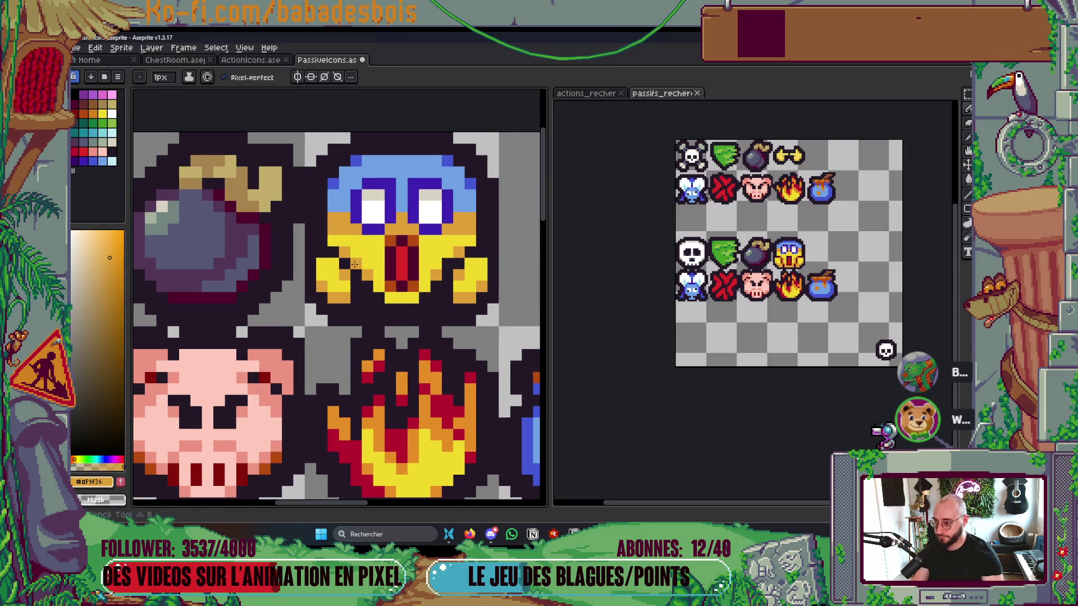
{"action": "scroll", "coordinate": [444, 262], "scroll_direction": "down", "scroll_amount": 4}
{"action": "scroll", "coordinate": [476, 260], "scroll_direction": "up", "scroll_amount": 1}
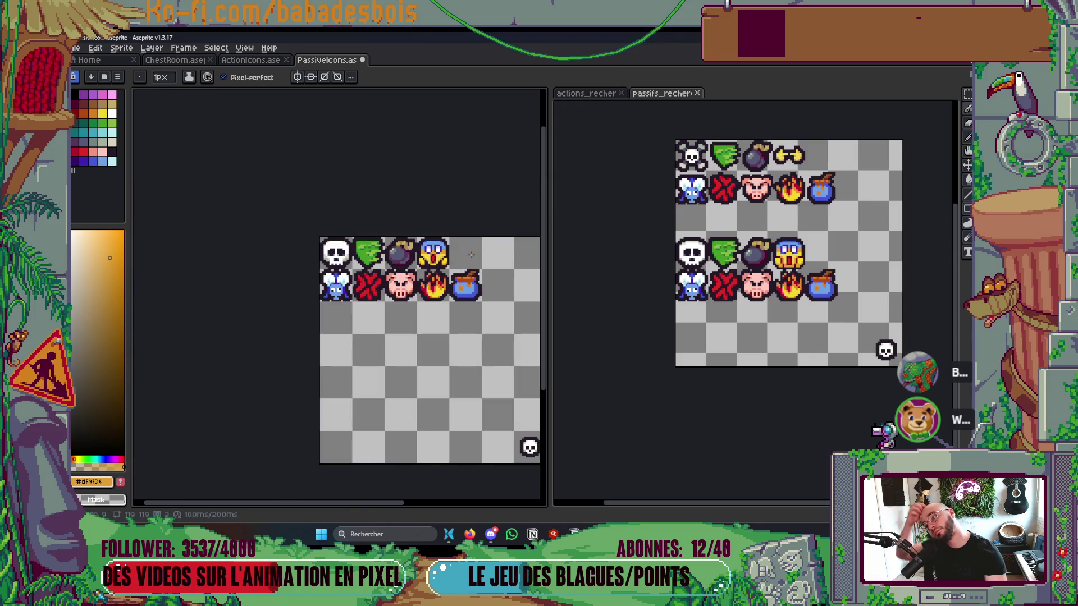
{"action": "left_click_drag", "start_coordinate": [476, 260], "coordinate": [424, 279]}
{"action": "scroll", "coordinate": [452, 260], "scroll_direction": "up", "scroll_amount": 1}
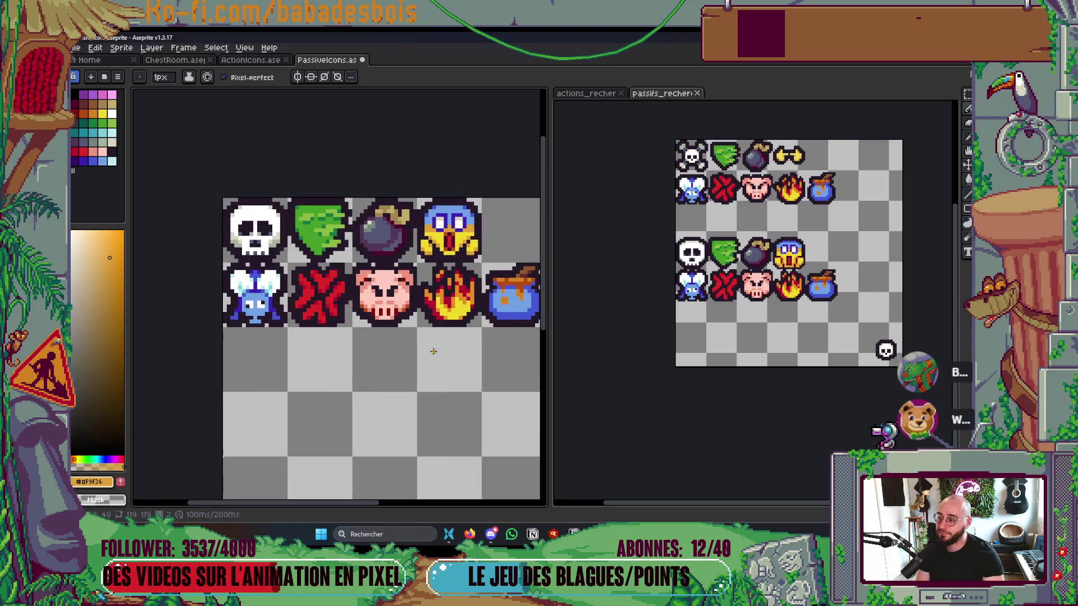
{"action": "scroll", "coordinate": [385, 341], "scroll_direction": "up", "scroll_amount": 1}
{"action": "left_click_drag", "start_coordinate": [432, 363], "coordinate": [404, 402]}
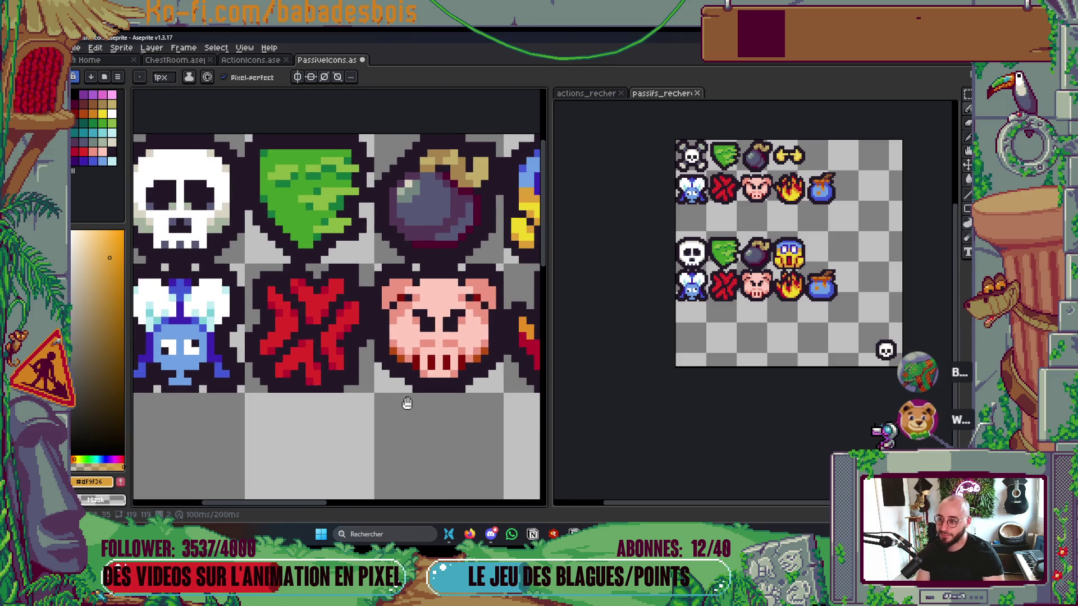
{"action": "scroll", "coordinate": [321, 335], "scroll_direction": "down", "scroll_amount": 1}
{"action": "scroll", "coordinate": [393, 331], "scroll_direction": "right", "scroll_amount": 2}
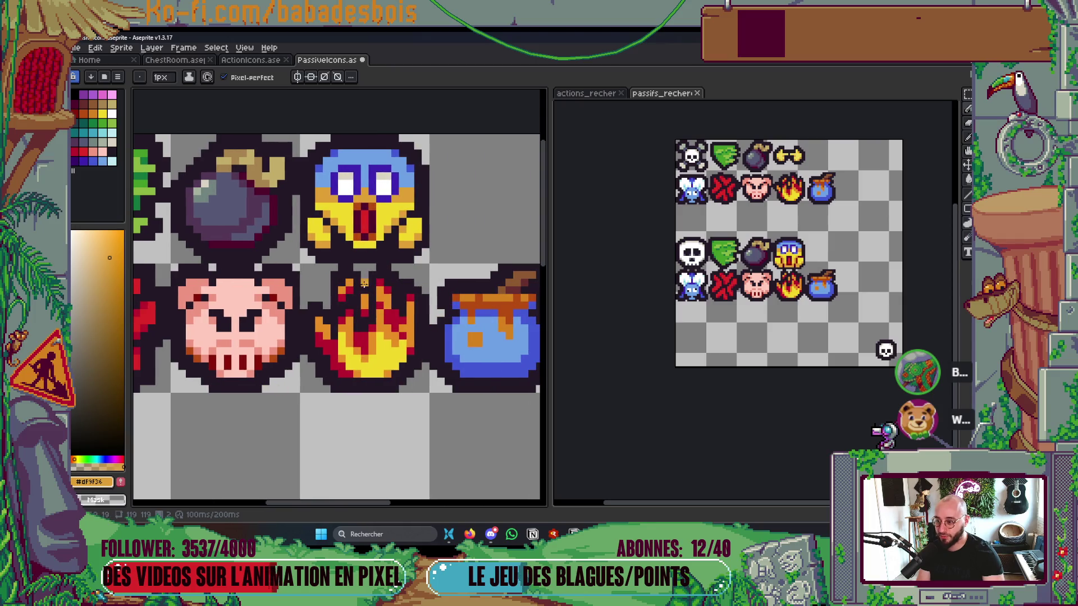
{"action": "scroll", "coordinate": [478, 329], "scroll_direction": "down", "scroll_amount": 1}
{"action": "scroll", "coordinate": [392, 381], "scroll_direction": "left", "scroll_amount": 2}
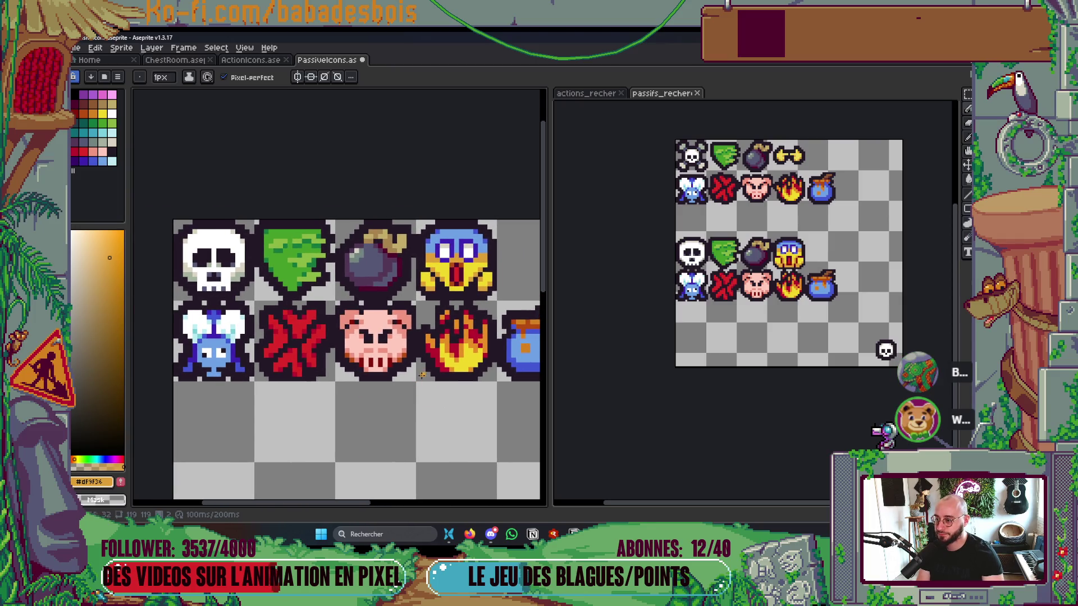
{"action": "scroll", "coordinate": [422, 370], "scroll_direction": "down", "scroll_amount": 1}
{"action": "scroll", "coordinate": [422, 370], "scroll_direction": "down", "scroll_amount": 1}
{"action": "scroll", "coordinate": [436, 357], "scroll_direction": "down", "scroll_amount": 1}
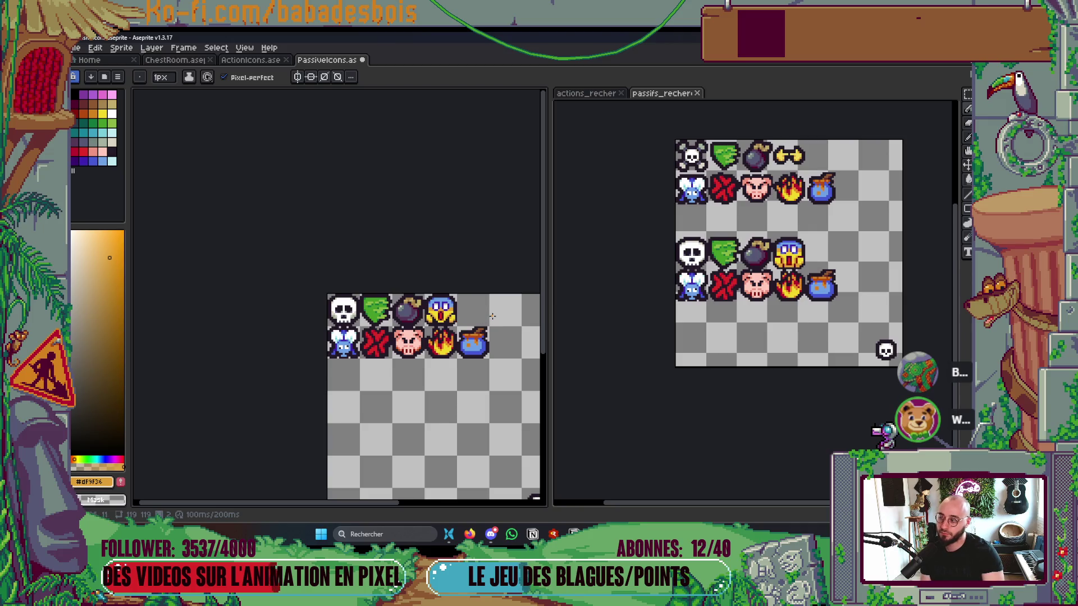
Step: Sample the face's orange cheek colour and shade the screaming face's left cheek orange
{"action": "scroll", "coordinate": [418, 339], "scroll_direction": "up", "scroll_amount": 5}
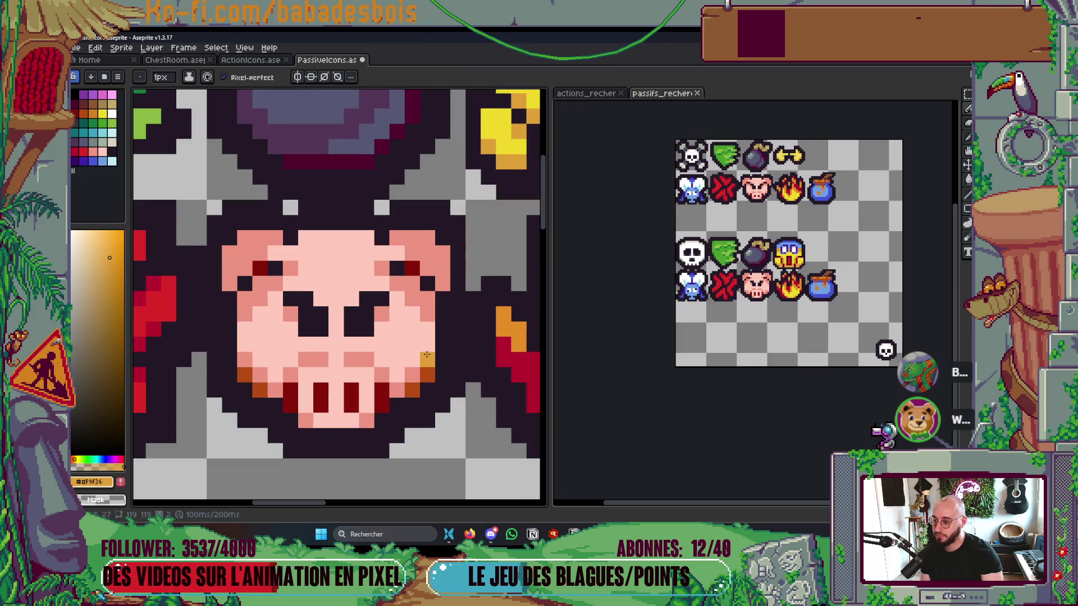
{"action": "scroll", "coordinate": [427, 355], "scroll_direction": "down", "scroll_amount": 3}
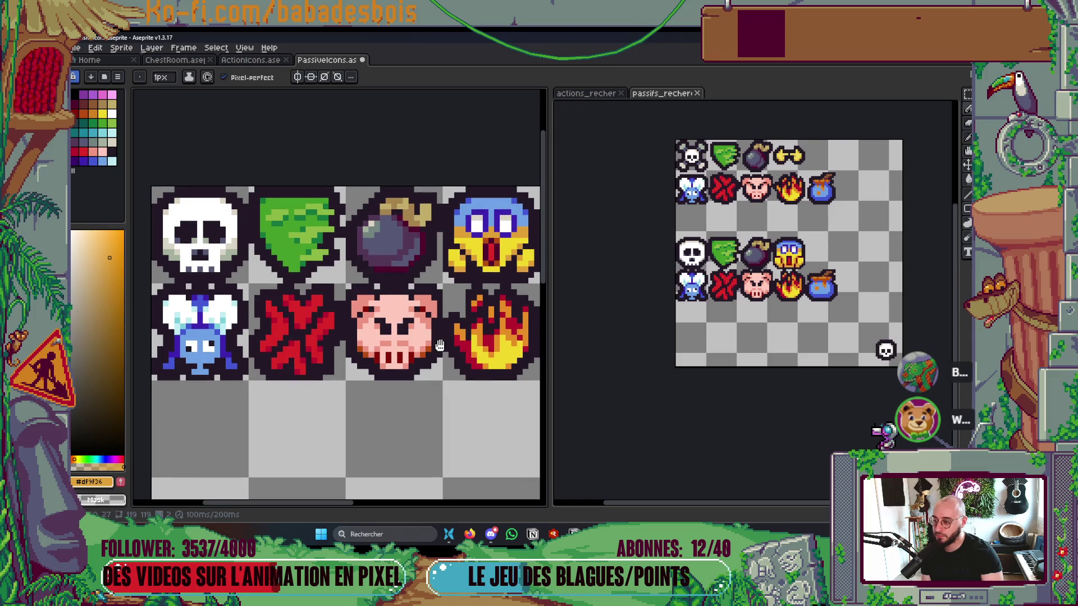
{"action": "scroll", "coordinate": [438, 348], "scroll_direction": "up", "scroll_amount": 3}
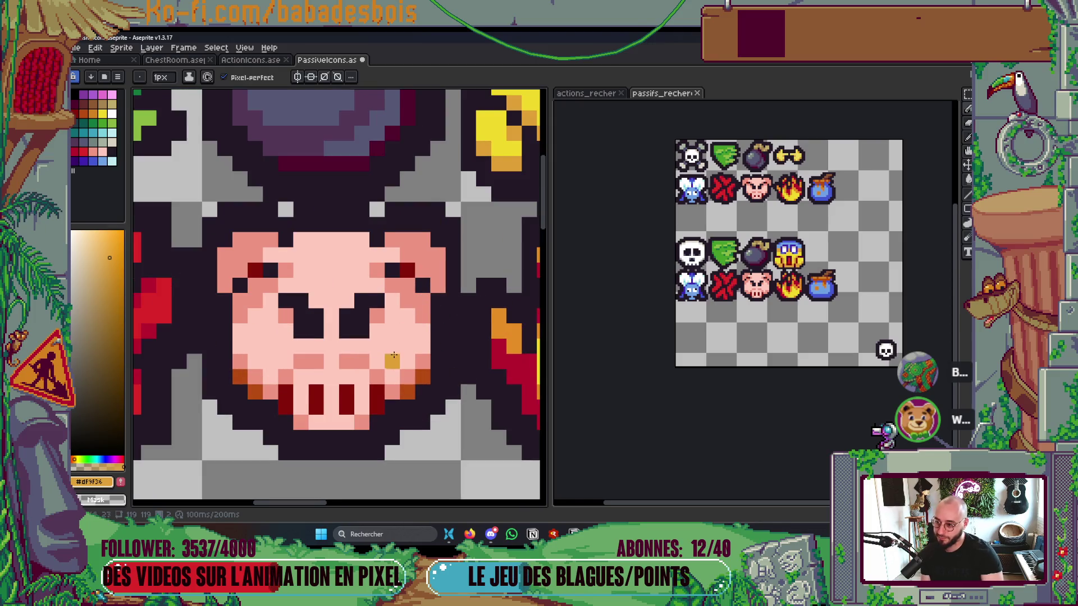
{"action": "scroll", "coordinate": [421, 337], "scroll_direction": "down", "scroll_amount": 3}
{"action": "scroll", "coordinate": [429, 334], "scroll_direction": "down", "scroll_amount": 1}
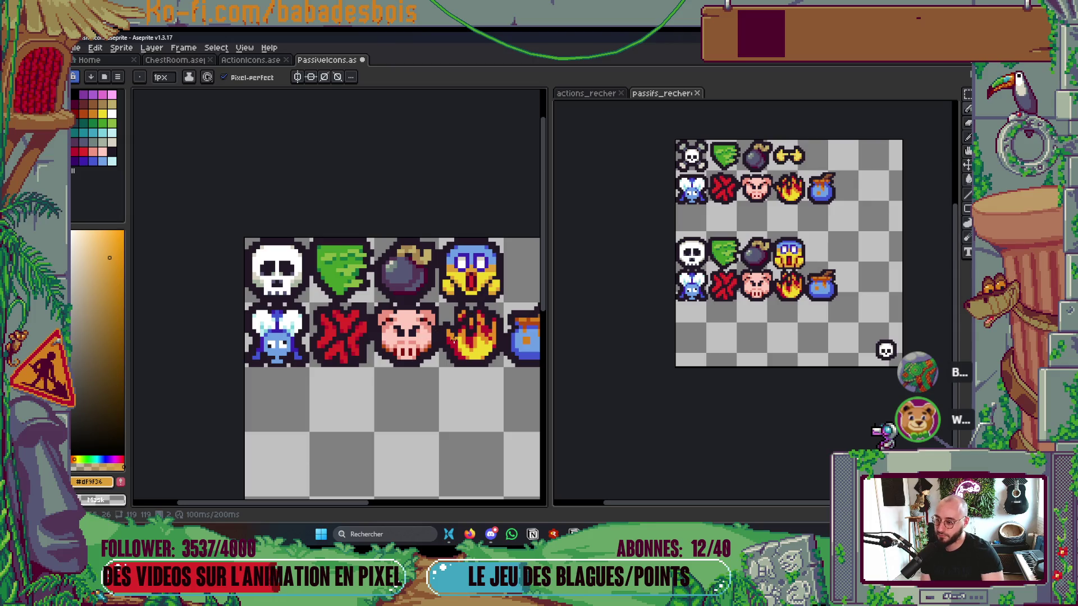
{"action": "left_click_drag", "start_coordinate": [459, 363], "coordinate": [370, 360]}
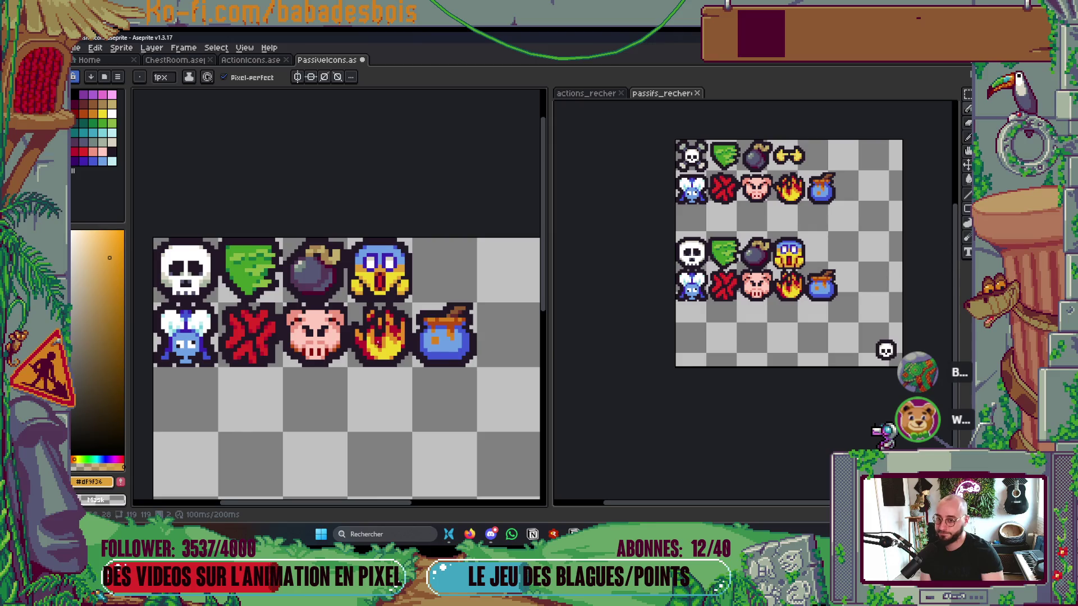
{"action": "scroll", "coordinate": [422, 328], "scroll_direction": "down", "scroll_amount": 2}
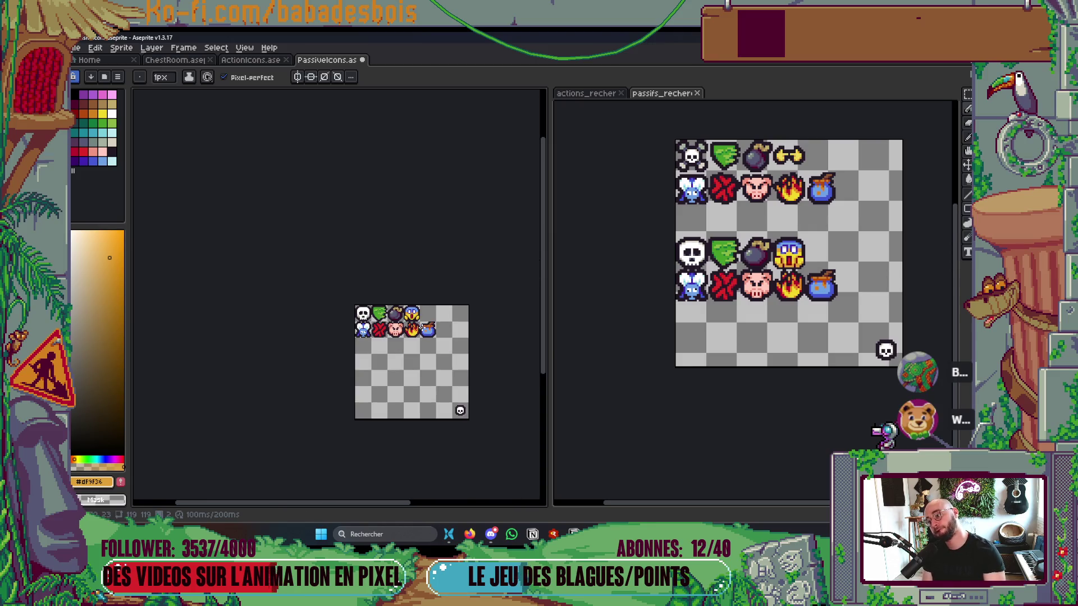
{"action": "scroll", "coordinate": [422, 324], "scroll_direction": "up", "scroll_amount": 1}
{"action": "scroll", "coordinate": [405, 314], "scroll_direction": "up", "scroll_amount": 3}
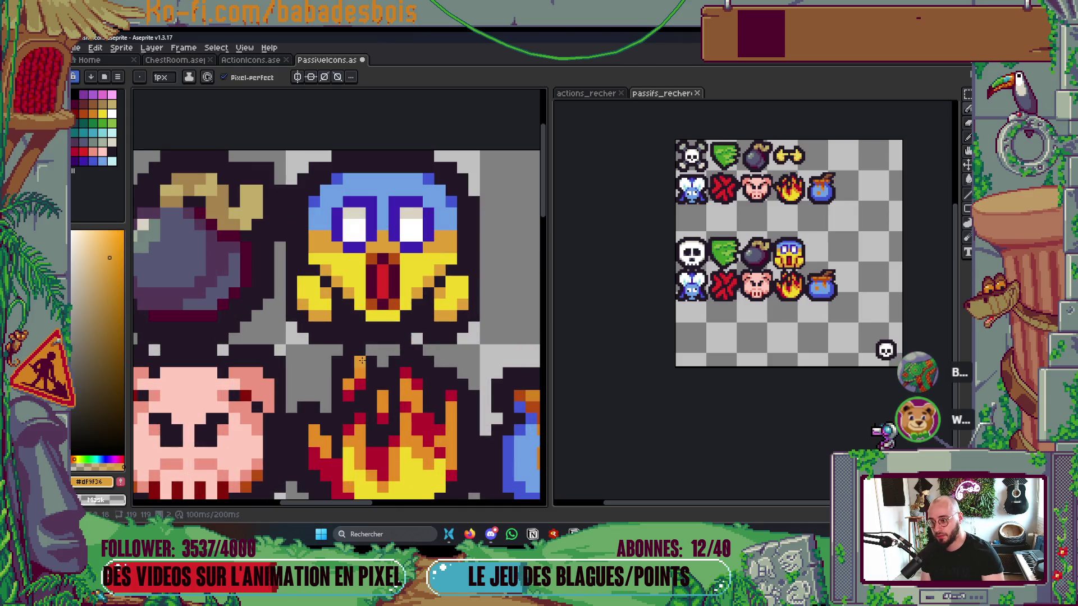
{"action": "scroll", "coordinate": [466, 309], "scroll_direction": "down", "scroll_amount": 5}
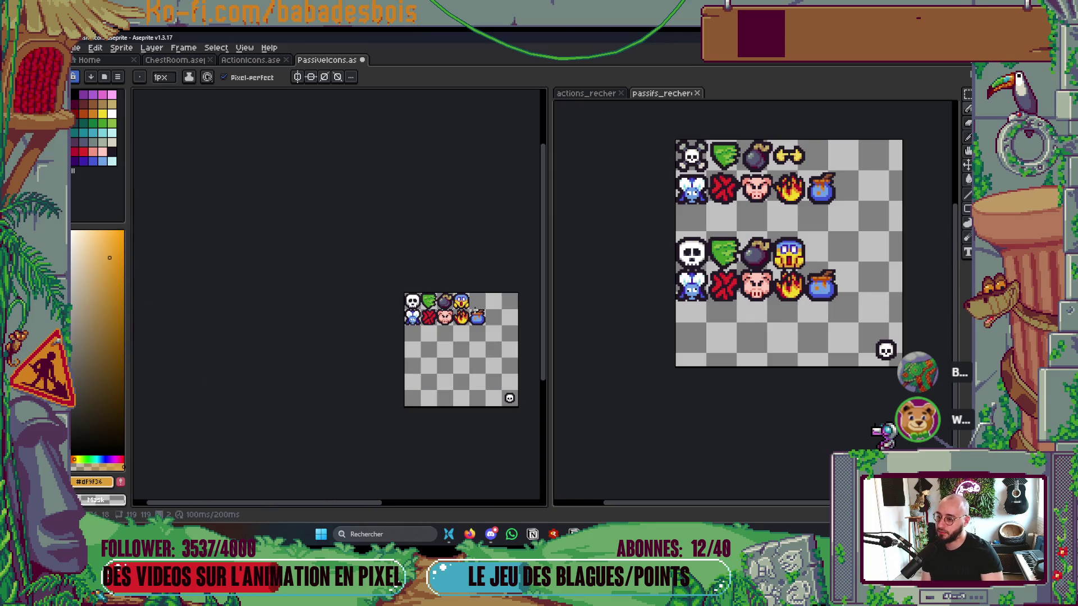
{"action": "scroll", "coordinate": [475, 311], "scroll_direction": "up", "scroll_amount": 5}
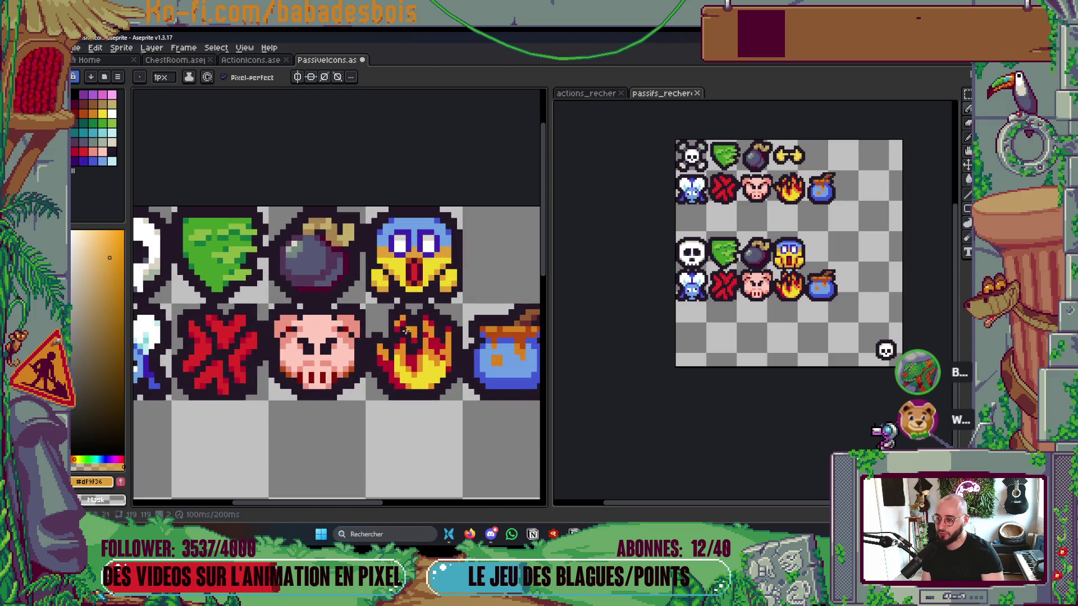
{"action": "scroll", "coordinate": [419, 351], "scroll_direction": "down", "scroll_amount": 3}
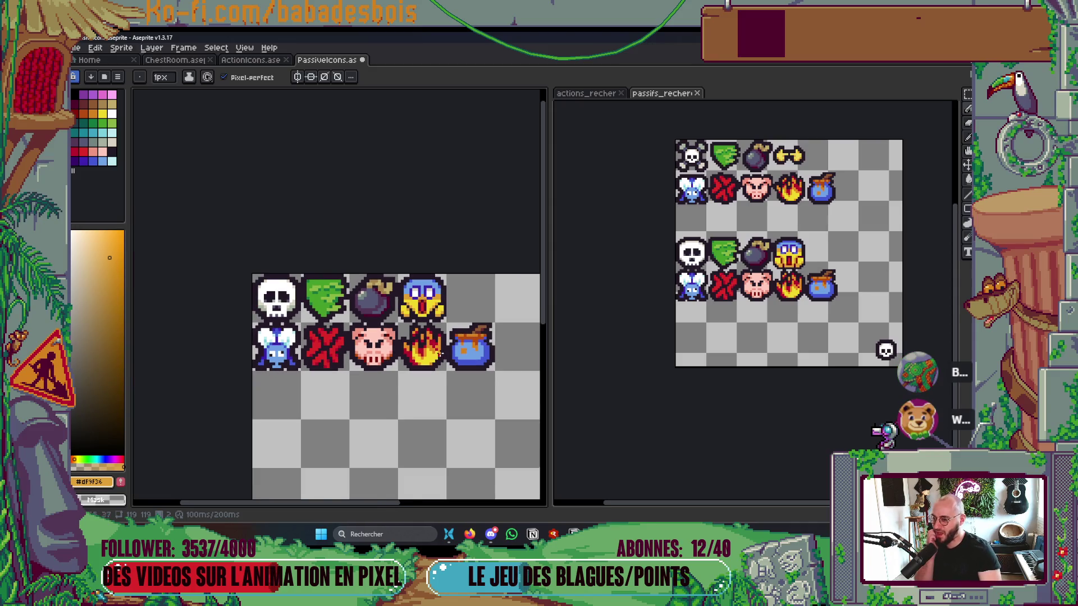
{"action": "scroll", "coordinate": [427, 344], "scroll_direction": "down", "scroll_amount": 1}
{"action": "scroll", "coordinate": [438, 352], "scroll_direction": "down", "scroll_amount": 2}
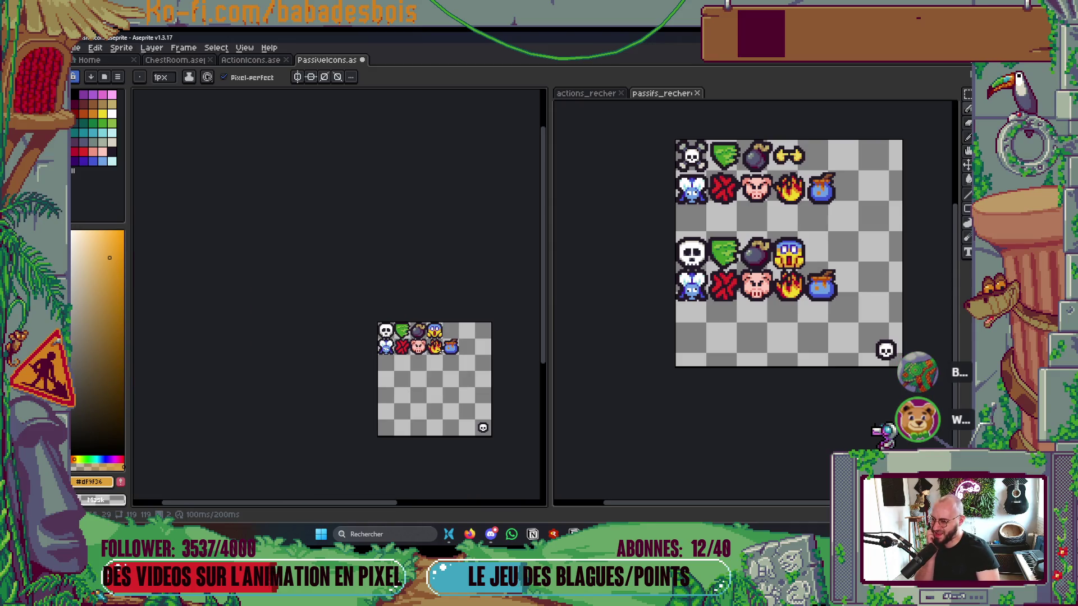
{"action": "scroll", "coordinate": [440, 352], "scroll_direction": "up", "scroll_amount": 2}
{"action": "scroll", "coordinate": [440, 352], "scroll_direction": "up", "scroll_amount": 3}
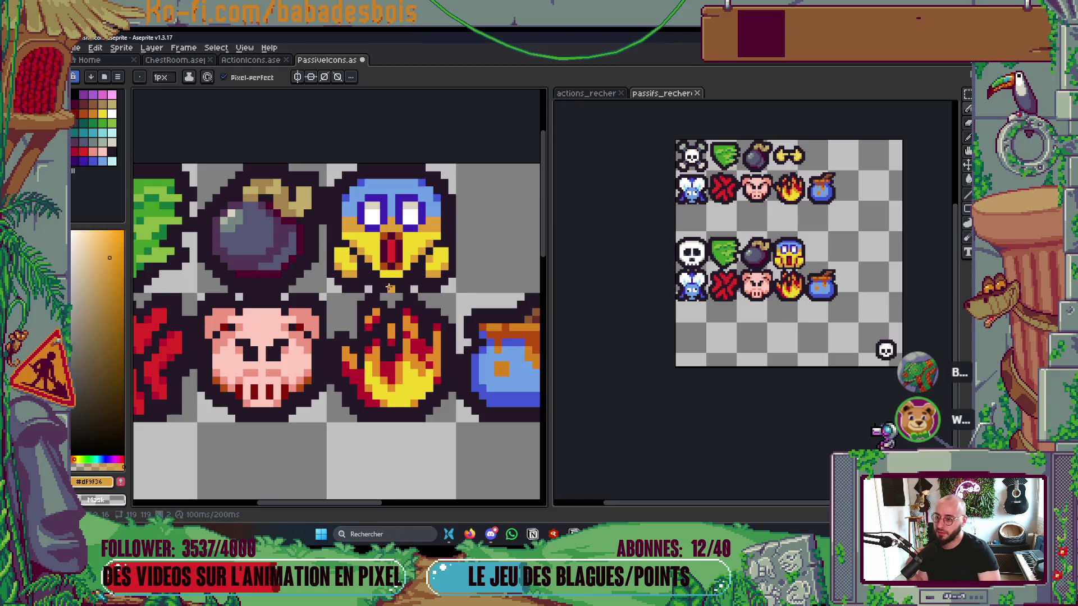
{"action": "left_click_drag", "start_coordinate": [381, 275], "coordinate": [386, 279]}
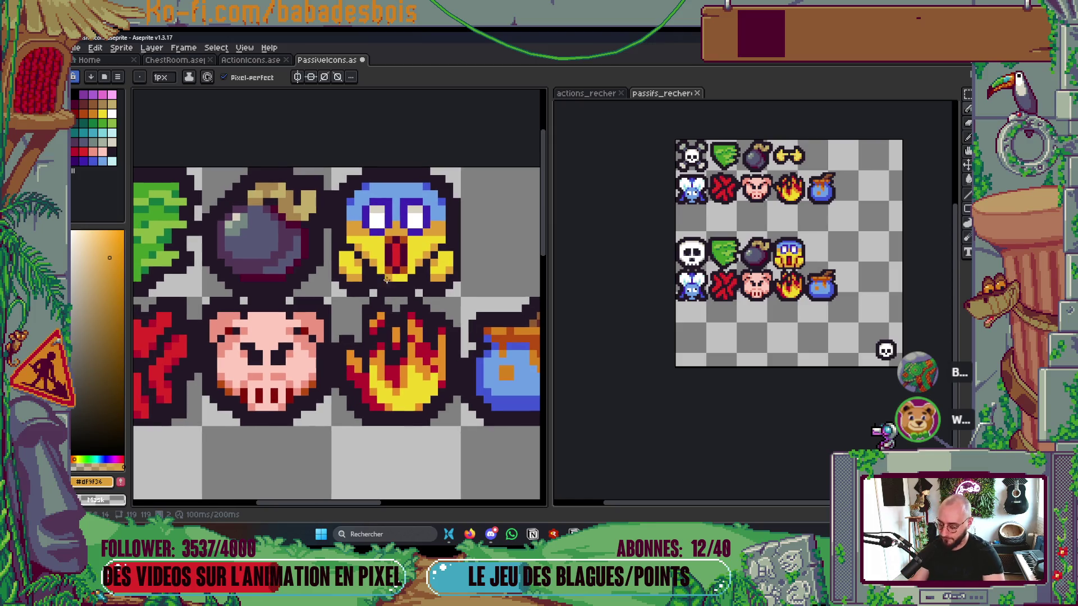
{"action": "left_click", "coordinate": [360, 262], "text": "alt"}
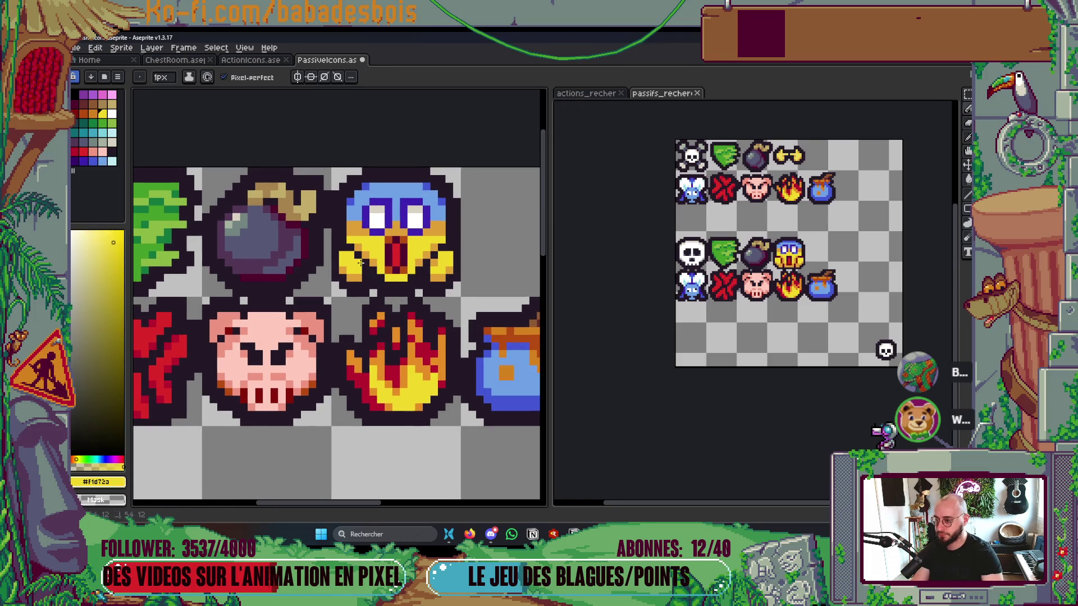
{"action": "scroll", "coordinate": [421, 298], "scroll_direction": "up", "scroll_amount": 1}
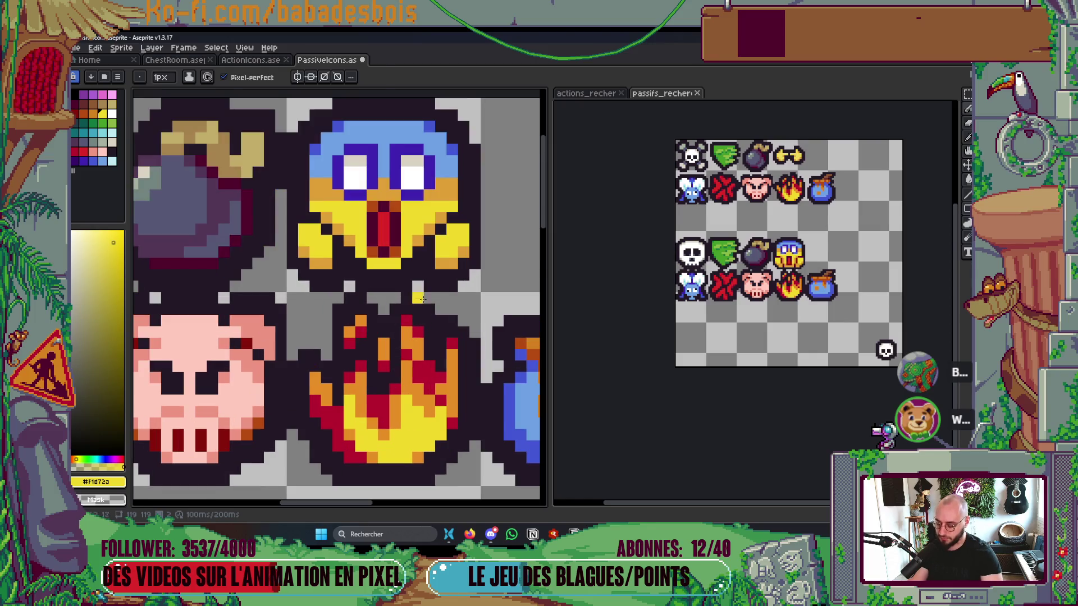
{"action": "left_click", "coordinate": [439, 257], "text": "alt"}
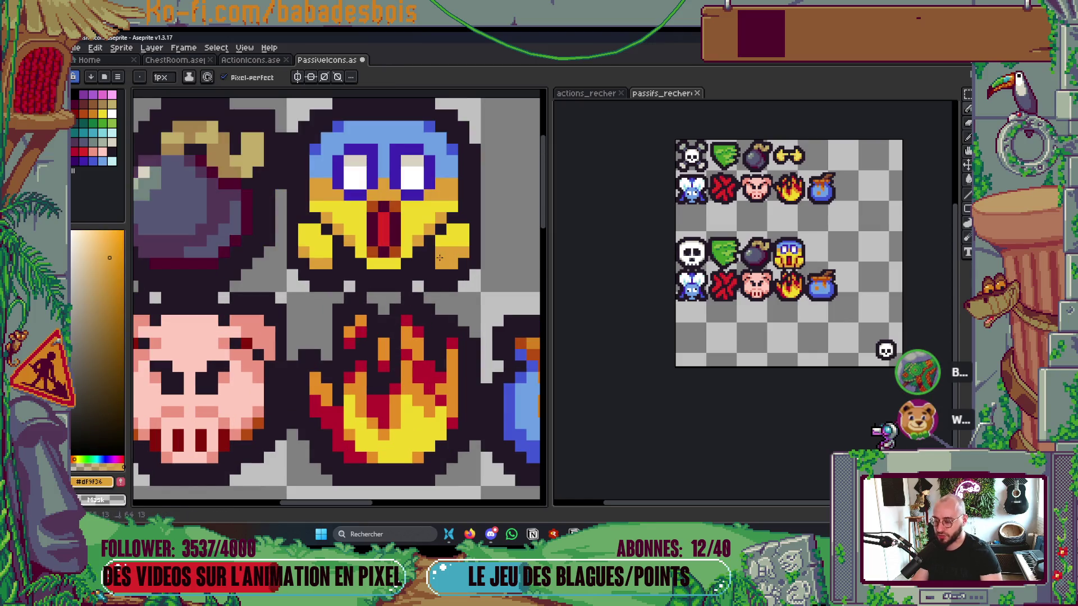
{"action": "left_click_drag", "start_coordinate": [340, 255], "coordinate": [317, 254]}
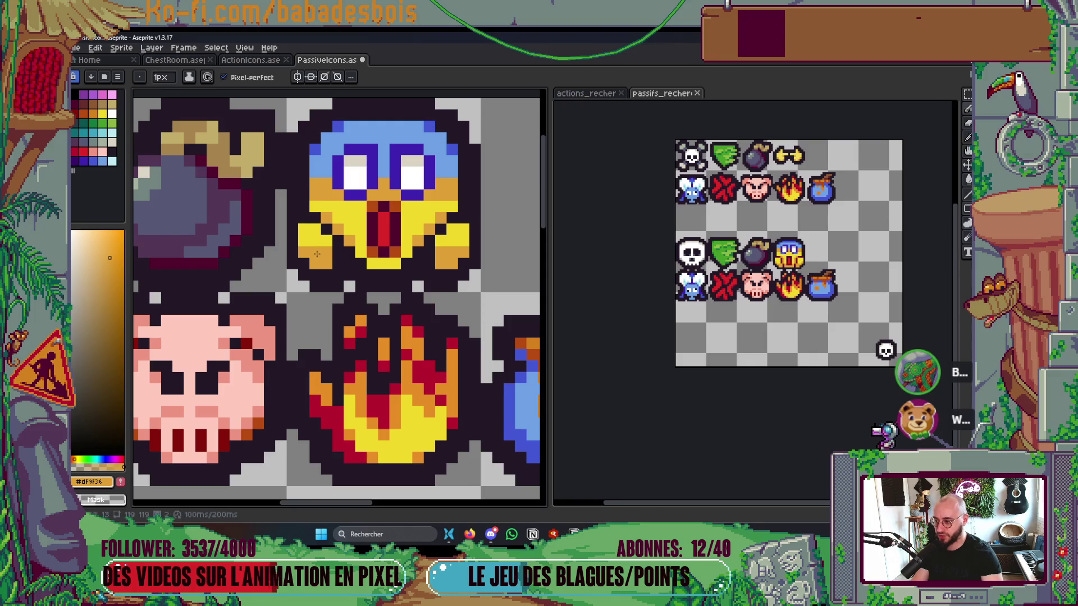
Step: Pick the face's yellow #f1d72a back as the drawing colour
{"action": "scroll", "coordinate": [415, 286], "scroll_direction": "down", "scroll_amount": 5}
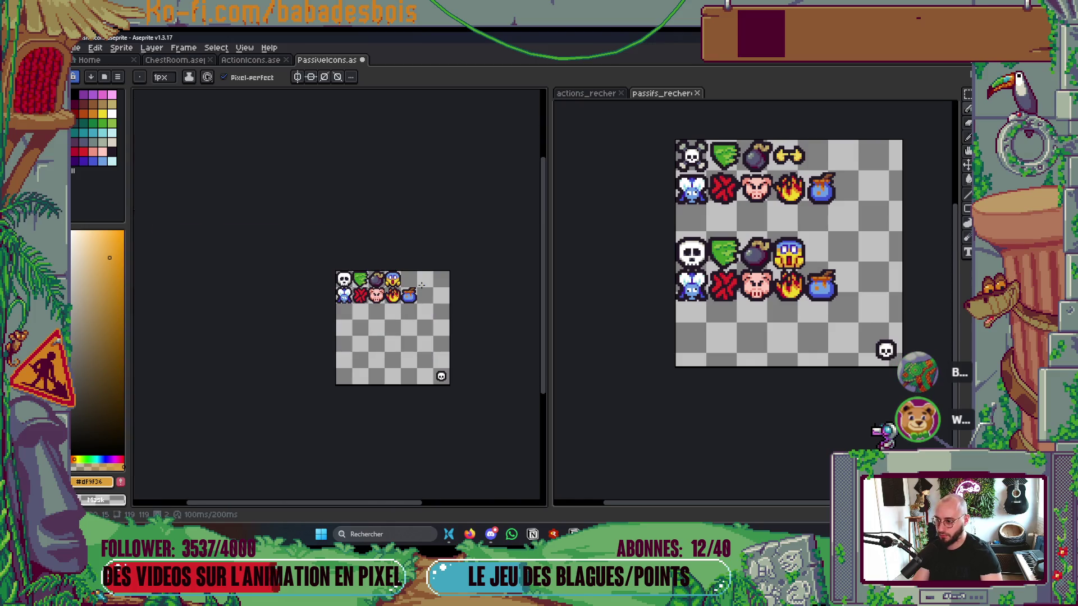
{"action": "scroll", "coordinate": [422, 284], "scroll_direction": "up", "scroll_amount": 6}
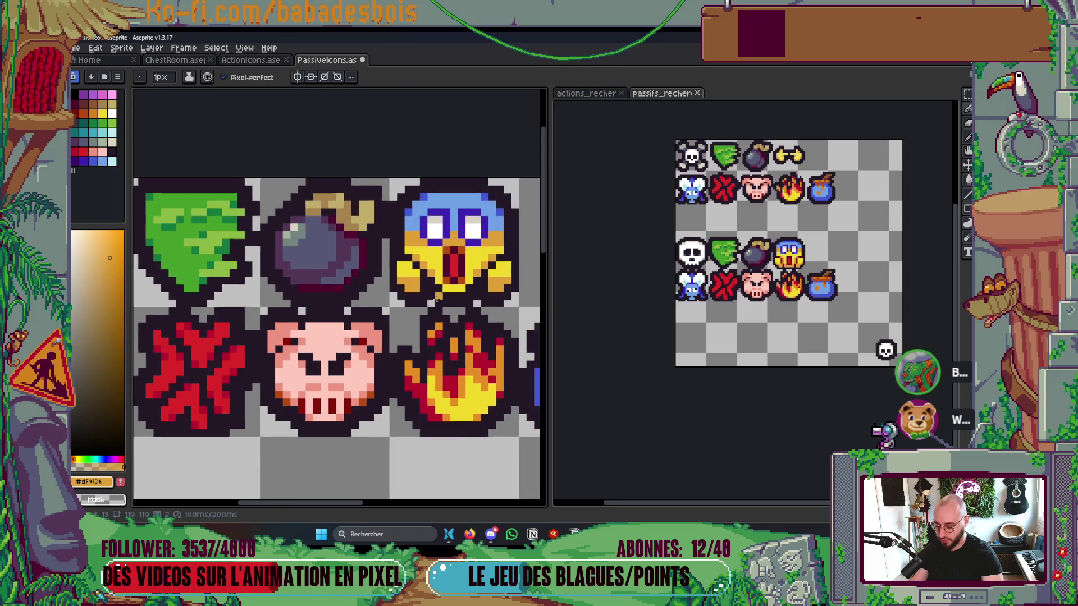
{"action": "key", "text": "alt"}
{"action": "left_click", "coordinate": [384, 260]}
{"action": "scroll", "coordinate": [364, 281], "scroll_direction": "right", "scroll_amount": 3}
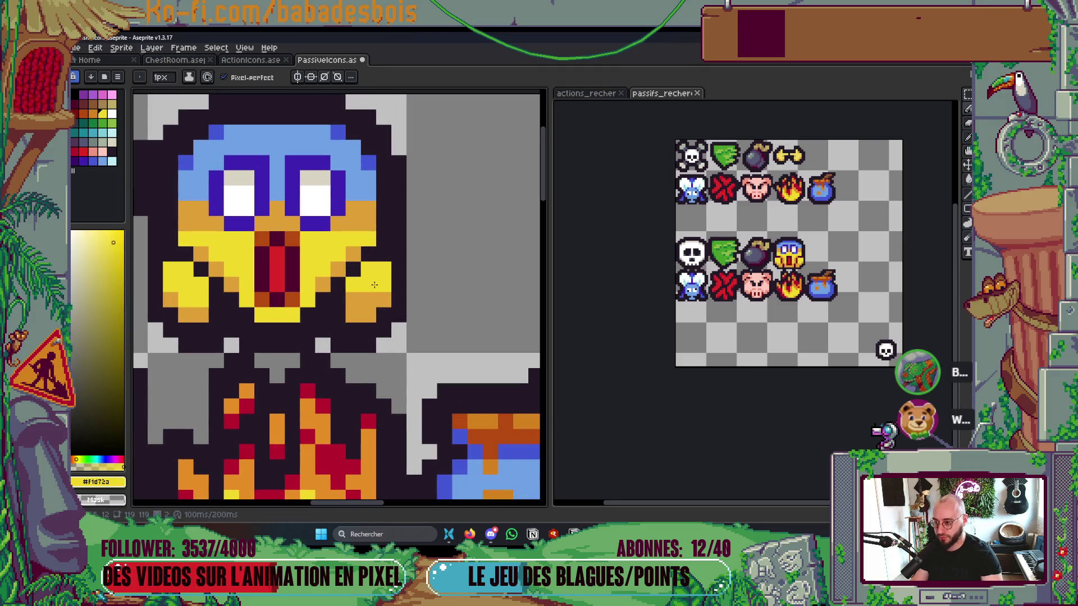
{"action": "scroll", "coordinate": [381, 308], "scroll_direction": "down", "scroll_amount": 4}
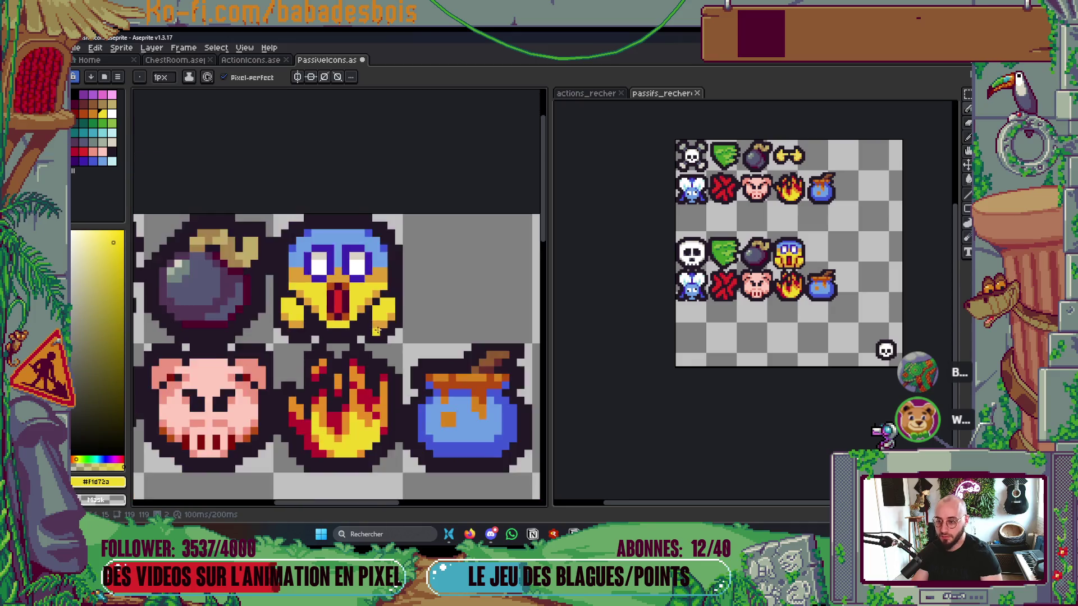
{"action": "scroll", "coordinate": [402, 322], "scroll_direction": "down", "scroll_amount": 2}
{"action": "scroll", "coordinate": [411, 318], "scroll_direction": "left", "scroll_amount": 1}
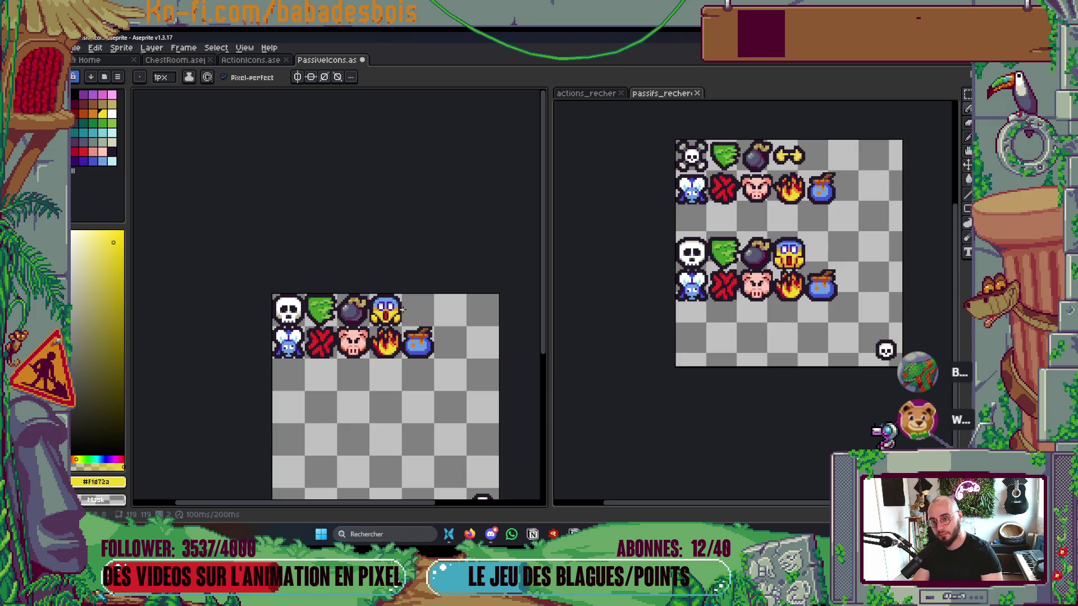
{"action": "scroll", "coordinate": [402, 308], "scroll_direction": "left", "scroll_amount": 1}
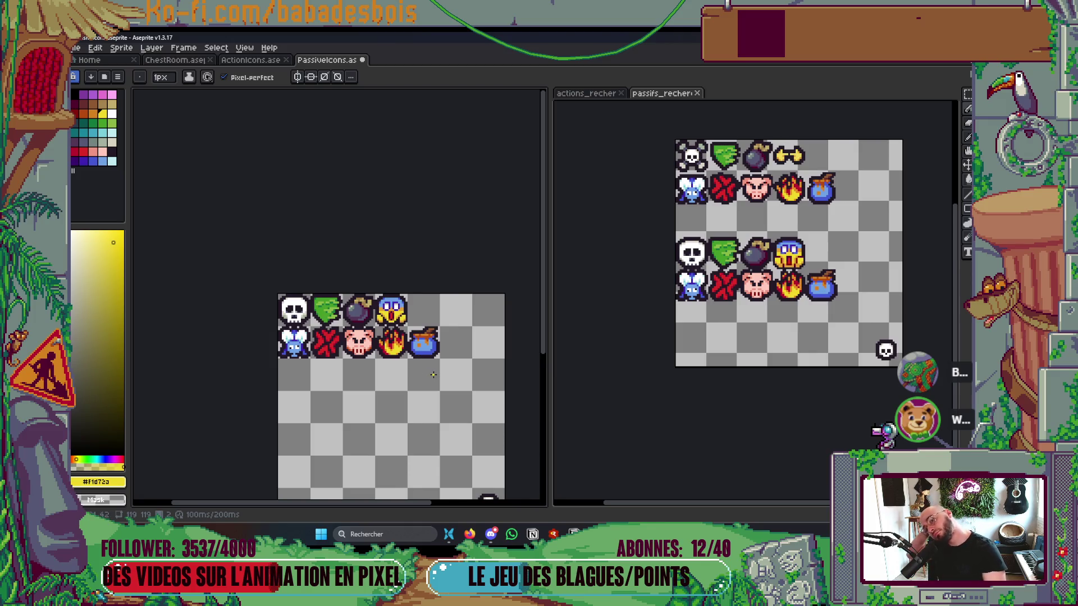
{"action": "scroll", "coordinate": [457, 348], "scroll_direction": "left", "scroll_amount": 1}
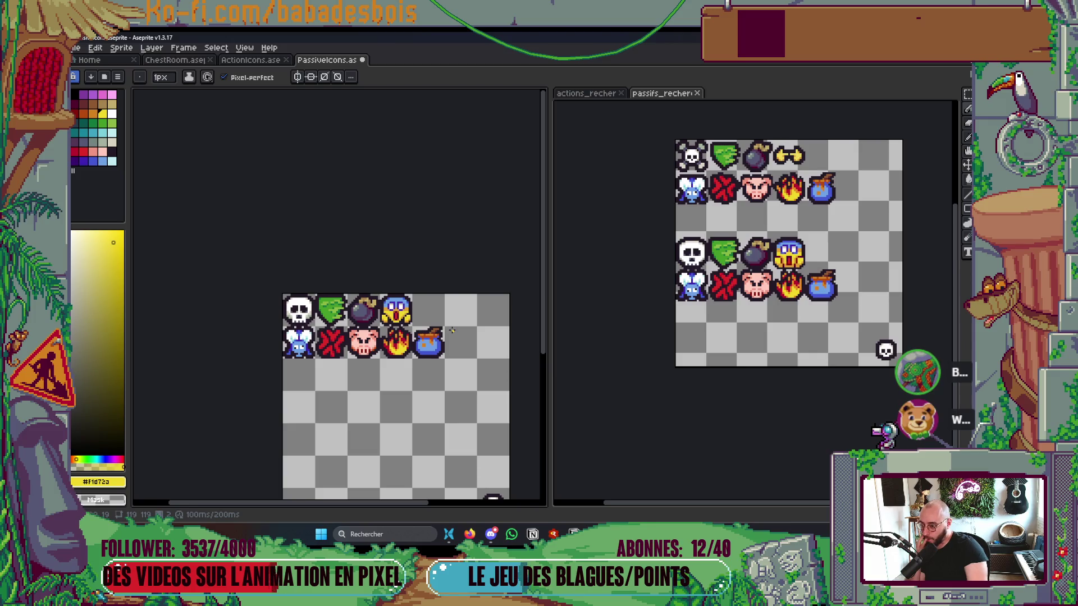
{"action": "scroll", "coordinate": [452, 330], "scroll_direction": "down", "scroll_amount": 2}
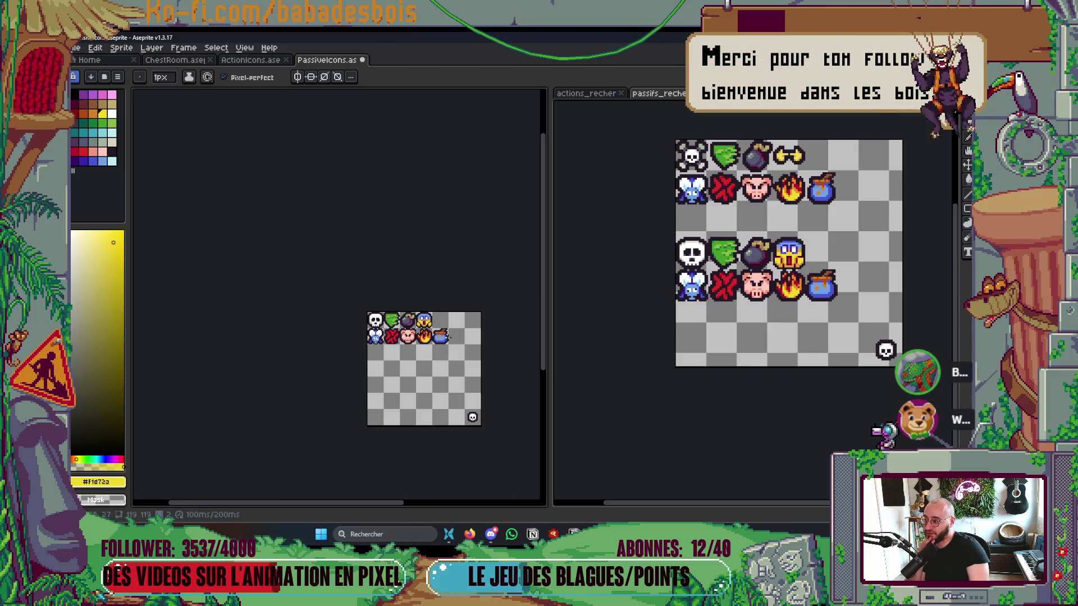
{"action": "scroll", "coordinate": [435, 350], "scroll_direction": "up", "scroll_amount": 1}
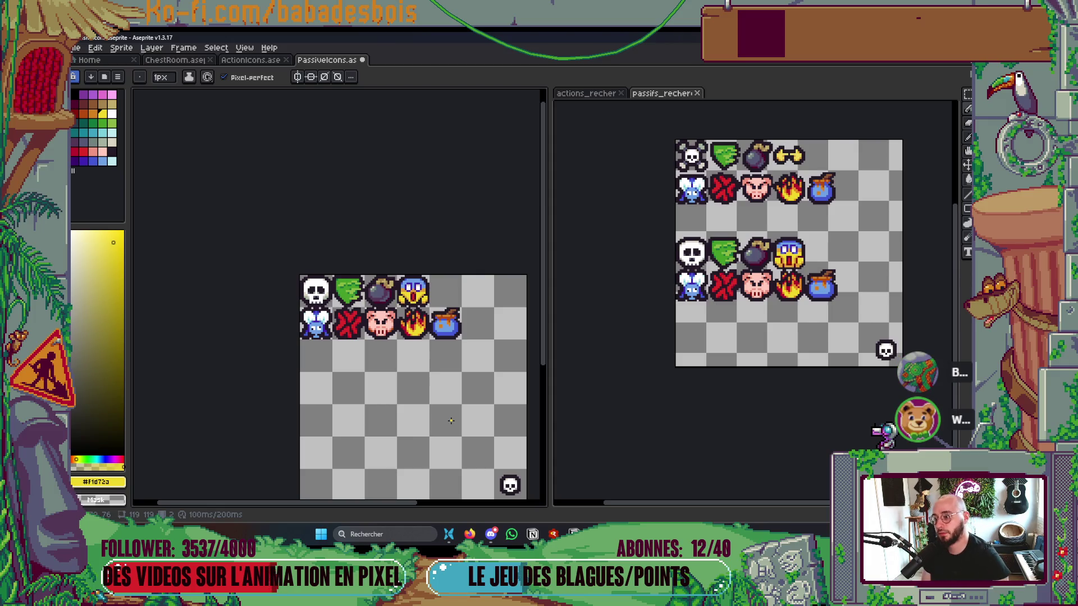
{"action": "scroll", "coordinate": [439, 302], "scroll_direction": "up", "scroll_amount": 5}
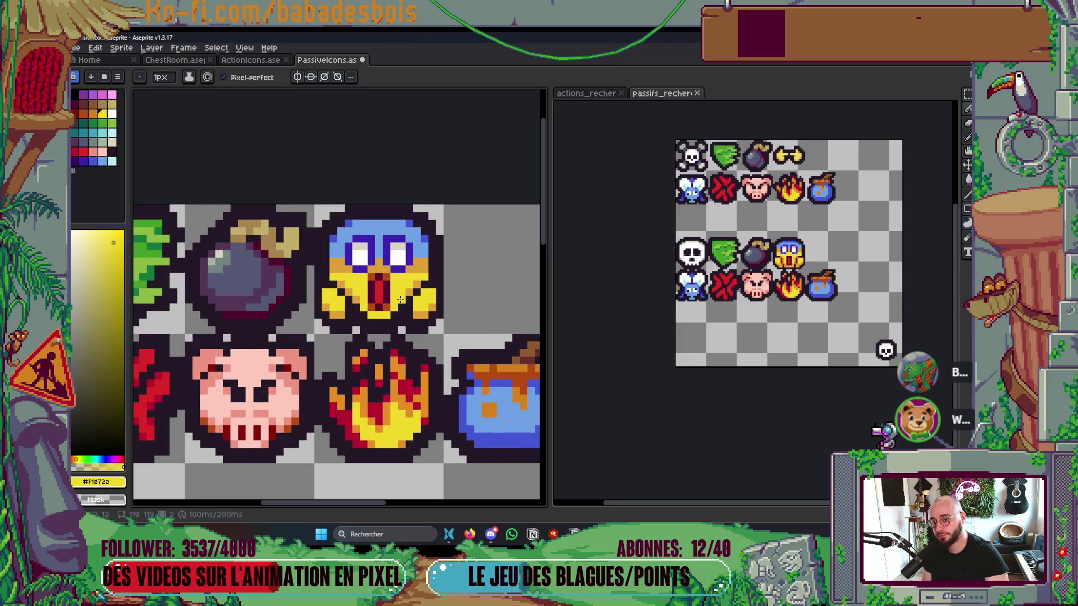
{"action": "scroll", "coordinate": [400, 299], "scroll_direction": "down", "scroll_amount": 3}
{"action": "scroll", "coordinate": [389, 296], "scroll_direction": "up", "scroll_amount": 4}
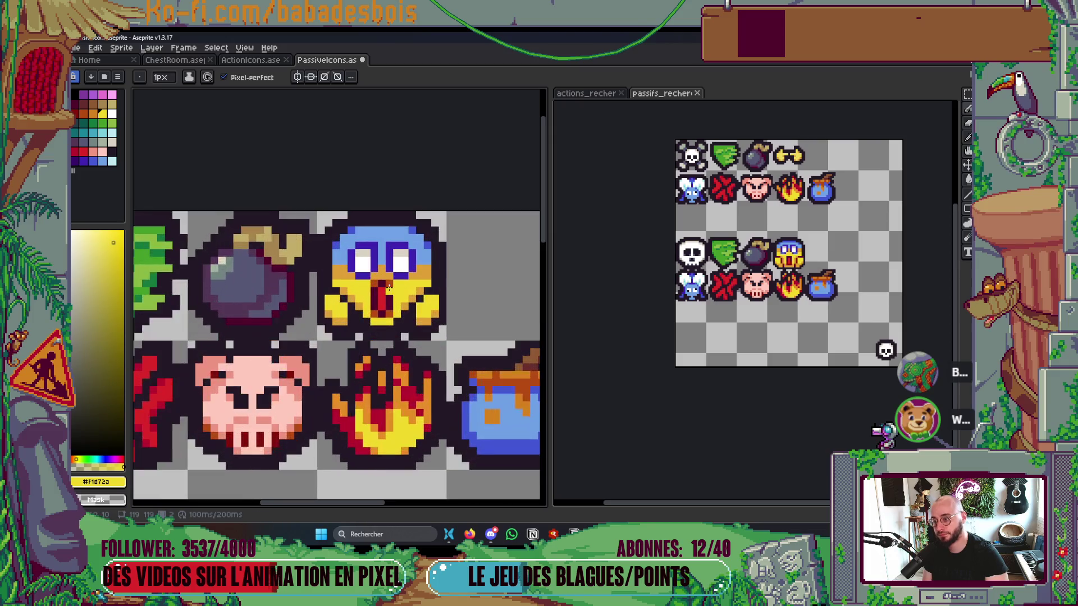
Step: Move the screaming face's mouth down one pixel with the Rectangular Marquee
{"action": "key", "text": "m"}
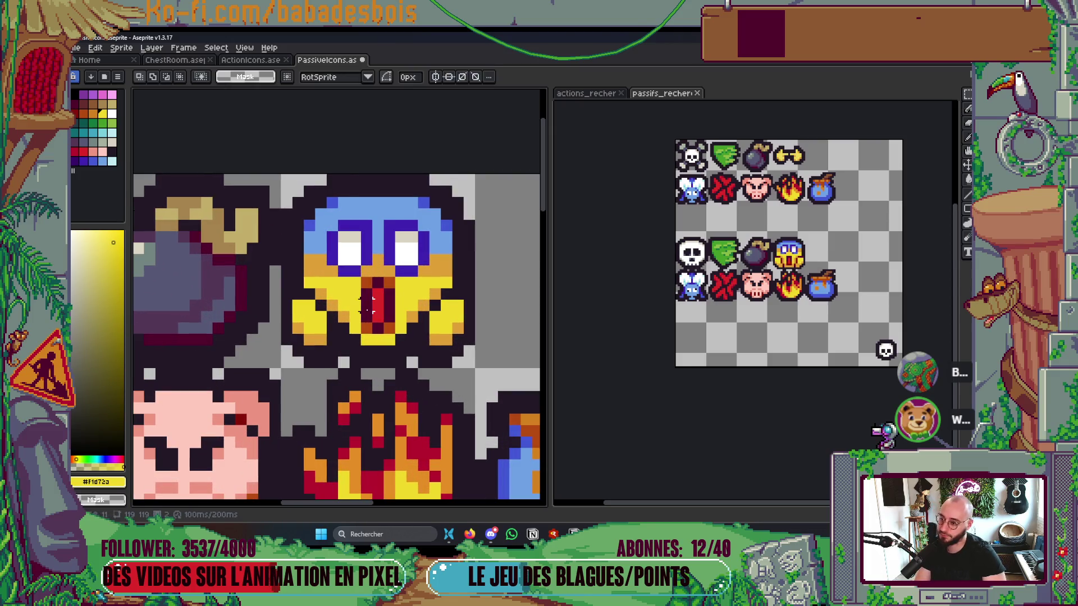
{"action": "mouse_move", "coordinate": [362, 275]}
{"action": "left_mouse_down"}
{"action": "mouse_move", "coordinate": [396, 306]}
{"action": "mouse_move", "coordinate": [379, 300]}
{"action": "mouse_move", "coordinate": [389, 282]}
{"action": "left_mouse_up"}
{"action": "key", "text": "b"}
{"action": "scroll", "coordinate": [389, 282], "scroll_direction": "down", "scroll_amount": 5}
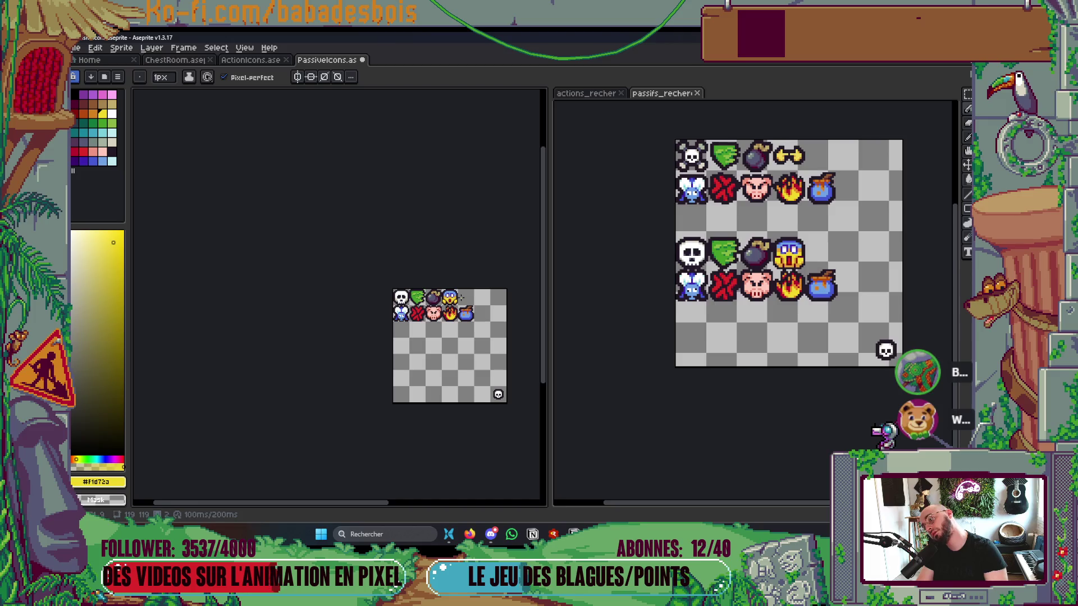
{"action": "scroll", "coordinate": [462, 298], "scroll_direction": "up", "scroll_amount": 1}
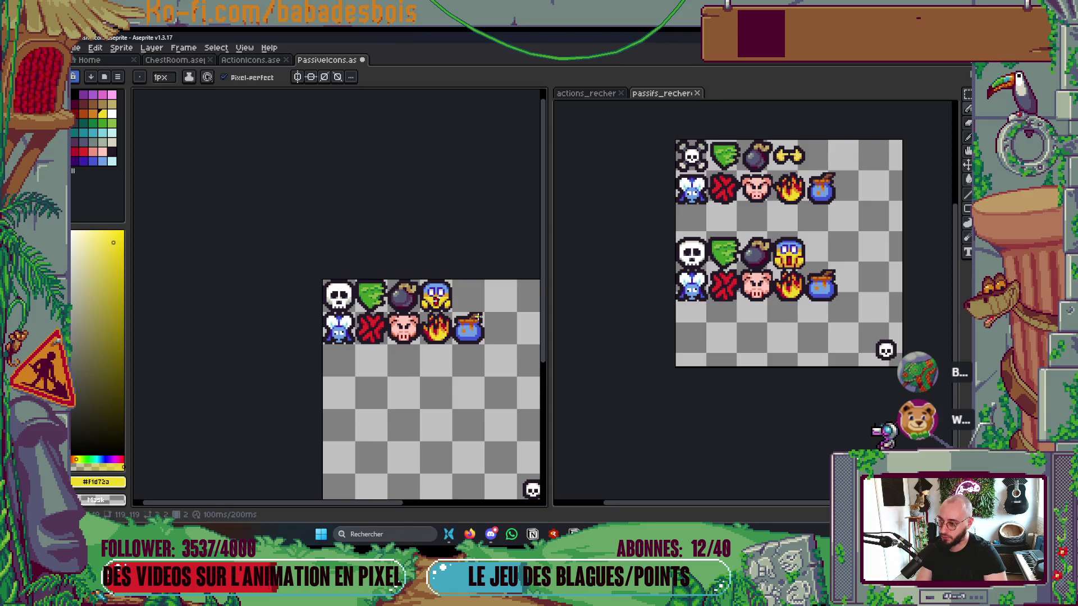
{"action": "scroll", "coordinate": [400, 291], "scroll_direction": "up", "scroll_amount": 5}
{"action": "scroll", "coordinate": [399, 290], "scroll_direction": "up", "scroll_amount": 3}
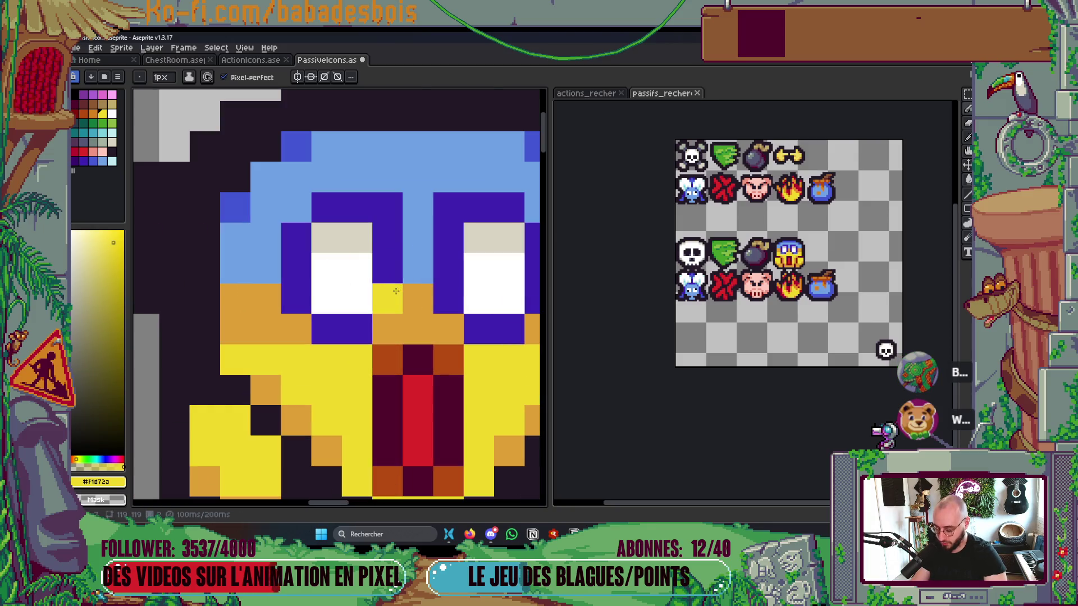
Step: Select both eyes and move them up one pixel
{"action": "key", "text": "m"}
{"action": "mouse_move", "coordinate": [284, 194]}
{"action": "left_mouse_down"}
{"action": "mouse_move", "coordinate": [403, 252]}
{"action": "mouse_move", "coordinate": [291, 272]}
{"action": "left_mouse_up"}
{"action": "key", "text": "ctrl+z"}
{"action": "key", "text": "ctrl+y"}
{"action": "mouse_move", "coordinate": [435, 335]}
{"action": "left_mouse_down"}
{"action": "mouse_move", "coordinate": [435, 304]}
{"action": "mouse_move", "coordinate": [320, 288]}
{"action": "mouse_move", "coordinate": [295, 308]}
{"action": "mouse_move", "coordinate": [234, 278]}
{"action": "left_mouse_up"}
{"action": "key", "text": "Return"}
{"action": "scroll", "coordinate": [513, 330], "scroll_direction": "down", "scroll_amount": 1}
Step: Fill the gaps left beside the eyes with orange pixels, undoing a stray pixel
{"action": "key", "text": "b"}
{"action": "left_click", "coordinate": [508, 309], "text": "alt"}
{"action": "scroll", "coordinate": [397, 307], "scroll_direction": "down", "scroll_amount": 3}
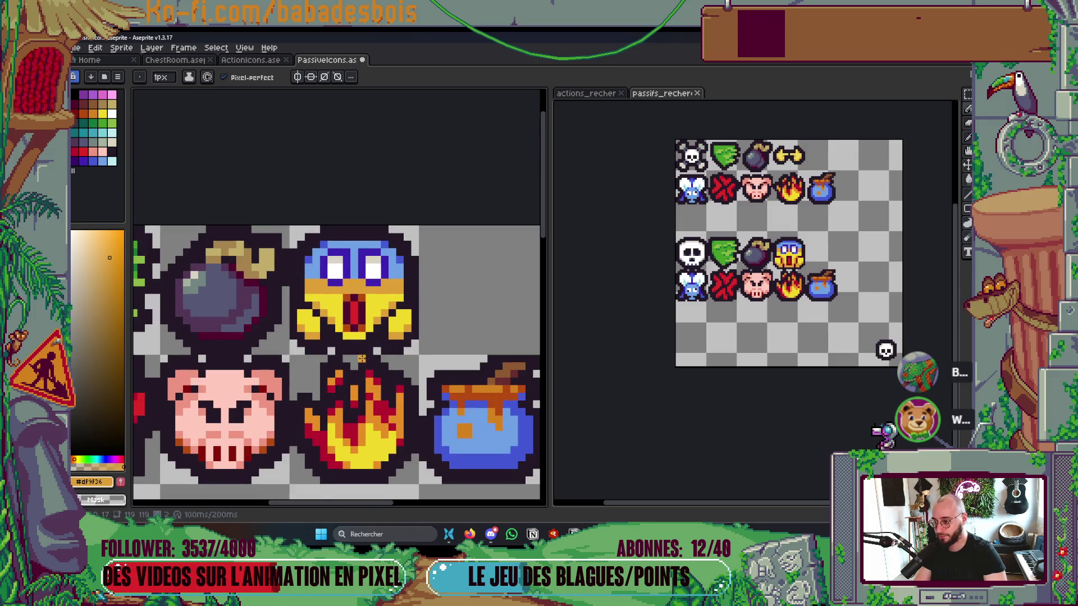
{"action": "scroll", "coordinate": [362, 359], "scroll_direction": "up", "scroll_amount": 3}
{"action": "left_click", "coordinate": [365, 340]}
{"action": "key", "text": "ctrl+z"}
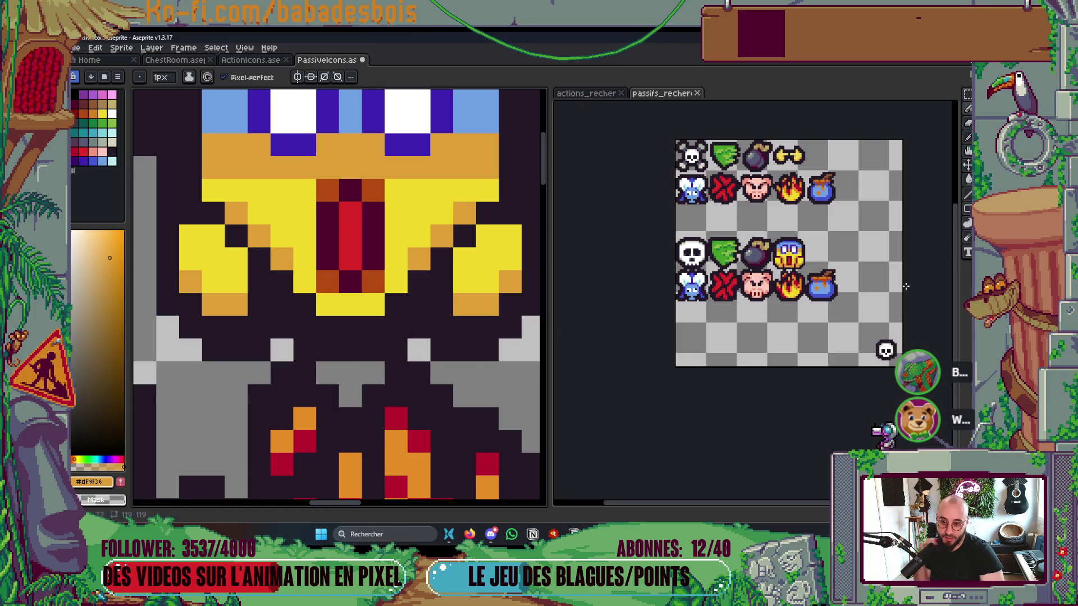
{"action": "scroll", "coordinate": [710, 292], "scroll_direction": "up", "scroll_amount": 2}
{"action": "scroll", "coordinate": [710, 293], "scroll_direction": "up", "scroll_amount": 2}
{"action": "scroll", "coordinate": [710, 293], "scroll_direction": "down", "scroll_amount": 3}
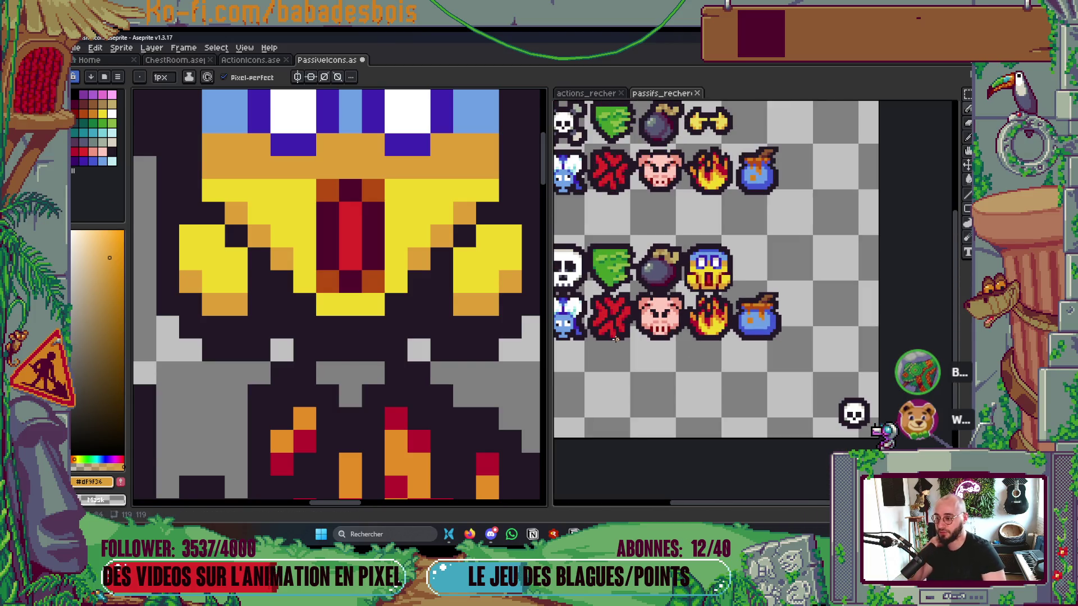
Step: Eyedrop the blue #4257d3 from the yellow face icon and return to the Pencil
{"action": "scroll", "coordinate": [448, 313], "scroll_direction": "down", "scroll_amount": 4}
{"action": "scroll", "coordinate": [448, 314], "scroll_direction": "down", "scroll_amount": 4}
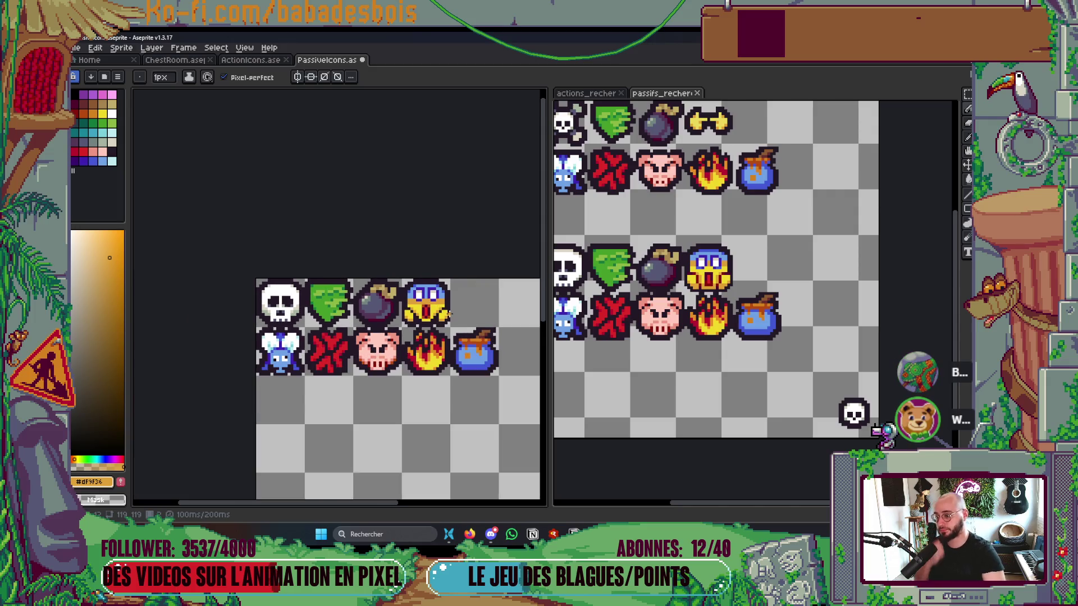
{"action": "scroll", "coordinate": [470, 289], "scroll_direction": "up", "scroll_amount": 1}
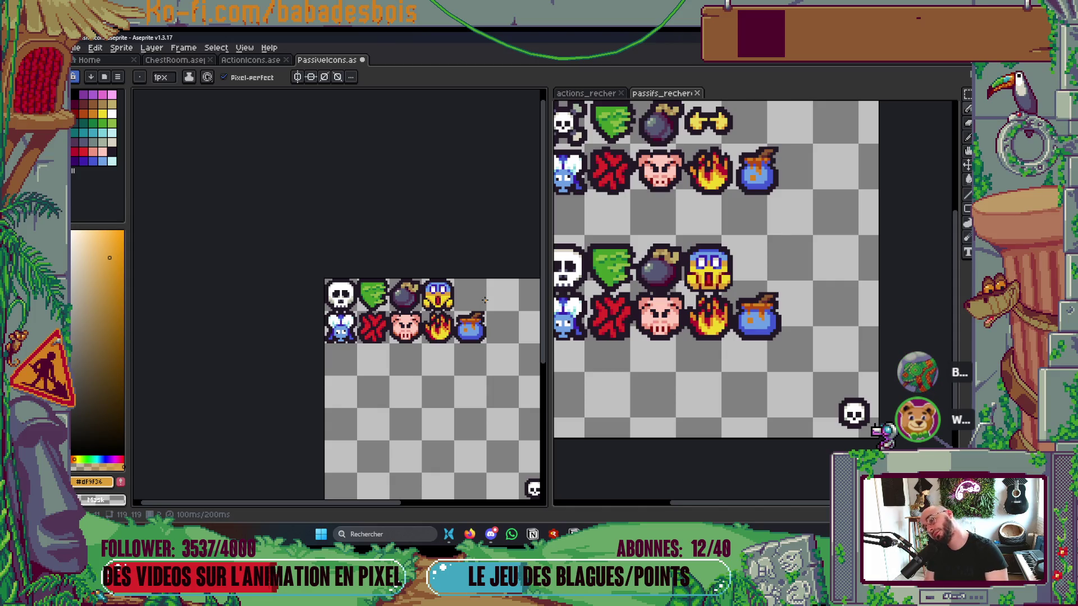
{"action": "scroll", "coordinate": [485, 300], "scroll_direction": "down", "scroll_amount": 2}
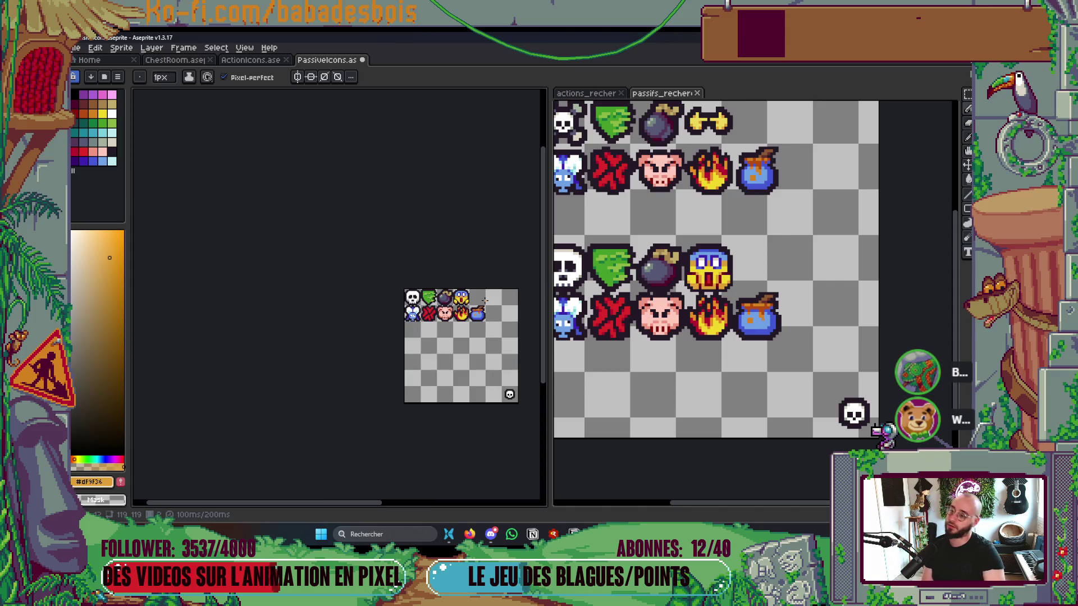
{"action": "scroll", "coordinate": [465, 325], "scroll_direction": "up", "scroll_amount": 3}
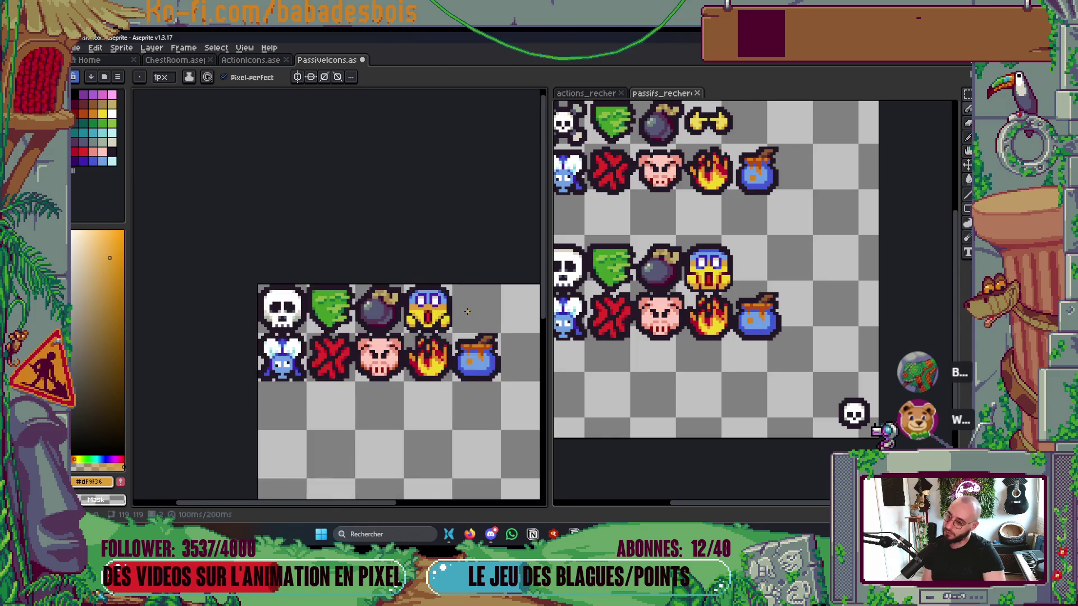
{"action": "scroll", "coordinate": [448, 308], "scroll_direction": "down", "scroll_amount": 4}
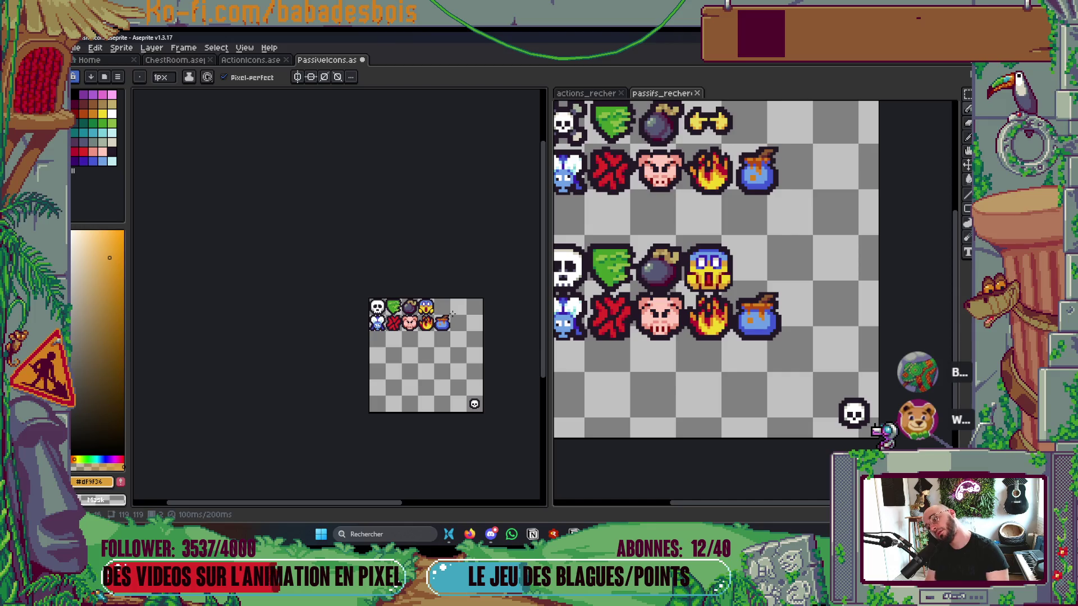
{"action": "scroll", "coordinate": [452, 313], "scroll_direction": "up", "scroll_amount": 1}
{"action": "scroll", "coordinate": [453, 320], "scroll_direction": "up", "scroll_amount": 1}
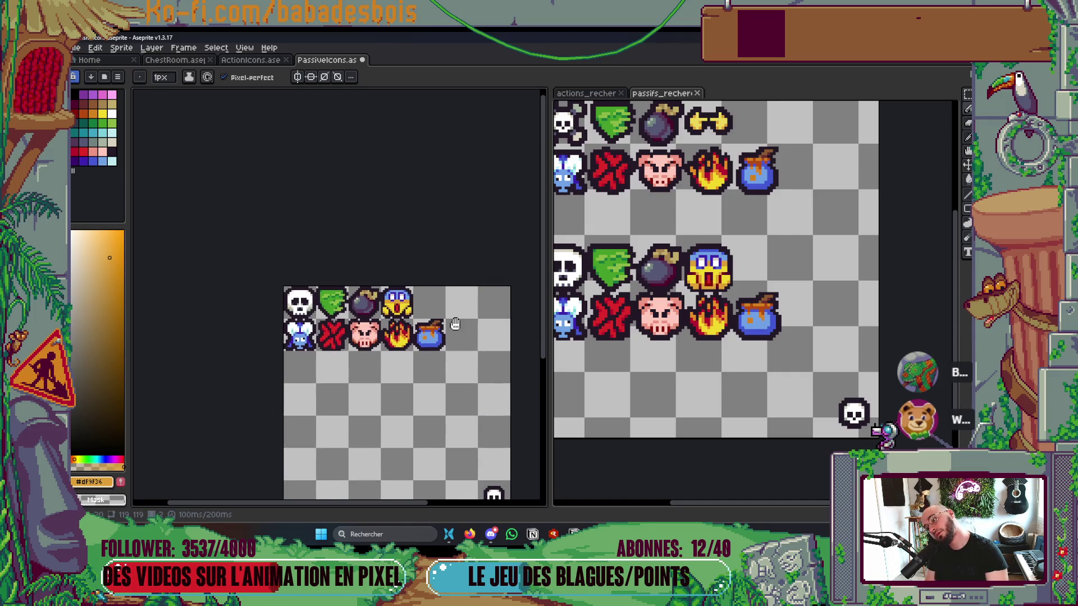
{"action": "scroll", "coordinate": [421, 315], "scroll_direction": "up", "scroll_amount": 4}
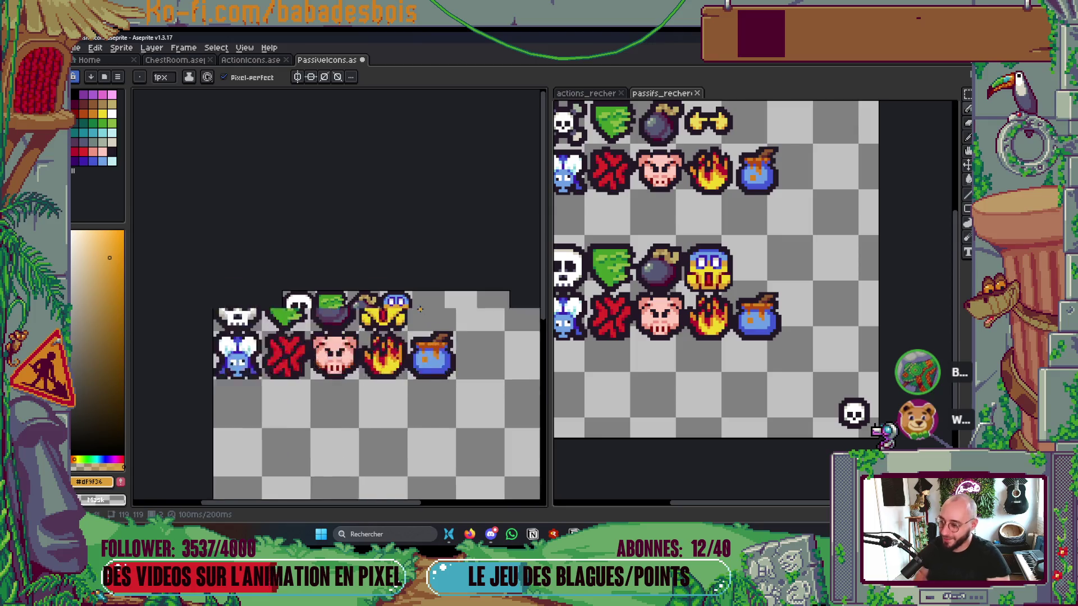
{"action": "key", "text": "i"}
{"action": "scroll", "coordinate": [408, 269], "scroll_direction": "up", "scroll_amount": 1}
{"action": "left_click", "coordinate": [376, 284]}
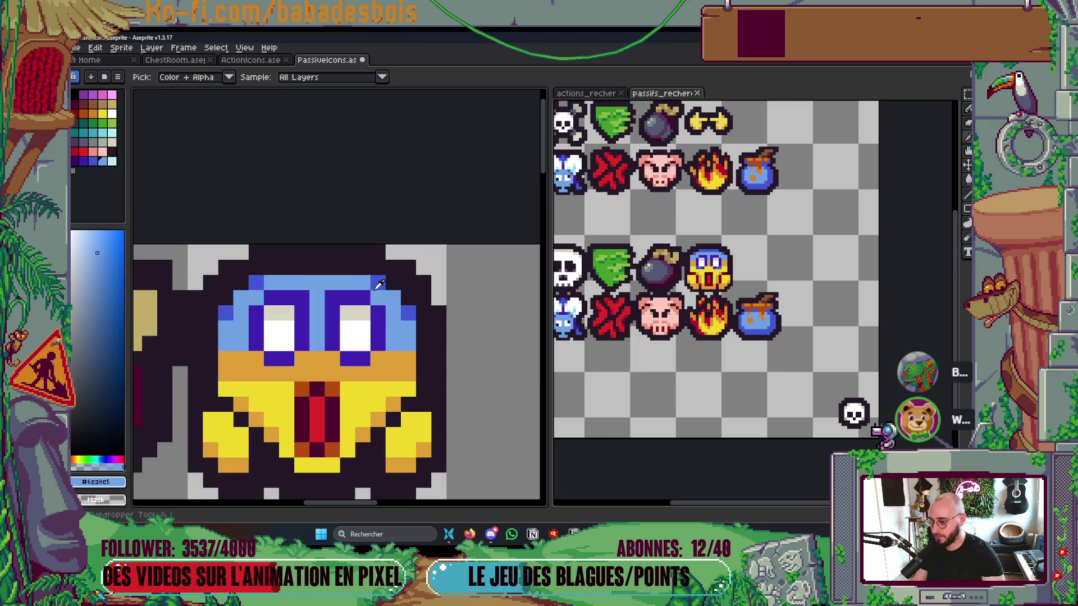
{"action": "key", "text": "b"}
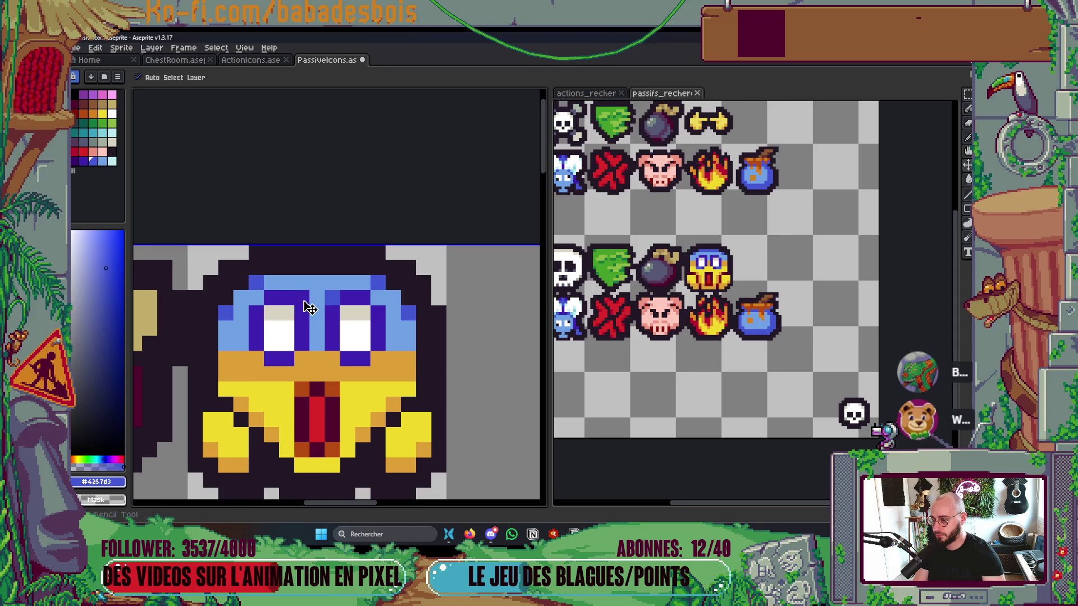
Step: Look over the reworked icon sheet, then switch focus to the reference icon sheet
{"action": "scroll", "coordinate": [393, 309], "scroll_direction": "down", "scroll_amount": 6}
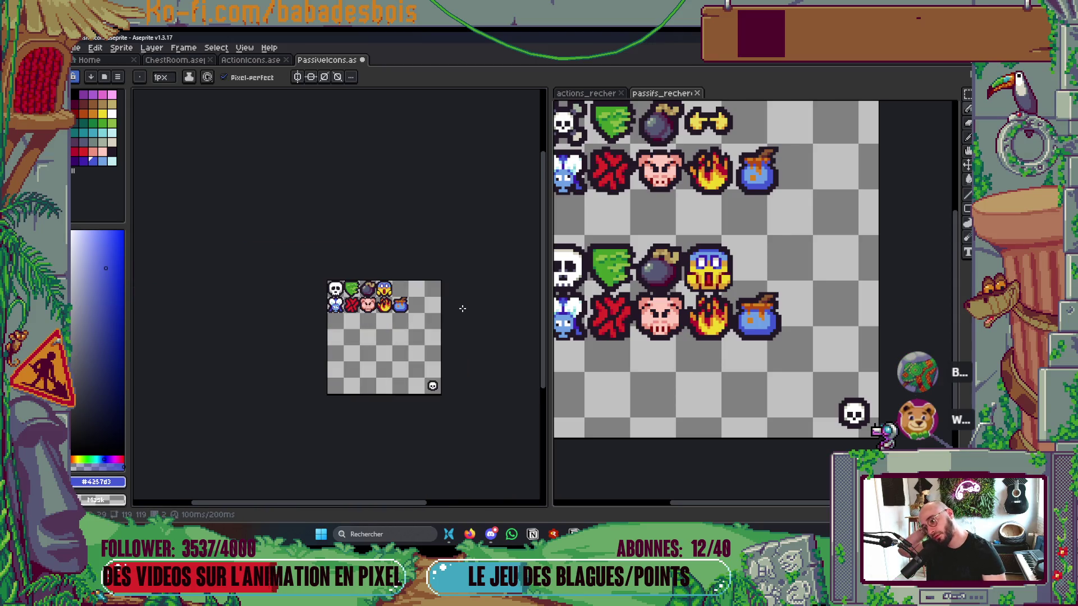
{"action": "scroll", "coordinate": [436, 294], "scroll_direction": "up", "scroll_amount": 2}
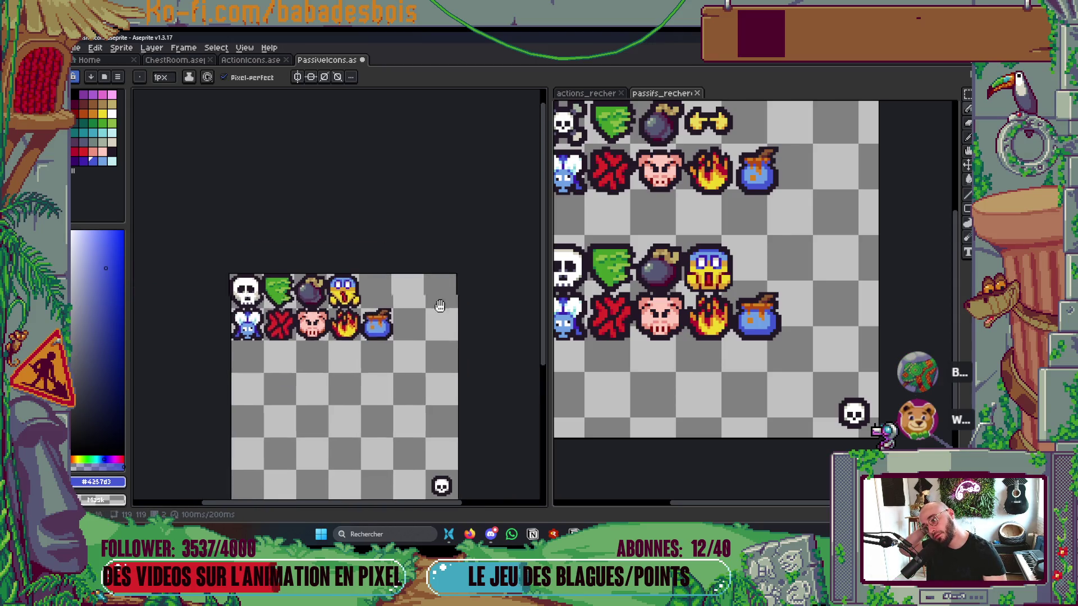
{"action": "left_click_drag", "start_coordinate": [436, 341], "coordinate": [451, 357]}
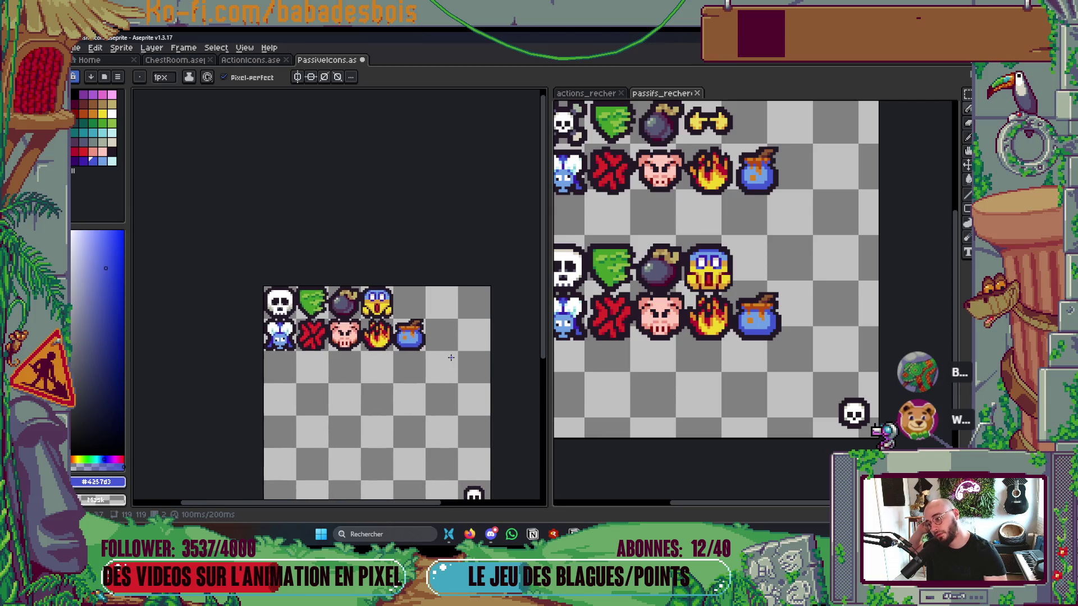
{"action": "scroll", "coordinate": [439, 348], "scroll_direction": "down", "scroll_amount": 2}
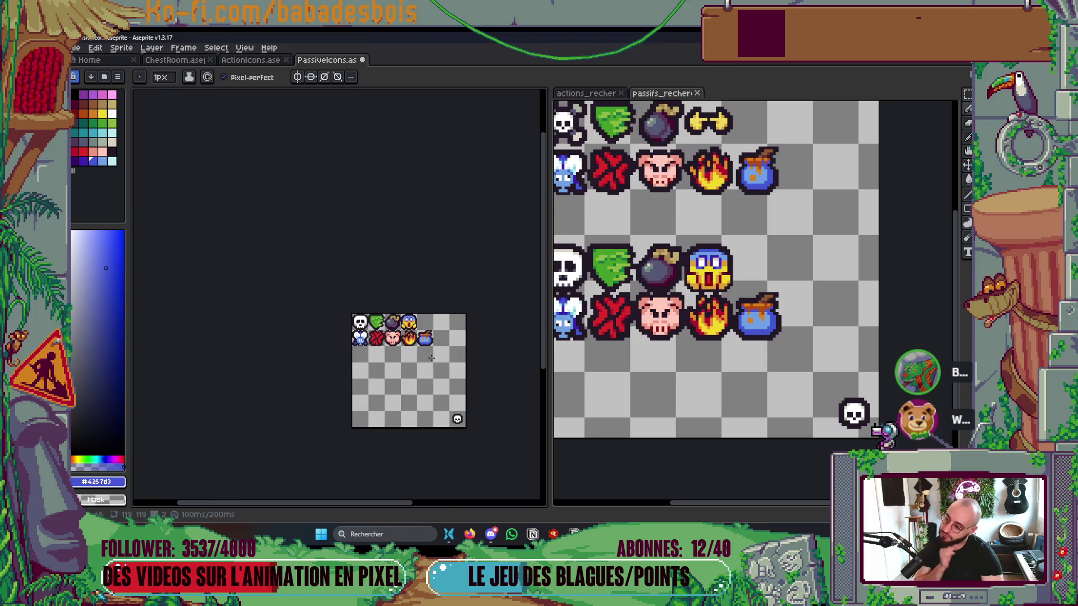
{"action": "scroll", "coordinate": [431, 357], "scroll_direction": "up", "scroll_amount": 2}
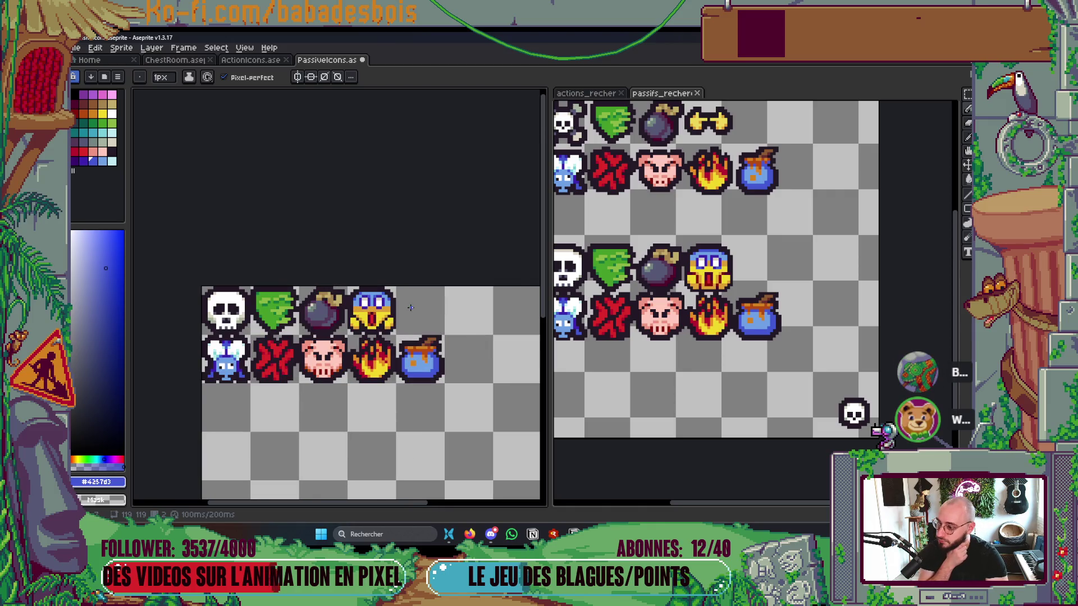
{"action": "scroll", "coordinate": [410, 308], "scroll_direction": "up", "scroll_amount": 1}
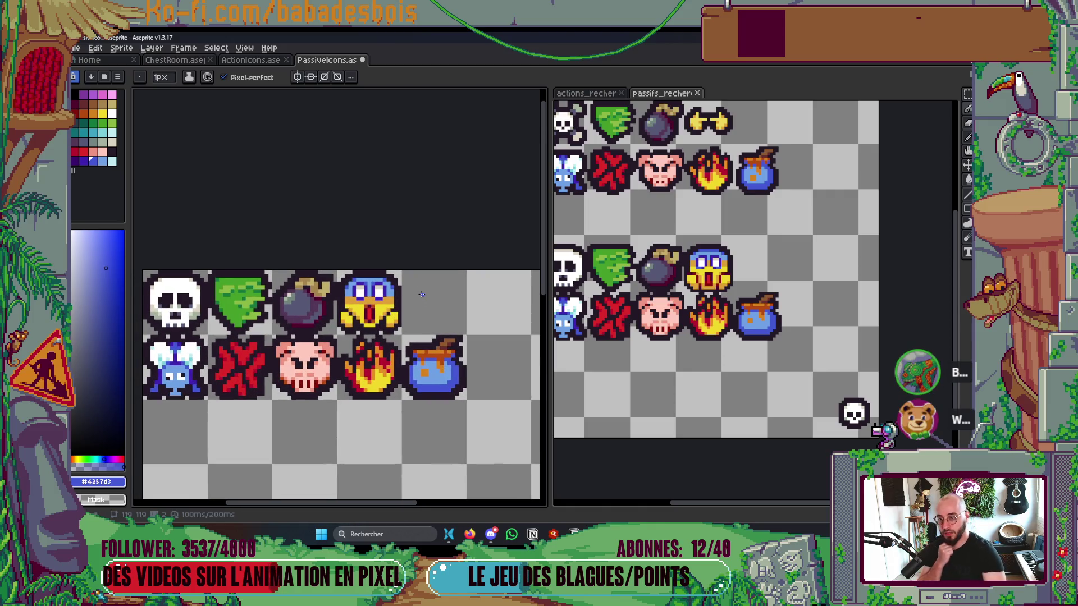
{"action": "scroll", "coordinate": [422, 294], "scroll_direction": "down", "scroll_amount": 1}
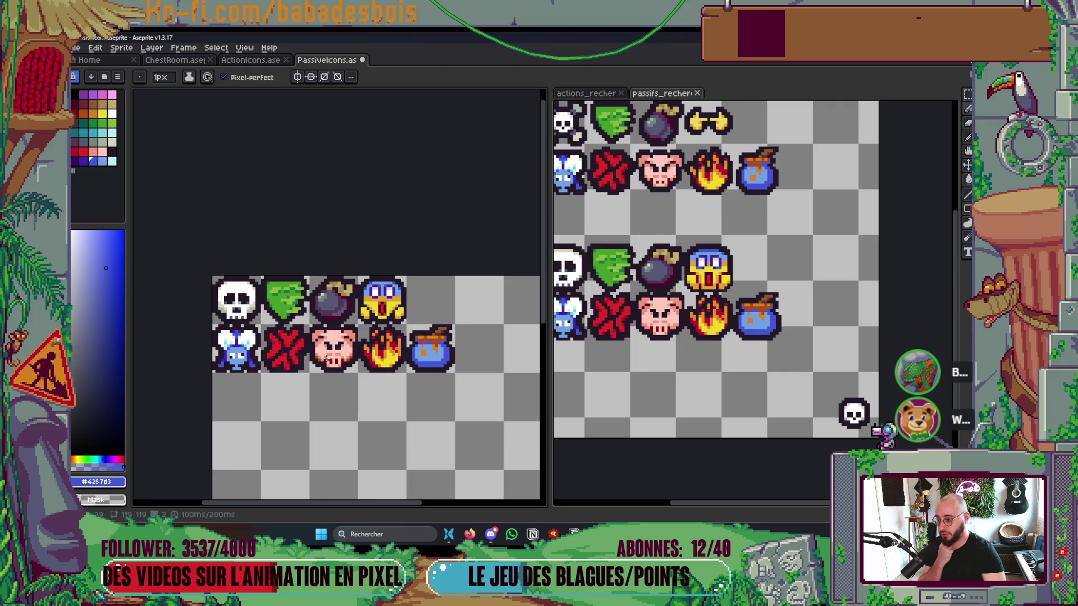
{"action": "scroll", "coordinate": [318, 362], "scroll_direction": "up", "scroll_amount": 1}
{"action": "scroll", "coordinate": [318, 362], "scroll_direction": "up", "scroll_amount": 1}
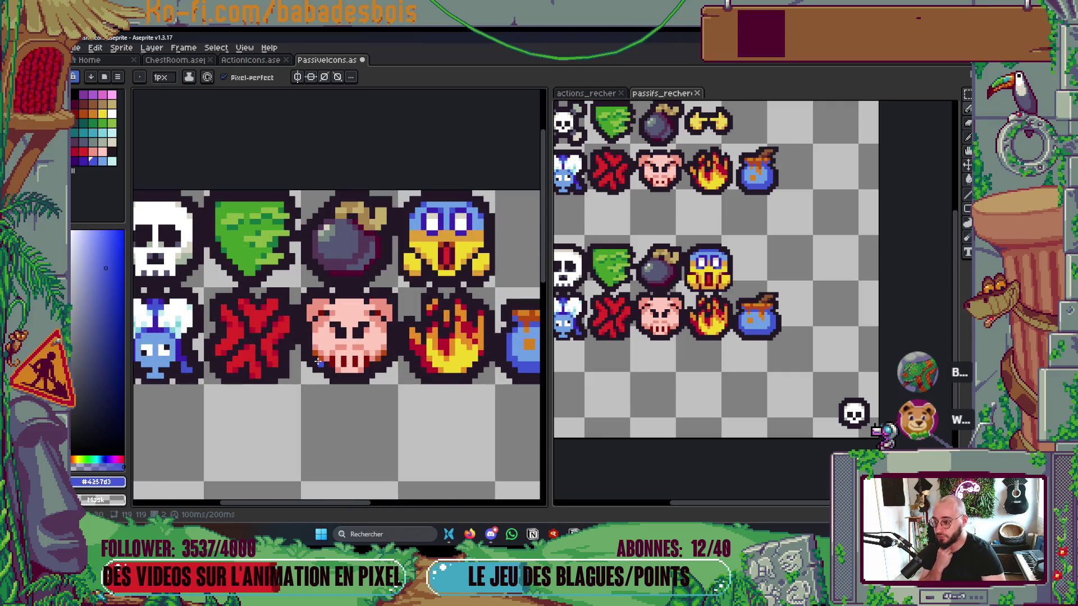
{"action": "scroll", "coordinate": [318, 362], "scroll_direction": "down", "scroll_amount": 1}
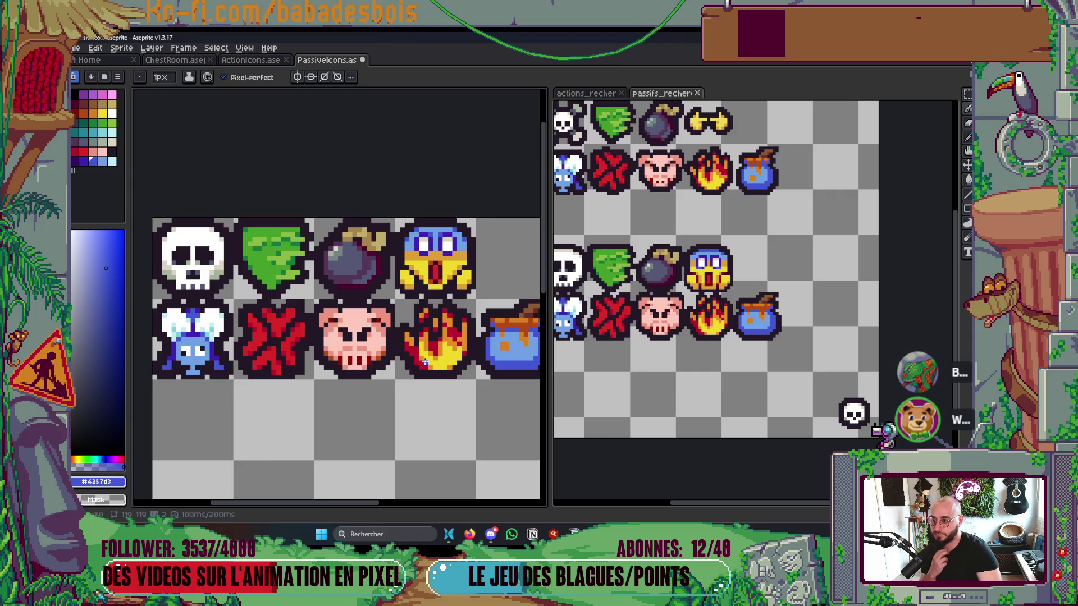
{"action": "scroll", "coordinate": [417, 364], "scroll_direction": "up", "scroll_amount": 1}
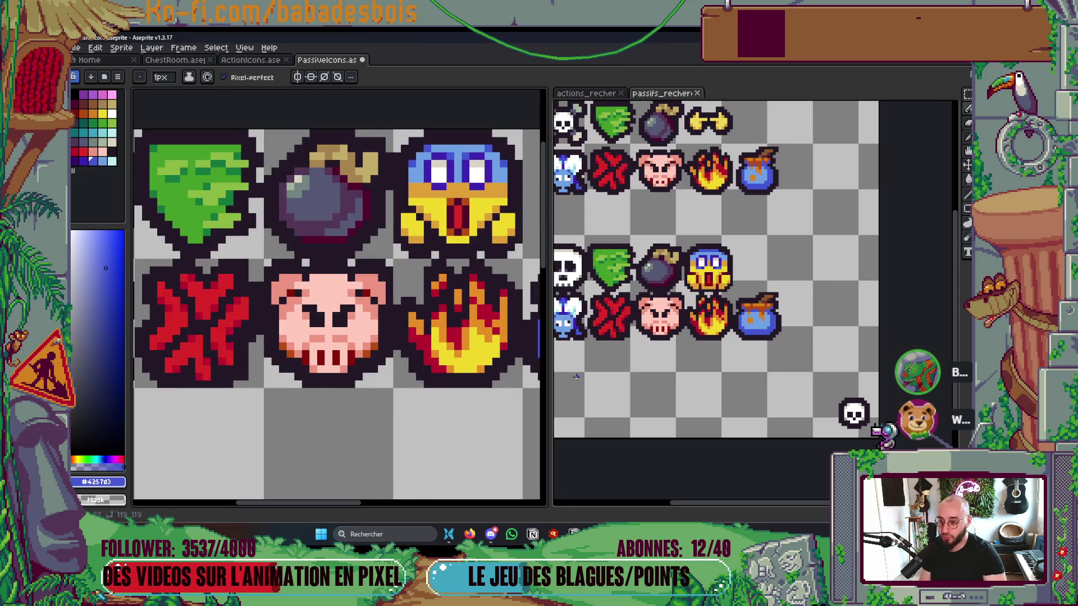
{"action": "left_click", "coordinate": [736, 347]}
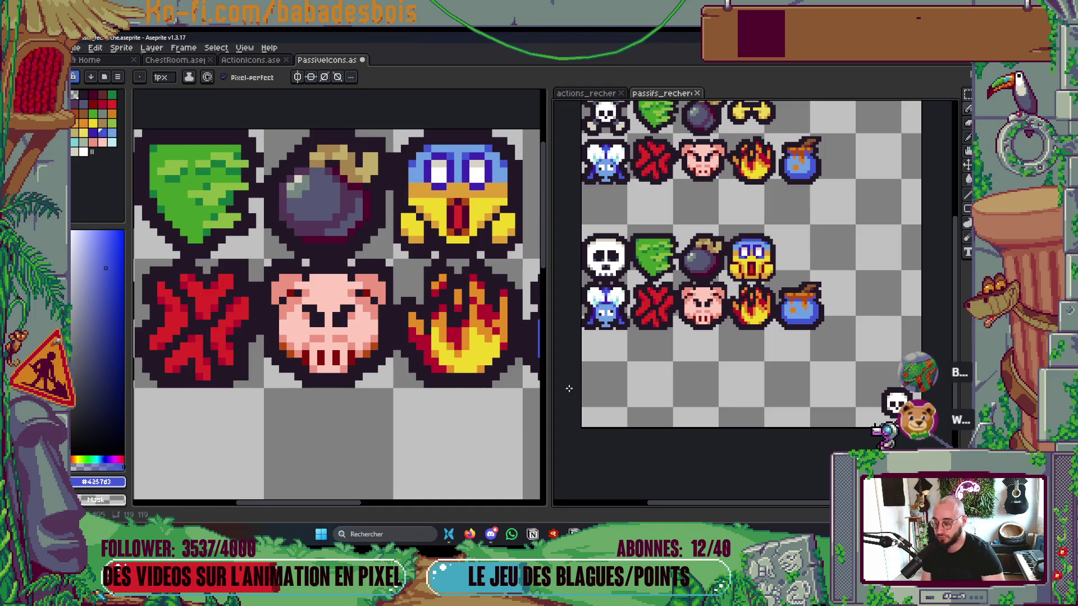
{"action": "scroll", "coordinate": [751, 346], "scroll_direction": "down", "scroll_amount": 1}
{"action": "scroll", "coordinate": [379, 429], "scroll_direction": "down", "scroll_amount": 2}
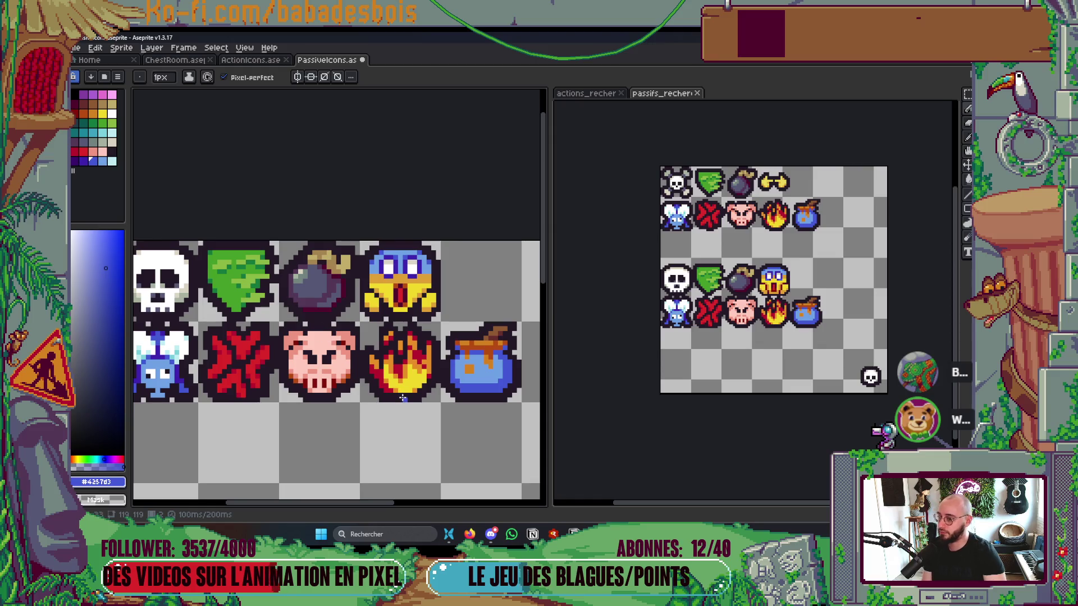
{"action": "scroll", "coordinate": [402, 398], "scroll_direction": "down", "scroll_amount": 2}
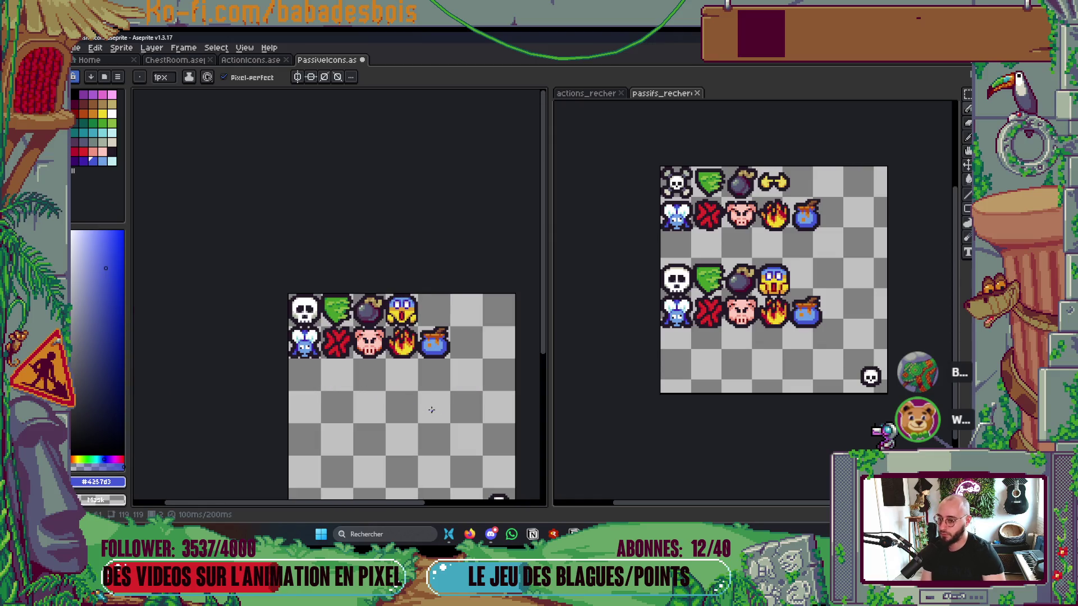
{"action": "scroll", "coordinate": [631, 395], "scroll_direction": "right", "scroll_amount": 3}
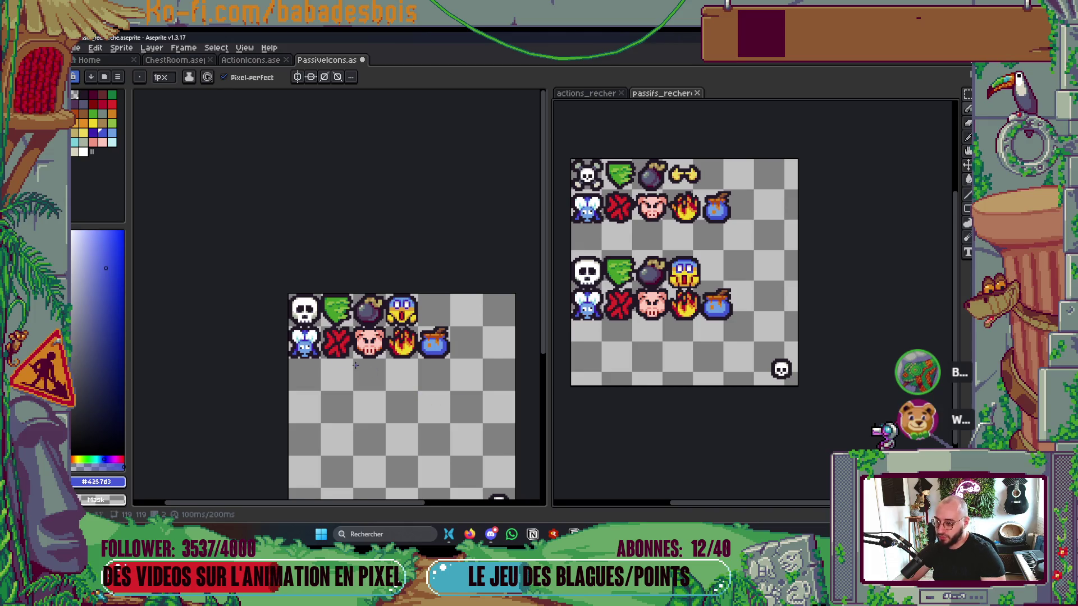
{"action": "scroll", "coordinate": [300, 347], "scroll_direction": "up", "scroll_amount": 3}
{"action": "scroll", "coordinate": [300, 347], "scroll_direction": "up", "scroll_amount": 1}
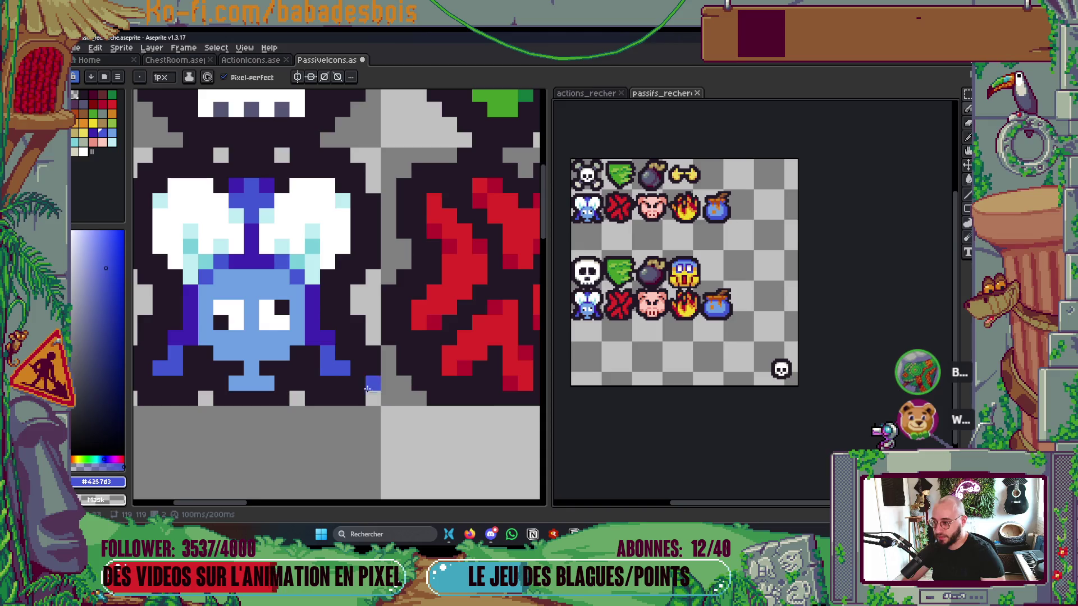
{"action": "scroll", "coordinate": [321, 345], "scroll_direction": "right", "scroll_amount": 2}
{"action": "scroll", "coordinate": [321, 344], "scroll_direction": "down", "scroll_amount": 2}
{"action": "scroll", "coordinate": [390, 347], "scroll_direction": "right", "scroll_amount": 3}
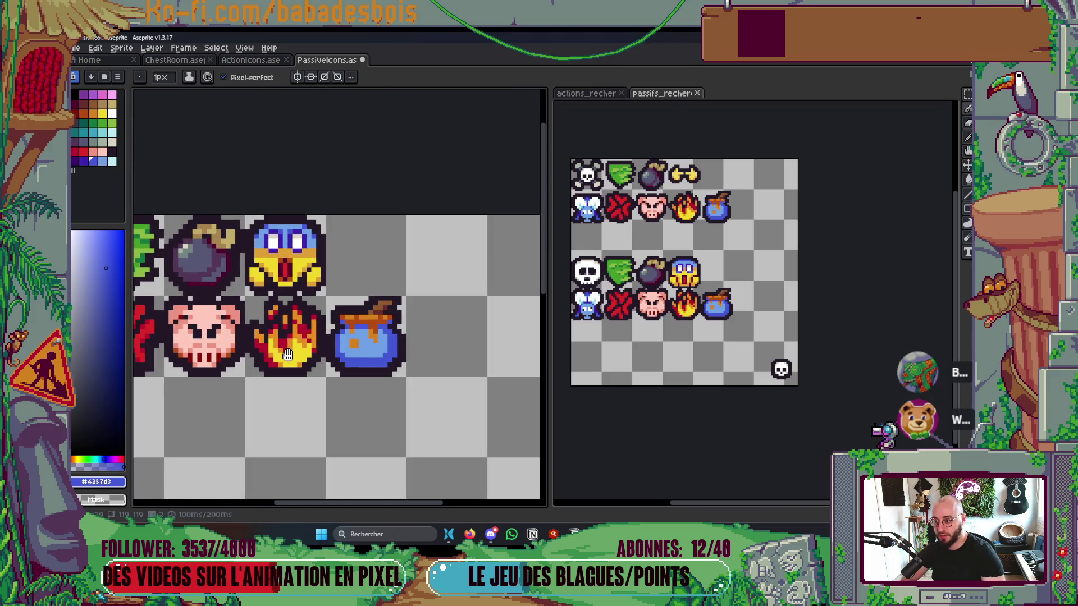
{"action": "scroll", "coordinate": [390, 346], "scroll_direction": "up", "scroll_amount": 1}
{"action": "scroll", "coordinate": [374, 354], "scroll_direction": "down", "scroll_amount": 3}
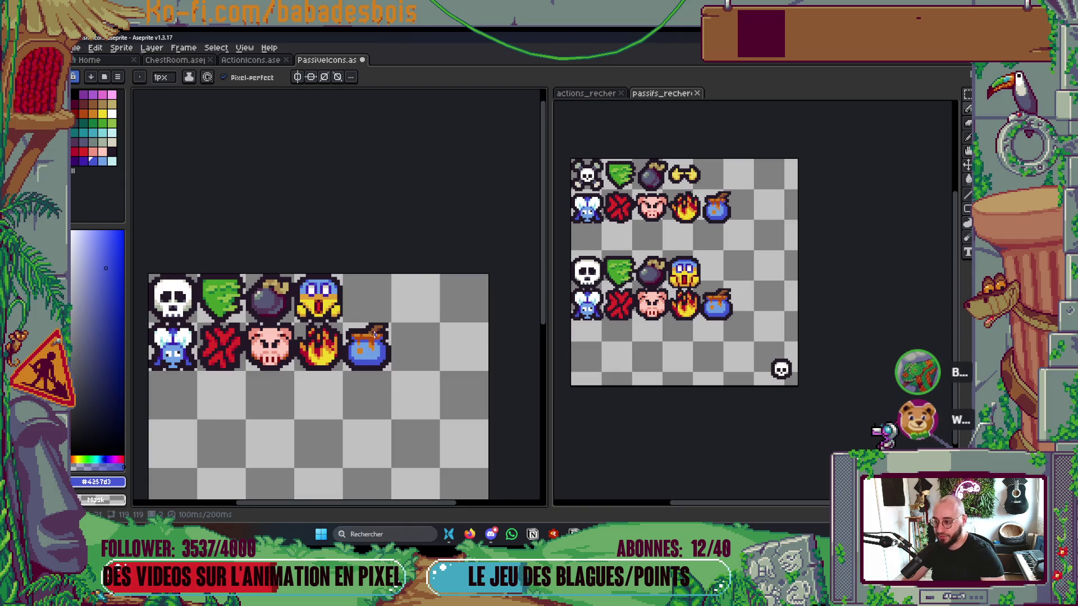
{"action": "scroll", "coordinate": [365, 351], "scroll_direction": "up", "scroll_amount": 1}
{"action": "scroll", "coordinate": [345, 359], "scroll_direction": "down", "scroll_amount": 1}
{"action": "scroll", "coordinate": [342, 368], "scroll_direction": "left", "scroll_amount": 1}
{"action": "scroll", "coordinate": [343, 368], "scroll_direction": "down", "scroll_amount": 1}
{"action": "scroll", "coordinate": [352, 375], "scroll_direction": "up", "scroll_amount": 1}
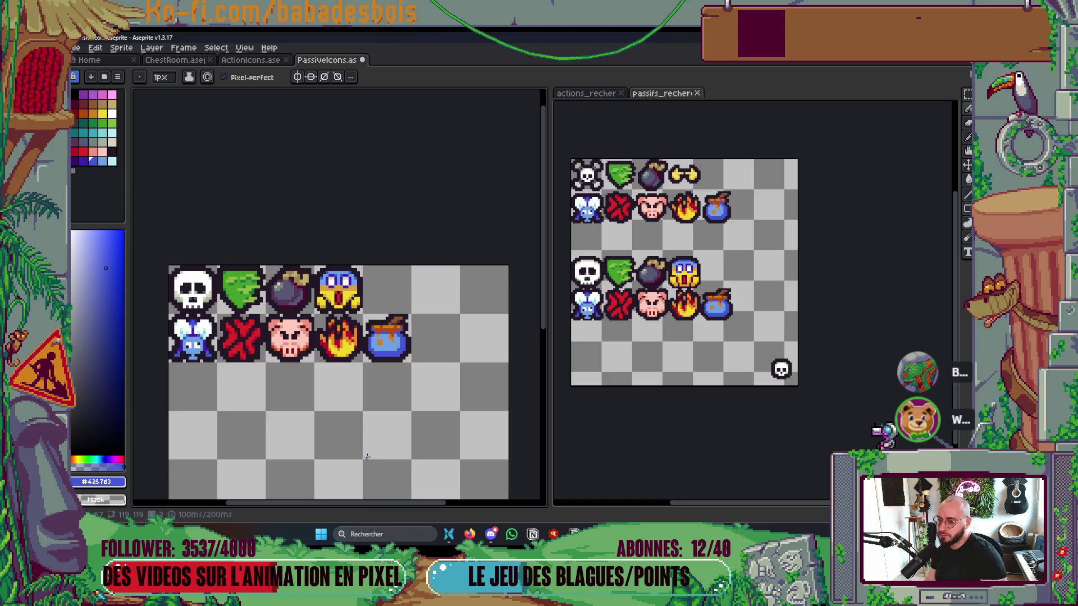
{"action": "scroll", "coordinate": [262, 288], "scroll_direction": "up", "scroll_amount": 1}
{"action": "scroll", "coordinate": [262, 288], "scroll_direction": "up", "scroll_amount": 1}
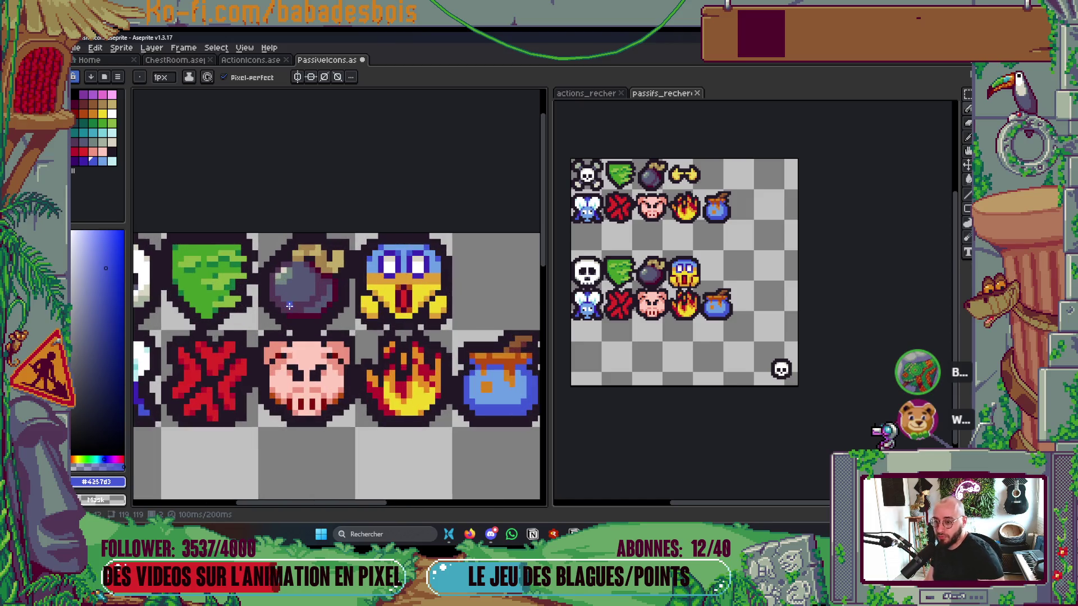
{"action": "scroll", "coordinate": [686, 280], "scroll_direction": "up", "scroll_amount": 3}
{"action": "left_click_drag", "start_coordinate": [686, 281], "coordinate": [758, 274]}
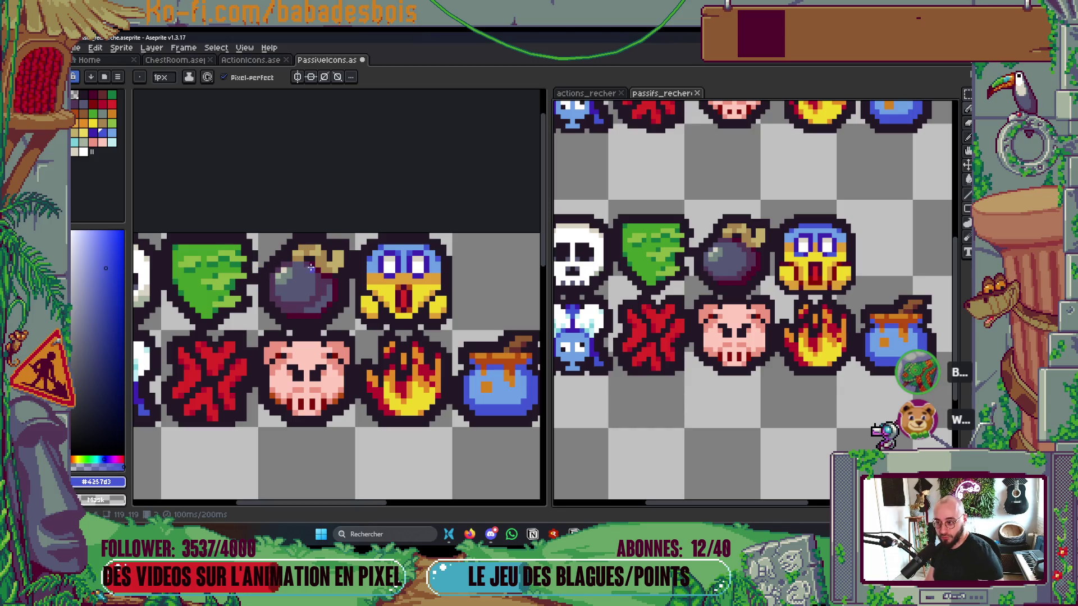
{"action": "scroll", "coordinate": [398, 323], "scroll_direction": "down", "scroll_amount": 3}
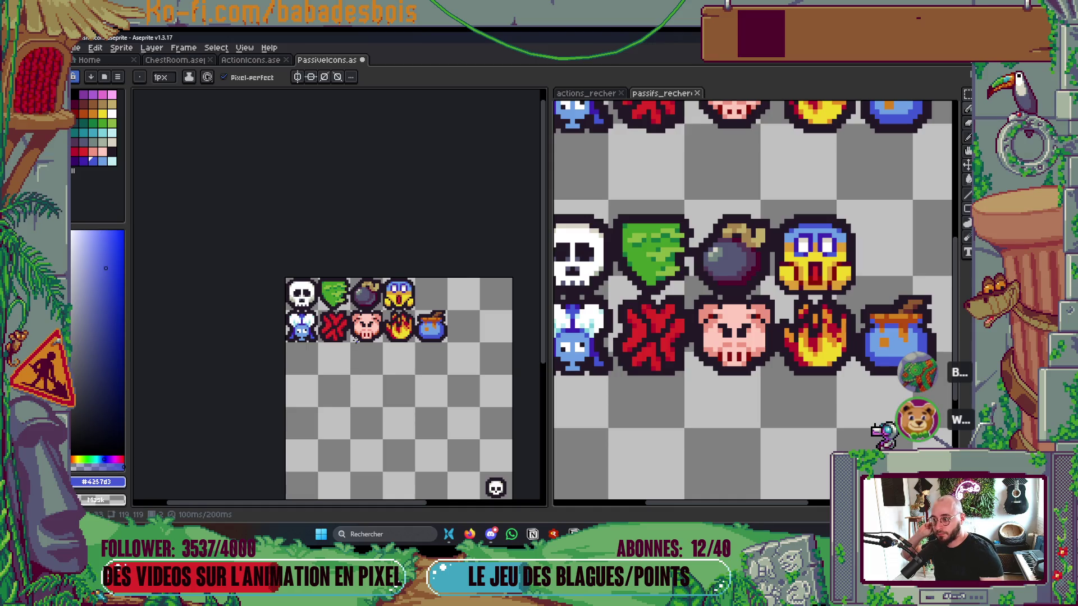
{"action": "scroll", "coordinate": [381, 295], "scroll_direction": "up", "scroll_amount": 5}
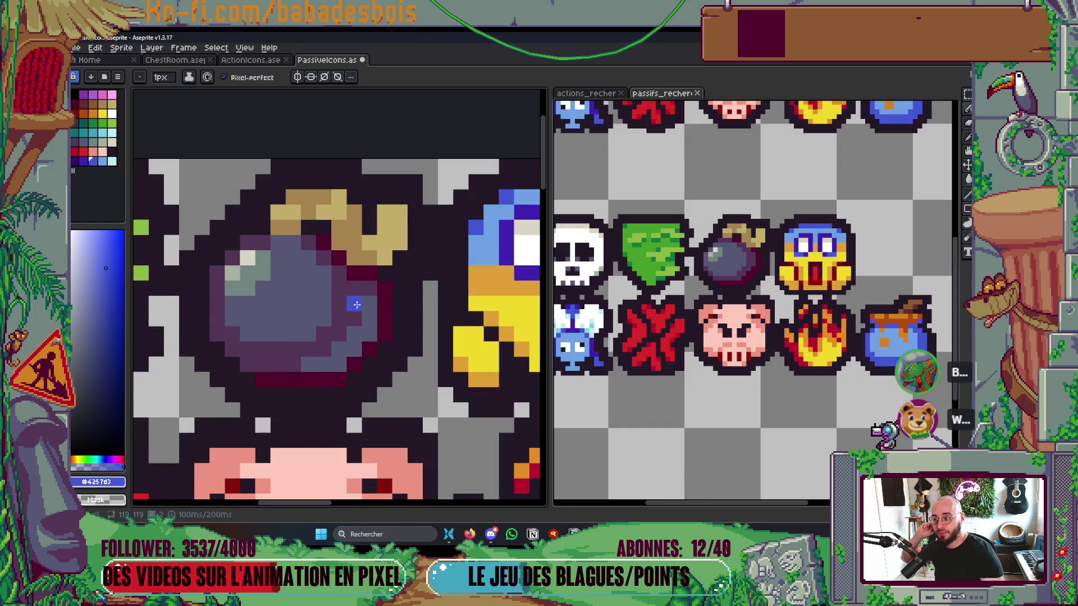
{"action": "scroll", "coordinate": [354, 326], "scroll_direction": "down", "scroll_amount": 3}
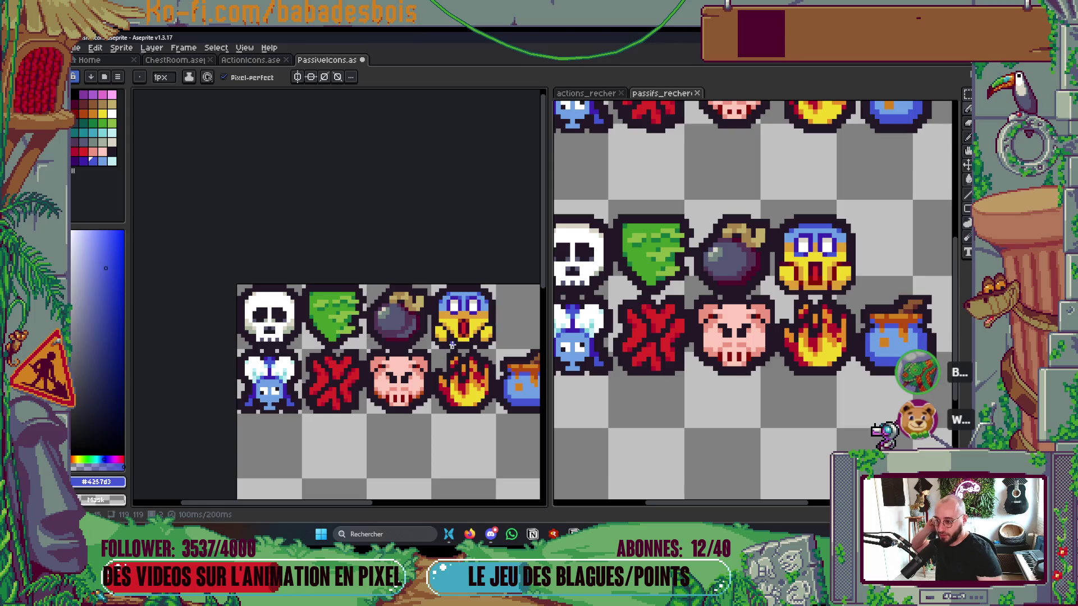
{"action": "scroll", "coordinate": [354, 325], "scroll_direction": "down", "scroll_amount": 1}
{"action": "scroll", "coordinate": [454, 340], "scroll_direction": "down", "scroll_amount": 1}
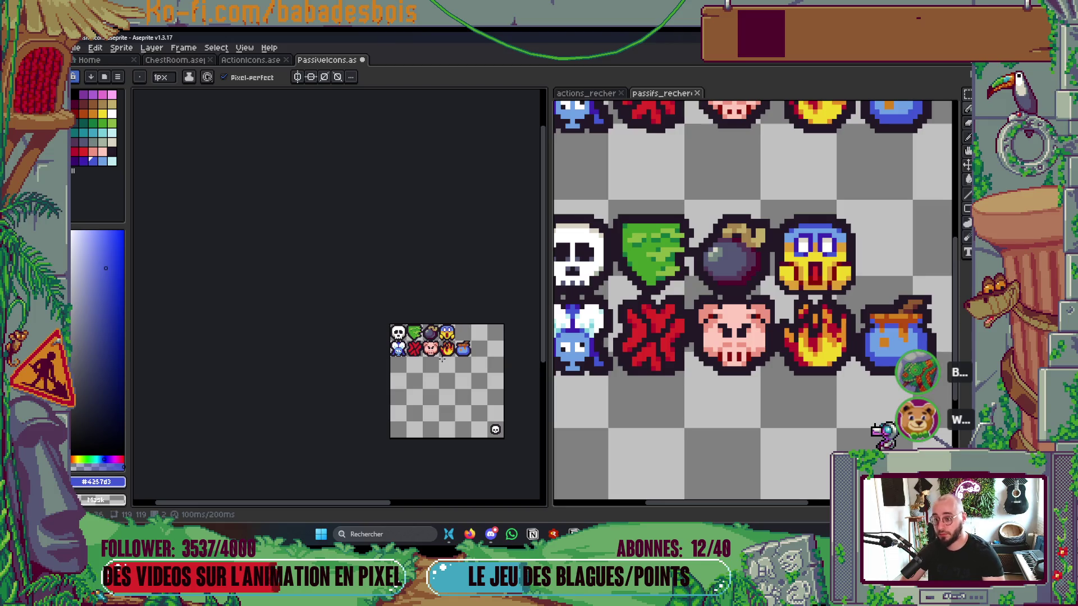
{"action": "left_click_drag", "start_coordinate": [666, 353], "coordinate": [738, 352]}
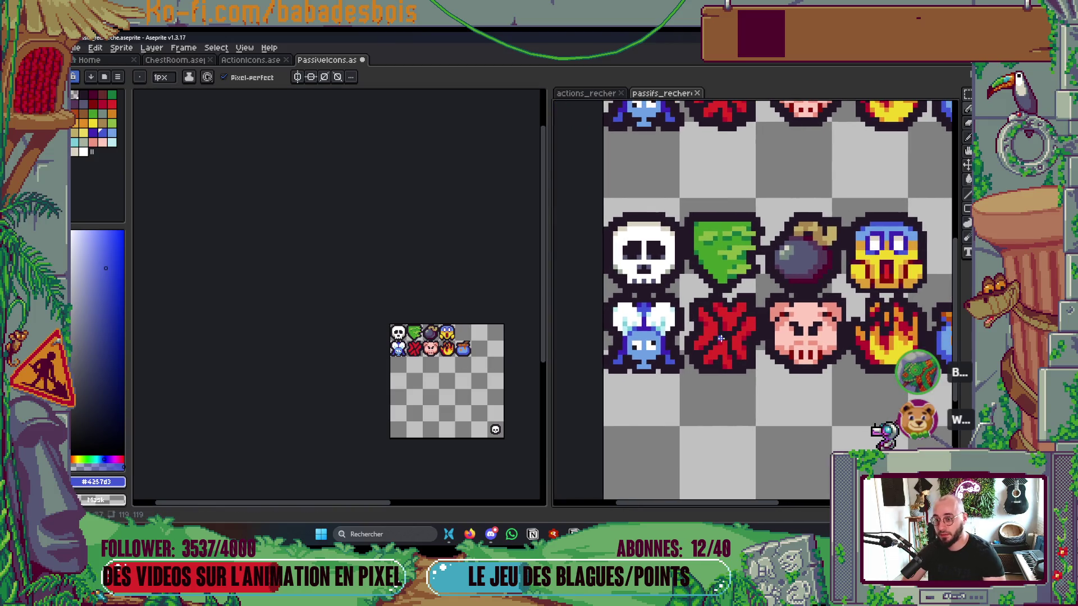
{"action": "scroll", "coordinate": [338, 331], "scroll_direction": "up", "scroll_amount": 5}
{"action": "scroll", "coordinate": [337, 331], "scroll_direction": "up", "scroll_amount": 1}
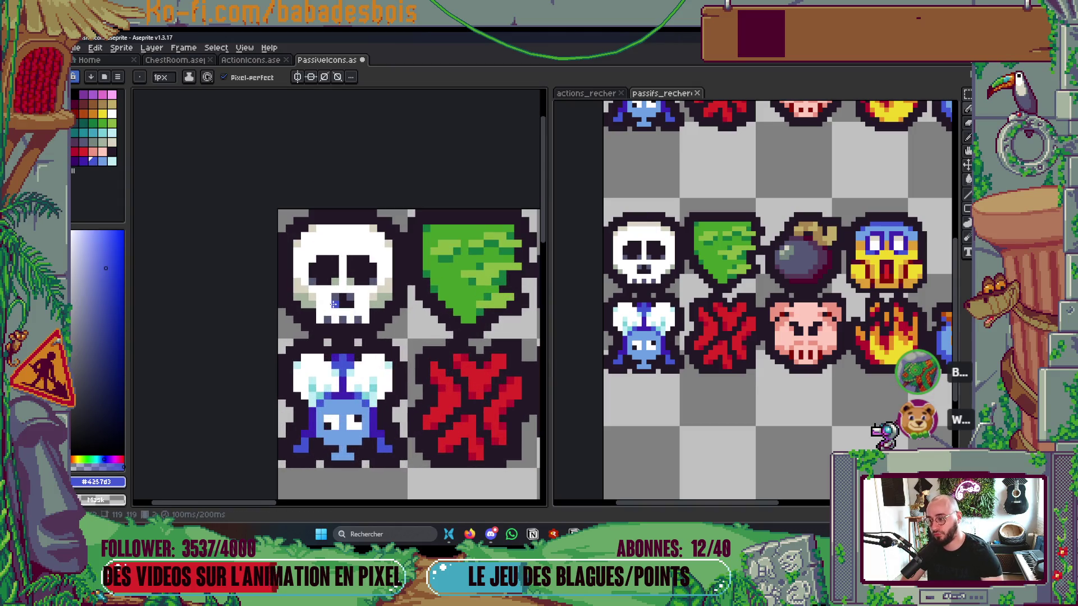
{"action": "scroll", "coordinate": [771, 290], "scroll_direction": "up", "scroll_amount": 1}
{"action": "scroll", "coordinate": [702, 267], "scroll_direction": "up", "scroll_amount": 2}
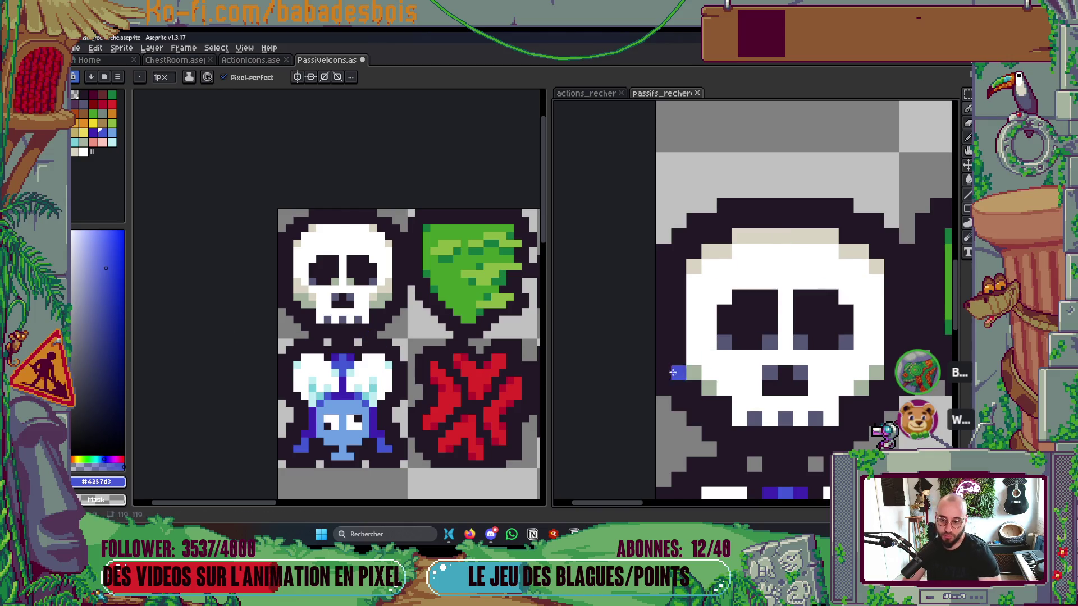
{"action": "scroll", "coordinate": [365, 335], "scroll_direction": "down", "scroll_amount": 4}
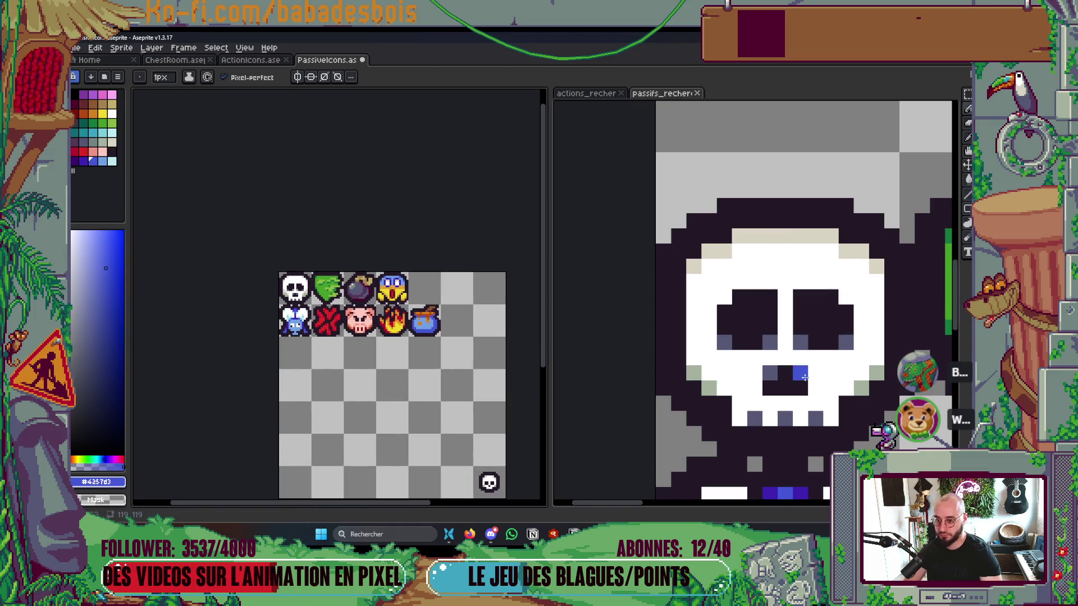
{"action": "scroll", "coordinate": [774, 314], "scroll_direction": "down", "scroll_amount": 4}
{"action": "left_click_drag", "start_coordinate": [788, 380], "coordinate": [697, 301]}
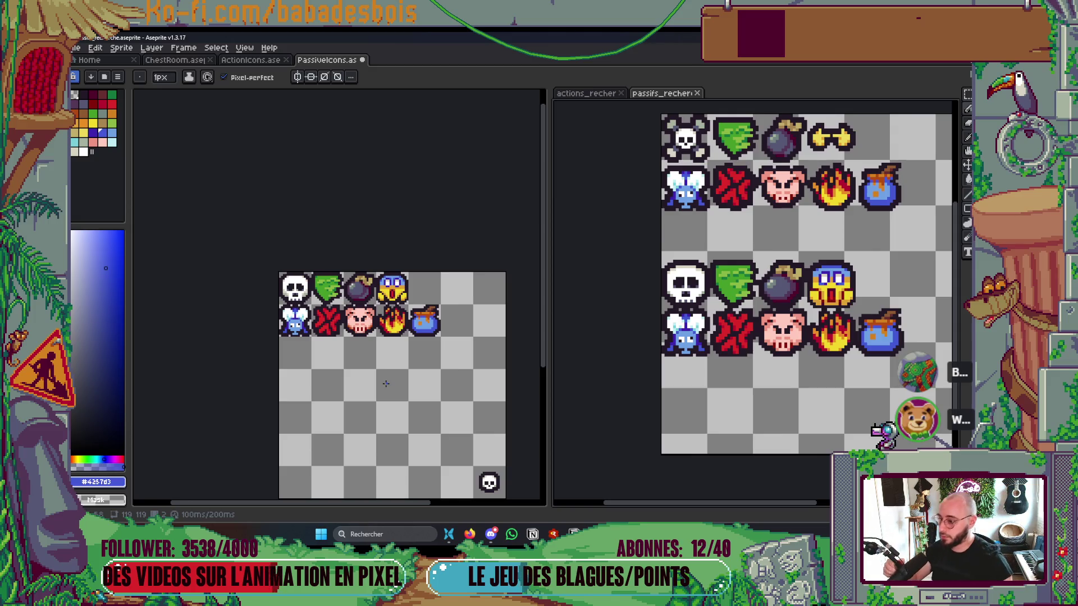
{"action": "scroll", "coordinate": [326, 230], "scroll_direction": "up", "scroll_amount": 2}
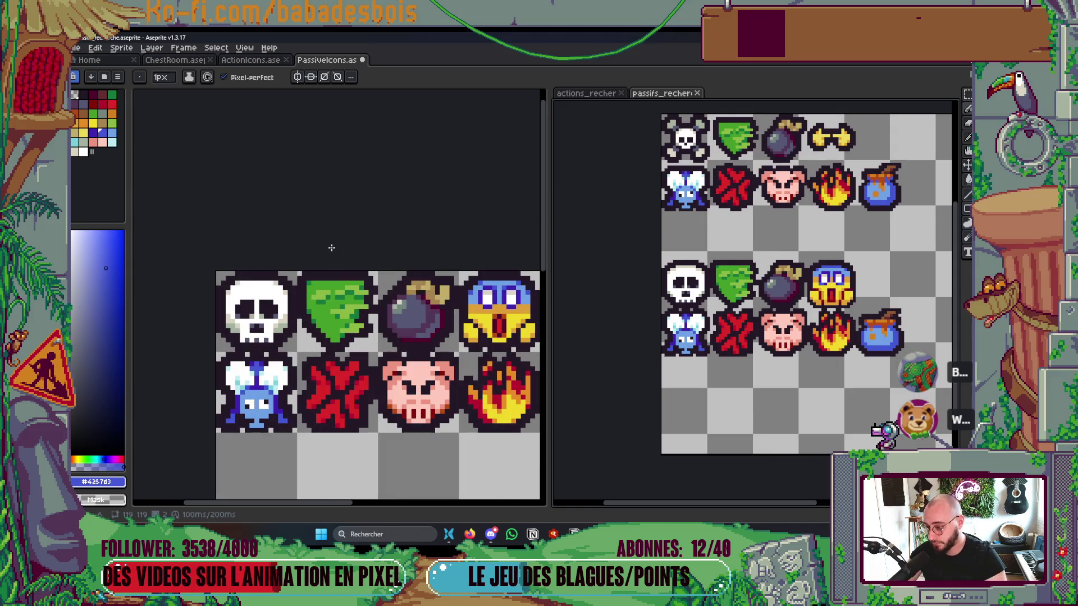
{"action": "scroll", "coordinate": [336, 337], "scroll_direction": "up", "scroll_amount": 1}
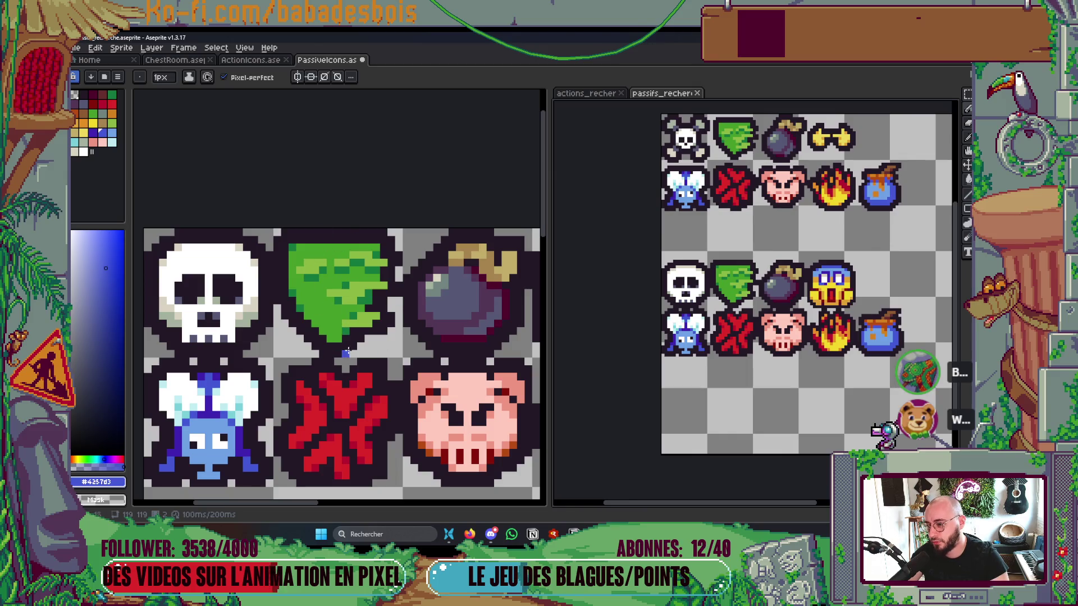
{"action": "scroll", "coordinate": [314, 312], "scroll_direction": "left", "scroll_amount": 1}
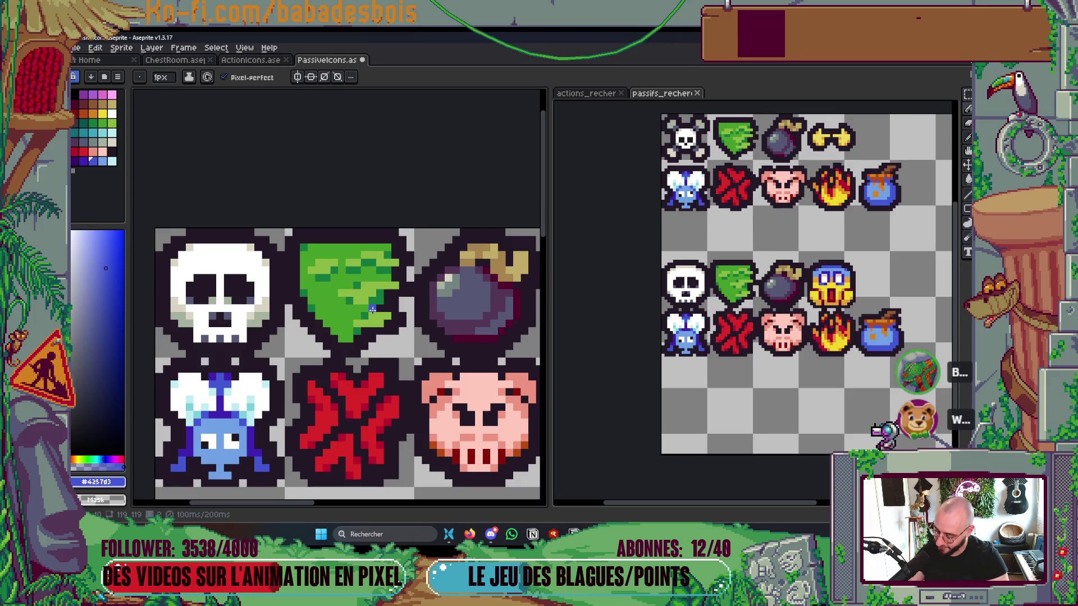
{"action": "scroll", "coordinate": [372, 315], "scroll_direction": "down", "scroll_amount": 2}
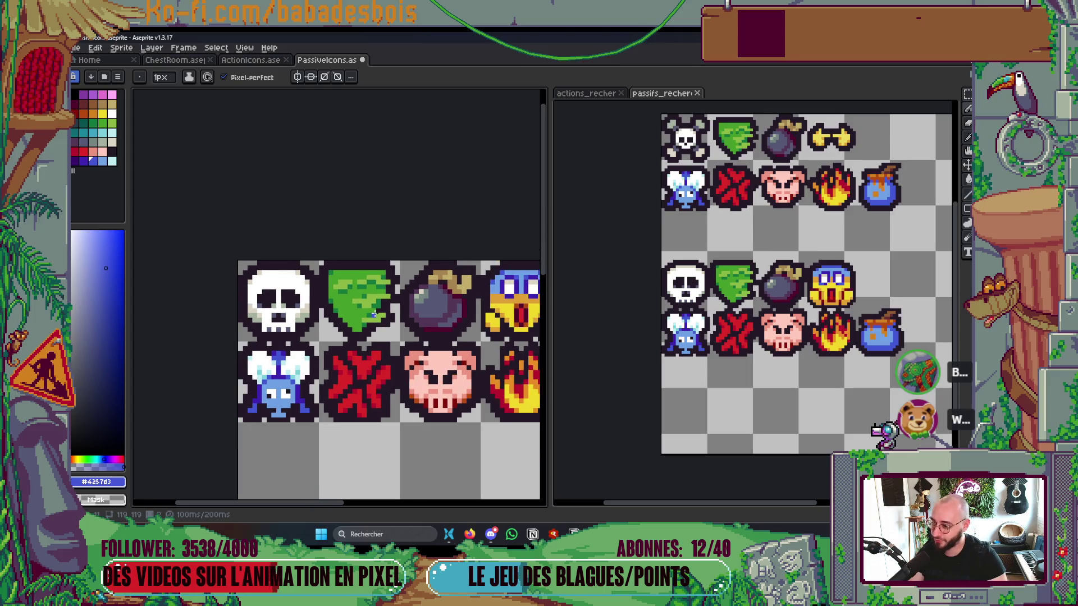
{"action": "scroll", "coordinate": [372, 315], "scroll_direction": "up", "scroll_amount": 2}
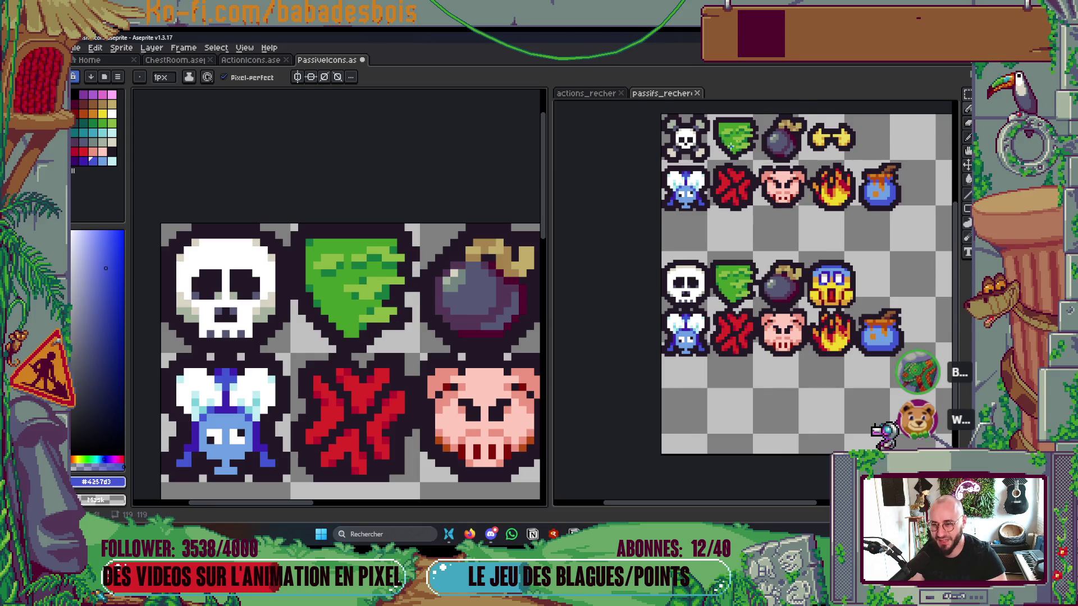
{"action": "scroll", "coordinate": [731, 146], "scroll_direction": "up", "scroll_amount": 3}
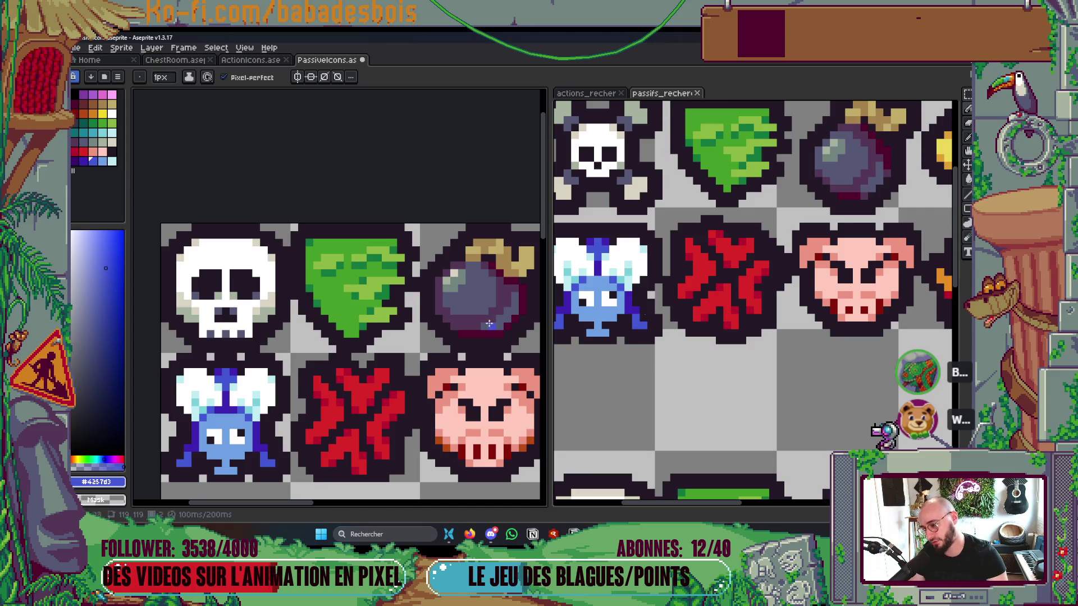
{"action": "left_click", "coordinate": [687, 294]}
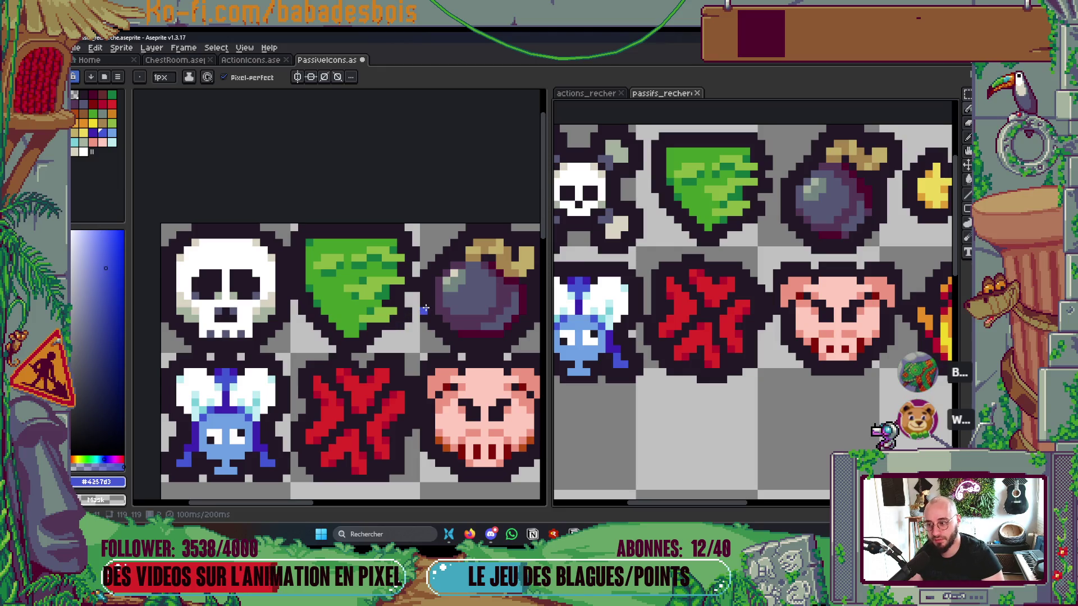
{"action": "scroll", "coordinate": [425, 309], "scroll_direction": "down", "scroll_amount": 3}
{"action": "left_click_drag", "start_coordinate": [406, 361], "coordinate": [379, 351]}
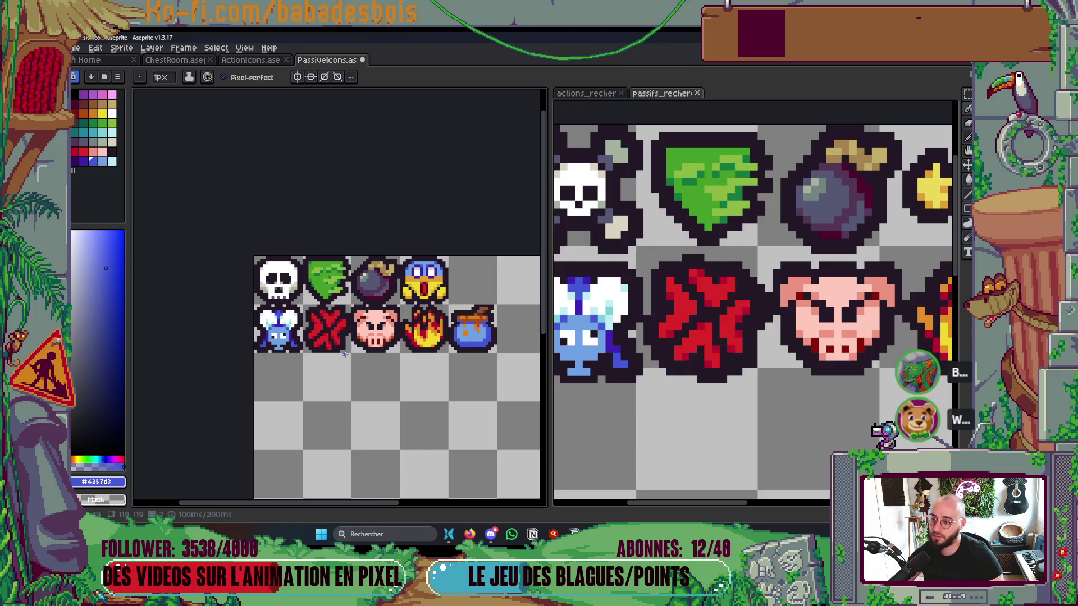
{"action": "scroll", "coordinate": [332, 289], "scroll_direction": "down", "scroll_amount": 2}
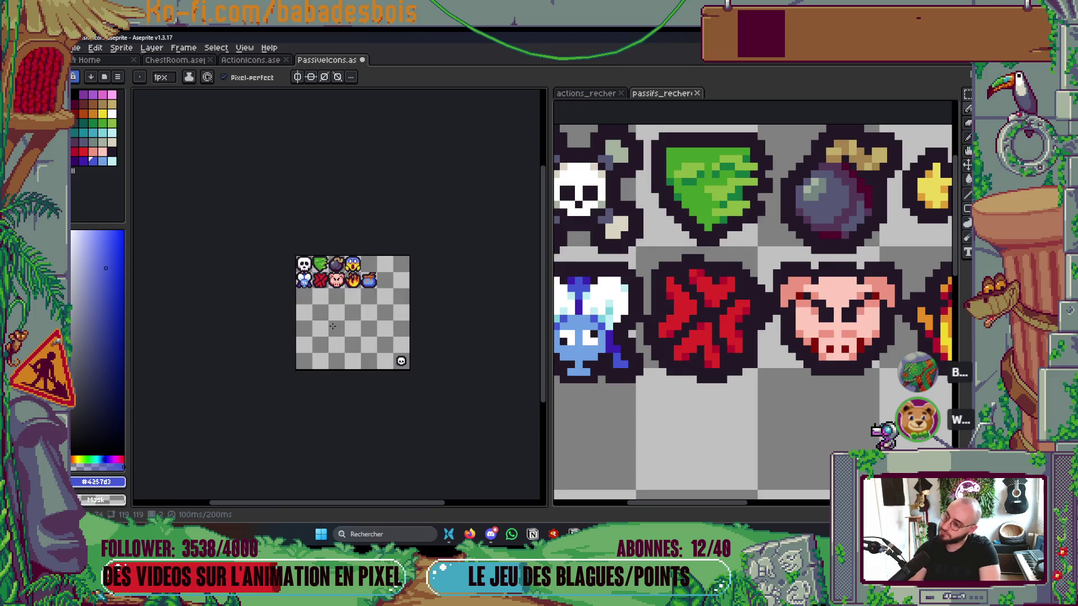
Step: Save PassiveIcons.aseprite with Ctrl+S
{"action": "scroll", "coordinate": [332, 326], "scroll_direction": "up", "scroll_amount": 2}
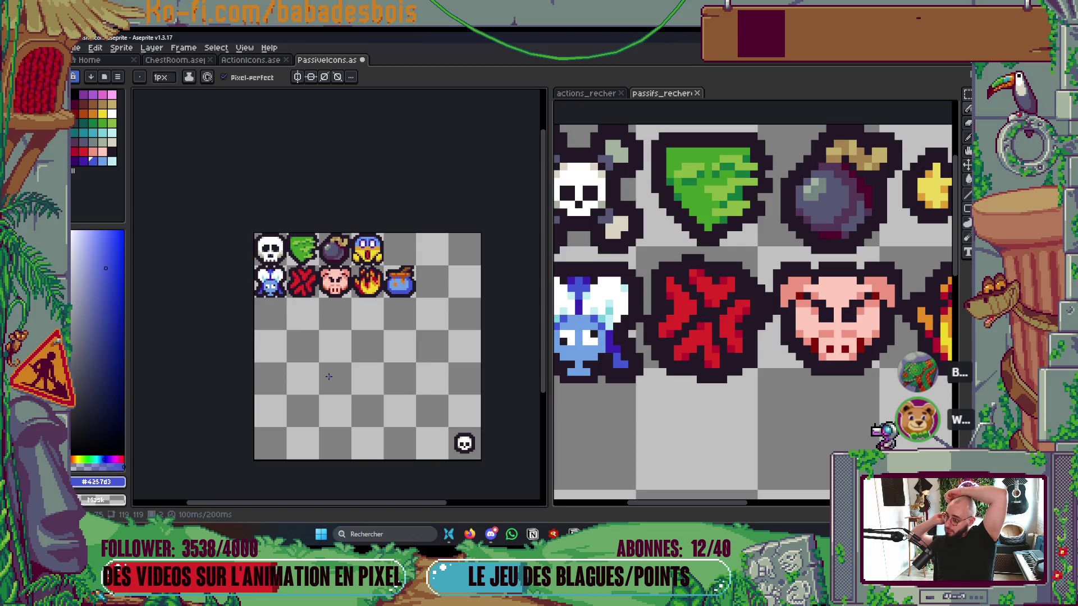
{"action": "key", "text": "ctrl+s"}
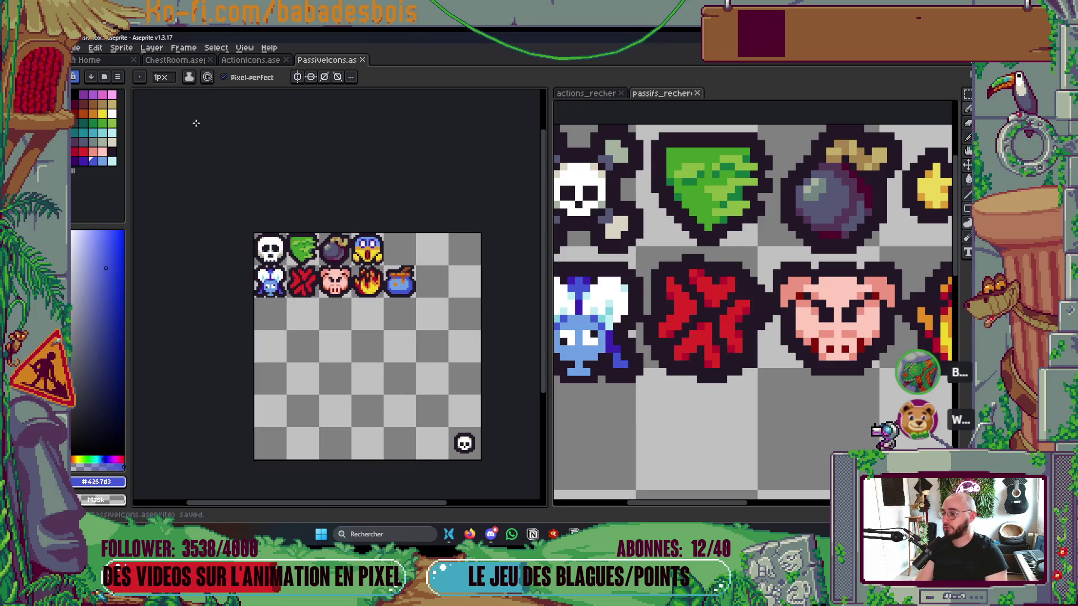
{"action": "left_click", "coordinate": [90, 60]}
Step: Open 14x14StatsIcons.aseprite from the PotionHeroAssets UI Icons folder
{"action": "left_click", "coordinate": [115, 90]}
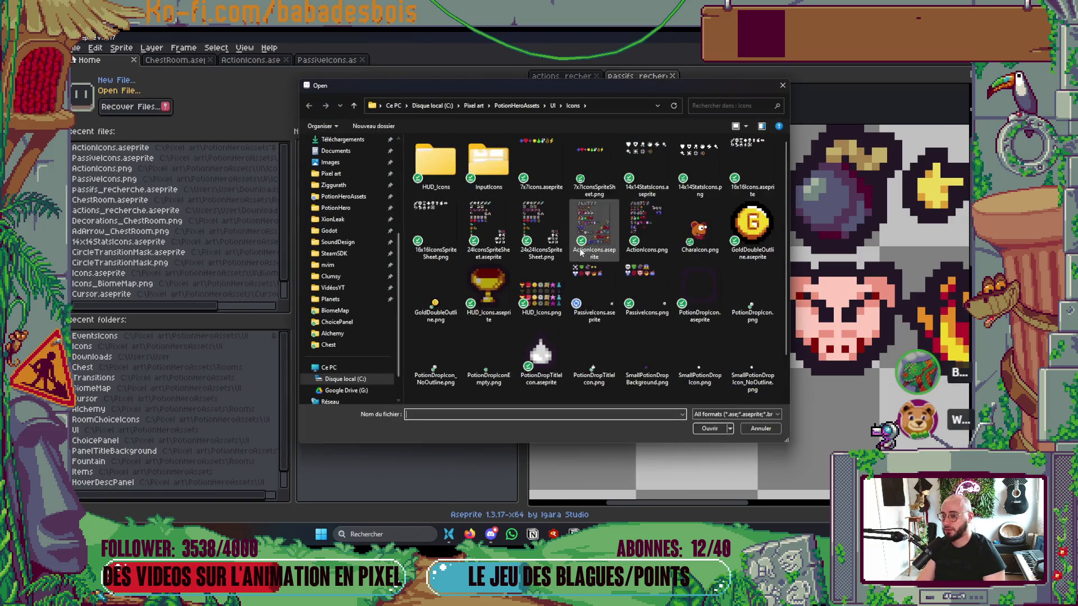
{"action": "double_click", "coordinate": [649, 160]}
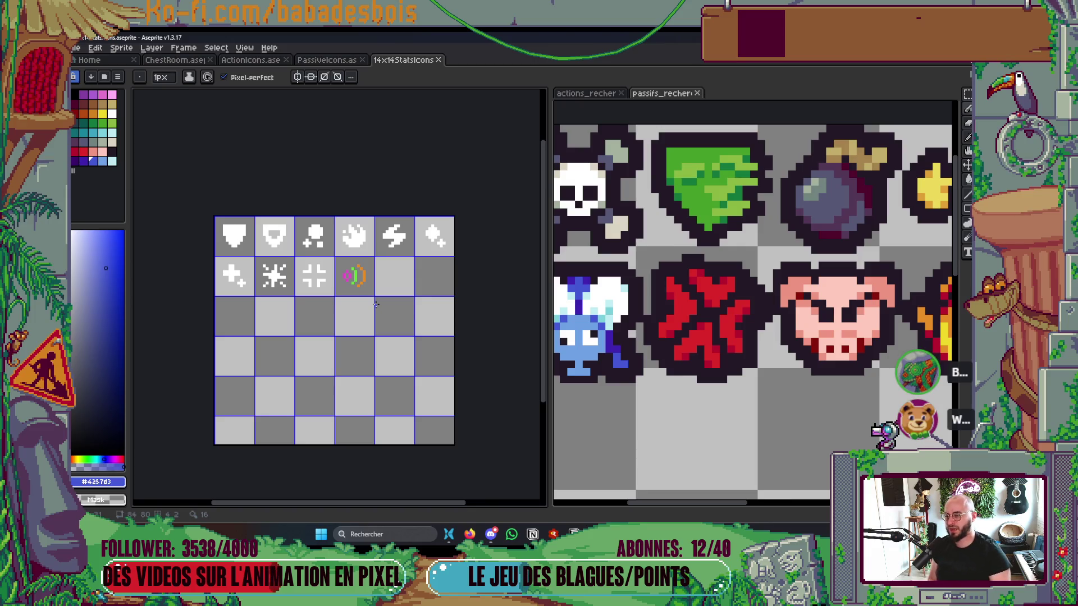
{"action": "scroll", "coordinate": [321, 231], "scroll_direction": "up", "scroll_amount": 1}
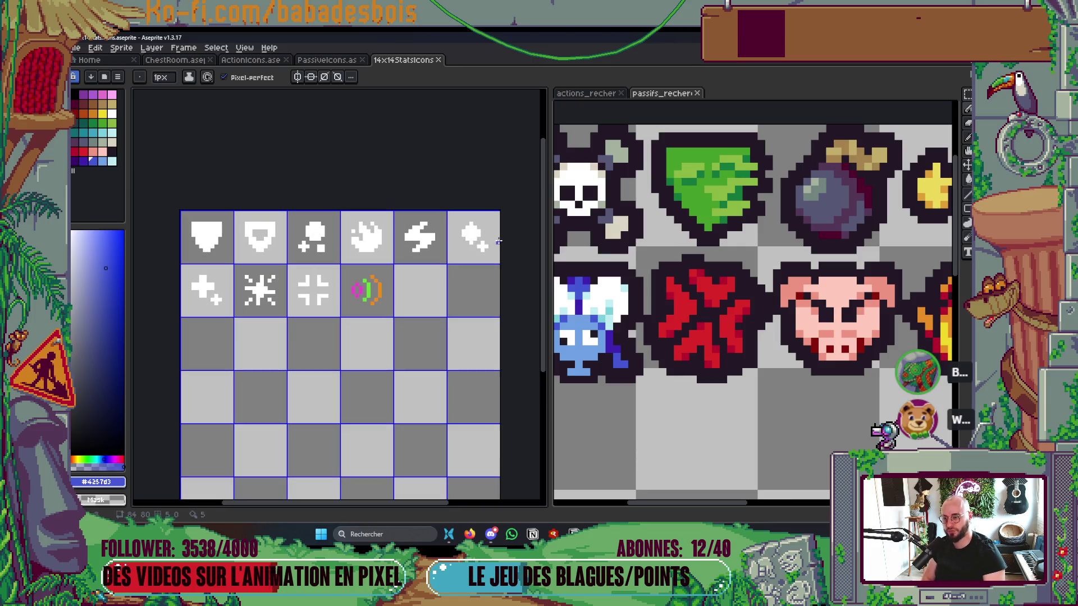
{"action": "key", "text": "m"}
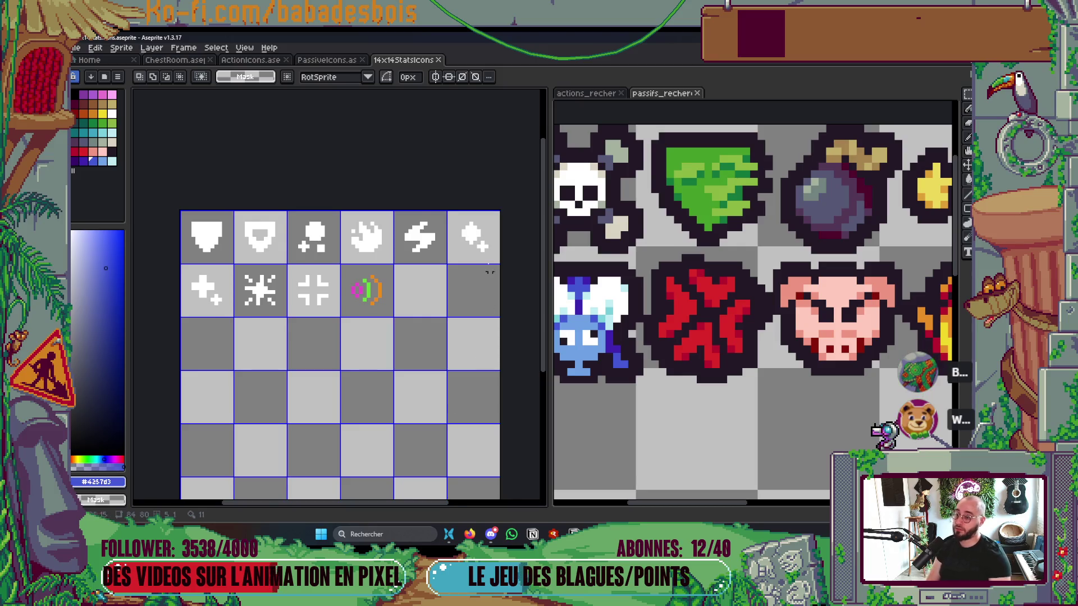
{"action": "scroll", "coordinate": [488, 271], "scroll_direction": "up", "scroll_amount": 3}
Step: Move the plus icon down one cell, keeping a copy top-right with its plus deleted
{"action": "left_click", "coordinate": [432, 285]}
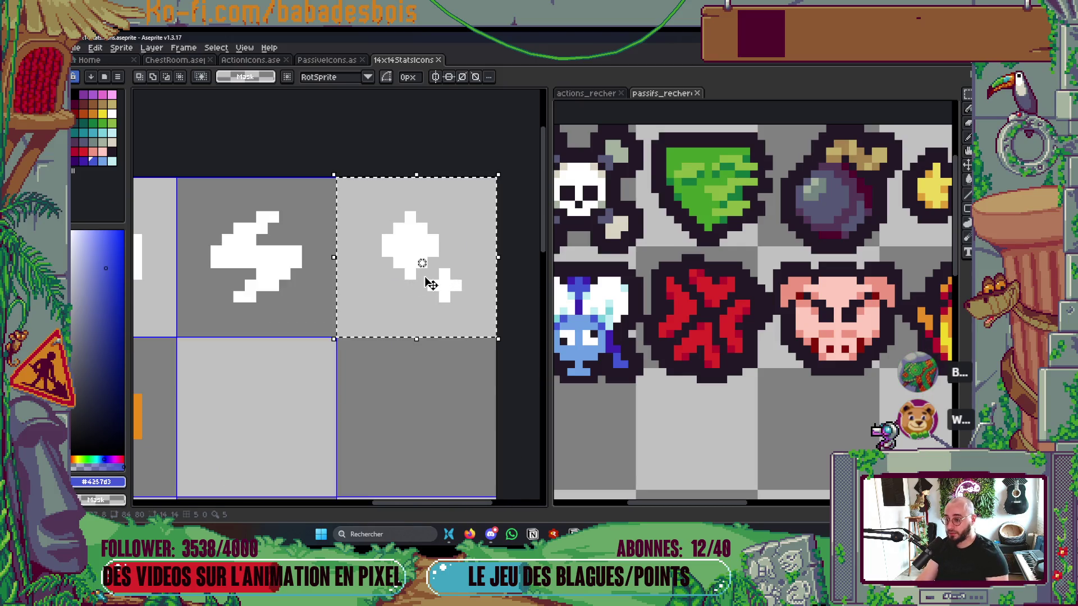
{"action": "key", "text": "shift+Down"}
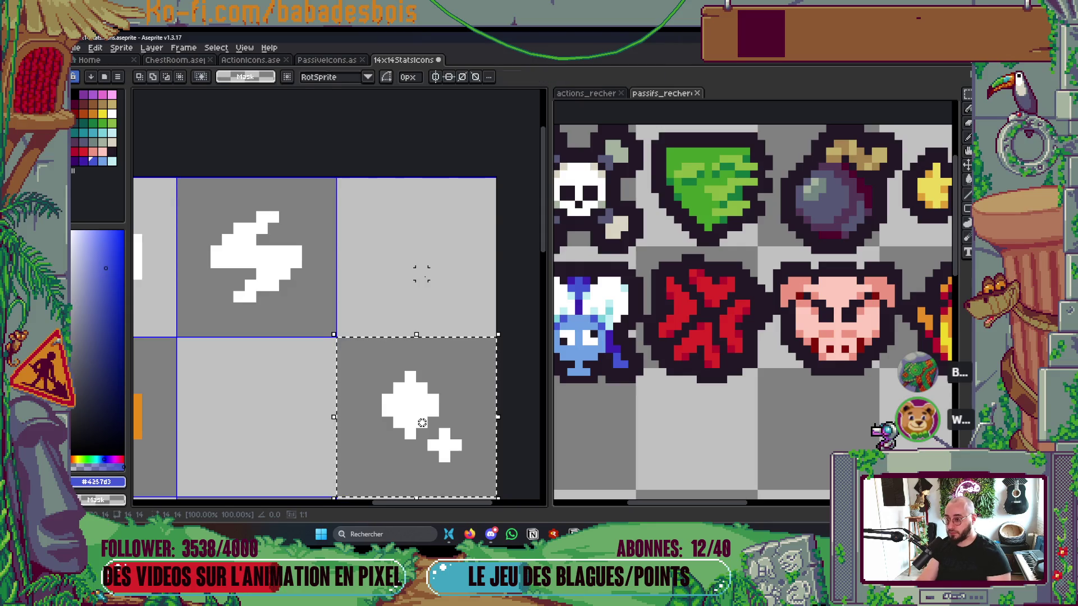
{"action": "key", "text": "ctrl+z"}
{"action": "scroll", "coordinate": [433, 290], "scroll_direction": "up", "scroll_amount": 2}
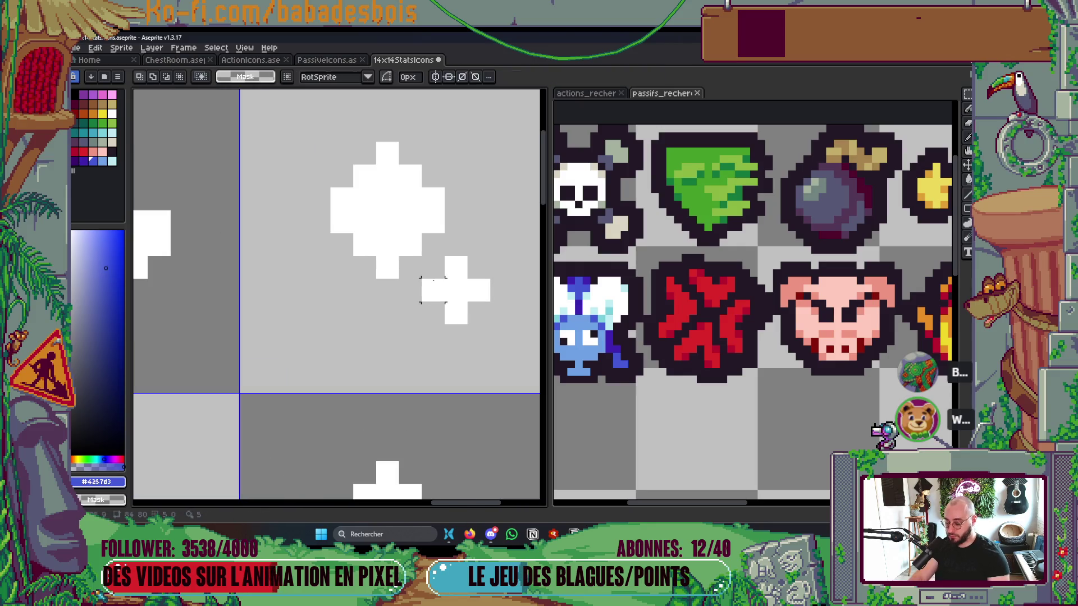
{"action": "left_click_drag", "start_coordinate": [421, 252], "coordinate": [491, 330]}
{"action": "key", "text": "Delete"}
{"action": "scroll", "coordinate": [394, 359], "scroll_direction": "down", "scroll_amount": 2}
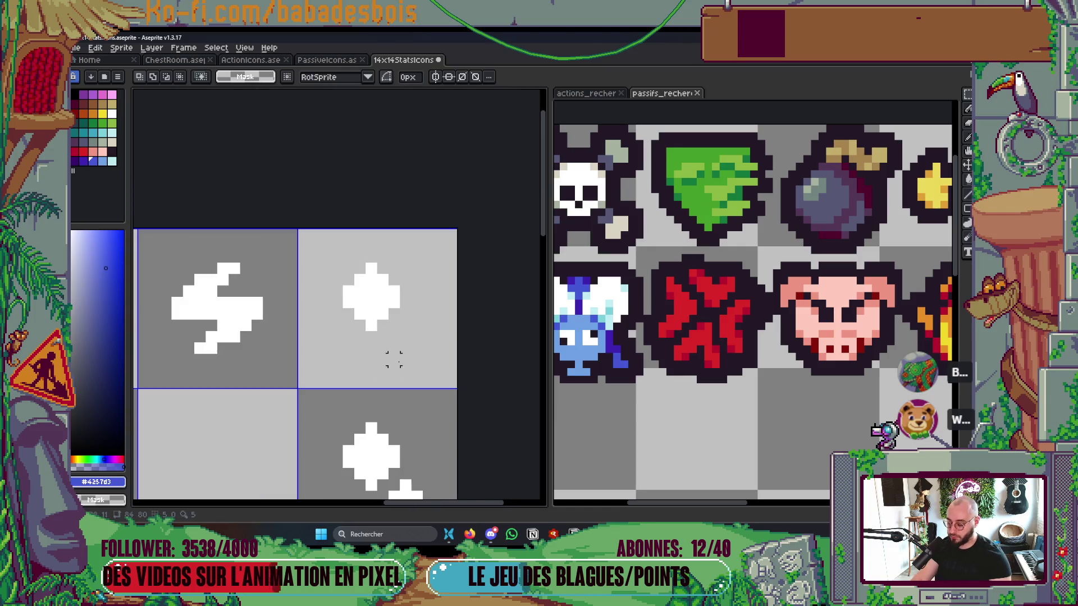
{"action": "scroll", "coordinate": [394, 359], "scroll_direction": "up", "scroll_amount": 1}
Step: Redraw the top-right cell as a thick white diamond outline using pencil and eraser
{"action": "key", "text": "x"}
{"action": "key", "text": "b"}
{"action": "left_click", "coordinate": [376, 354]}
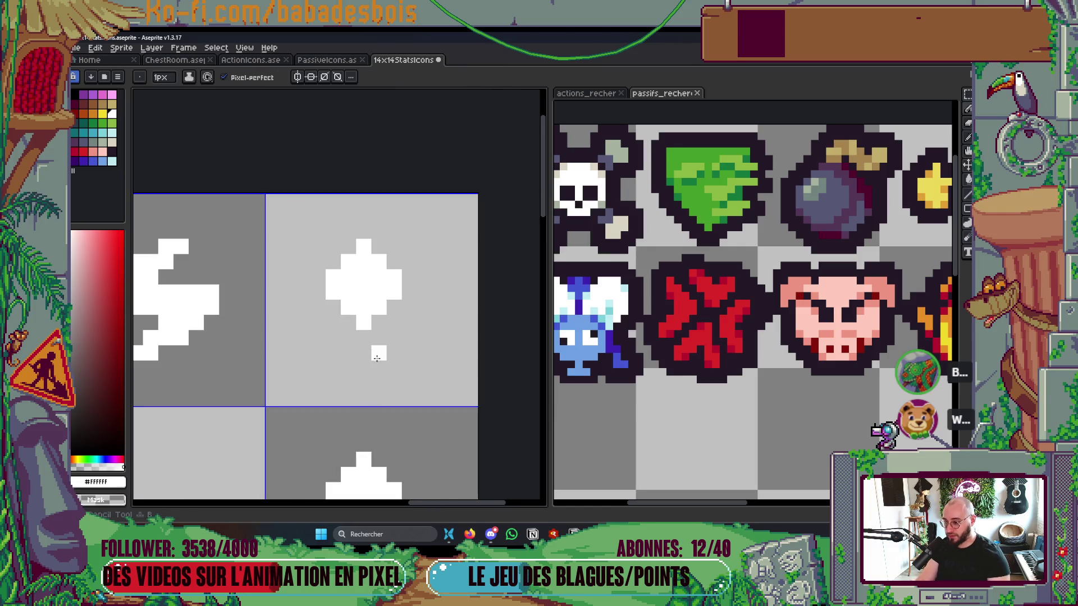
{"action": "mouse_move", "coordinate": [372, 369]}
{"action": "left_mouse_down"}
{"action": "mouse_move", "coordinate": [320, 312]}
{"action": "mouse_move", "coordinate": [337, 275]}
{"action": "mouse_move", "coordinate": [364, 292]}
{"action": "mouse_move", "coordinate": [369, 323]}
{"action": "left_mouse_up"}
{"action": "key", "text": "e"}
{"action": "left_click", "coordinate": [394, 276]}
{"action": "left_click", "coordinate": [364, 307]}
{"action": "left_click", "coordinate": [394, 292]}
{"action": "key", "text": "b"}
{"action": "left_click", "coordinate": [317, 292]}
{"action": "left_click", "coordinate": [333, 277]}
{"action": "mouse_move", "coordinate": [334, 279]}
{"action": "left_mouse_down"}
{"action": "mouse_move", "coordinate": [387, 232]}
{"action": "mouse_move", "coordinate": [447, 283]}
{"action": "mouse_move", "coordinate": [440, 307]}
{"action": "mouse_move", "coordinate": [392, 358]}
{"action": "left_mouse_up"}
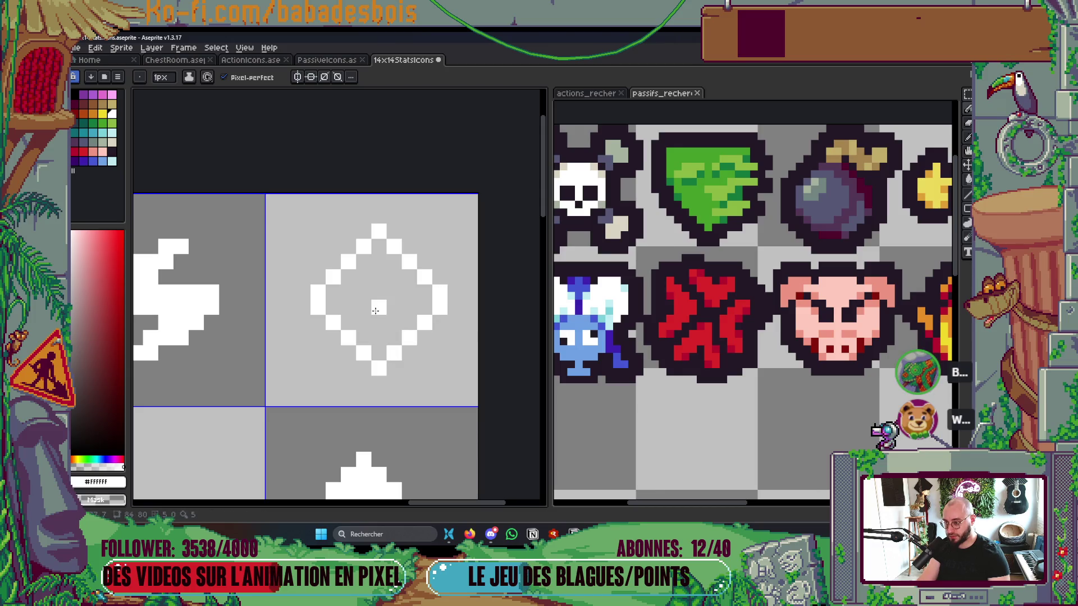
{"action": "left_click_drag", "start_coordinate": [298, 292], "coordinate": [364, 367]}
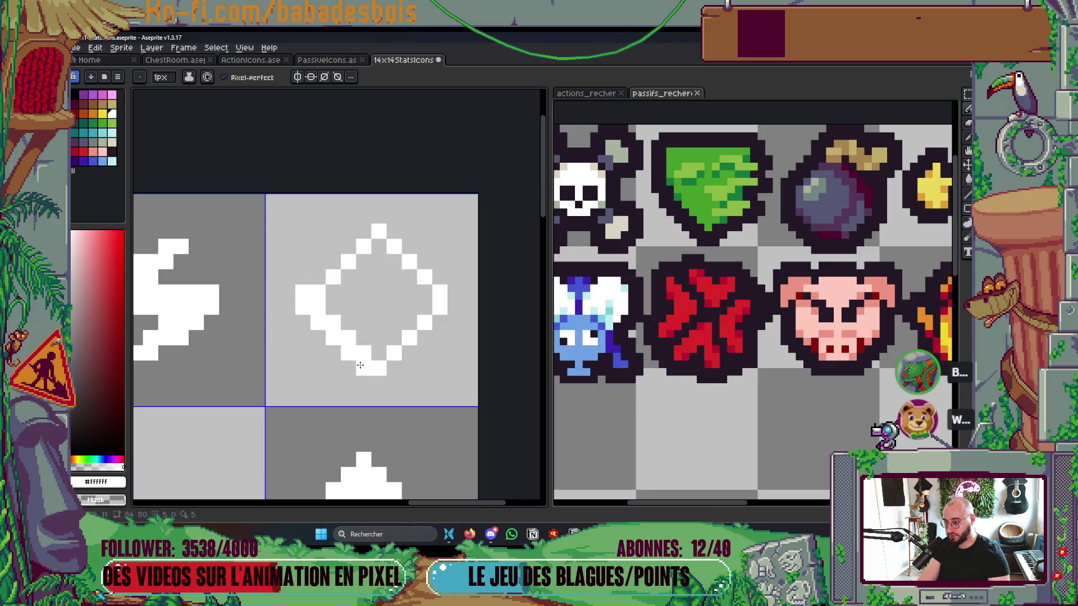
{"action": "left_click_drag", "start_coordinate": [314, 283], "coordinate": [364, 231]}
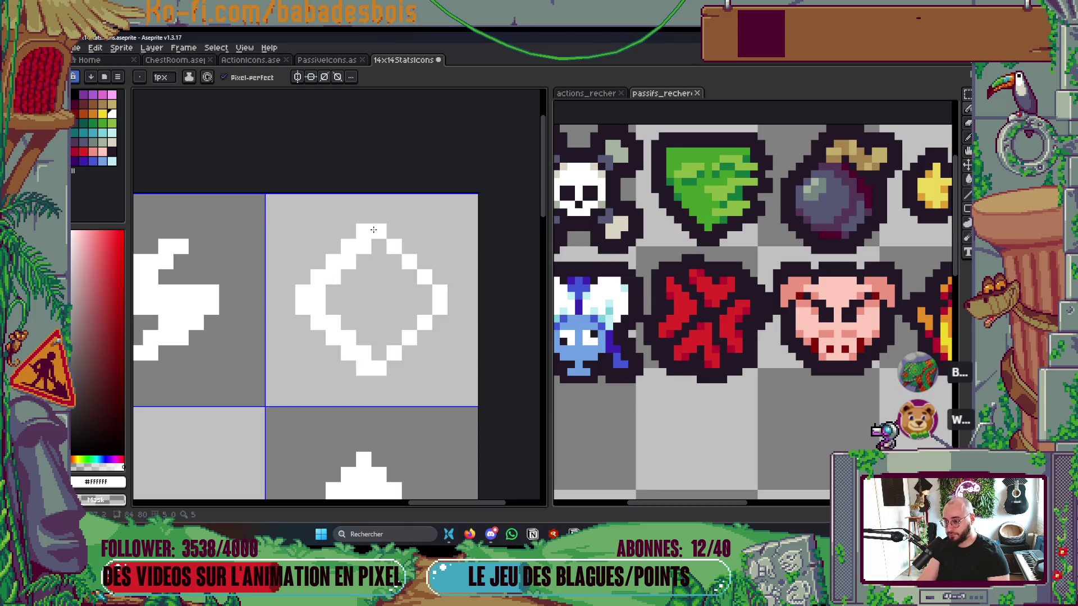
Step: Flood-fill the diamond's interior white, then fill it cyan
{"action": "key", "text": "g"}
{"action": "left_click", "coordinate": [377, 306]}
{"action": "scroll", "coordinate": [386, 287], "scroll_direction": "down", "scroll_amount": 1}
{"action": "scroll", "coordinate": [389, 285], "scroll_direction": "down", "scroll_amount": 3}
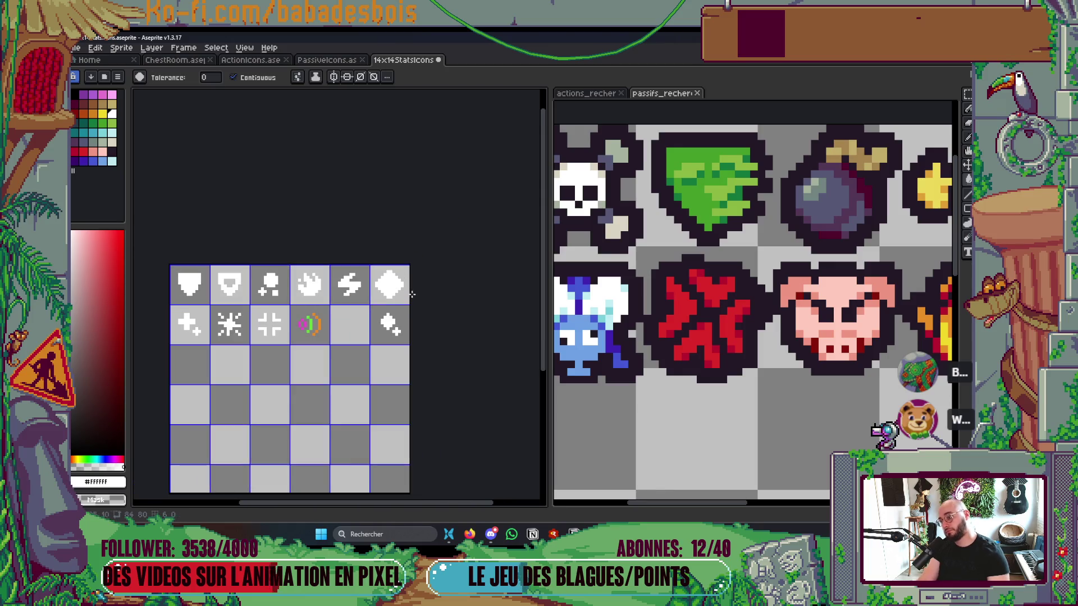
{"action": "scroll", "coordinate": [420, 309], "scroll_direction": "left", "scroll_amount": 1}
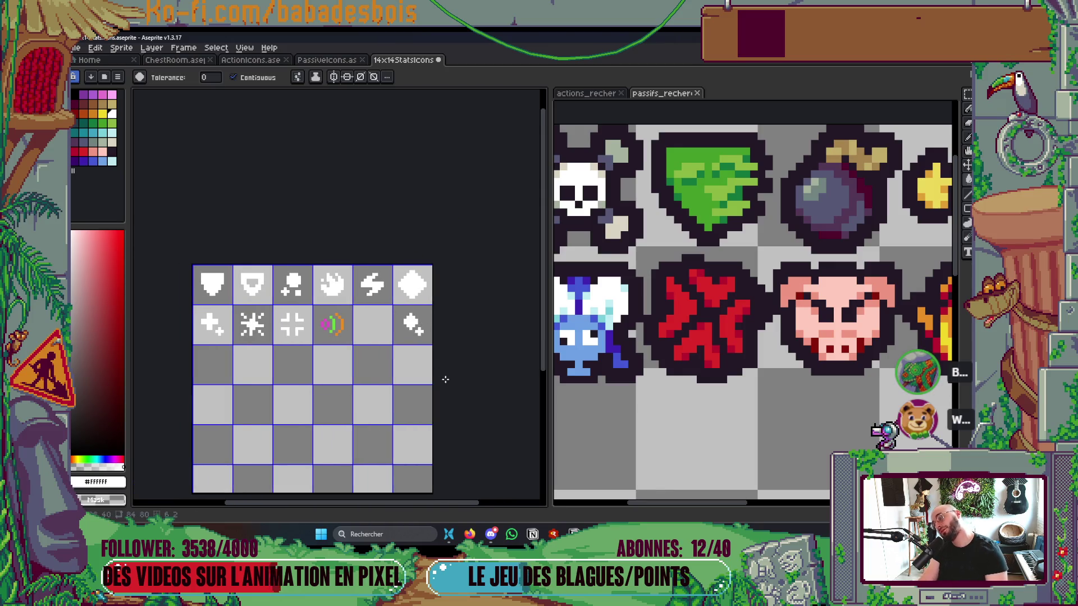
{"action": "scroll", "coordinate": [427, 315], "scroll_direction": "up", "scroll_amount": 2}
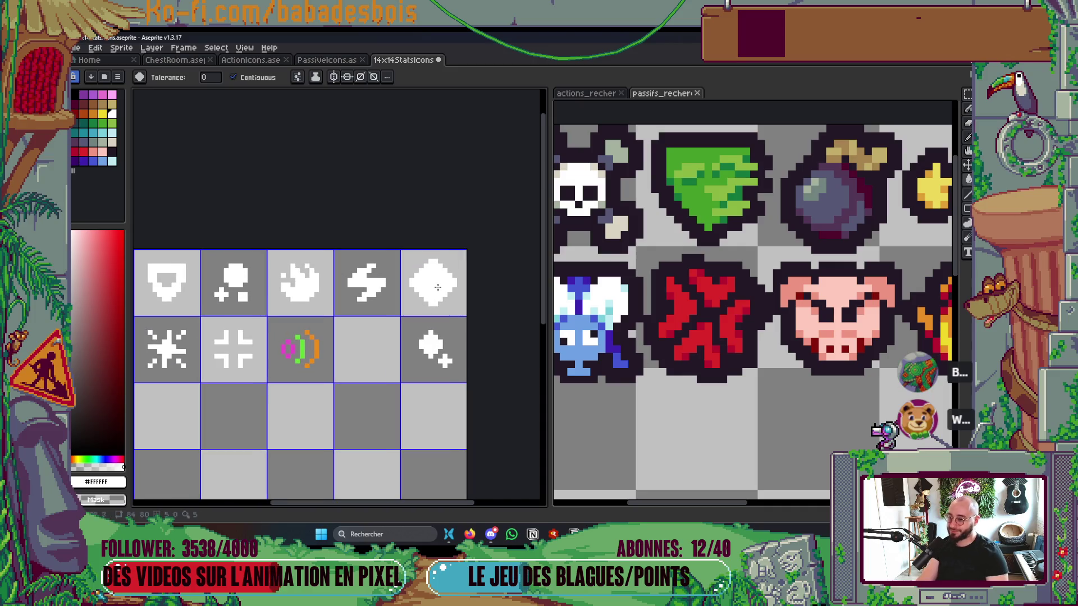
{"action": "scroll", "coordinate": [449, 304], "scroll_direction": "down", "scroll_amount": 3}
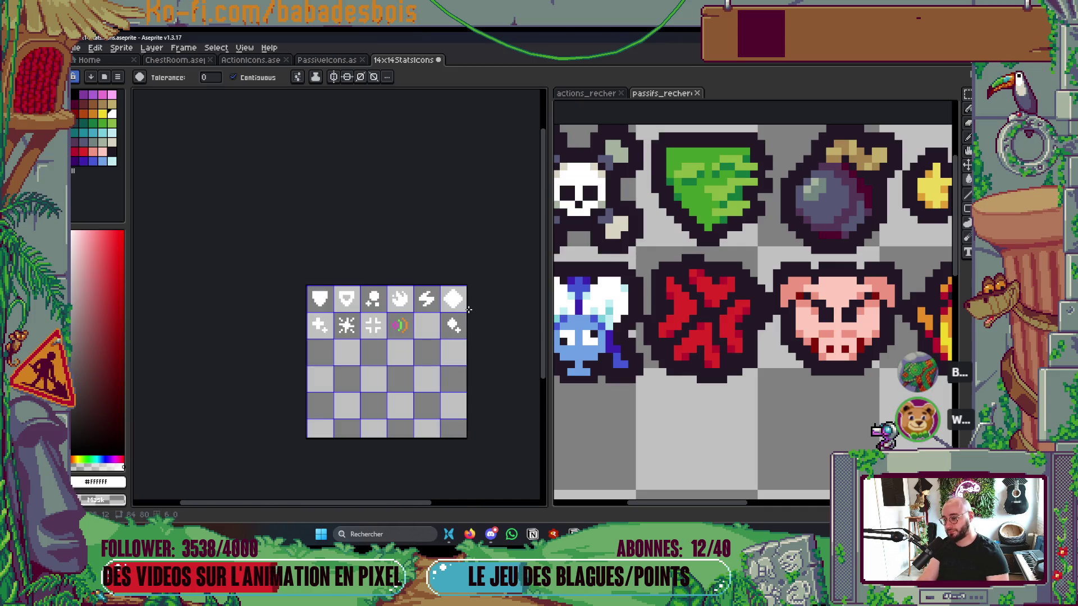
{"action": "scroll", "coordinate": [473, 326], "scroll_direction": "up", "scroll_amount": 1}
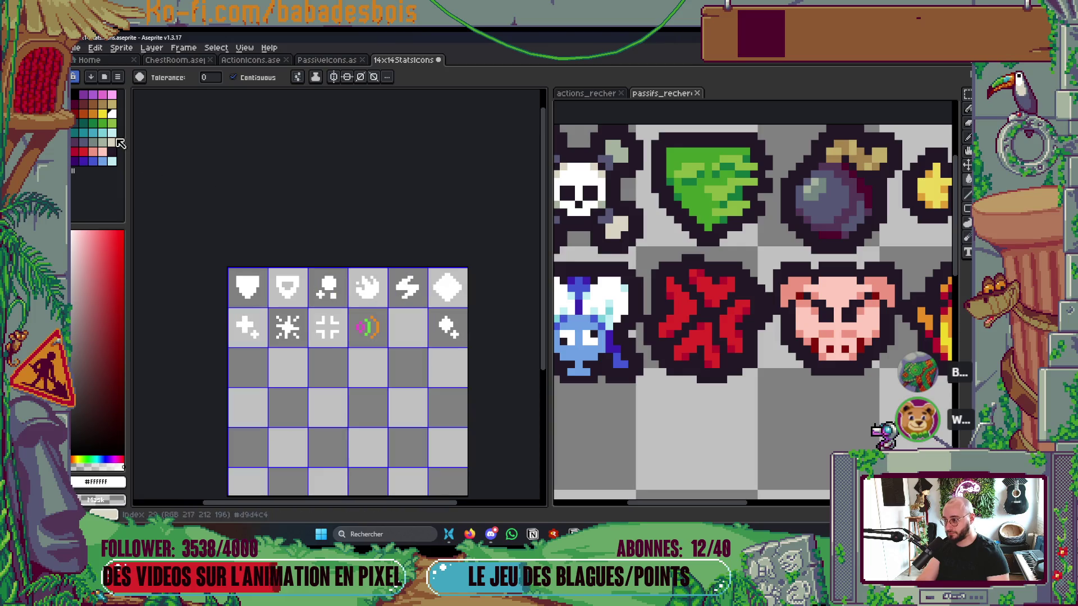
{"action": "left_click", "coordinate": [102, 132]}
{"action": "scroll", "coordinate": [495, 293], "scroll_direction": "up", "scroll_amount": 3}
{"action": "left_click", "coordinate": [456, 271]}
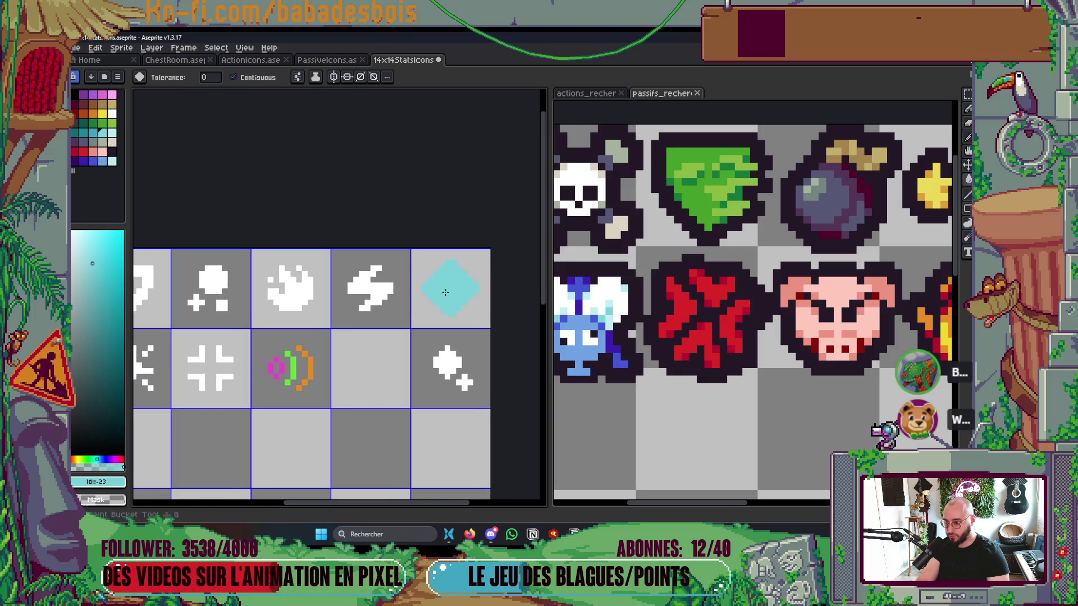
Step: Marquee-select the cyan diamond tile and pick the dark idx-34 swatch for its outline
{"action": "key", "text": "m"}
{"action": "left_click_drag", "start_coordinate": [459, 269], "coordinate": [477, 315]}
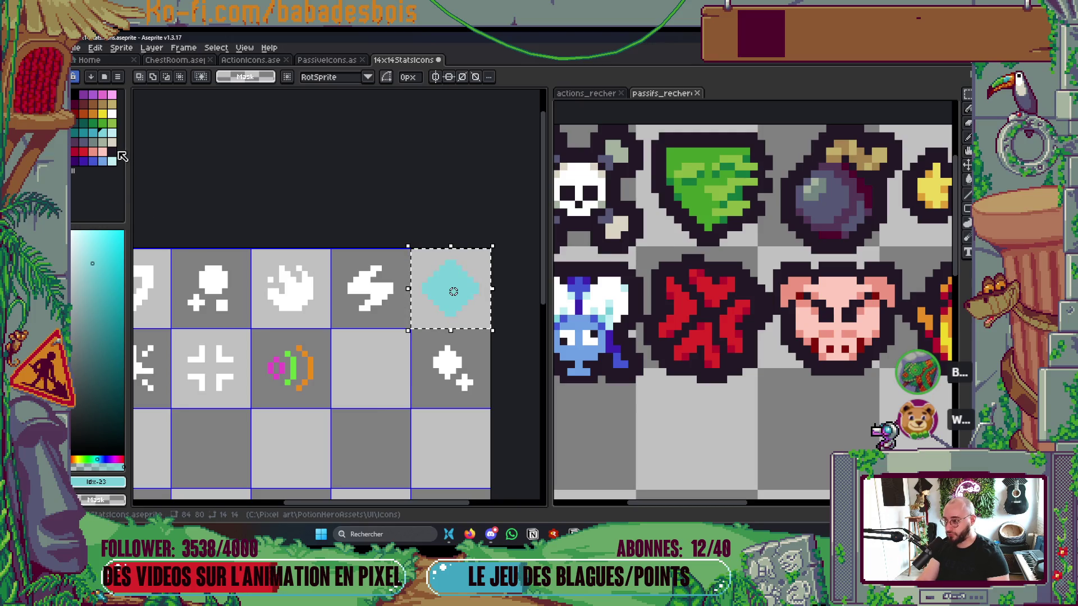
{"action": "left_click", "coordinate": [112, 152]}
{"action": "key", "text": "shift+o"}
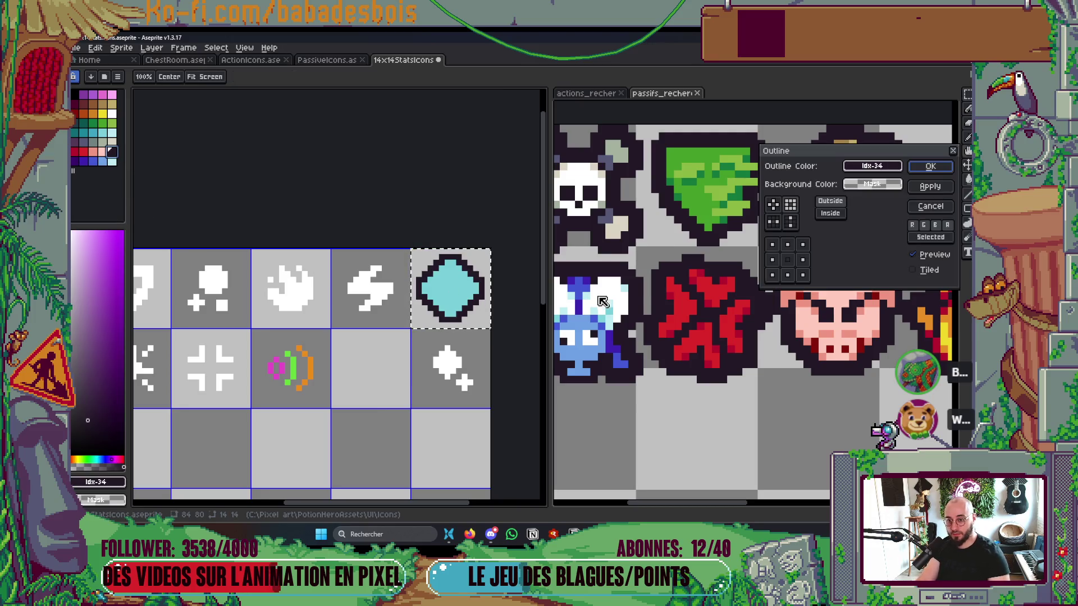
Step: Apply a thick dark Outline with corner pixels included using the square matrix preset
{"action": "left_click", "coordinate": [774, 205]}
{"action": "left_click", "coordinate": [790, 205]}
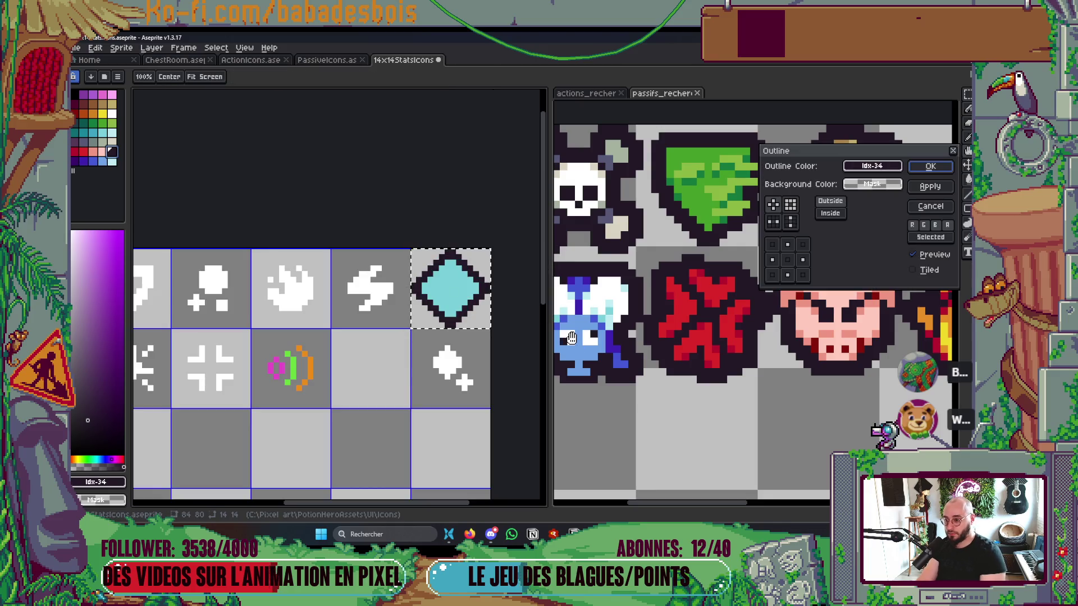
{"action": "left_click", "coordinate": [791, 221]}
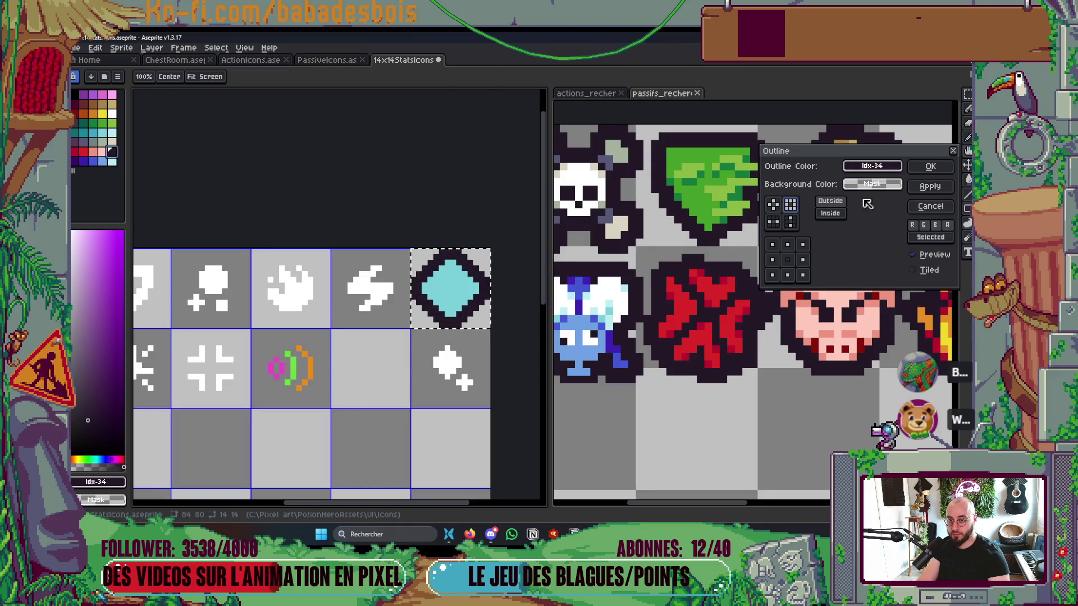
{"action": "left_click", "coordinate": [930, 166]}
Step: Try a lighter cyan fill on the diamond, then undo it to keep the original cyan
{"action": "scroll", "coordinate": [393, 347], "scroll_direction": "down", "scroll_amount": 1}
{"action": "scroll", "coordinate": [393, 348], "scroll_direction": "down", "scroll_amount": 1}
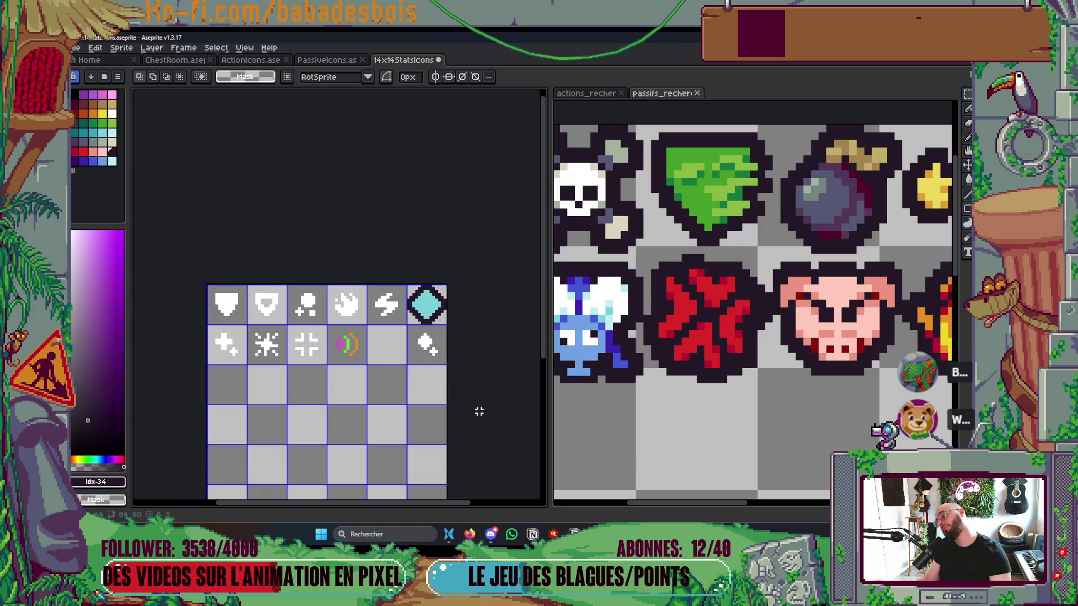
{"action": "left_click", "coordinate": [112, 132]}
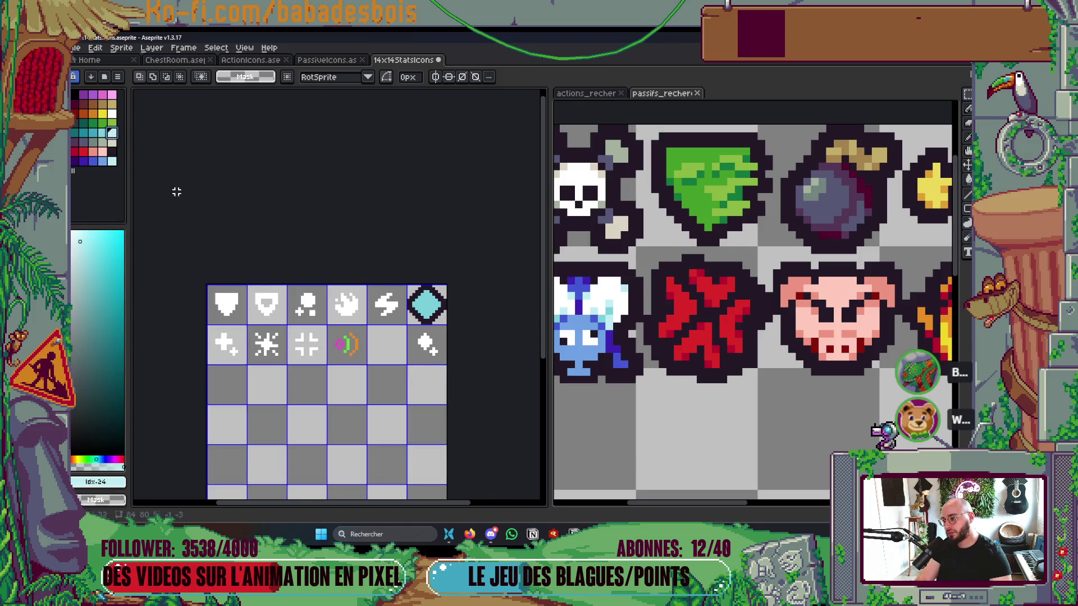
{"action": "key", "text": "g"}
{"action": "left_click", "coordinate": [427, 305]}
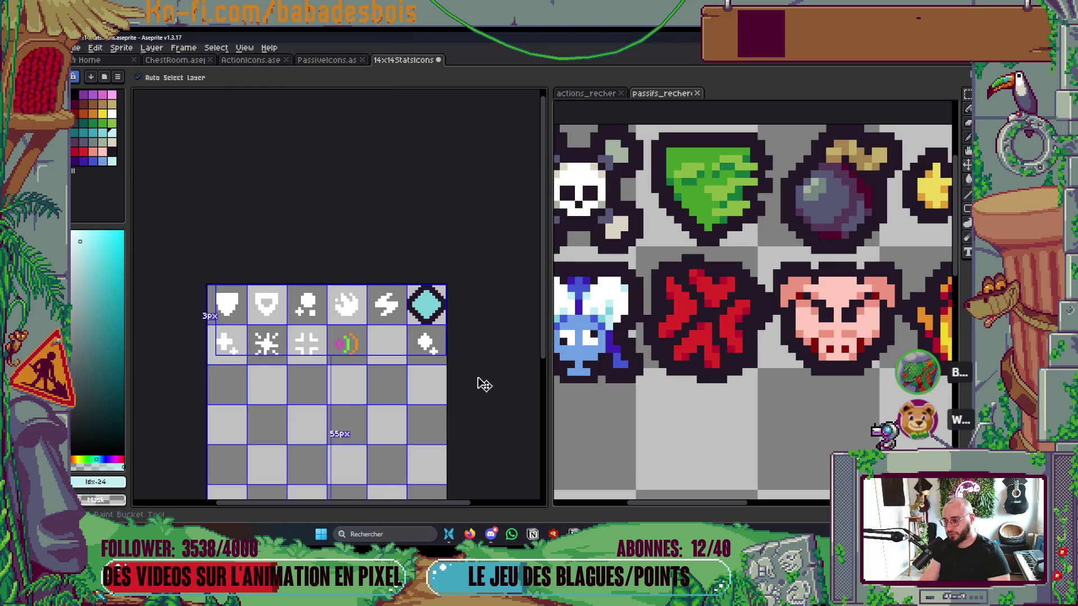
{"action": "key", "text": "ctrl+z"}
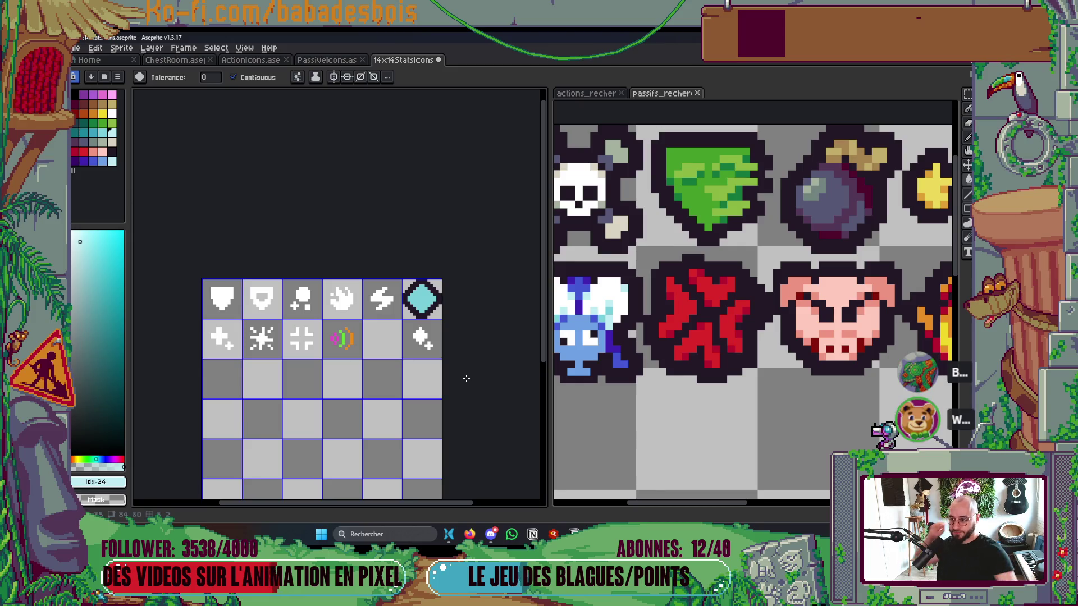
Step: With the 1px pencil in #231927, paint dark pixels into the diamond's upper and lower cyan
{"action": "scroll", "coordinate": [434, 299], "scroll_direction": "up", "scroll_amount": 3}
{"action": "left_click_drag", "start_coordinate": [431, 273], "coordinate": [447, 280]}
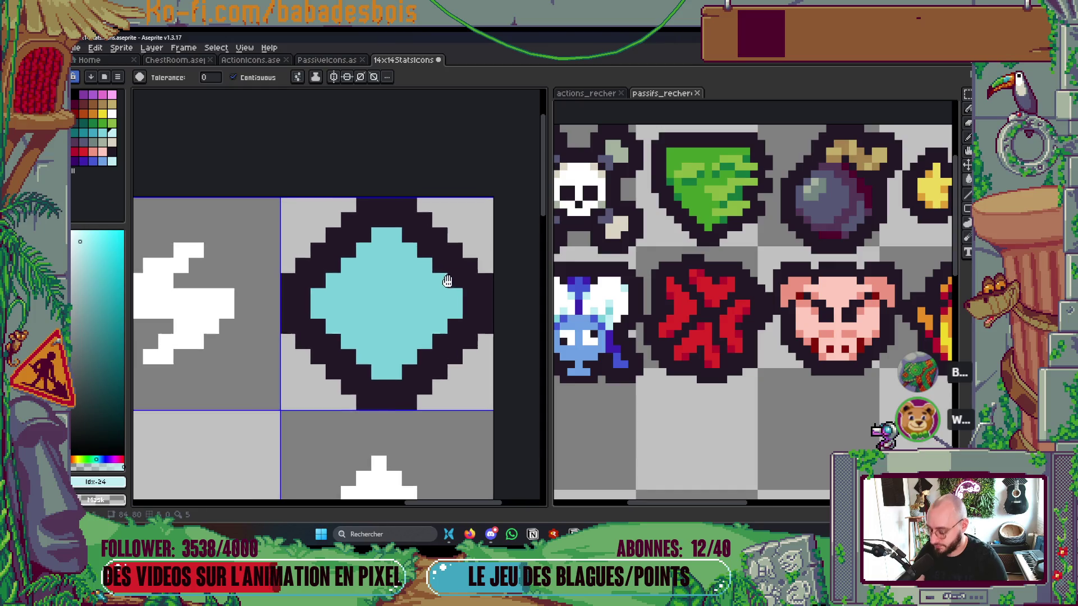
{"action": "key", "text": "b"}
{"action": "left_click", "coordinate": [446, 244], "text": "alt"}
{"action": "left_click", "coordinate": [410, 279]}
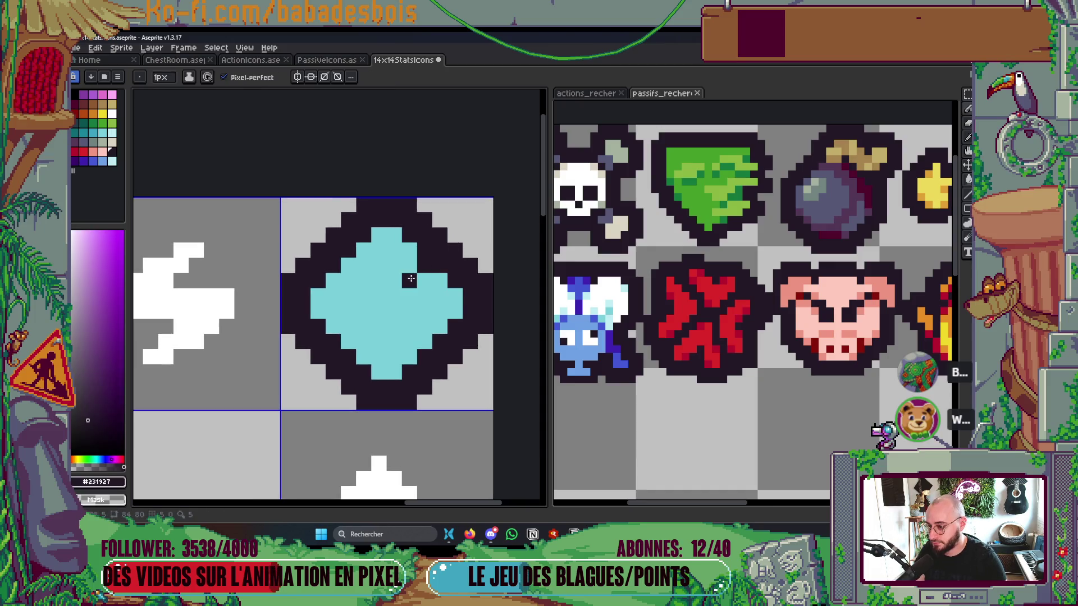
{"action": "left_click", "coordinate": [352, 277]}
{"action": "key", "text": "ctrl+z"}
{"action": "left_click", "coordinate": [363, 279]}
{"action": "left_click", "coordinate": [364, 326]}
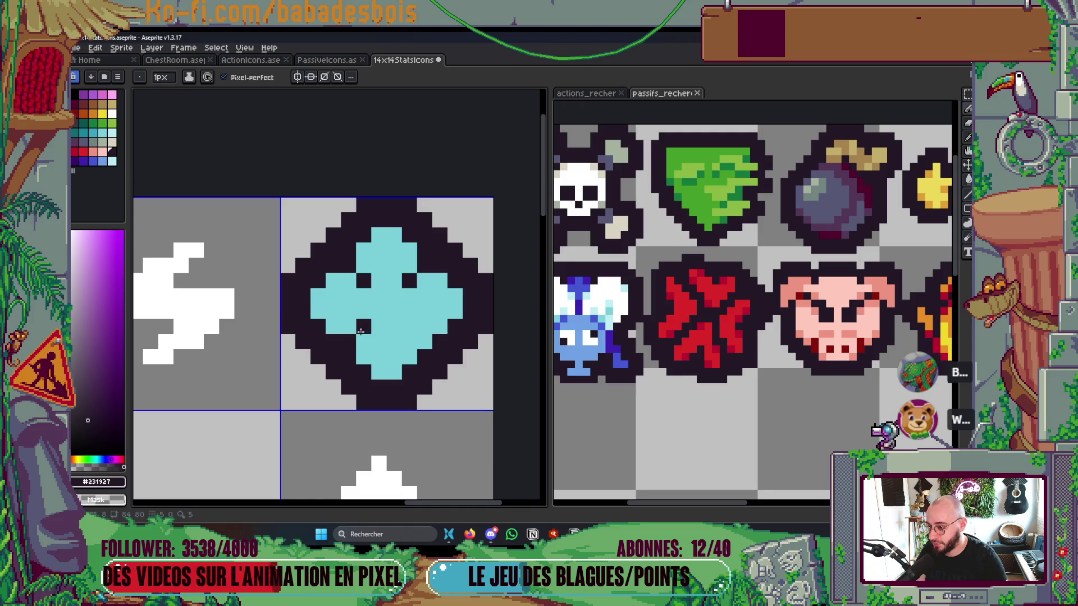
{"action": "left_click", "coordinate": [406, 322]}
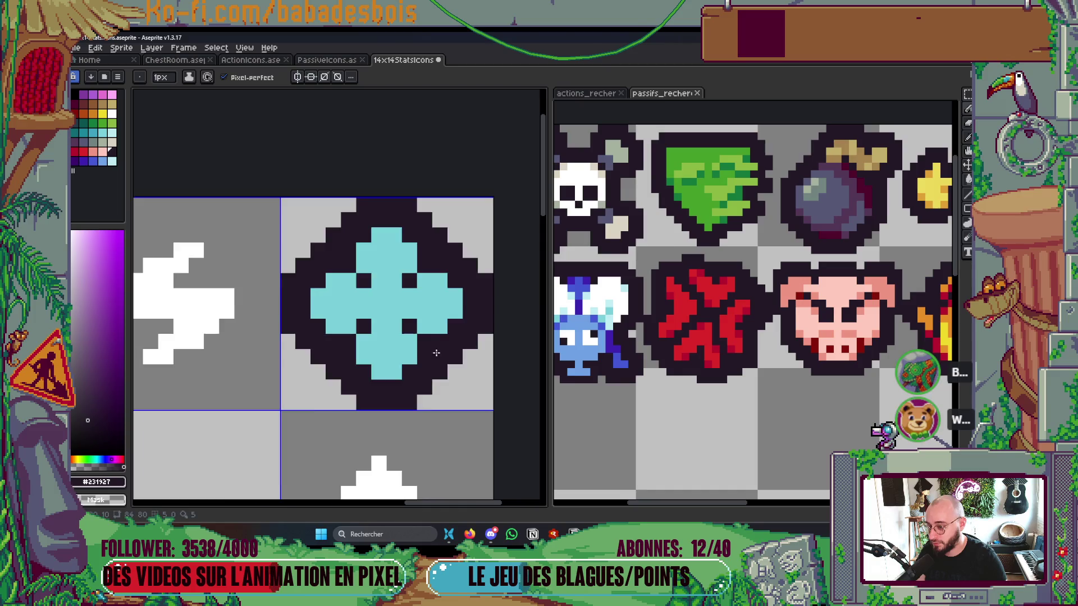
Step: Test dark pixels on the right arm and centre, undoing both to keep the cross shape
{"action": "scroll", "coordinate": [407, 321], "scroll_direction": "down", "scroll_amount": 5}
{"action": "scroll", "coordinate": [446, 355], "scroll_direction": "up", "scroll_amount": 1}
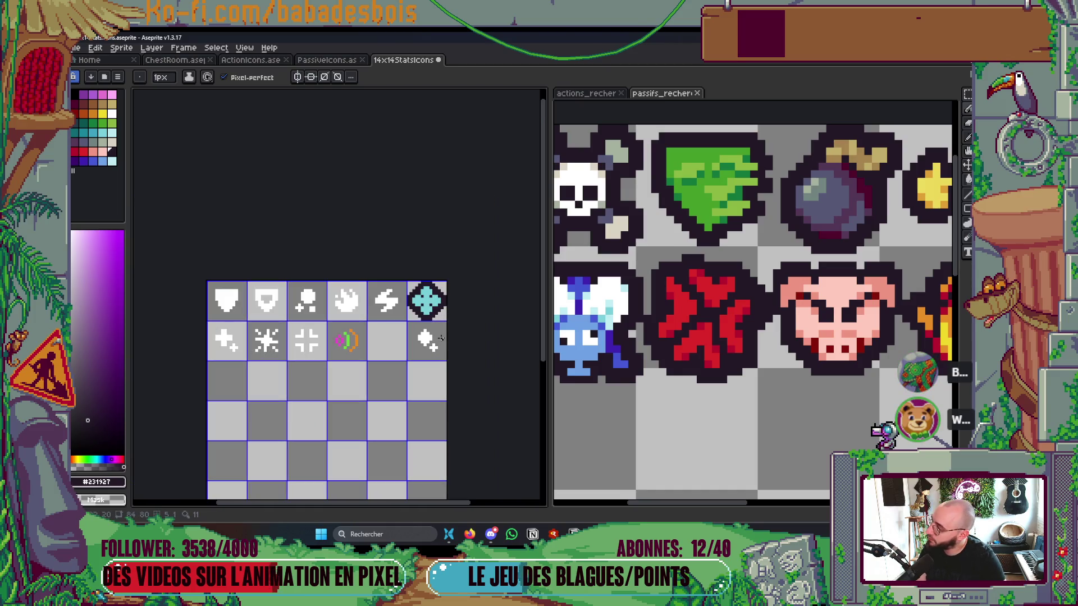
{"action": "scroll", "coordinate": [427, 314], "scroll_direction": "up", "scroll_amount": 5}
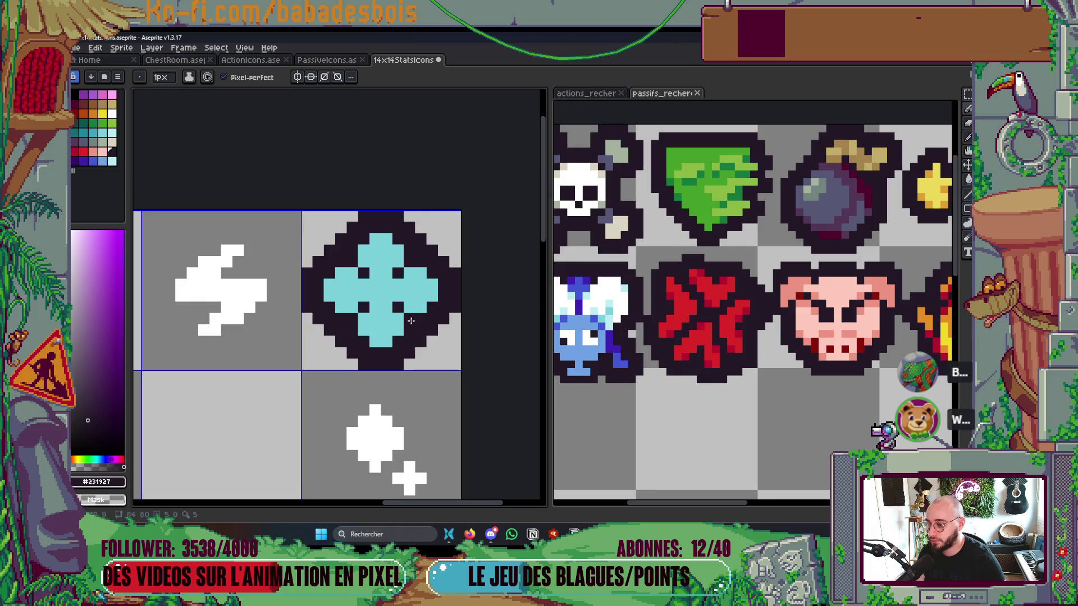
{"action": "left_click", "coordinate": [416, 294]}
{"action": "key", "text": "ctrl+z"}
{"action": "left_click", "coordinate": [375, 299]}
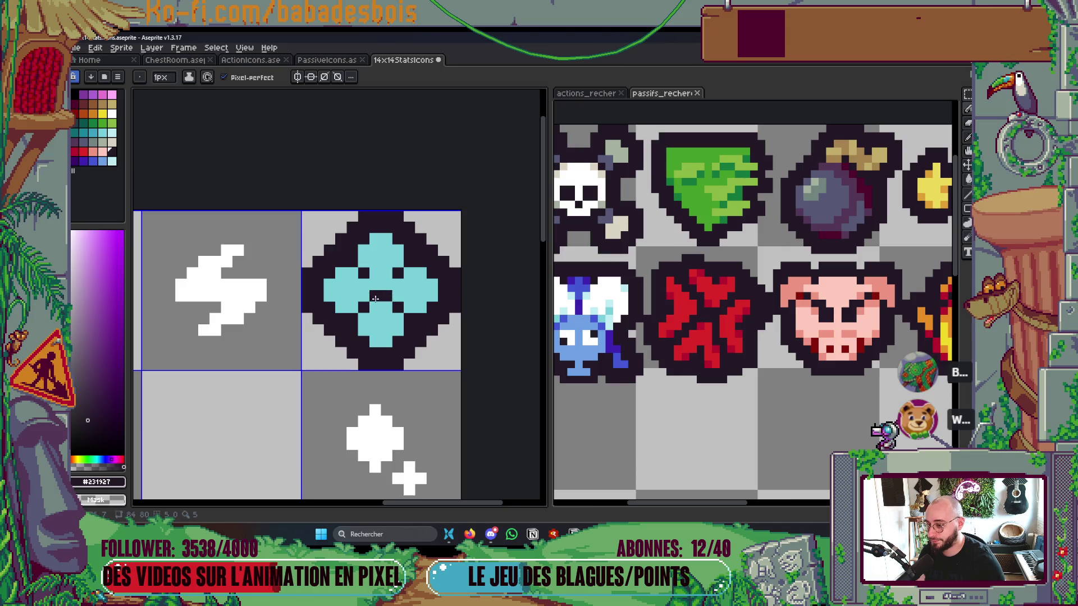
{"action": "key", "text": "ctrl+z"}
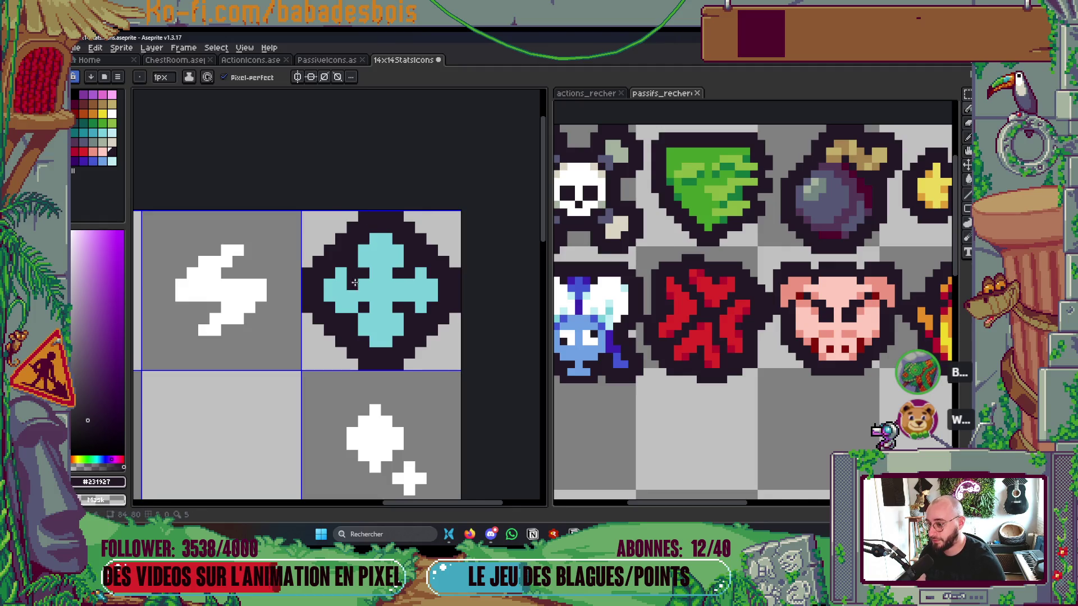
{"action": "key", "text": "v"}
{"action": "key", "text": "b"}
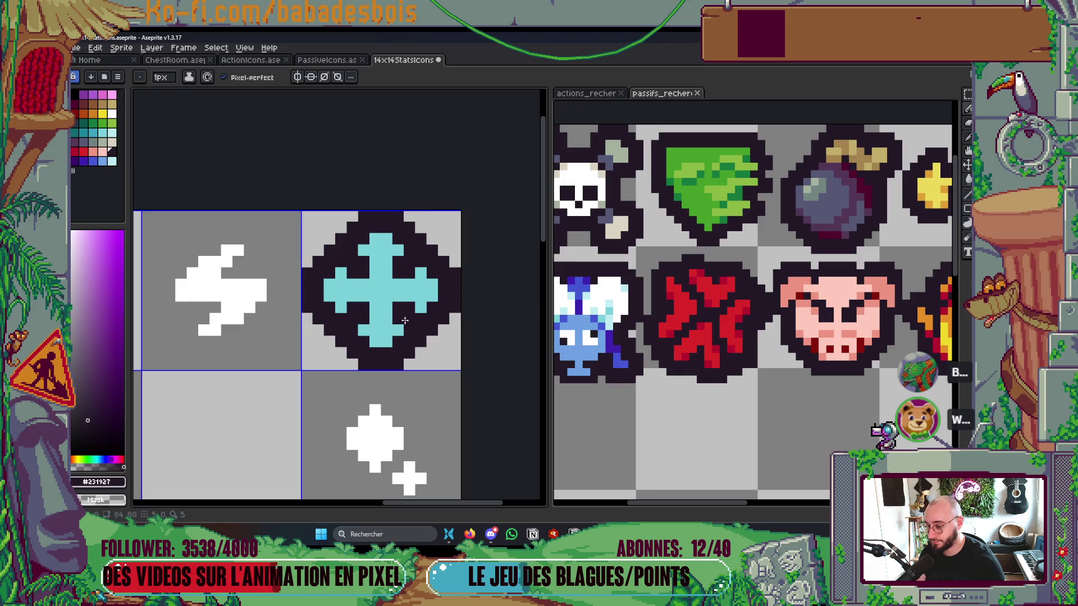
{"action": "scroll", "coordinate": [405, 321], "scroll_direction": "down", "scroll_amount": 5}
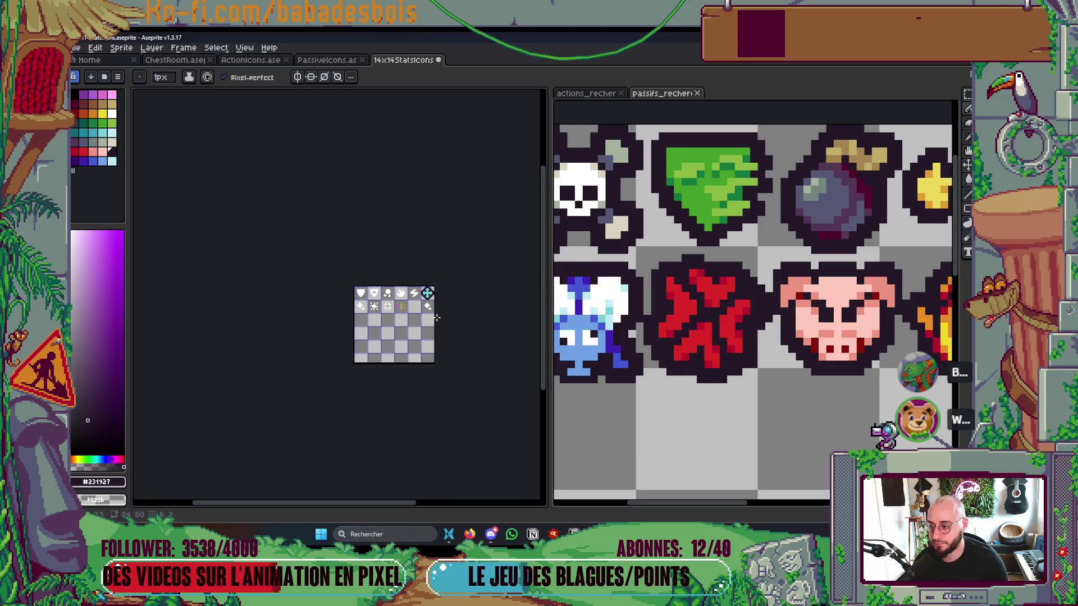
Step: Marquee-select the cyan cross icon tile, commit the moved icons, and save the stat sheet
{"action": "scroll", "coordinate": [436, 320], "scroll_direction": "up", "scroll_amount": 3}
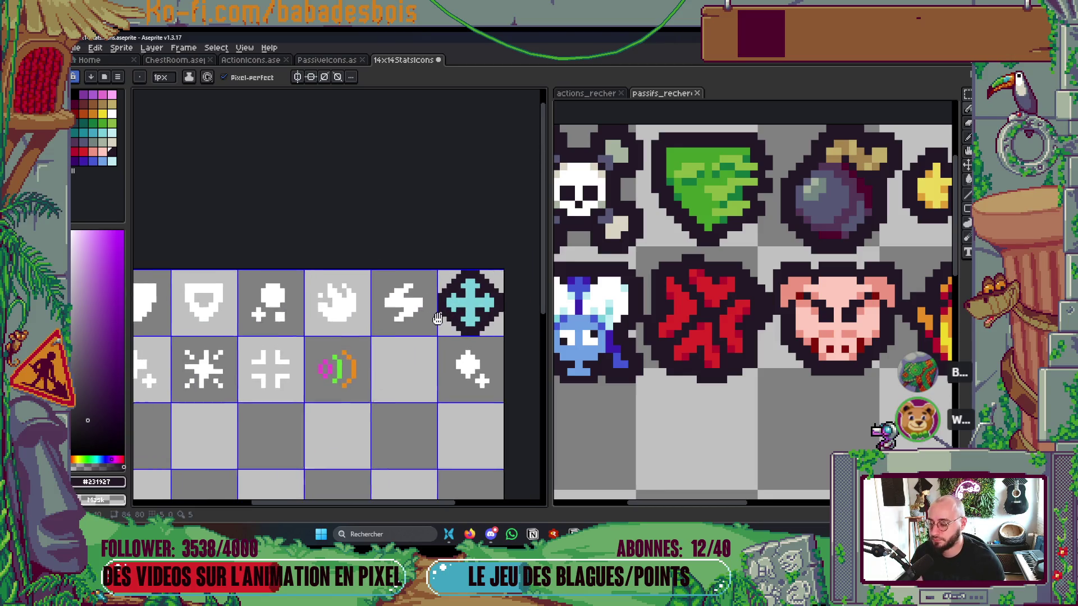
{"action": "scroll", "coordinate": [453, 307], "scroll_direction": "up", "scroll_amount": 1}
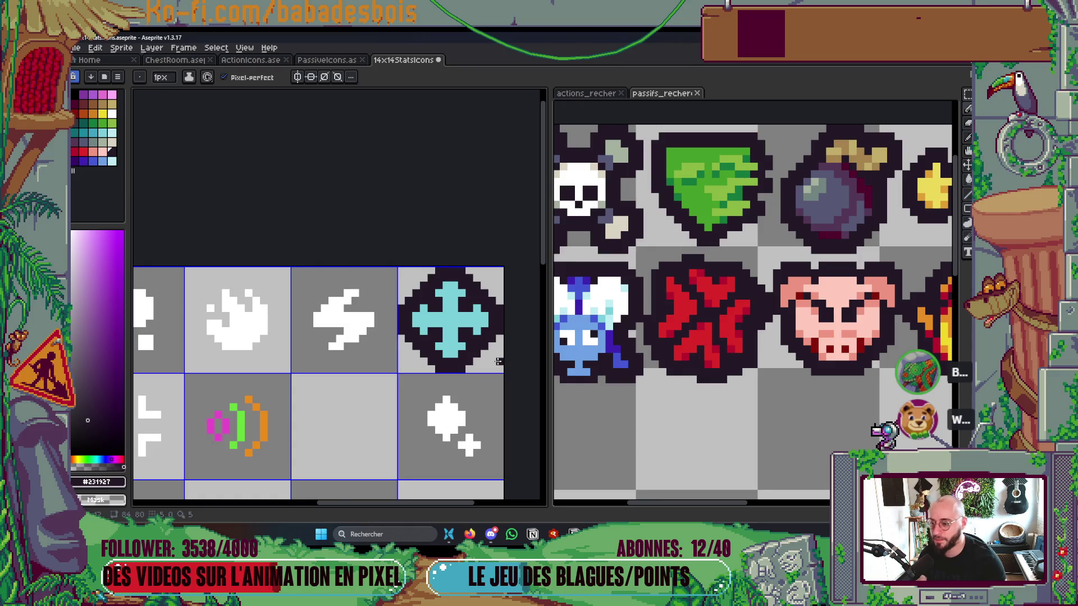
{"action": "scroll", "coordinate": [498, 357], "scroll_direction": "down", "scroll_amount": 4}
{"action": "scroll", "coordinate": [499, 356], "scroll_direction": "up", "scroll_amount": 2}
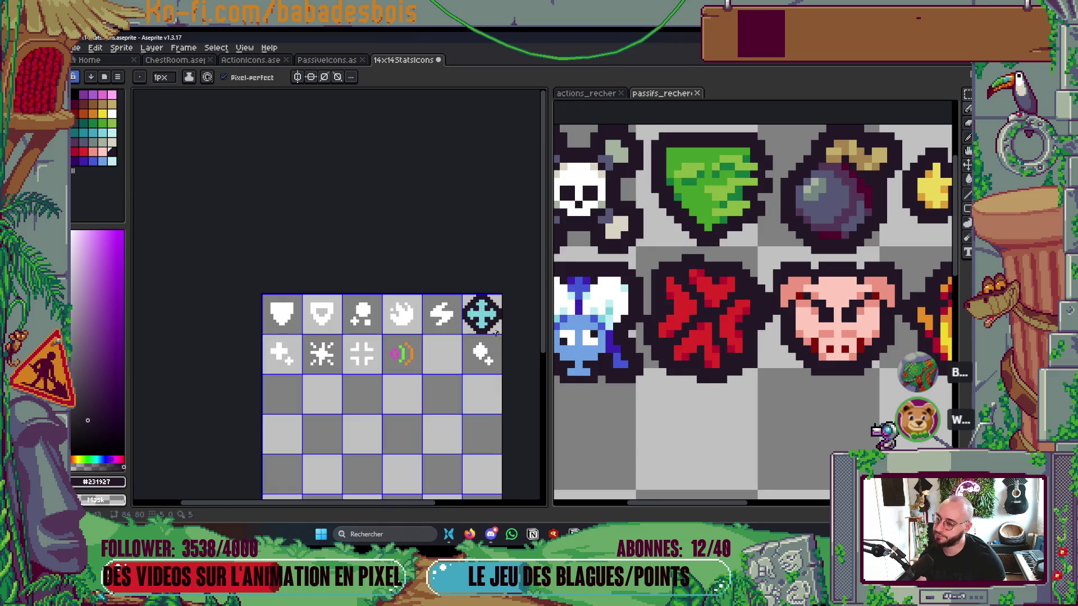
{"action": "key", "text": "m"}
{"action": "mouse_move", "coordinate": [463, 295]}
{"action": "left_mouse_down"}
{"action": "mouse_move", "coordinate": [501, 335]}
{"action": "mouse_move", "coordinate": [502, 375]}
{"action": "mouse_move", "coordinate": [483, 314]}
{"action": "left_mouse_up"}
{"action": "key", "text": "ctrl+d"}
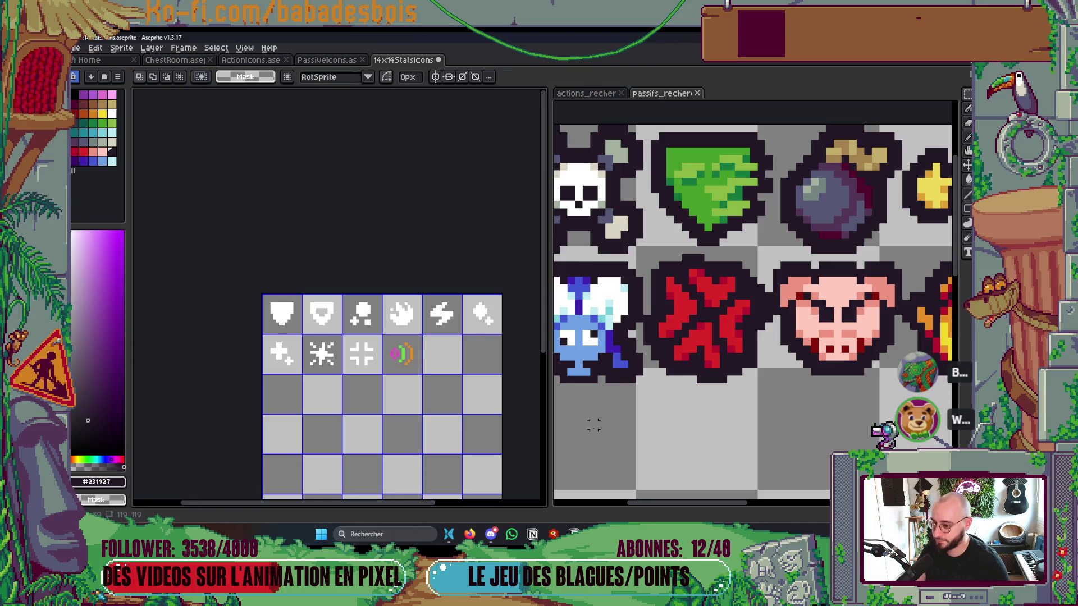
{"action": "key", "text": "ctrl+s"}
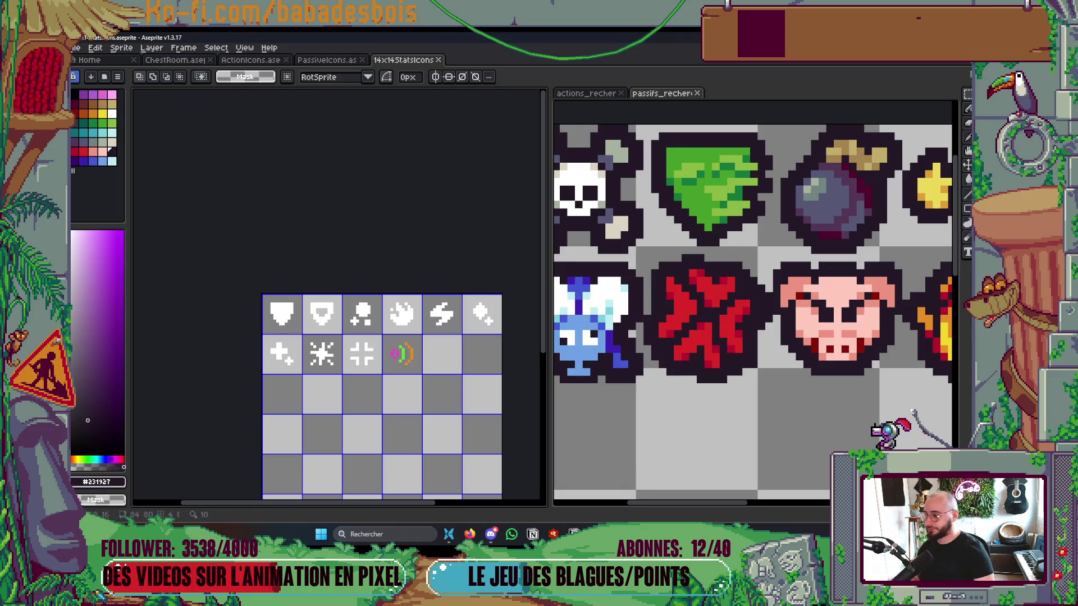
Step: Close the passifs_recherche reference image tab
{"action": "left_click", "coordinate": [695, 93]}
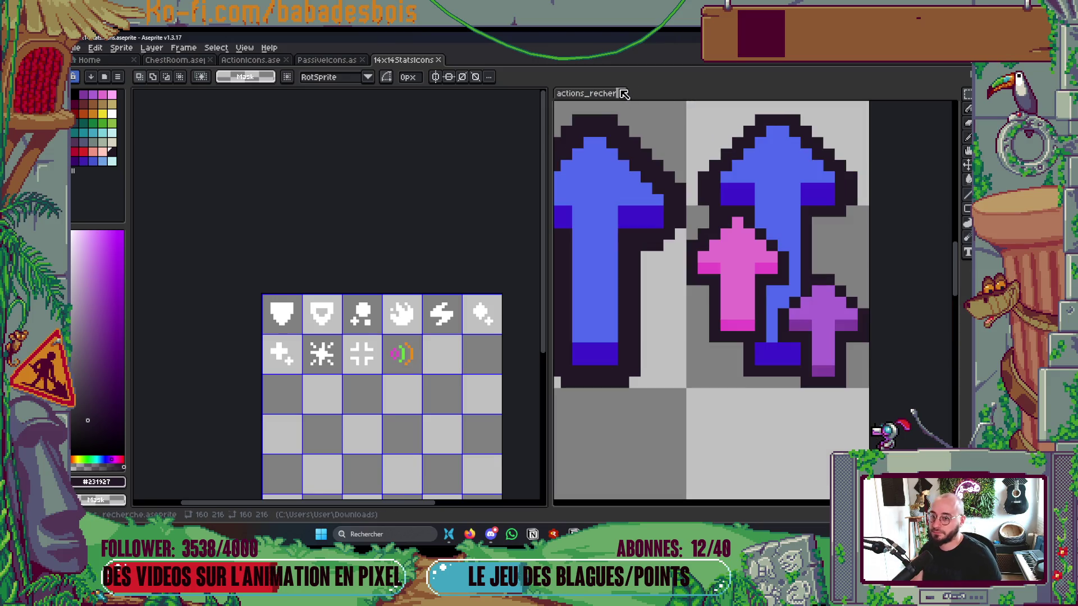
Step: Close the actions_recherche reference, review the PassiveIcons and ActionIcons sheets, then run the game from Godot
{"action": "left_click", "coordinate": [624, 93]}
{"action": "left_click", "coordinate": [325, 61]}
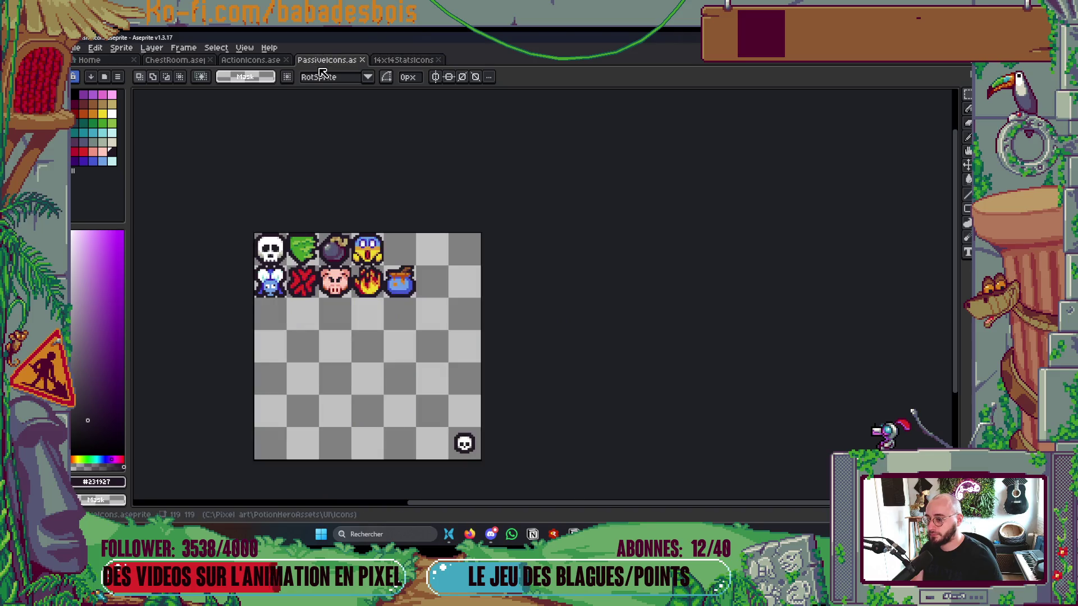
{"action": "left_click", "coordinate": [275, 64]}
{"action": "left_click_drag", "start_coordinate": [454, 237], "coordinate": [486, 264]}
{"action": "scroll", "coordinate": [486, 263], "scroll_direction": "down", "scroll_amount": 3}
{"action": "scroll", "coordinate": [516, 275], "scroll_direction": "up", "scroll_amount": 3}
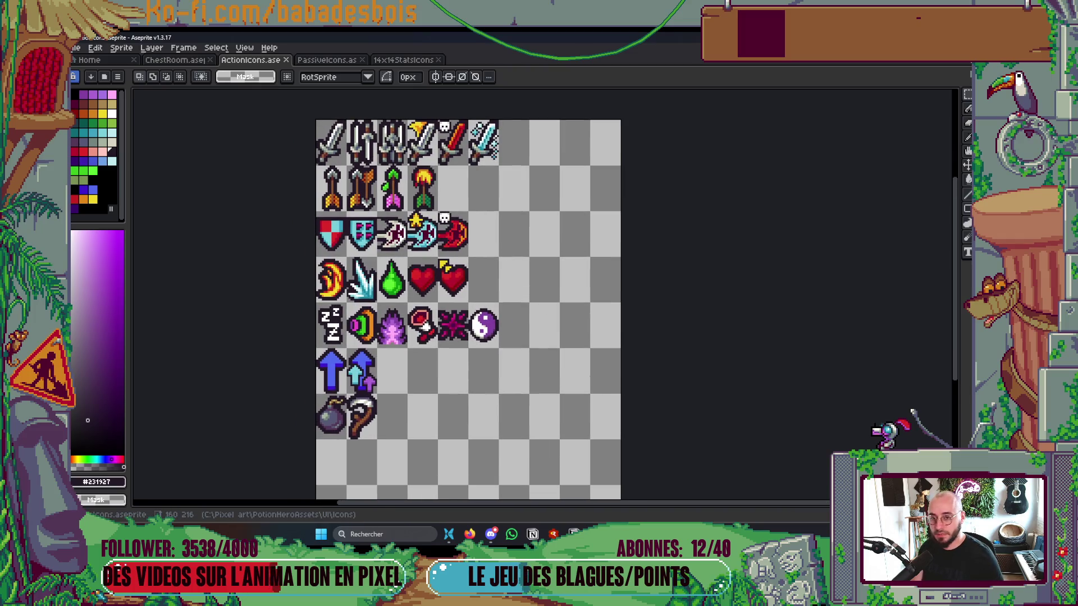
{"action": "key", "text": "alt+Tab"}
{"action": "key", "text": "F5"}
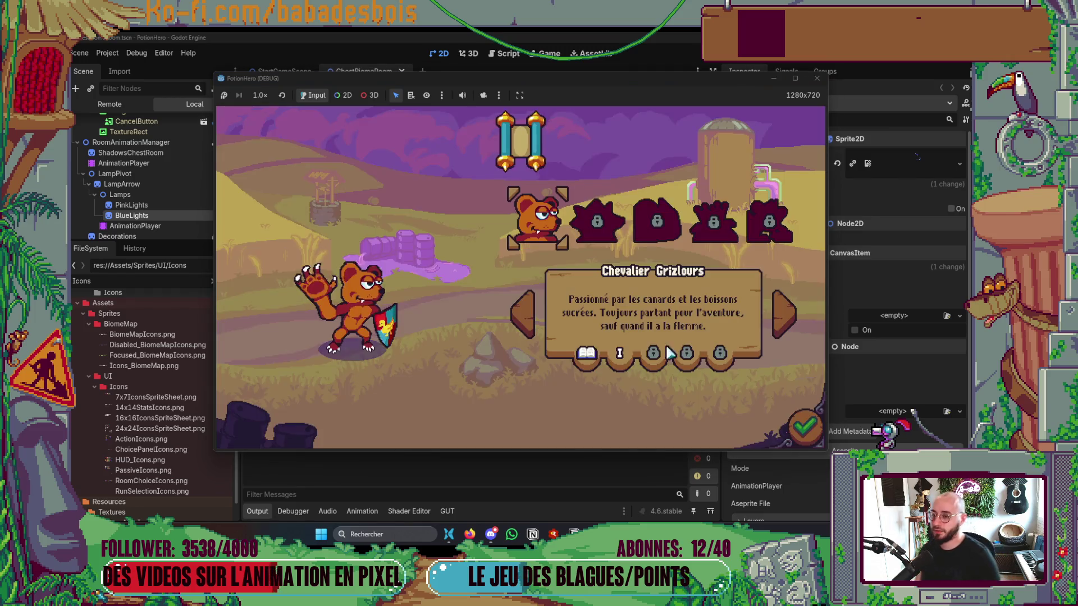
Step: Start the first adventure level, skip the tutorial, and end the first combat turn
{"action": "left_click", "coordinate": [627, 232]}
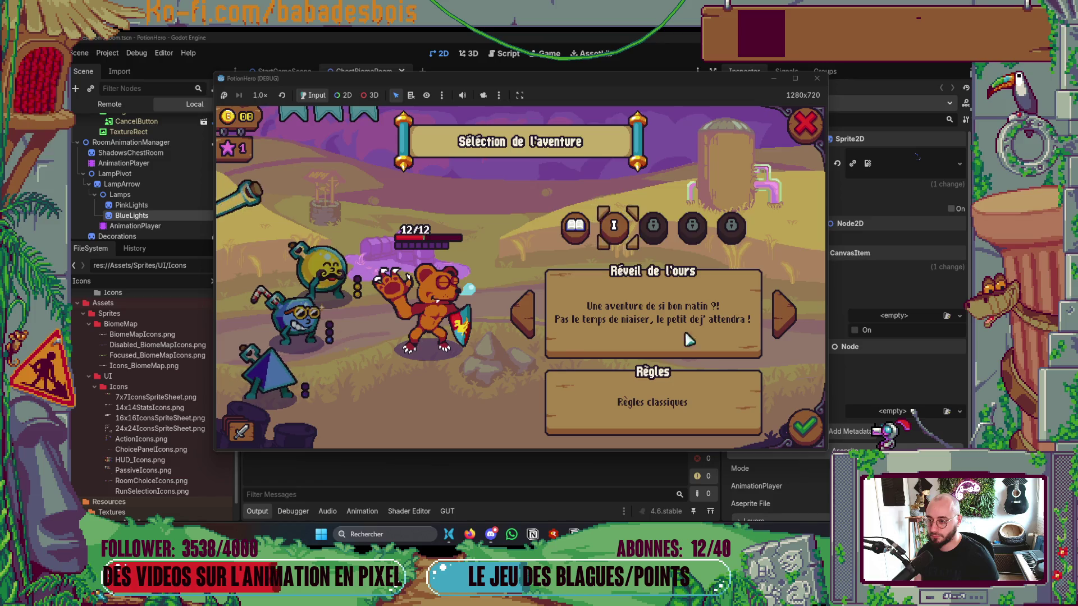
{"action": "key", "text": "Return"}
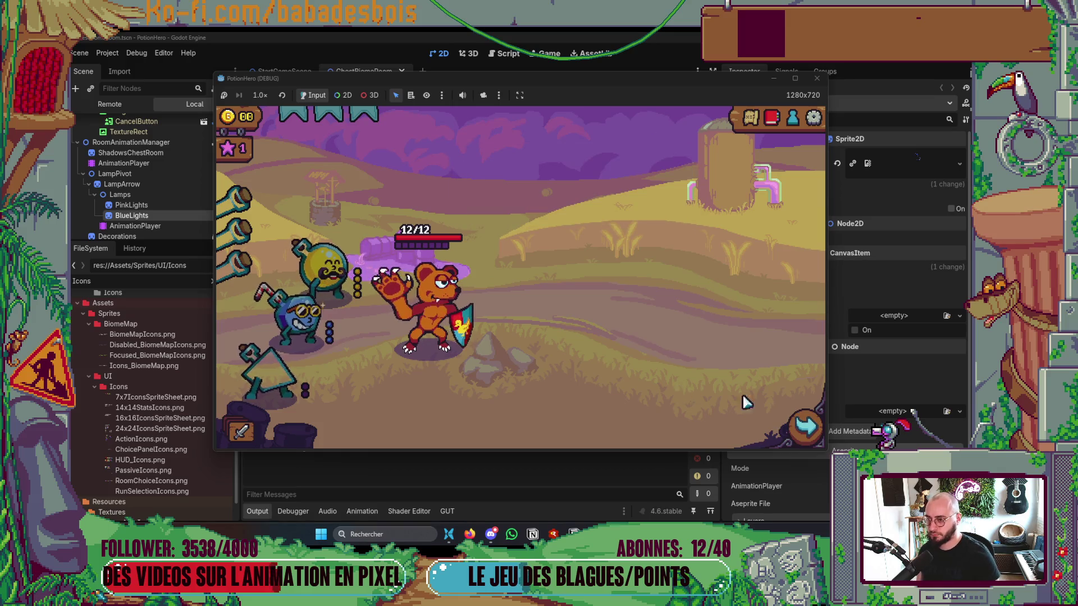
{"action": "left_click", "coordinate": [805, 425]}
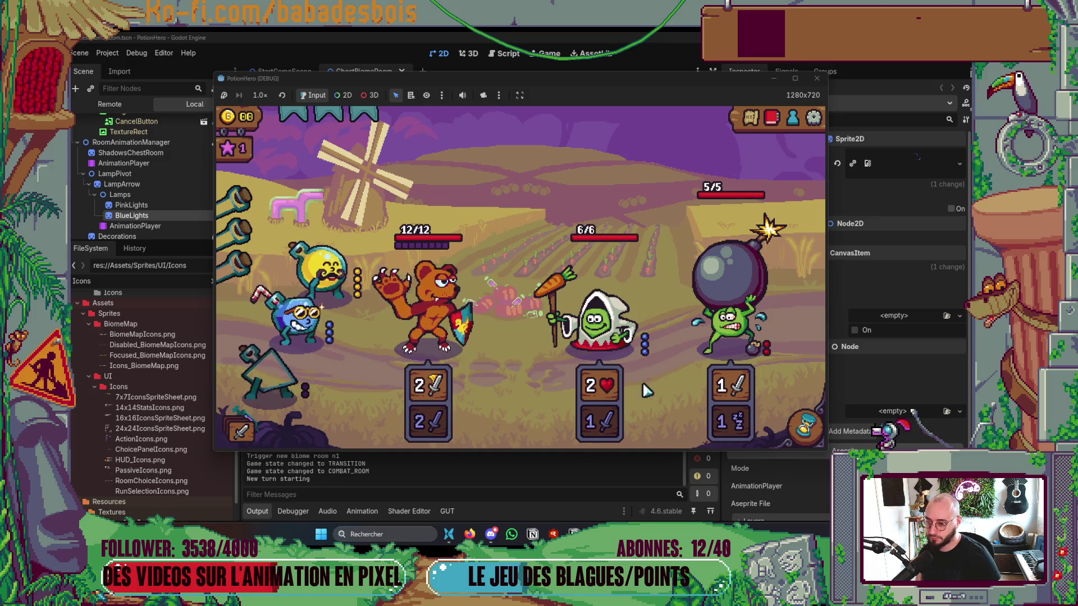
{"action": "left_click", "coordinate": [797, 433]}
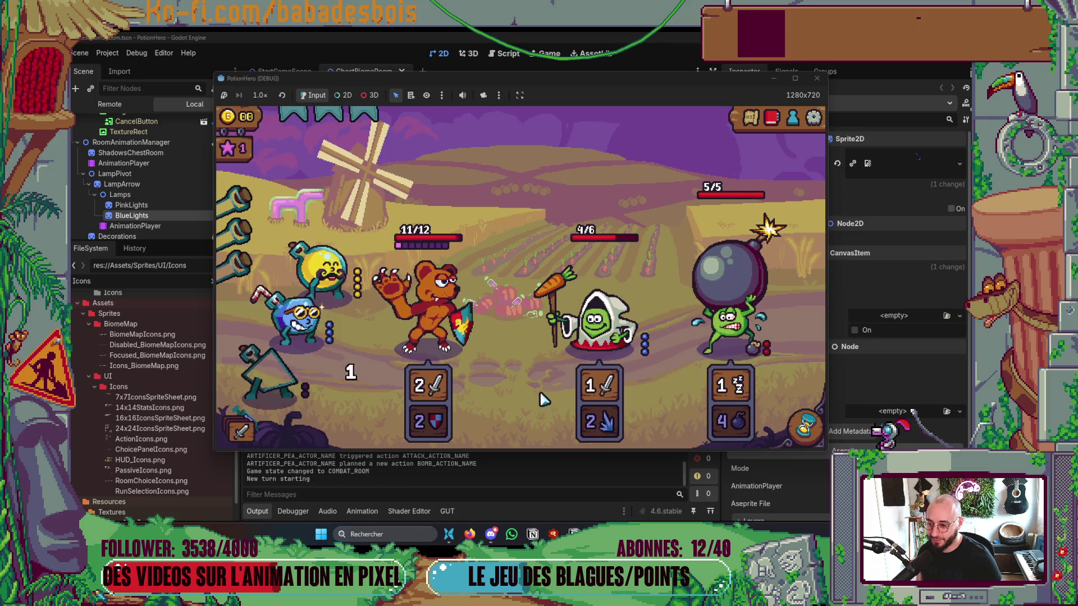
Step: Inspect the enemies' icons and the planned-actions queue, then stop the game test
{"action": "mouse_move", "coordinate": [755, 356]}
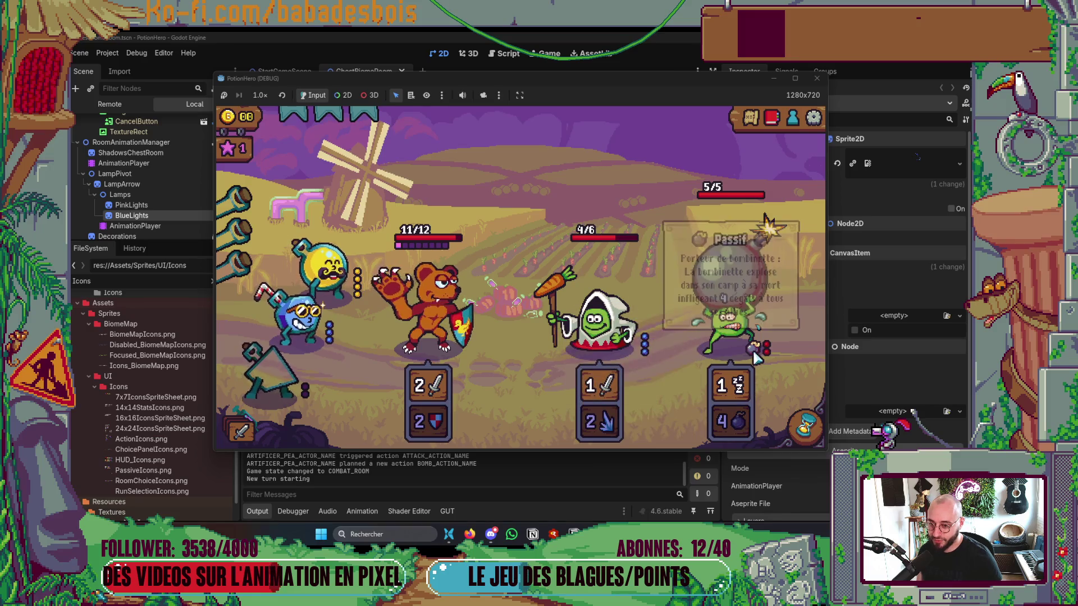
{"action": "mouse_move", "coordinate": [739, 336]}
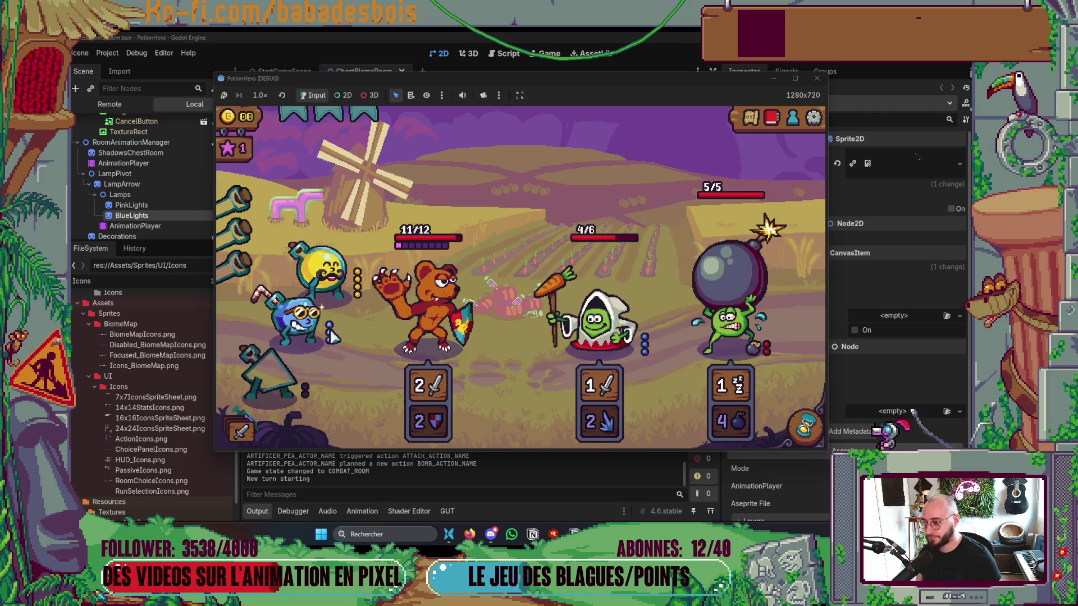
{"action": "mouse_move", "coordinate": [330, 345]}
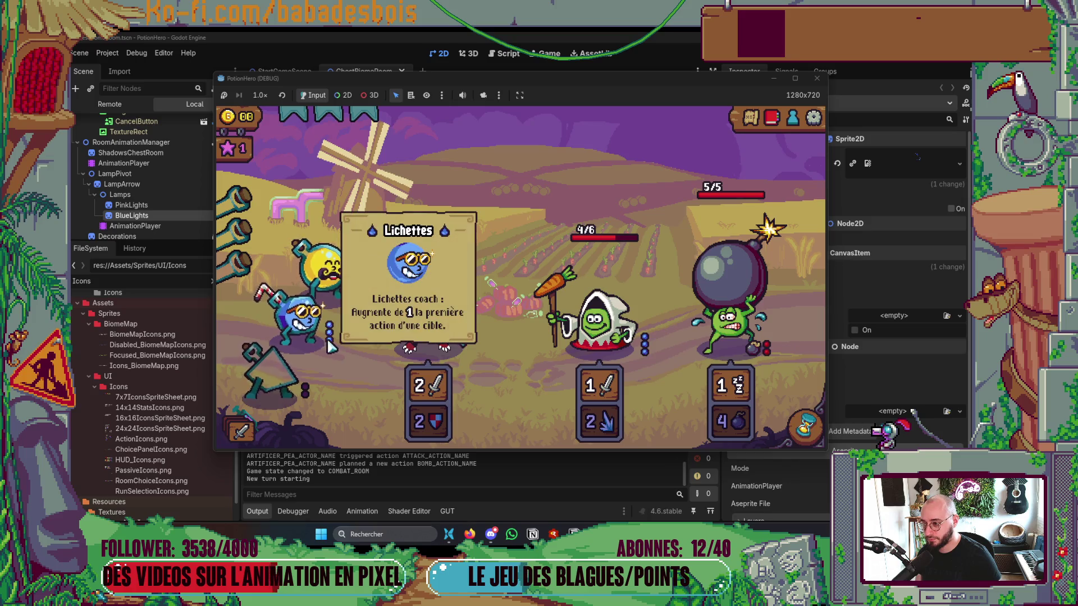
{"action": "left_click", "coordinate": [245, 436]}
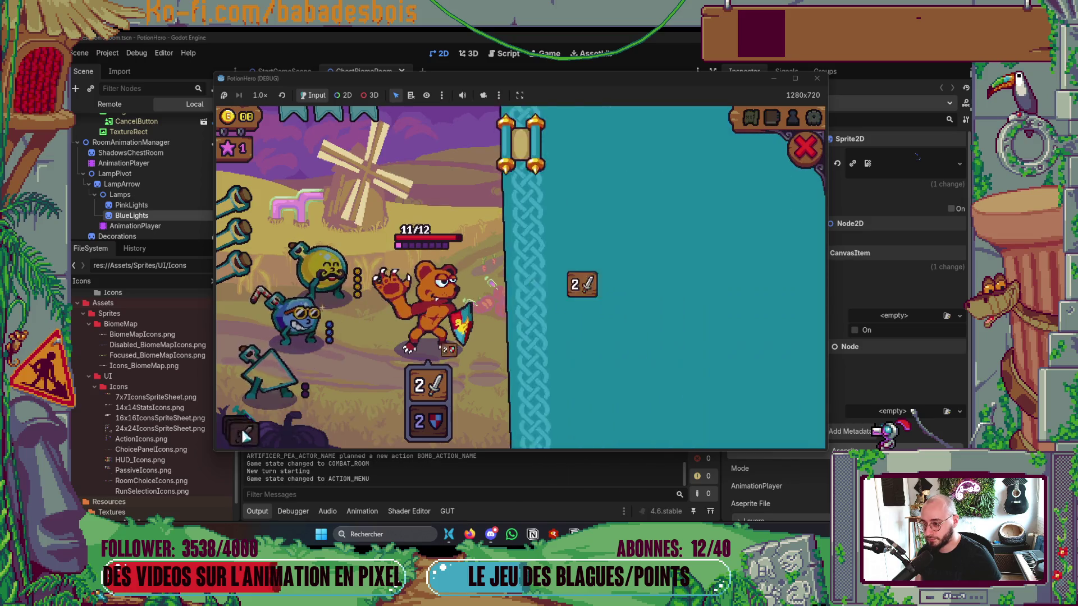
{"action": "left_click", "coordinate": [245, 436]}
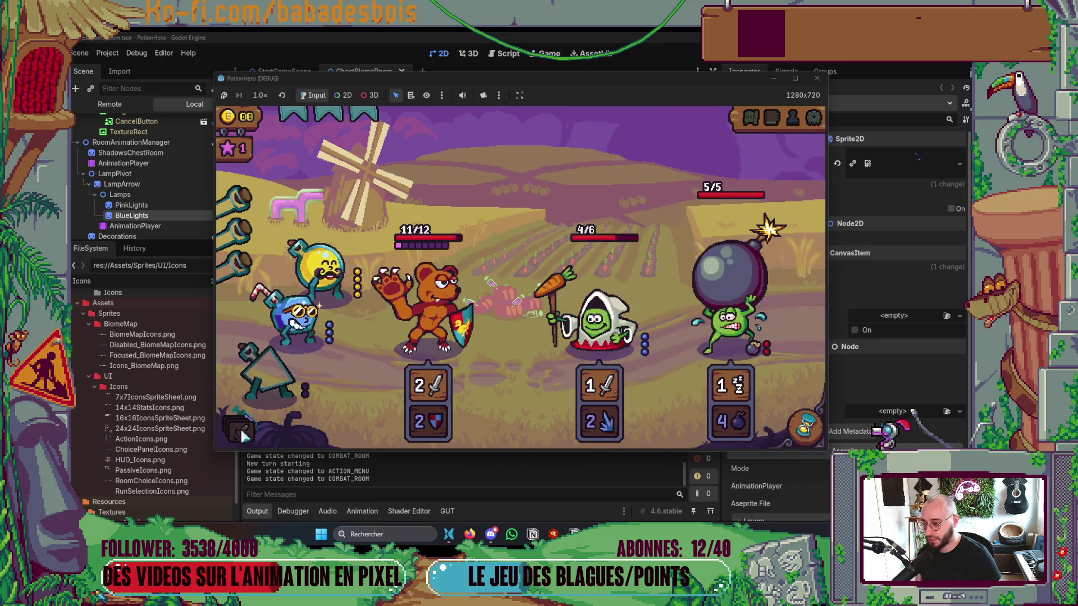
{"action": "left_click", "coordinate": [243, 436]}
{"action": "mouse_move", "coordinate": [734, 288]}
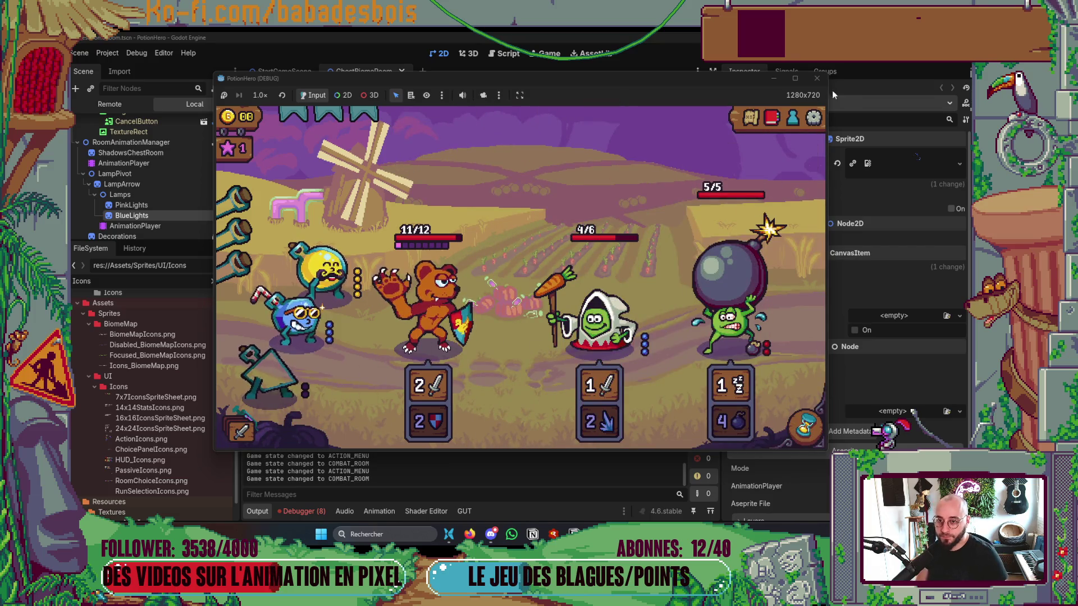
{"action": "left_click", "coordinate": [817, 78]}
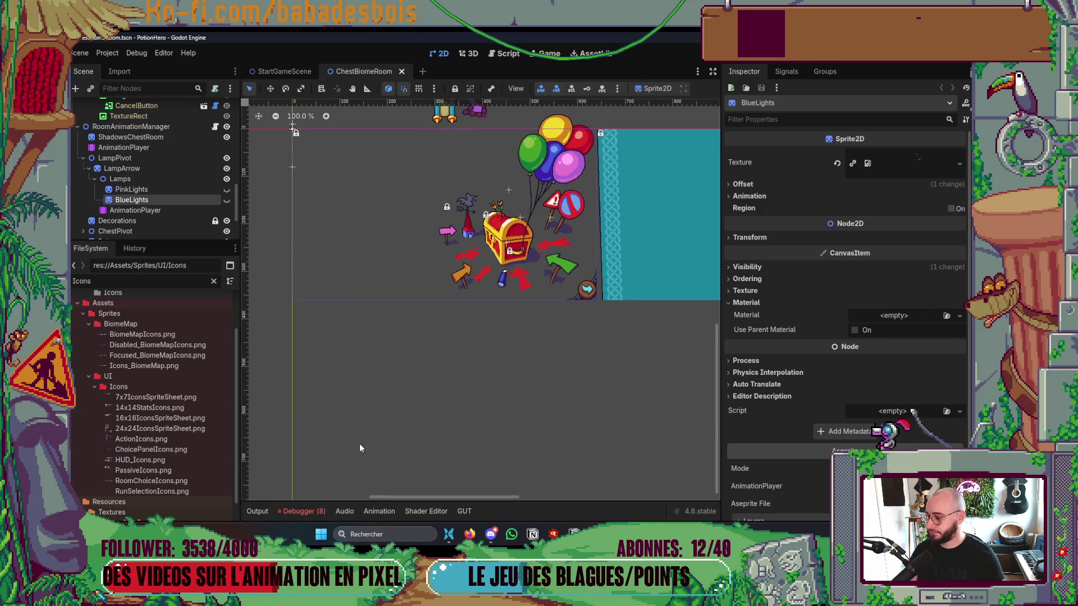
Step: Review the 8 debugger errors, widen the scene view, and save the current scene
{"action": "left_click", "coordinate": [312, 512]}
{"action": "left_click", "coordinate": [331, 392]}
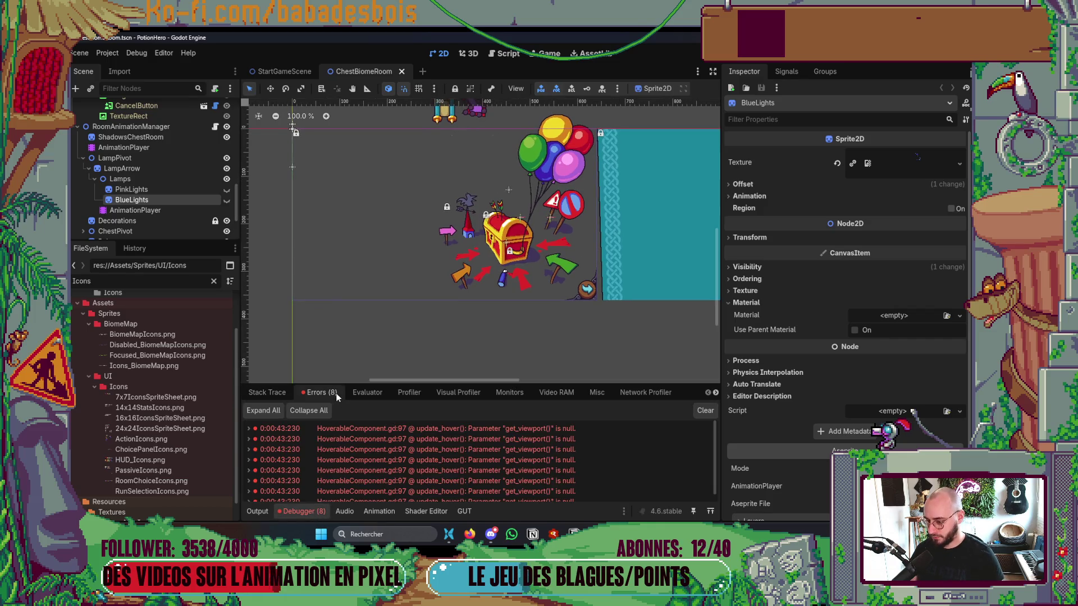
{"action": "left_click", "coordinate": [303, 512]}
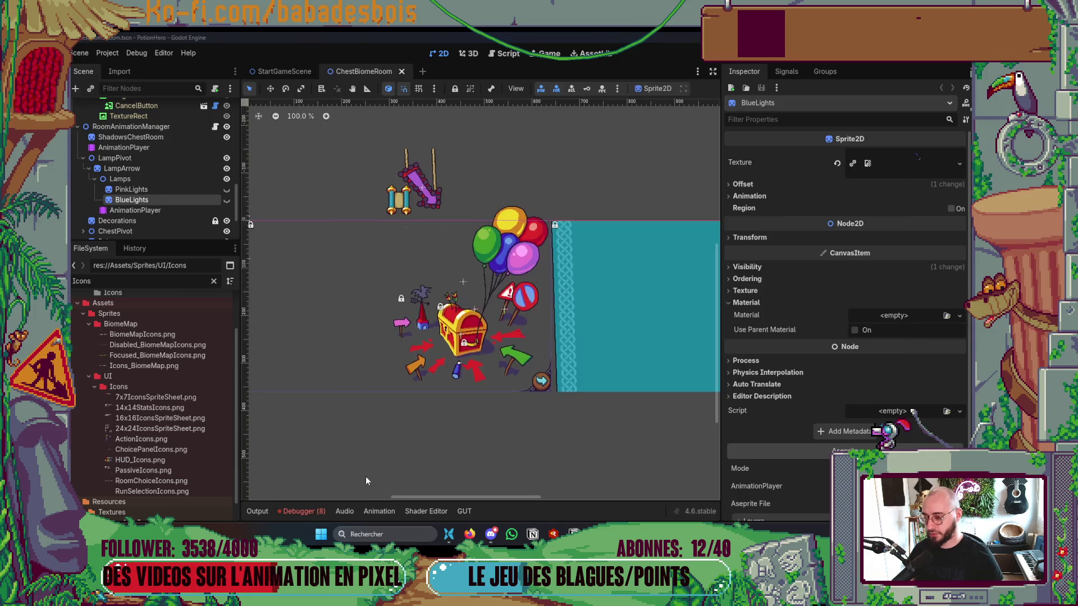
{"action": "key", "text": "alt+Tab"}
{"action": "left_click", "coordinate": [210, 231]}
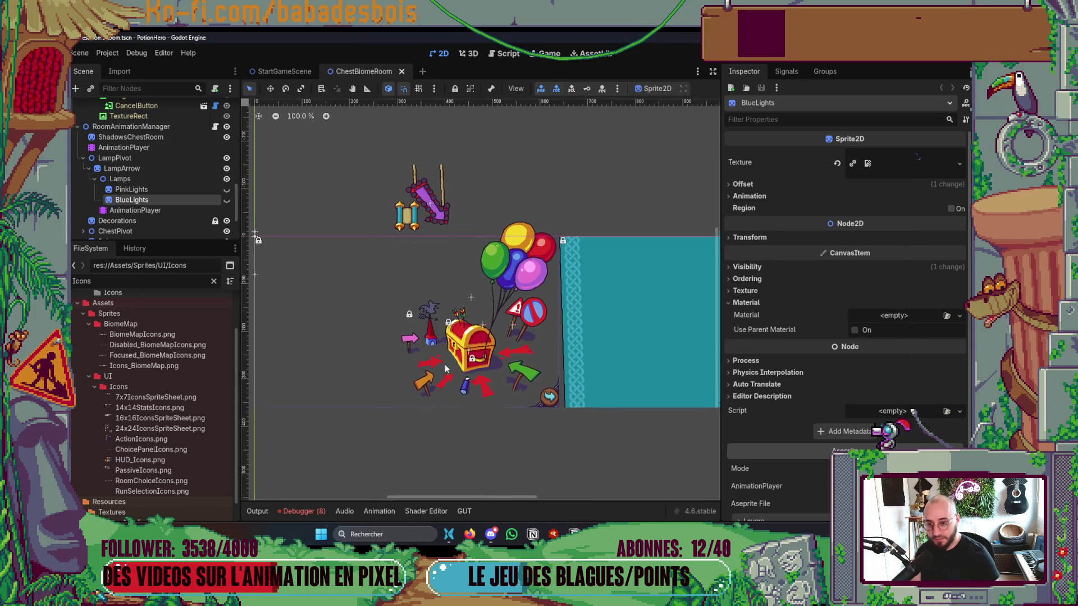
{"action": "left_click_drag", "start_coordinate": [721, 255], "coordinate": [824, 255]}
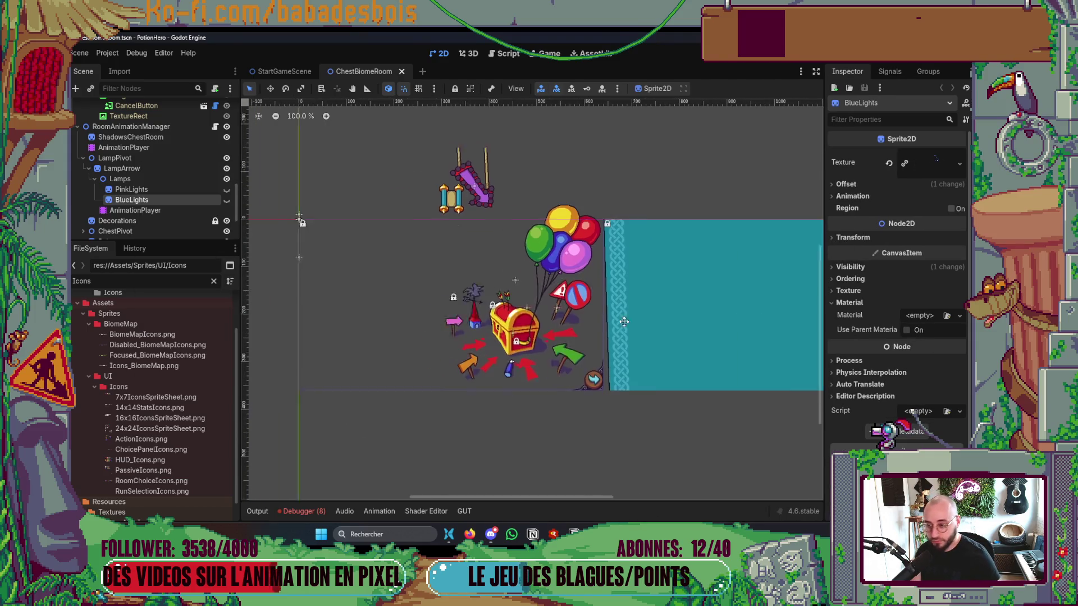
{"action": "key", "text": "ctrl+s"}
Step: Filter the FileSystem for 'Thor' and open ThornStatusData.tres to inspect its properties
{"action": "scroll", "coordinate": [517, 198], "scroll_direction": "up", "scroll_amount": 3}
{"action": "scroll", "coordinate": [524, 200], "scroll_direction": "down", "scroll_amount": 5}
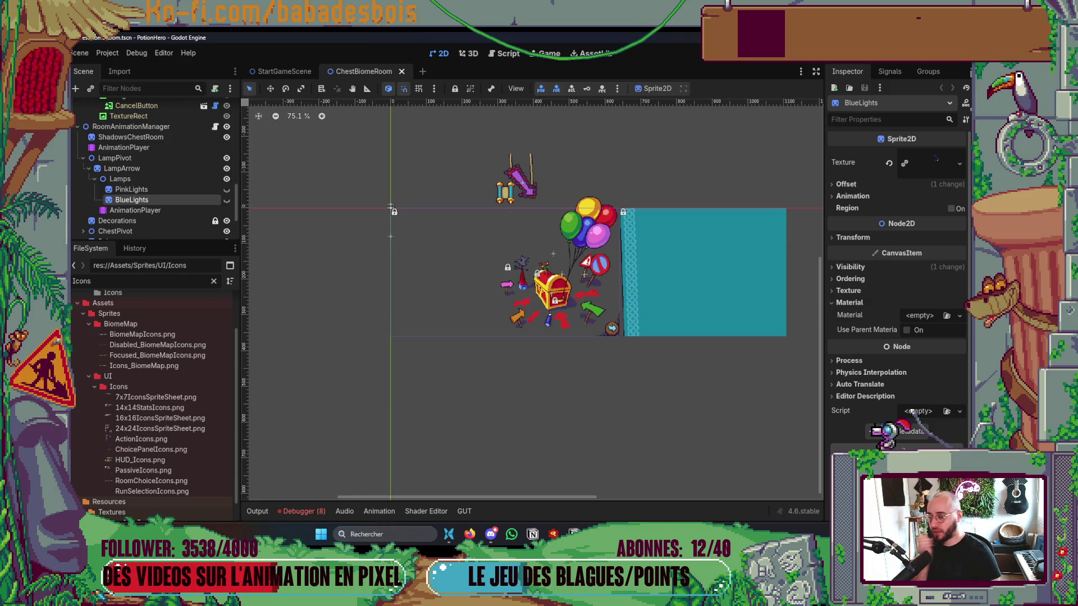
{"action": "scroll", "coordinate": [439, 360], "scroll_direction": "up", "scroll_amount": 2}
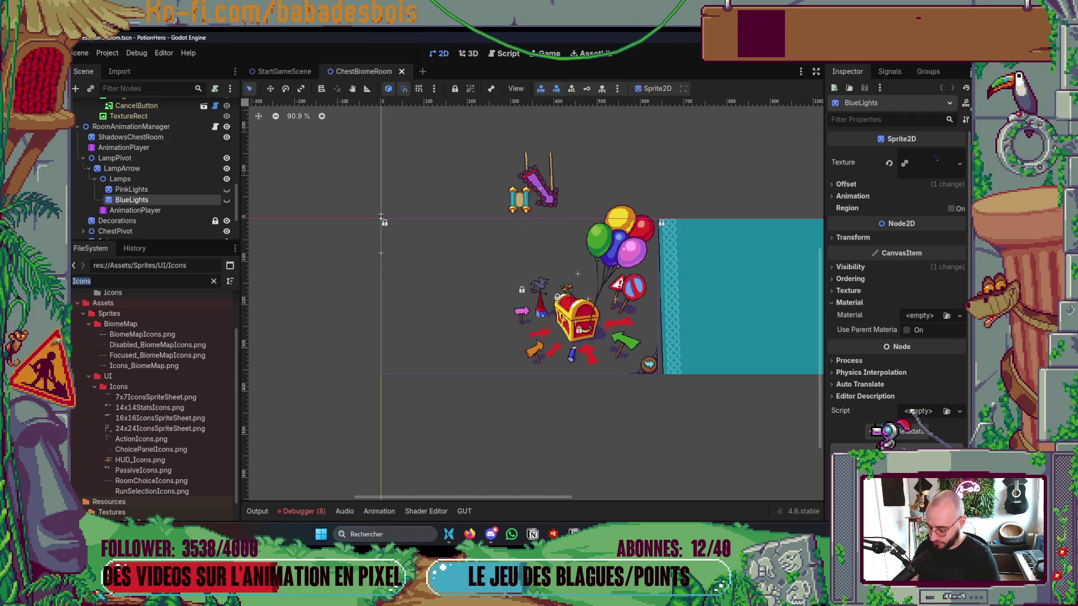
{"action": "type", "text": "Thor"}
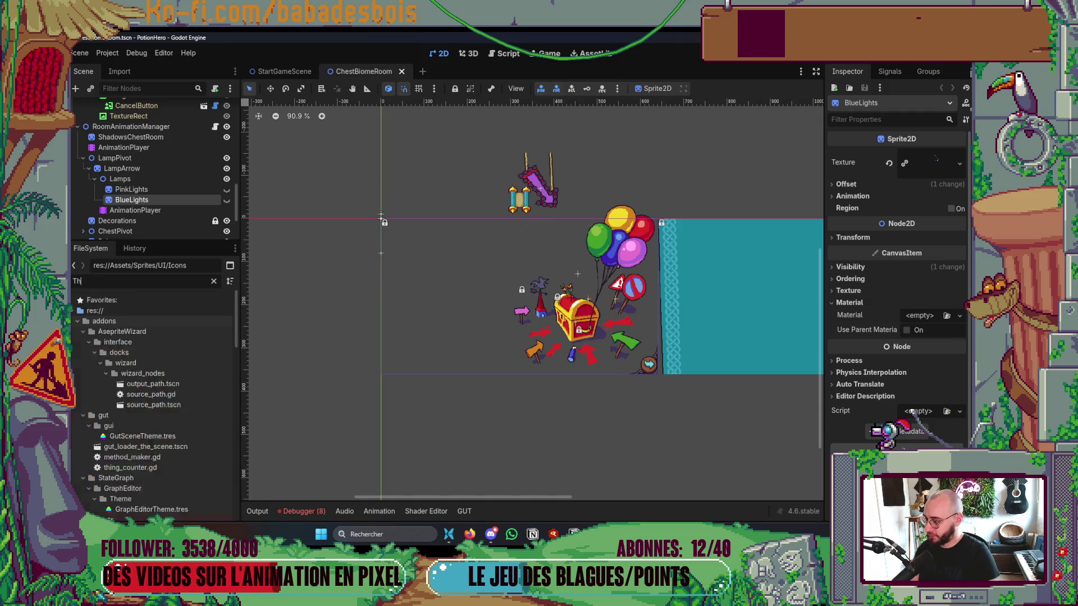
{"action": "left_click", "coordinate": [167, 394]}
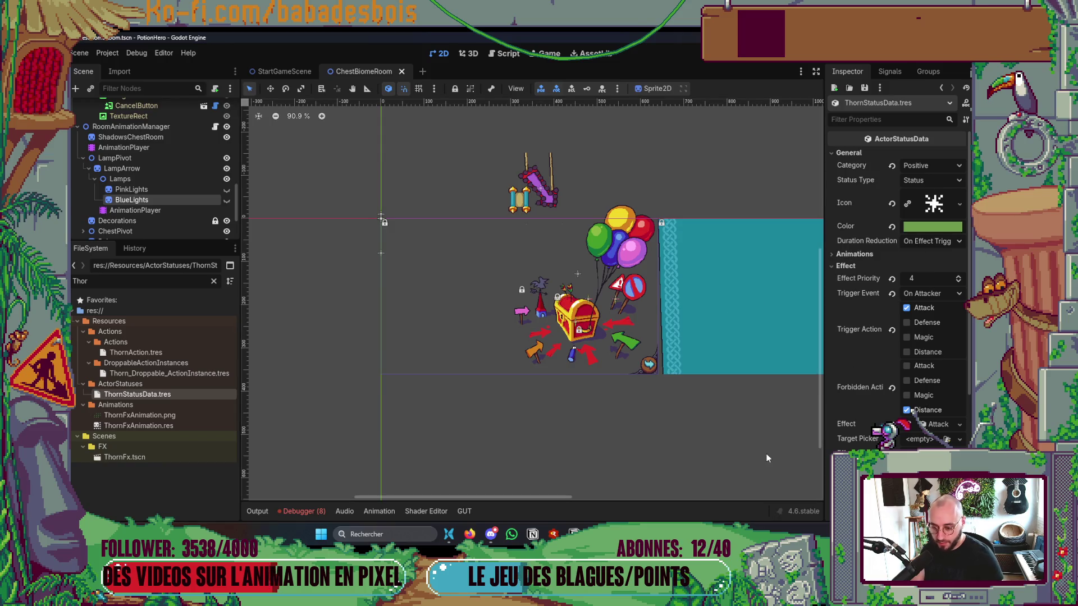
{"action": "key", "text": "alt+Tab"}
{"action": "scroll", "coordinate": [447, 305], "scroll_direction": "up", "scroll_amount": 5}
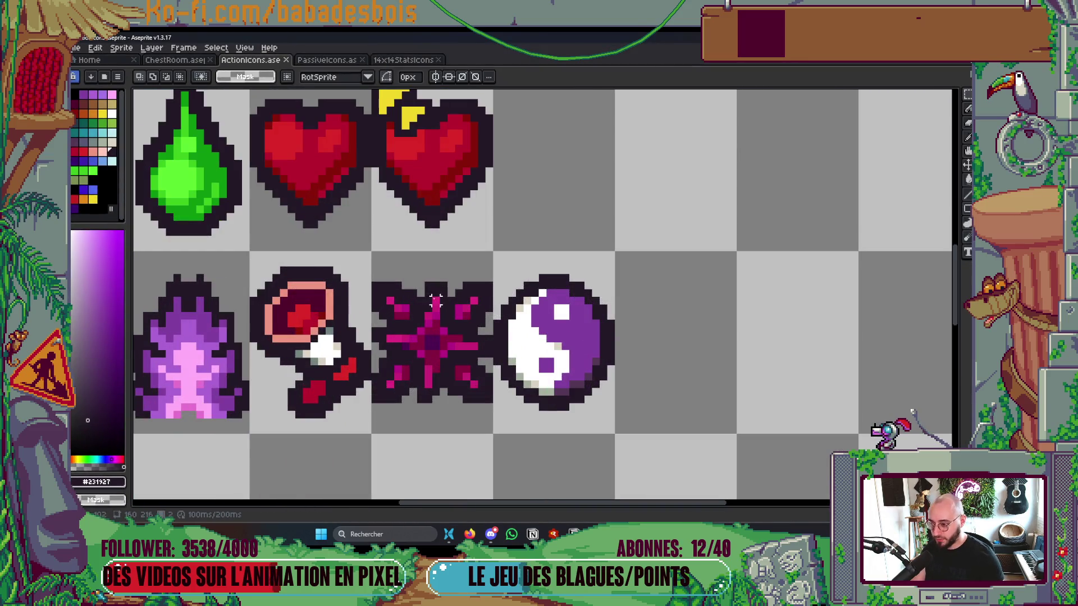
Step: Eyedrop the star icon's magenta #c82278 in ActionIcons.ase and copy its hex code
{"action": "key", "text": "i"}
{"action": "left_click", "coordinate": [441, 308]}
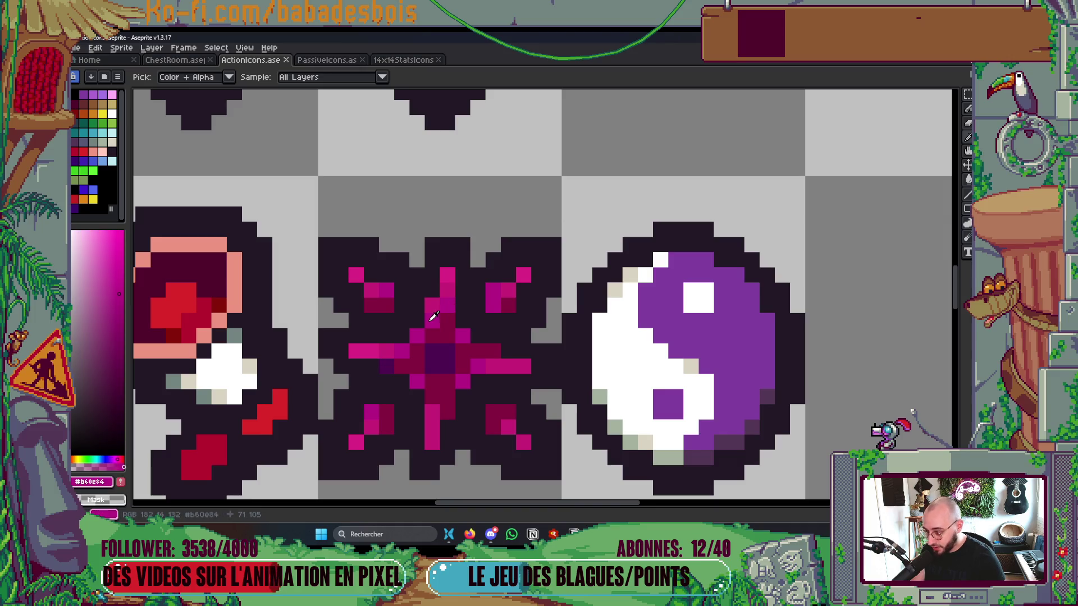
{"action": "left_click", "coordinate": [438, 302]}
{"action": "left_click", "coordinate": [91, 482]}
{"action": "left_click", "coordinate": [218, 411]}
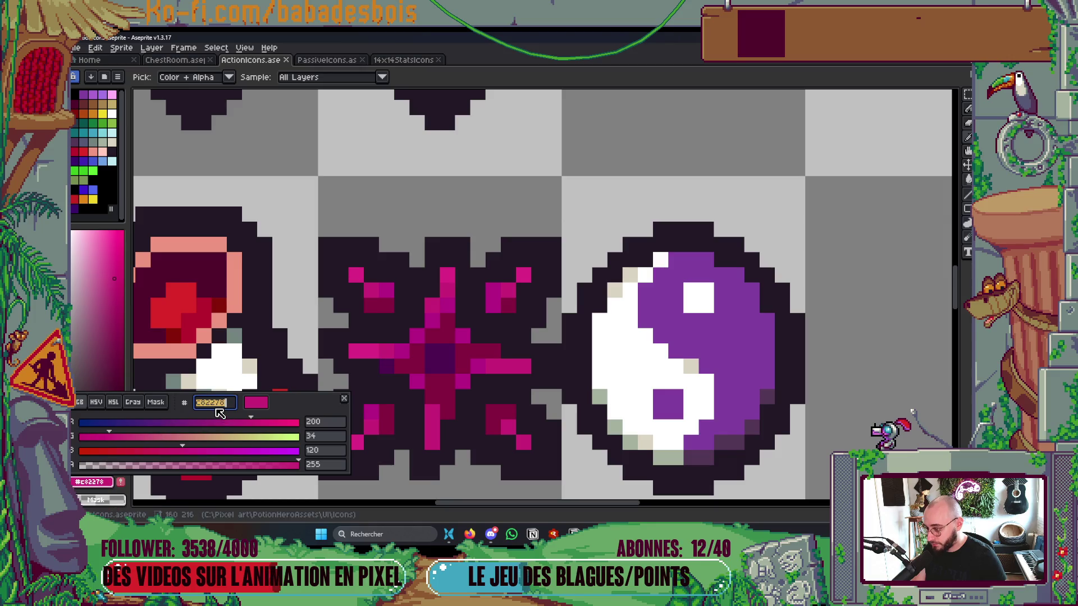
{"action": "key", "text": "alt+Tab"}
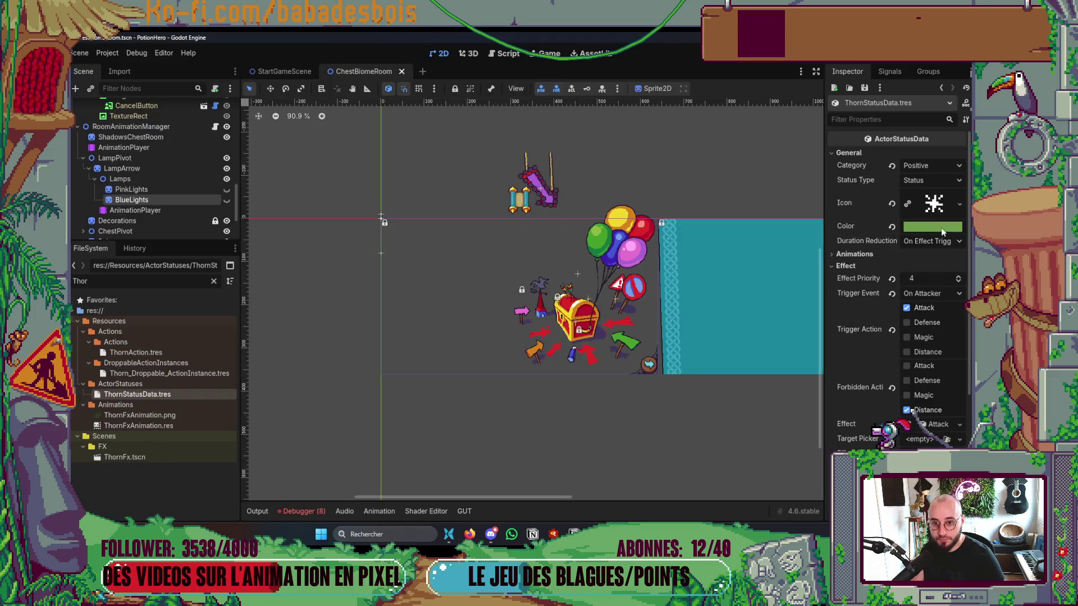
Step: Paste #c82278 as ThornStatusData's status colour
{"action": "left_click", "coordinate": [941, 228]}
{"action": "key", "text": "ctrl+v"}
{"action": "key", "text": "Return"}
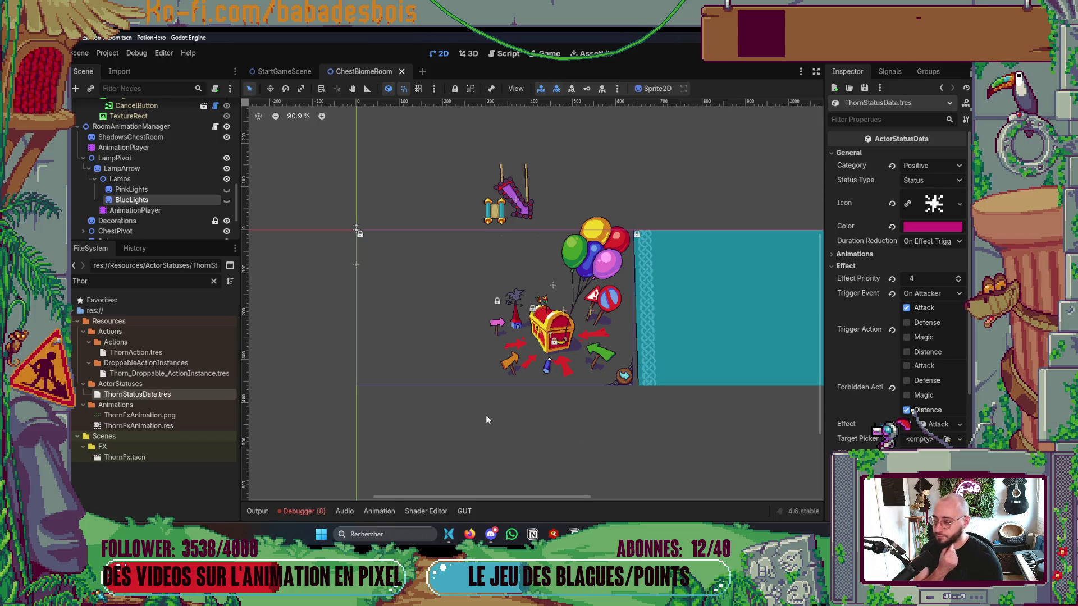
Step: Filter for 'RunD', open DemoRunData1.tres, collapse Steps, Map Template and Settings, and expand Team Data
{"action": "double_click", "coordinate": [80, 280]}
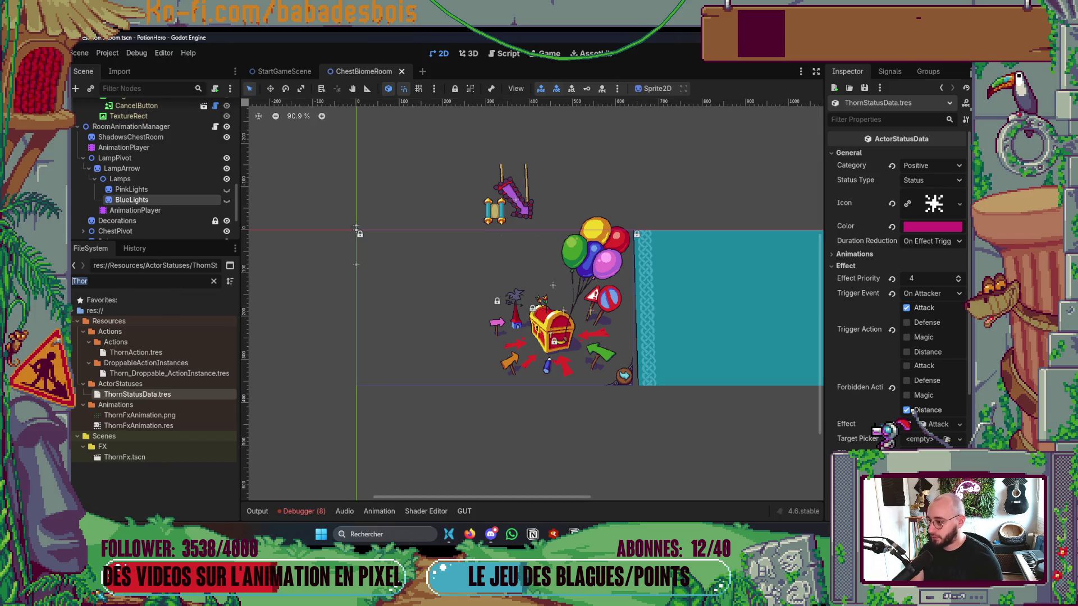
{"action": "type", "text": "RunD"}
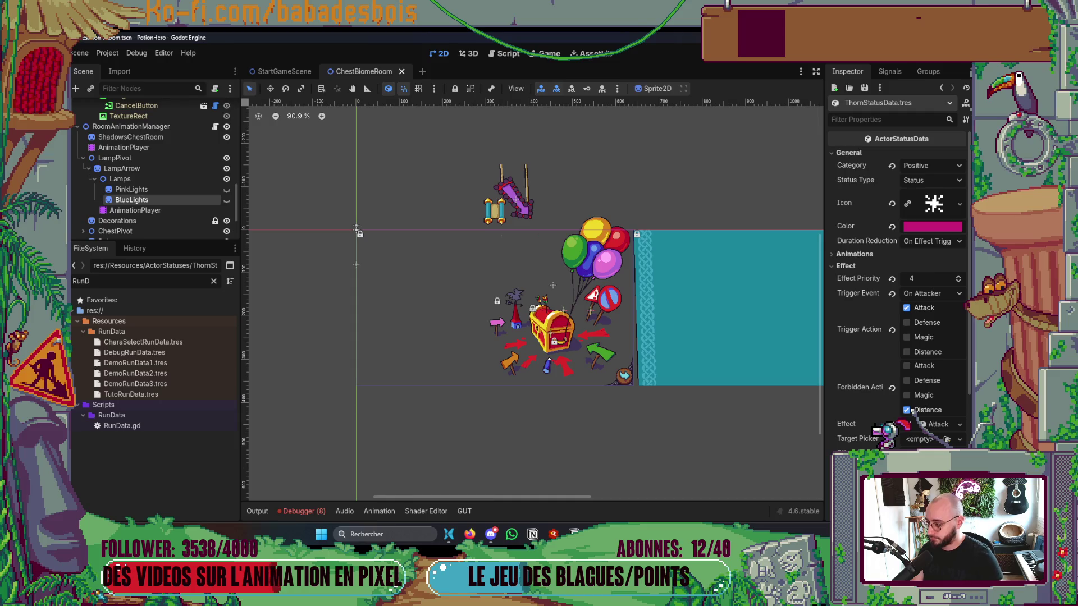
{"action": "left_click", "coordinate": [131, 363]}
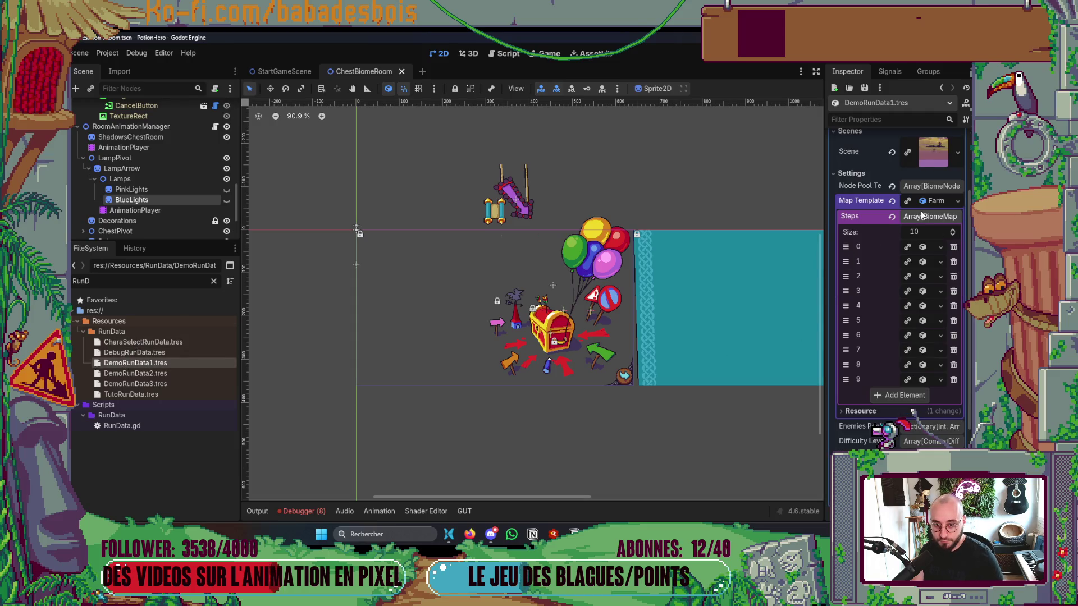
{"action": "left_click", "coordinate": [922, 216]}
{"action": "left_click", "coordinate": [935, 241]}
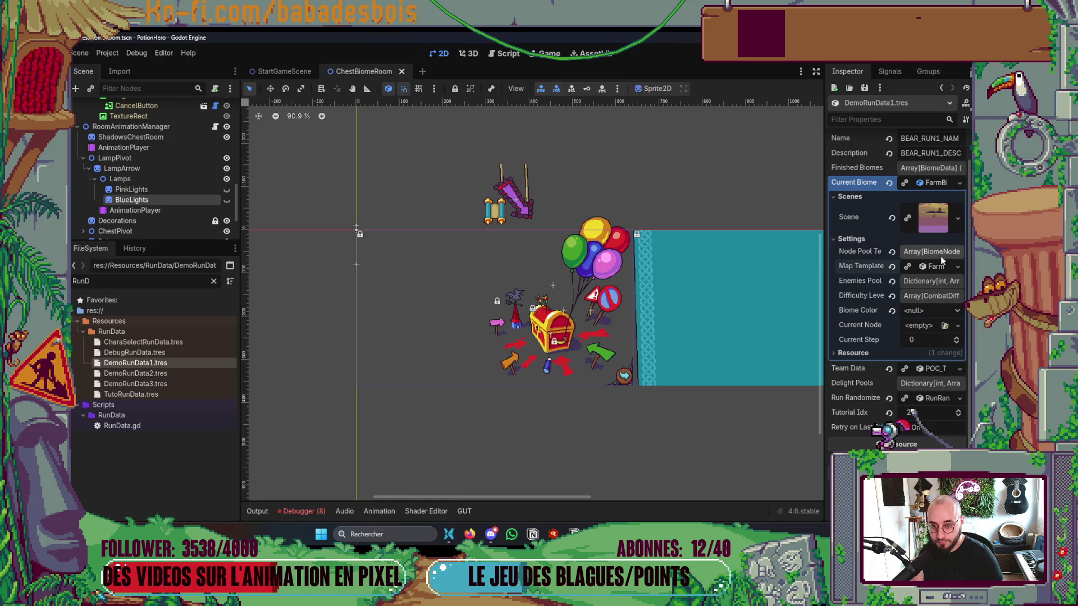
{"action": "left_click", "coordinate": [898, 240]}
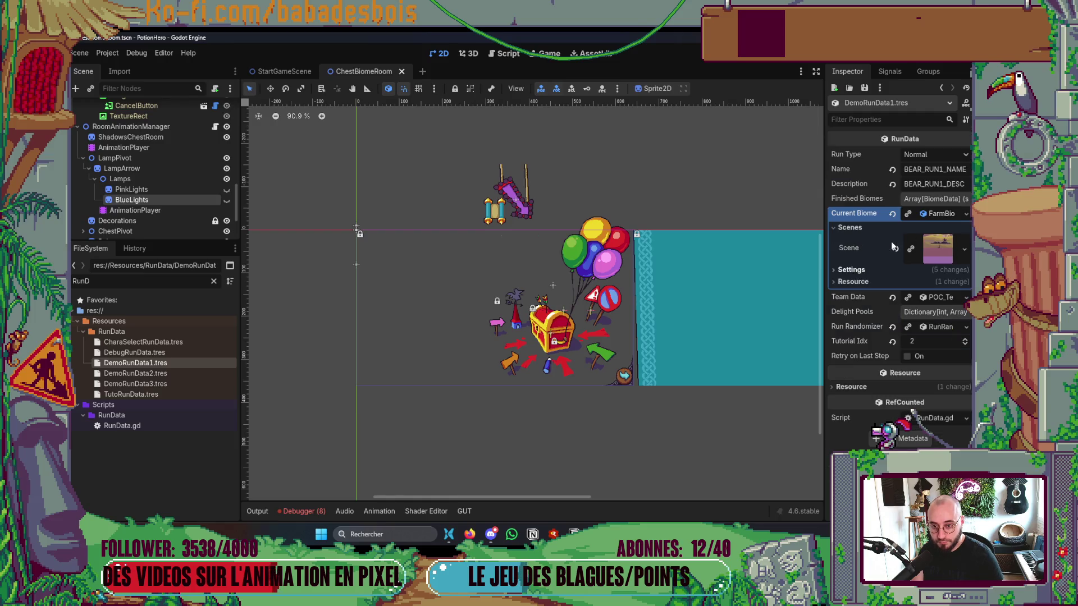
{"action": "left_click", "coordinate": [921, 299]}
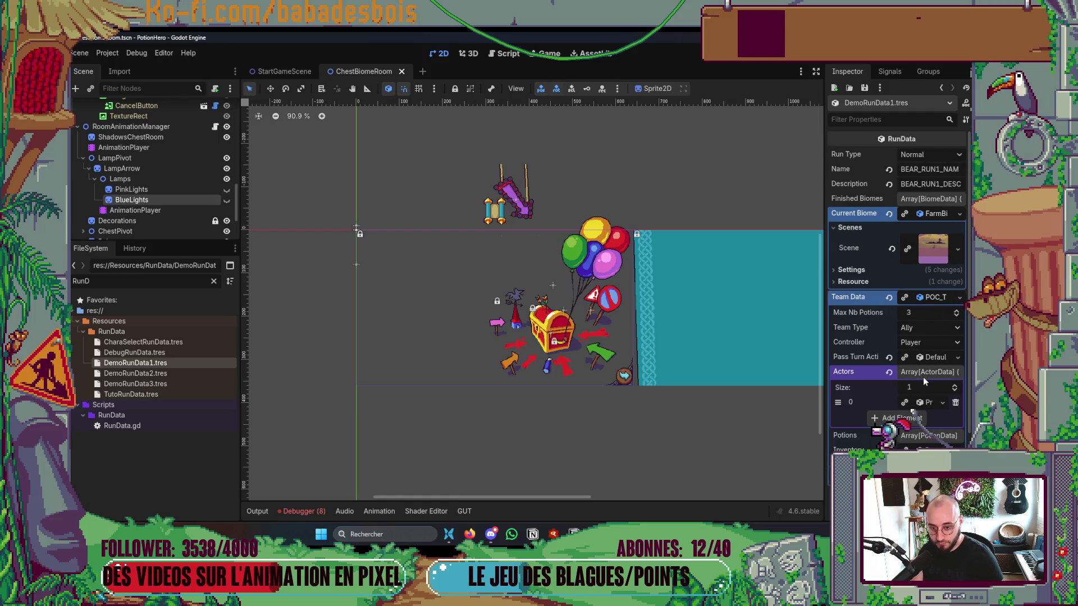
{"action": "left_click", "coordinate": [922, 372]}
{"action": "left_click_drag", "start_coordinate": [825, 387], "coordinate": [747, 388]}
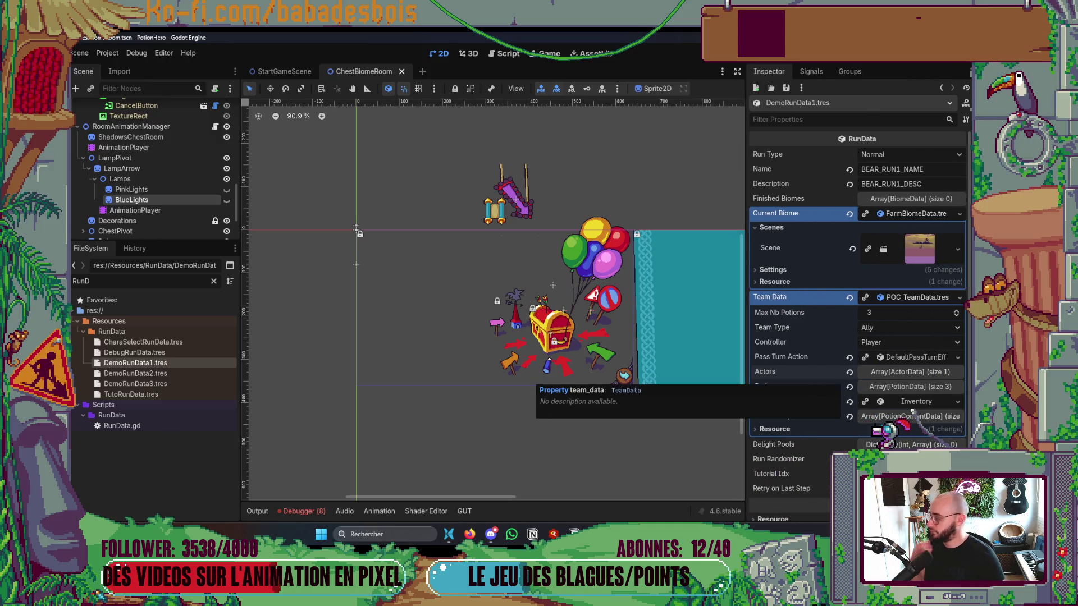
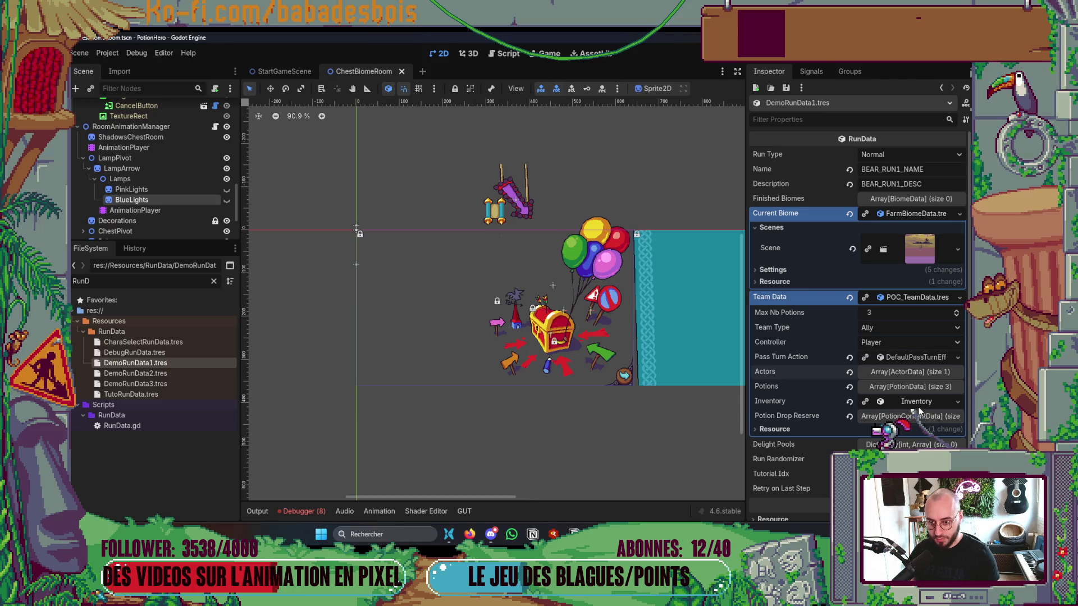
Step: In DemoRunData1, expand the hero actor's Statuses list and add an empty slot
{"action": "left_click", "coordinate": [914, 372]}
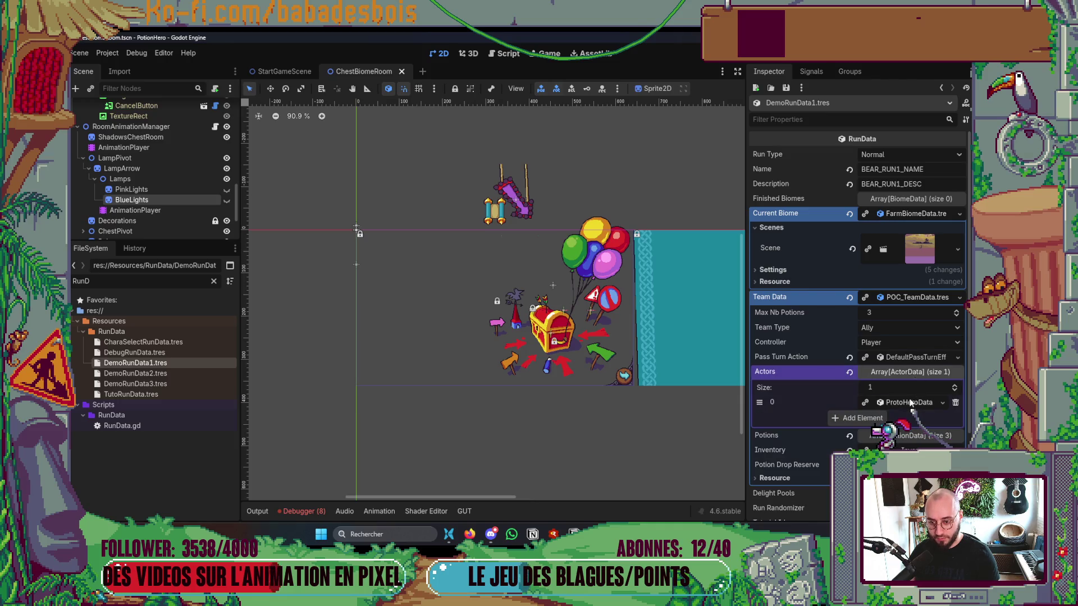
{"action": "scroll", "coordinate": [914, 374], "scroll_direction": "down", "scroll_amount": 3}
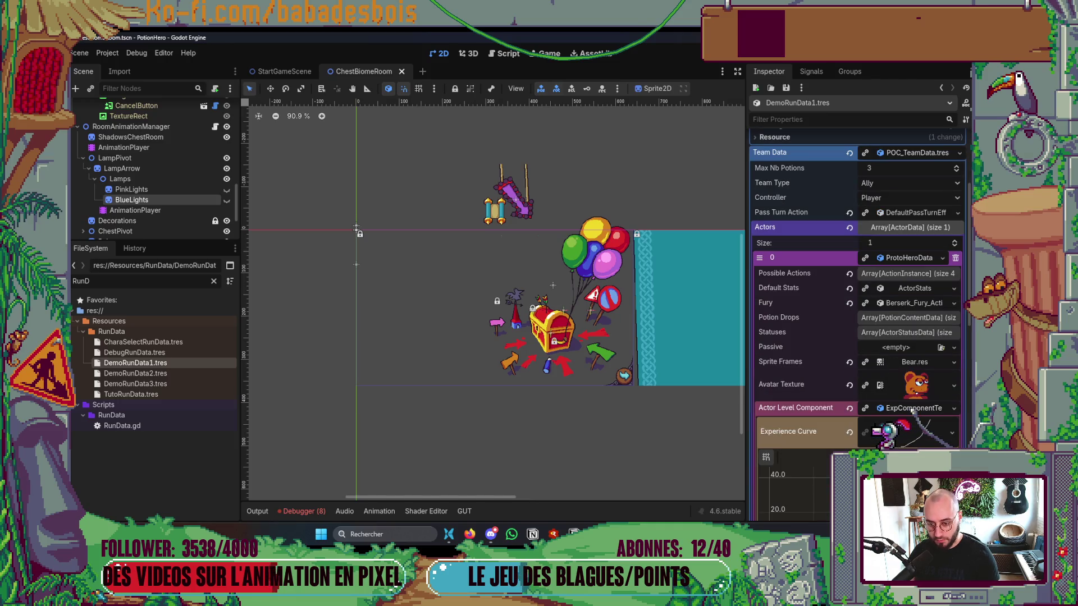
{"action": "left_click", "coordinate": [887, 431]}
{"action": "left_click", "coordinate": [904, 334]}
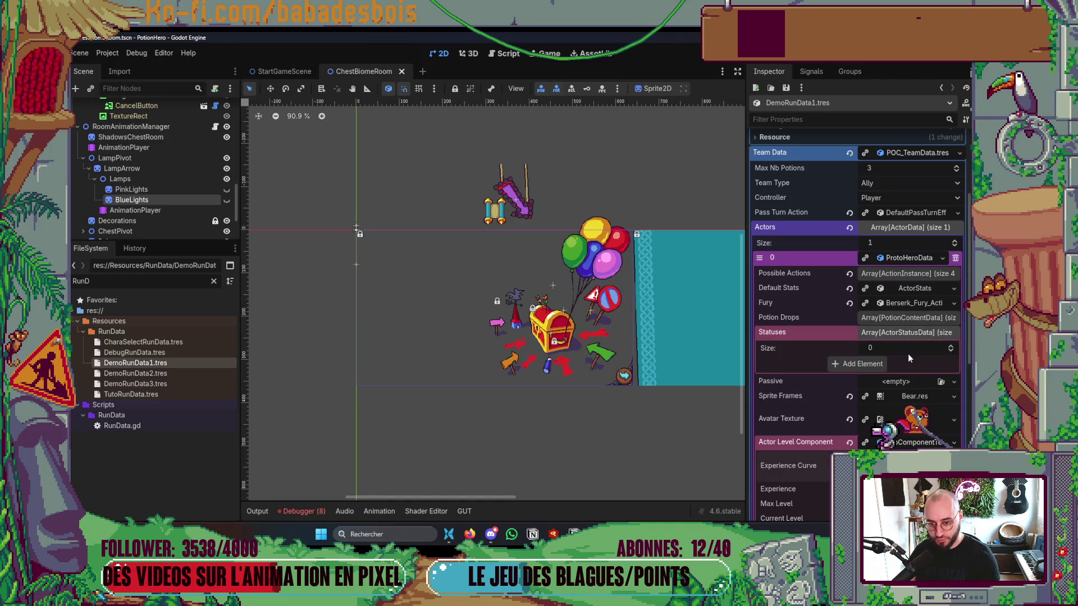
{"action": "left_click", "coordinate": [950, 347]}
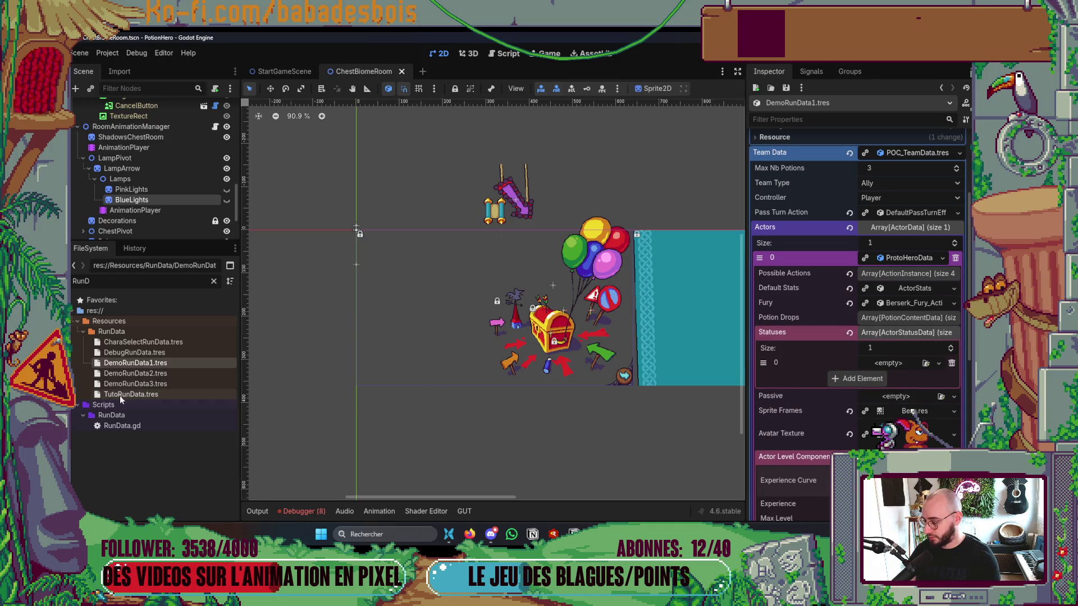
Step: Filter FileSystem for 'Thor', drop ThornStatusData.tres into the first status slot, and launch the game
{"action": "key", "text": "BackSpace"}
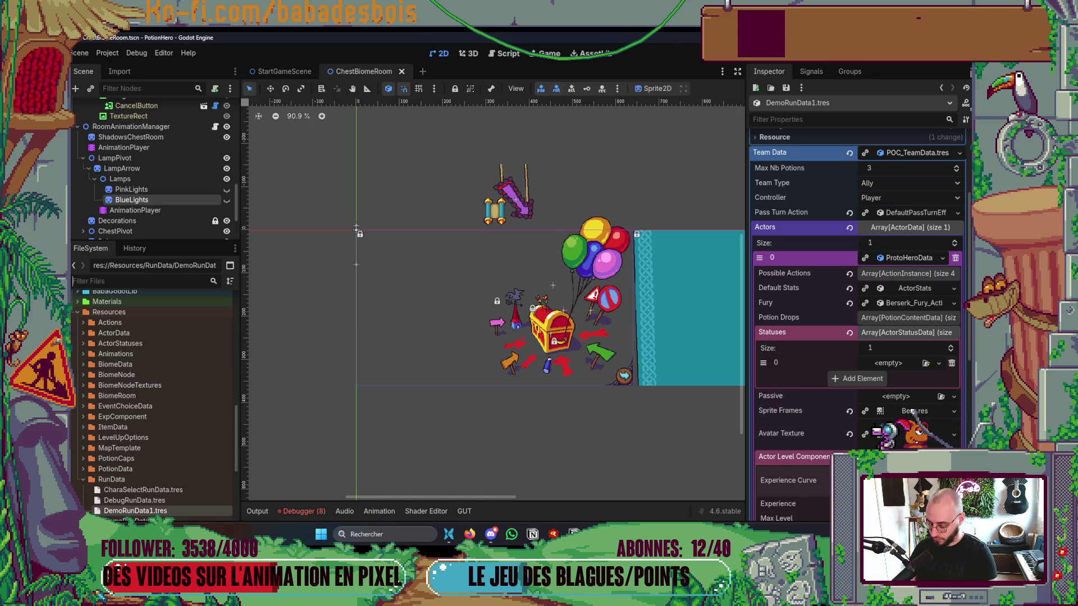
{"action": "type", "text": "Thor"}
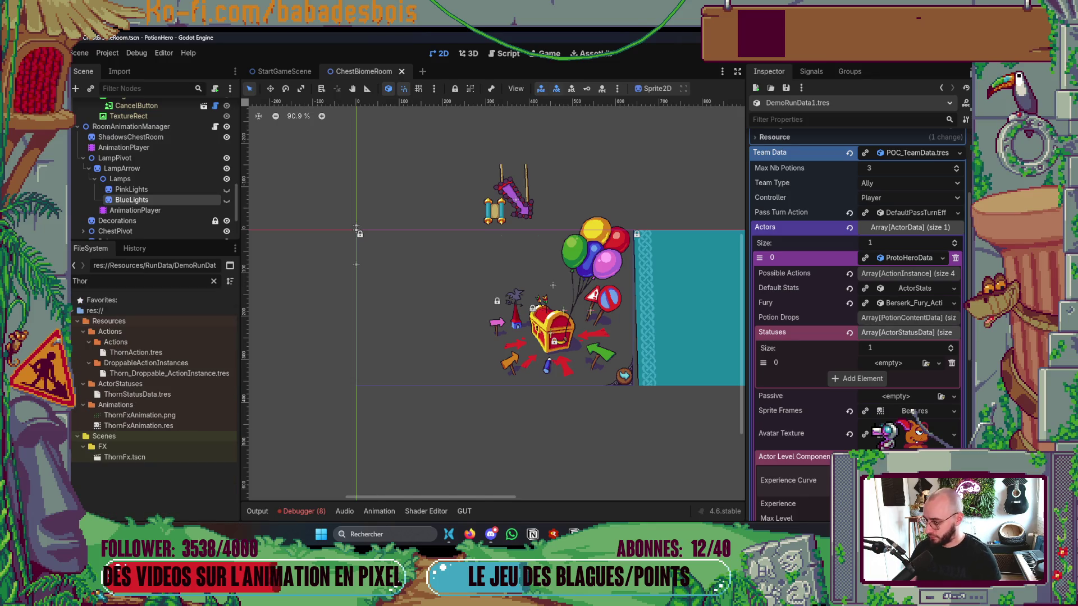
{"action": "mouse_move", "coordinate": [137, 394]}
{"action": "left_mouse_down"}
{"action": "mouse_move", "coordinate": [854, 378]}
{"action": "mouse_move", "coordinate": [893, 363]}
{"action": "left_mouse_up"}
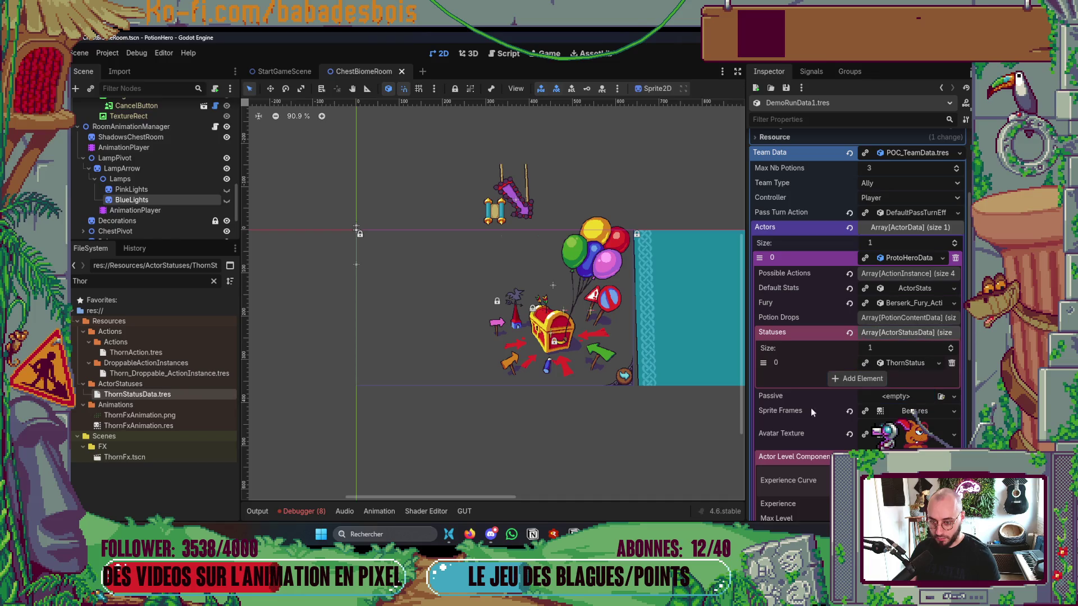
{"action": "key", "text": "ctrl+s"}
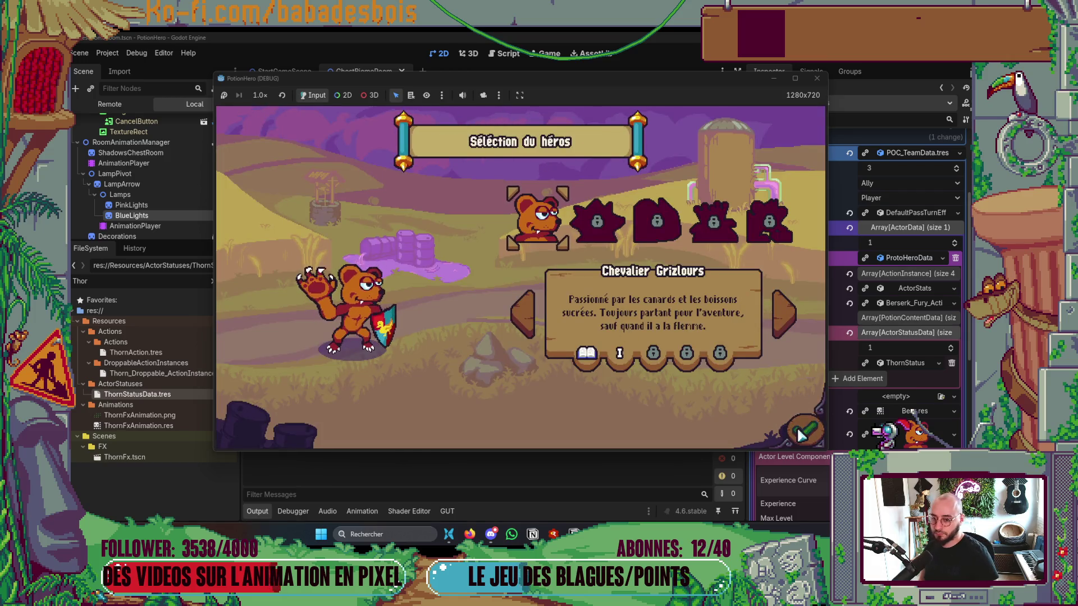
Step: Reach the Réveil de l'ours adventure, check the magenta hex dc2885 in Aseprite, then return to Godot
{"action": "left_click", "coordinate": [756, 328]}
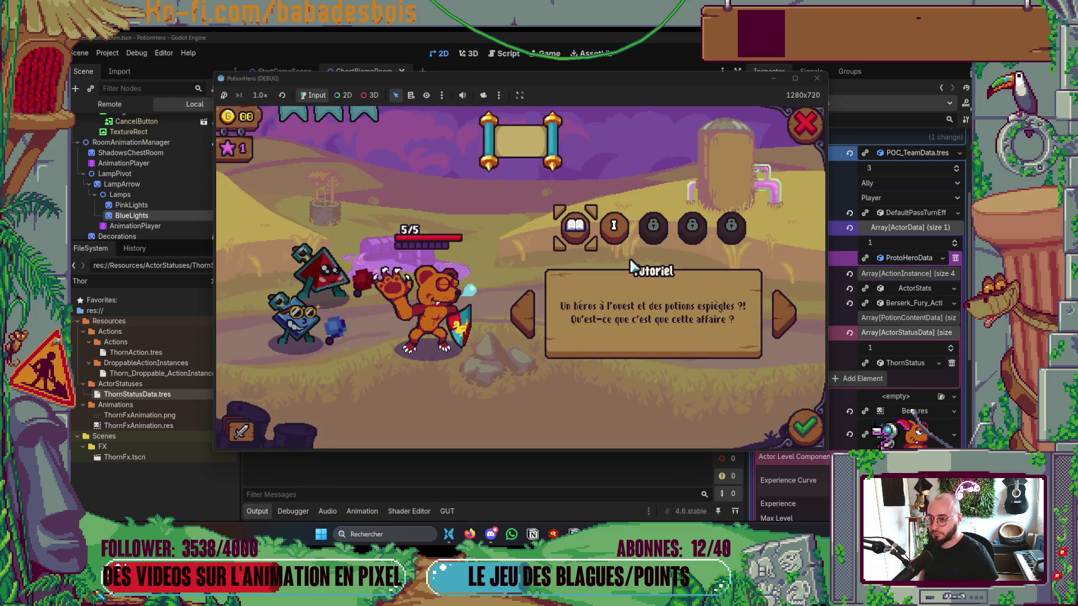
{"action": "left_click", "coordinate": [614, 226]}
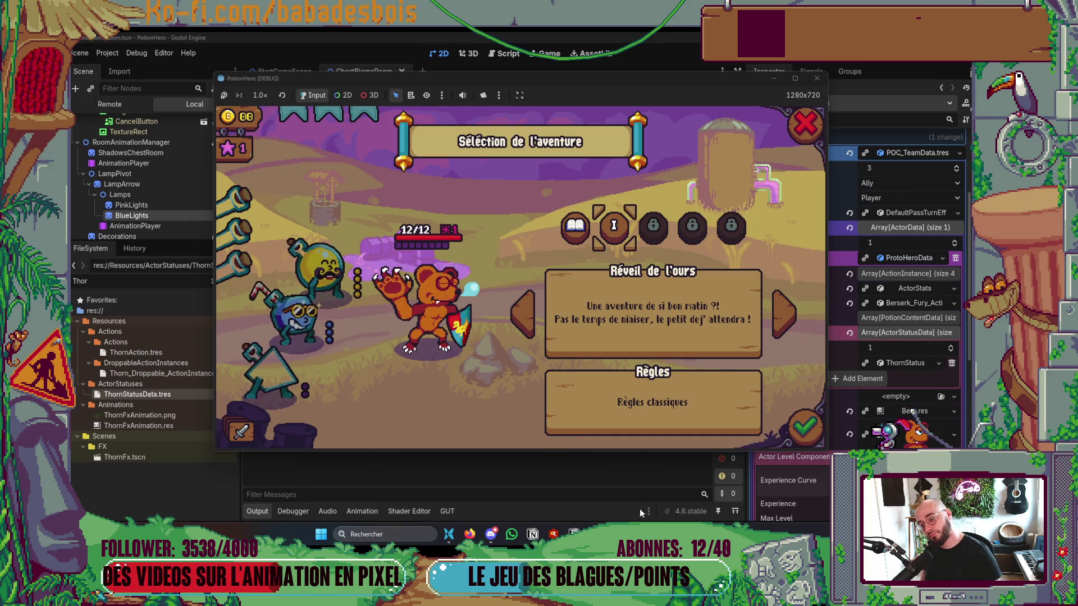
{"action": "key", "text": "alt+Tab"}
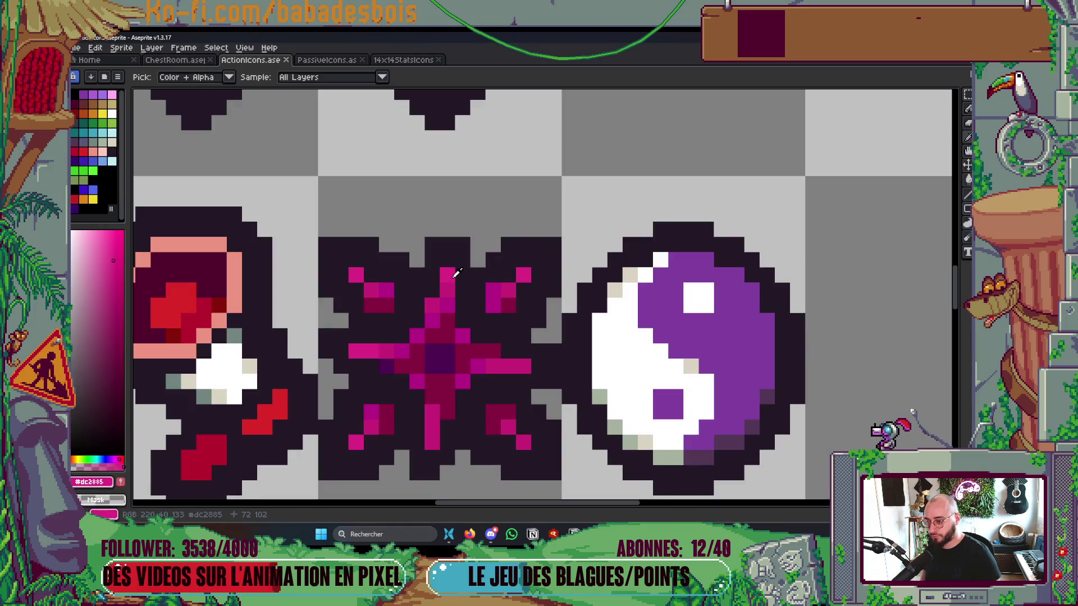
{"action": "left_click", "coordinate": [93, 481]}
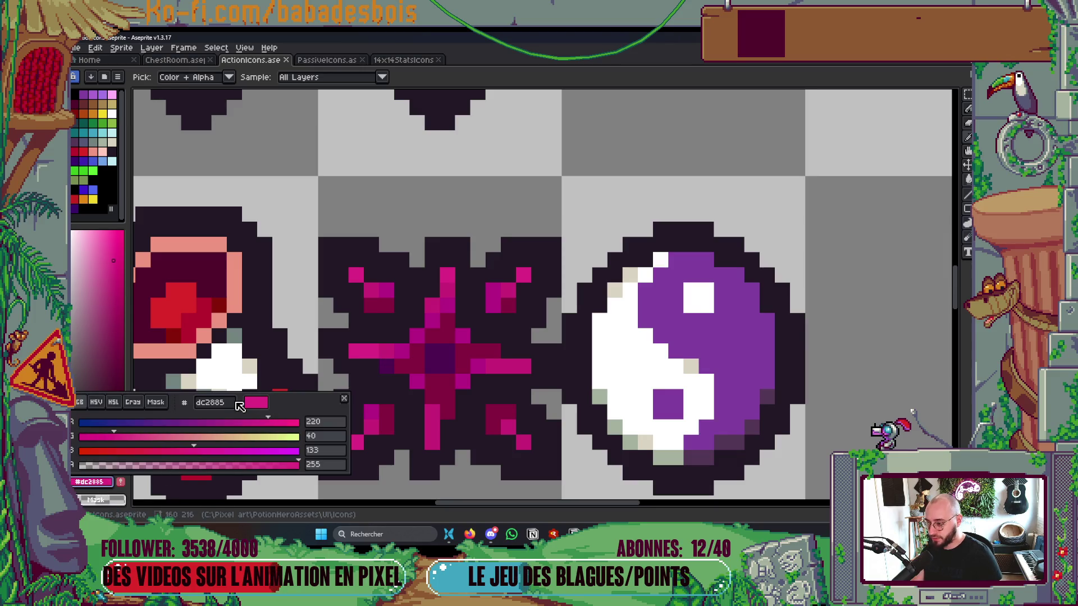
{"action": "key", "text": "Escape"}
{"action": "key", "text": "alt+Tab"}
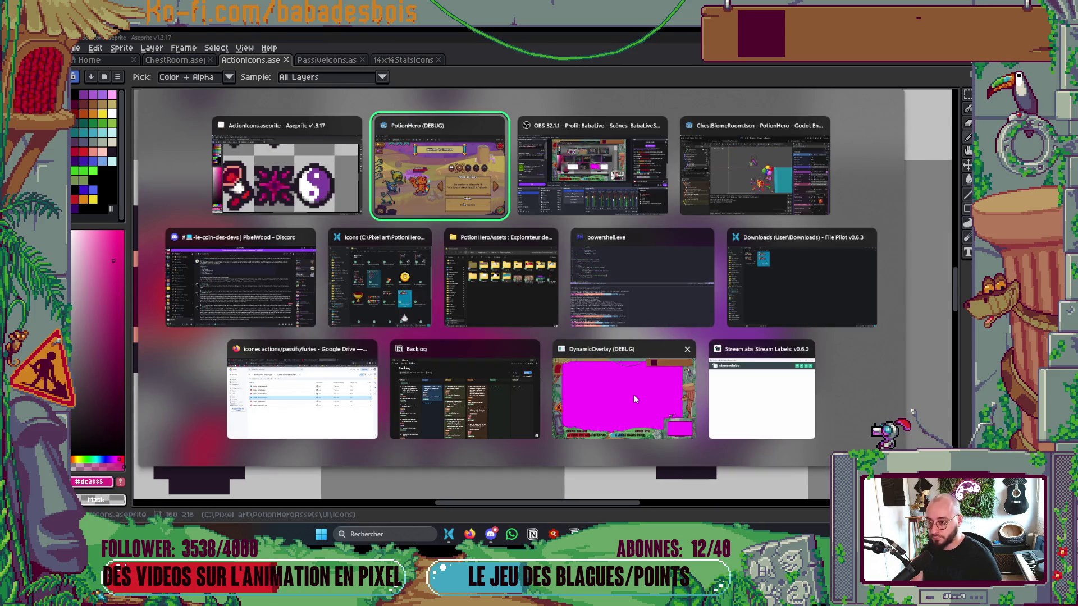
{"action": "key", "text": "alt+Tab"}
{"action": "key", "text": "Tab"}
{"action": "key", "text": "Tab"}
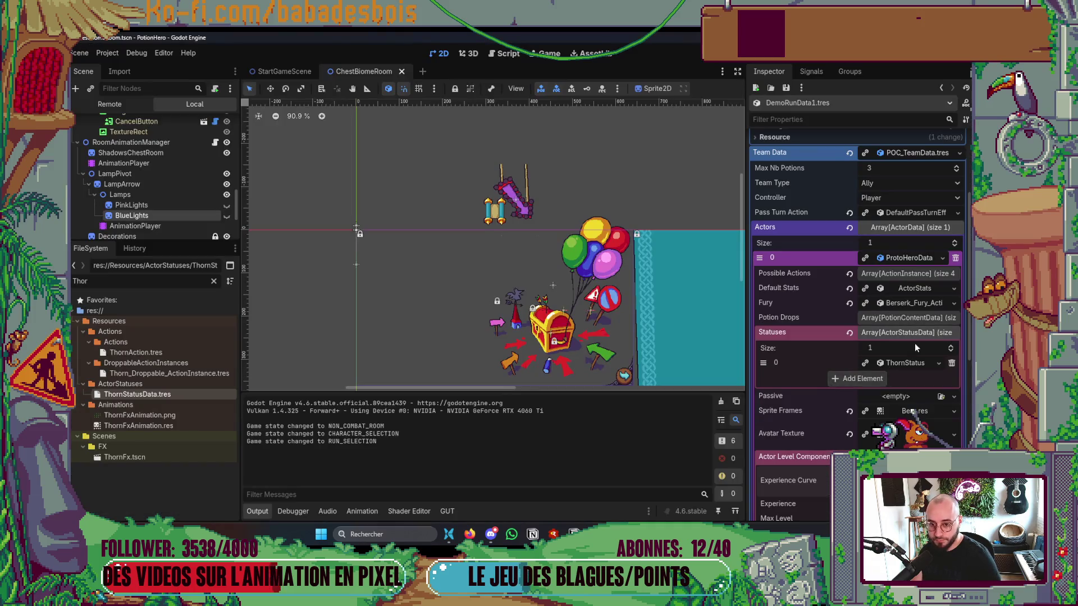
Step: Set ThornStatusData's Color to the magenta dc2885
{"action": "double_click", "coordinate": [146, 394]}
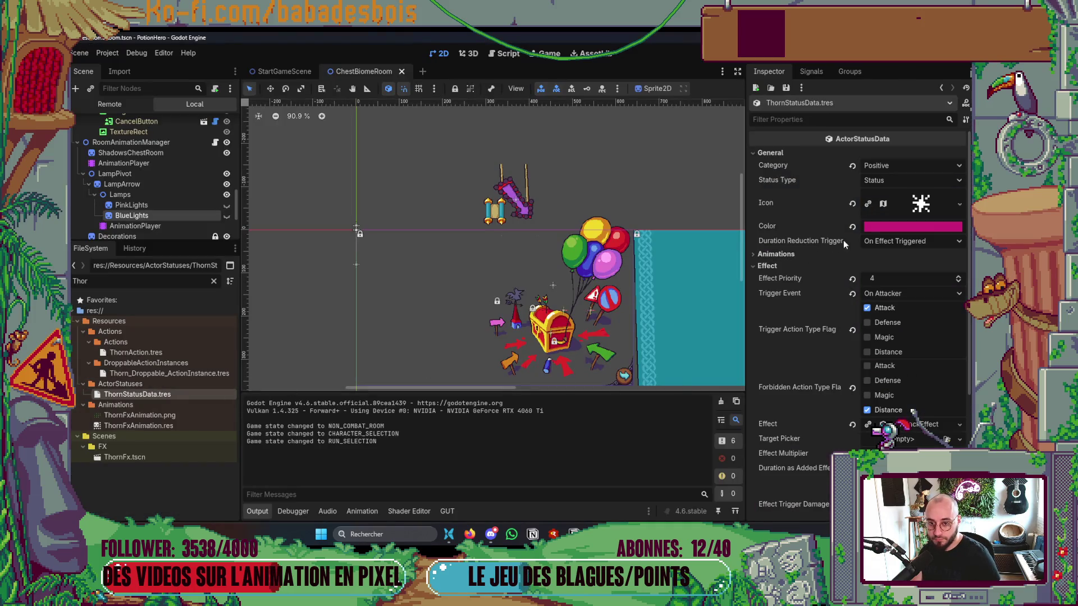
{"action": "left_click", "coordinate": [884, 227]}
{"action": "key", "text": "Escape"}
Step: Re-run the game to check the new thorn colour, then close it and collapse the Output panel
{"action": "key", "text": "F5"}
{"action": "key", "text": "alt+Tab"}
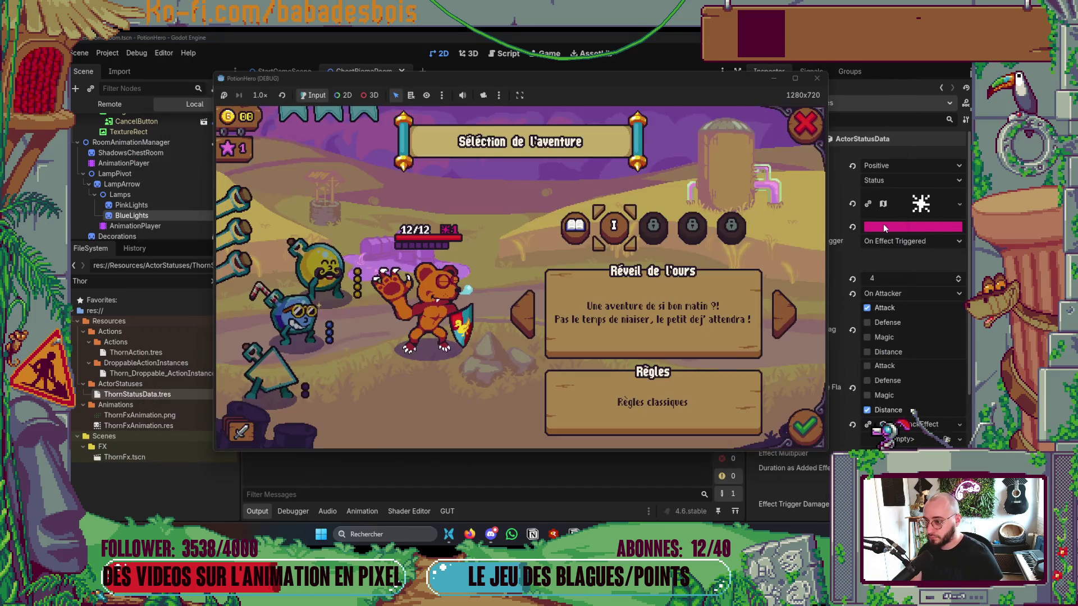
{"action": "left_click", "coordinate": [817, 79]}
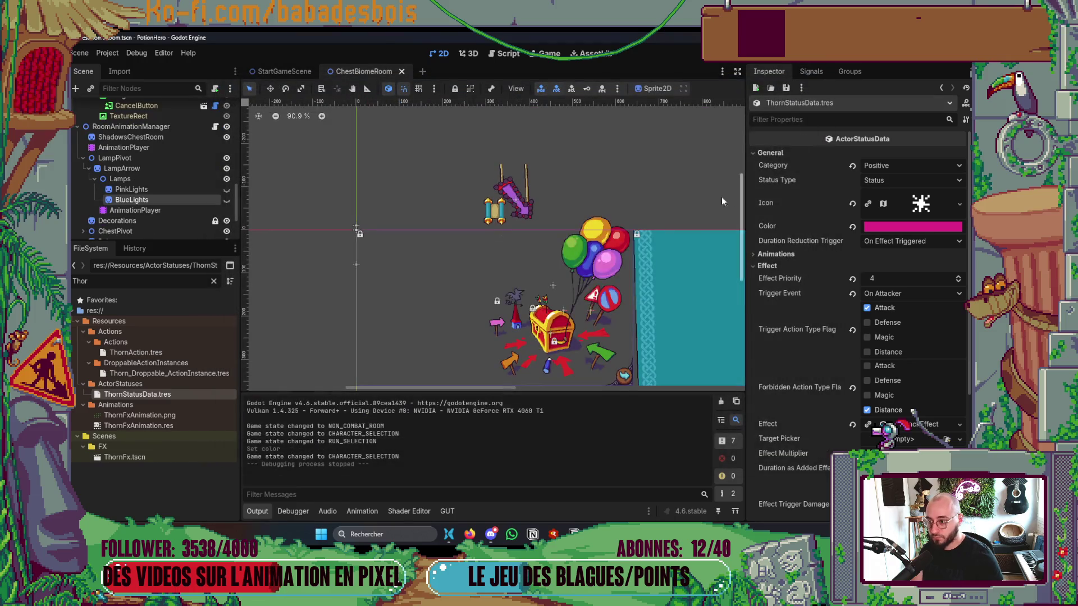
{"action": "key", "text": "F5"}
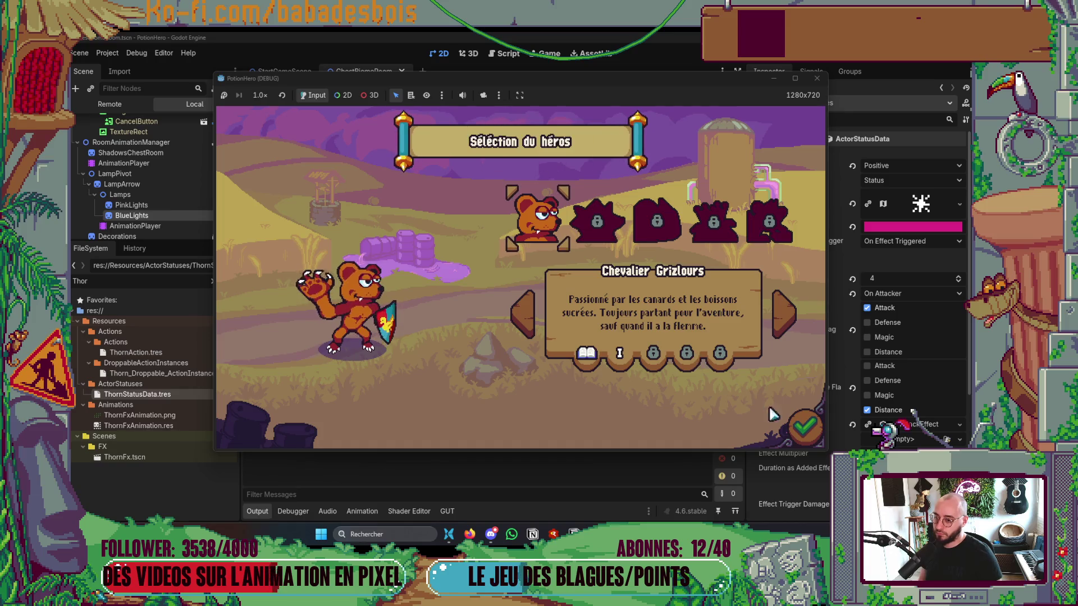
{"action": "left_click", "coordinate": [804, 427]}
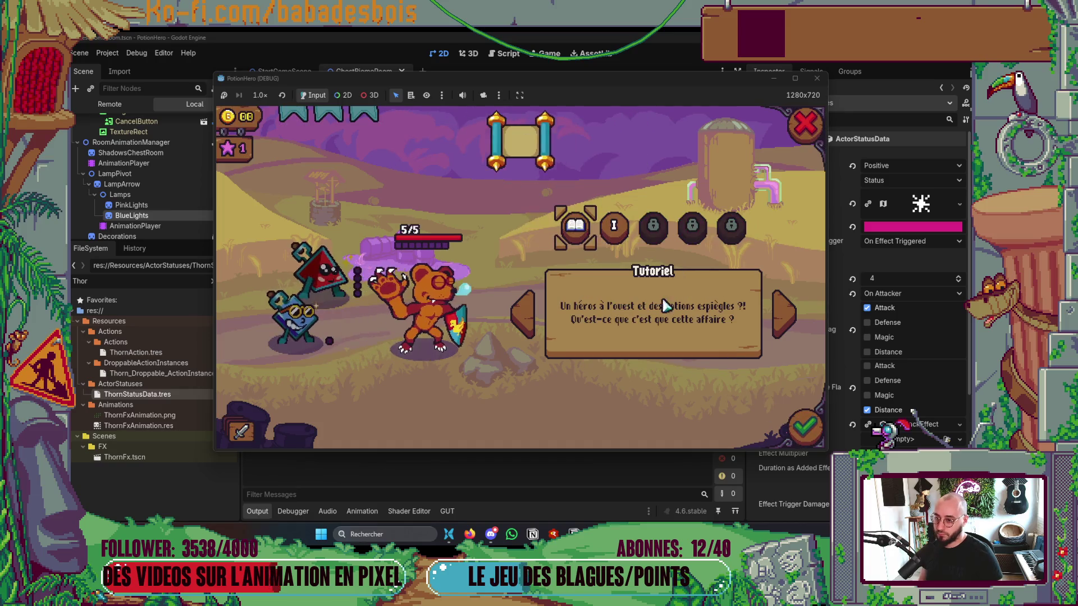
{"action": "mouse_move", "coordinate": [456, 269]}
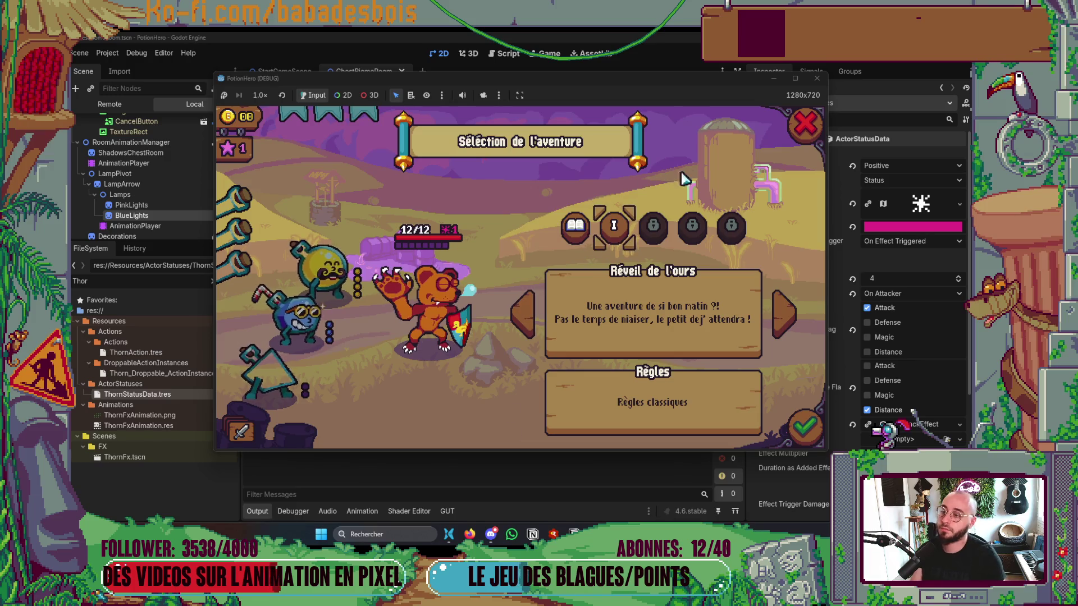
{"action": "left_click", "coordinate": [805, 124]}
{"action": "left_click", "coordinate": [818, 79]}
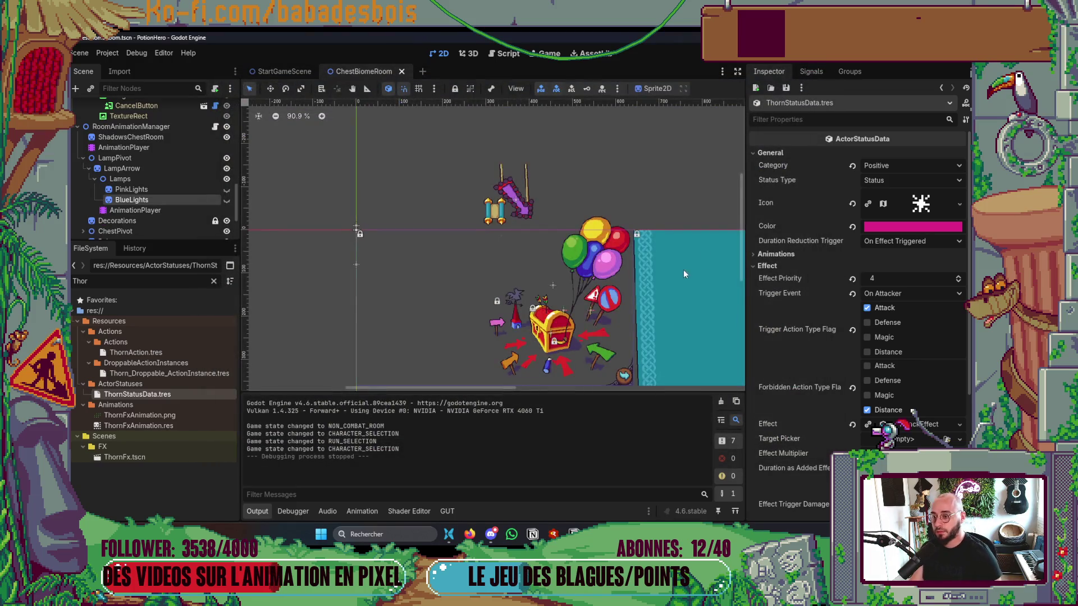
{"action": "left_click", "coordinate": [254, 511]}
Step: Move over to the git terminal and list the repository's changed files
{"action": "key", "text": "alt+Tab"}
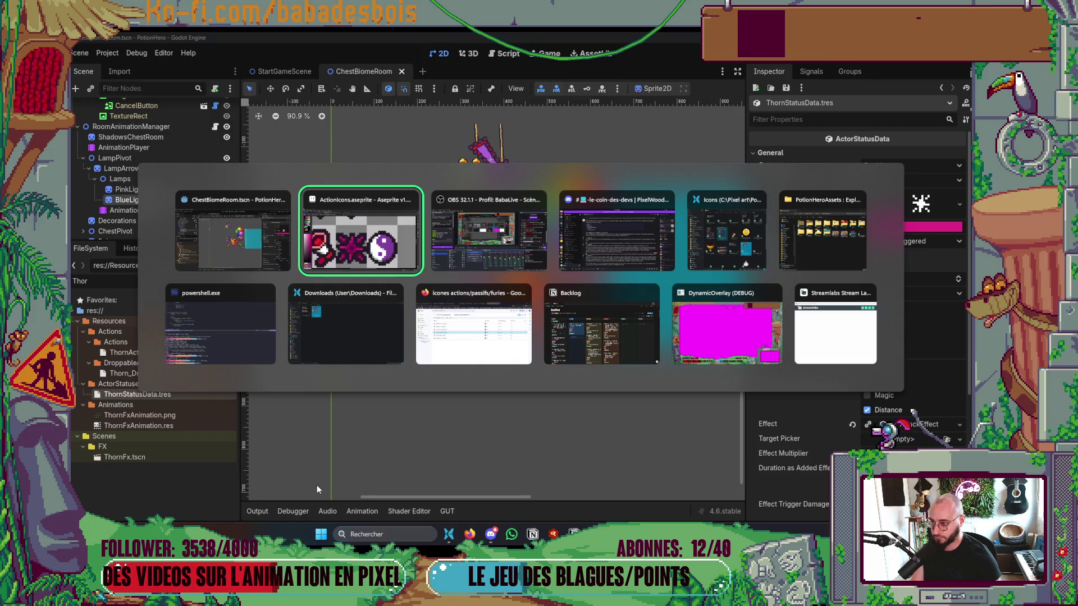
{"action": "scroll", "coordinate": [570, 335], "scroll_direction": "down", "scroll_amount": 3}
{"action": "key", "text": "alt+Tab"}
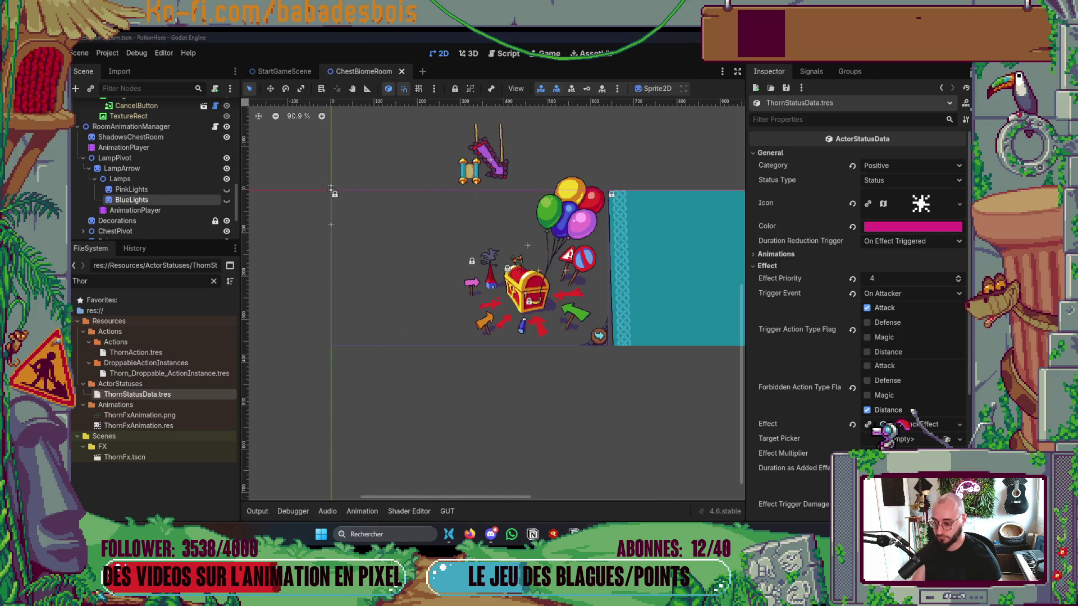
{"action": "key", "text": "alt+Tab"}
{"action": "type", "text": "s"}
{"action": "key", "text": "Return"}
Step: Stage all changes under Assets and discard the test edits to ProtoHeroData.tres
{"action": "type", "text": "add"}
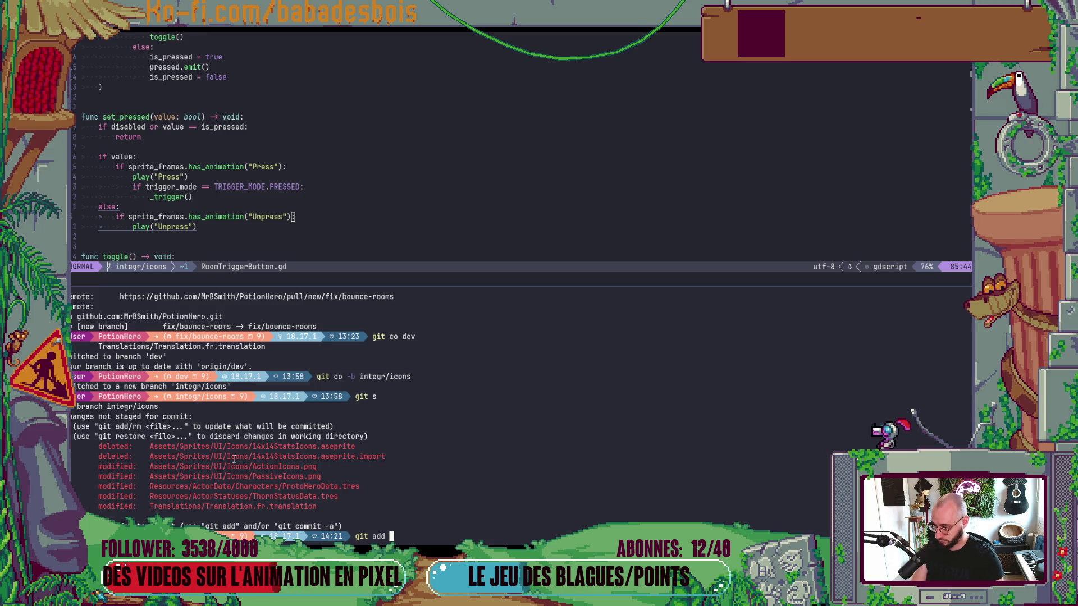
{"action": "left_click_drag", "start_coordinate": [181, 467], "coordinate": [164, 469]}
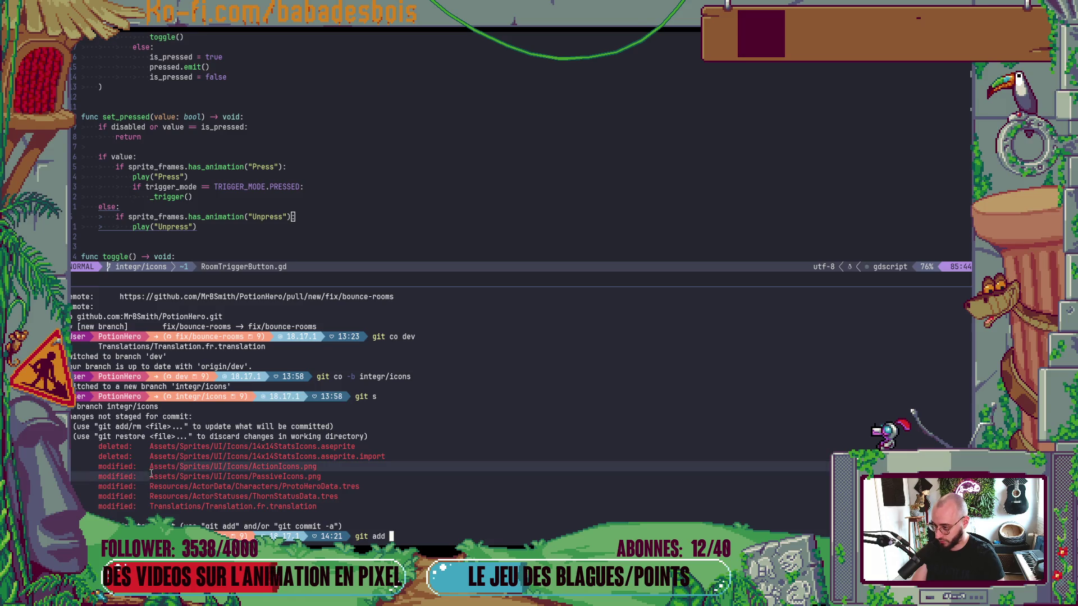
{"action": "middle_click", "coordinate": [150, 468]}
{"action": "key", "text": "Return"}
{"action": "type", "text": "git r"}
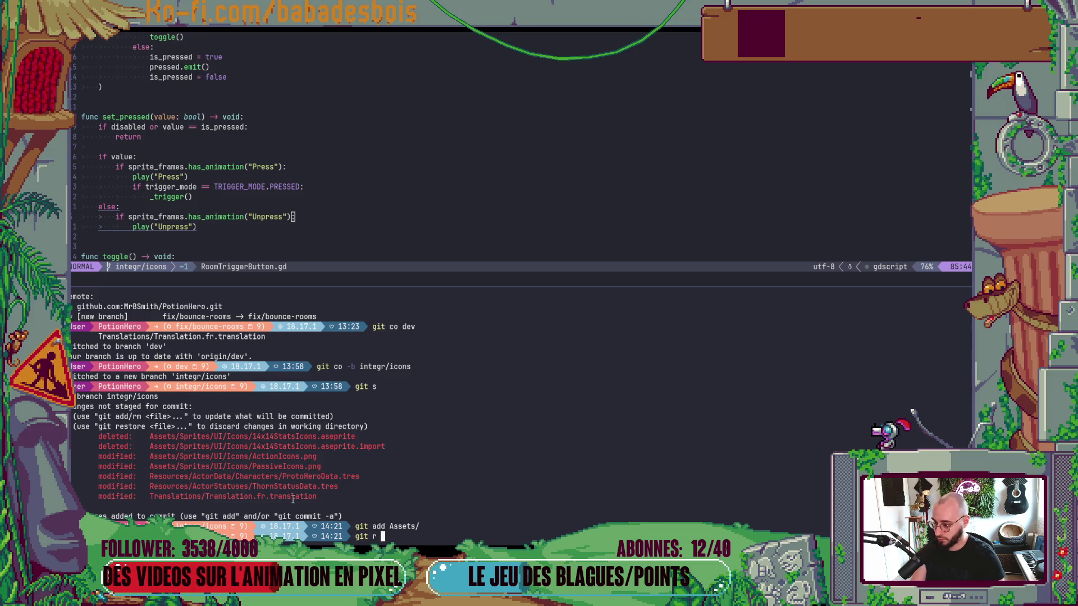
{"action": "double_click", "coordinate": [326, 476]}
{"action": "middle_click", "coordinate": [326, 476]}
{"action": "key", "text": "Return"}
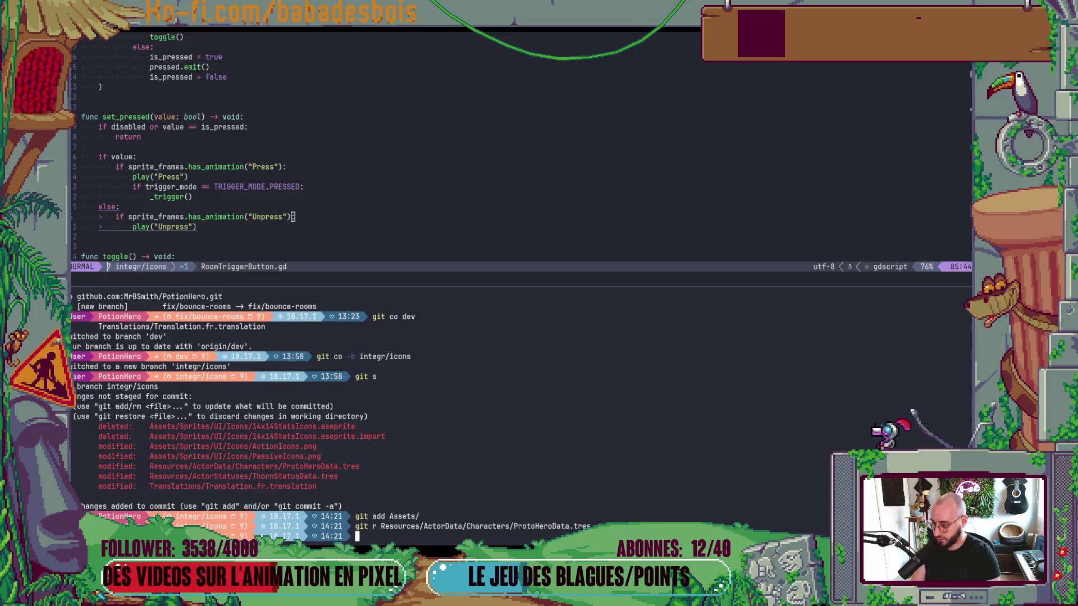
Step: Stage ThornStatusData.tres and check the updated git status
{"action": "type", "text": "git add"}
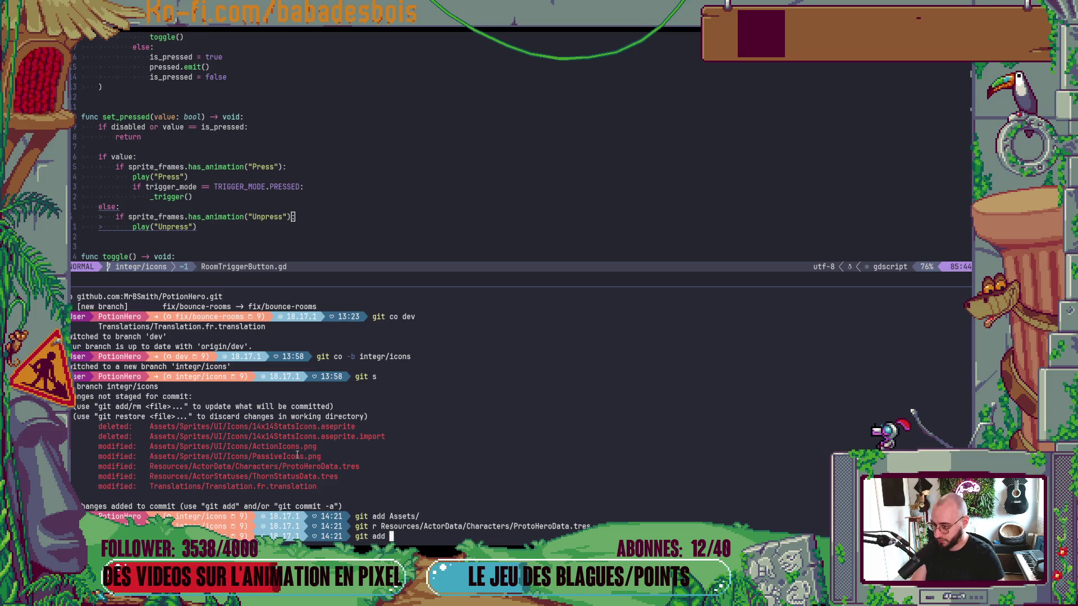
{"action": "double_click", "coordinate": [293, 476]}
{"action": "middle_click", "coordinate": [293, 476]}
{"action": "key", "text": "Return"}
{"action": "type", "text": "git s"}
{"action": "key", "text": "Return"}
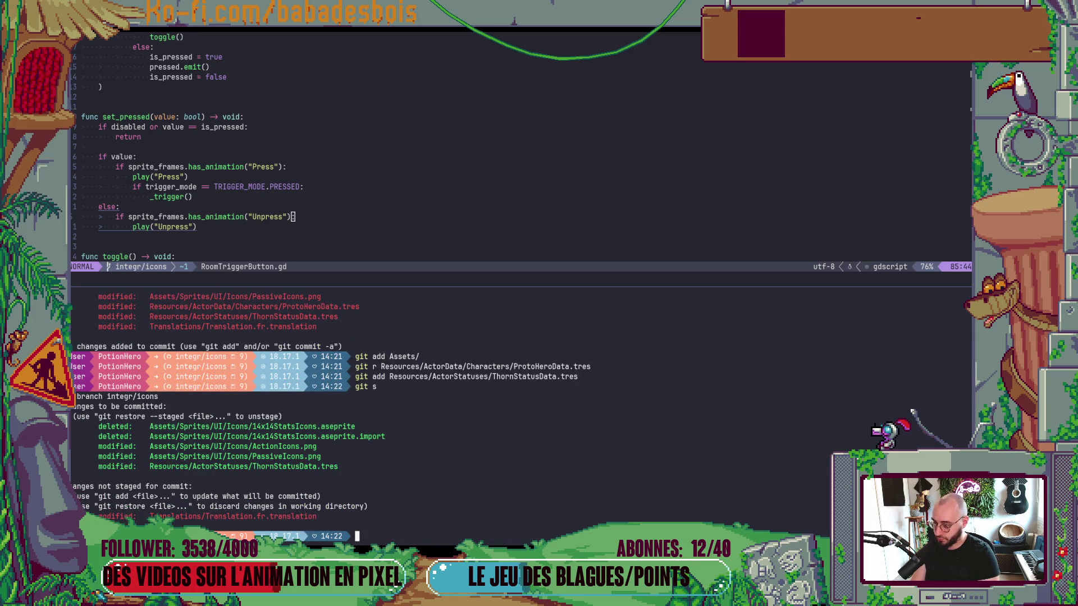
Step: Commit via git cz as integr(UI): 'New action/passive icons + thorn new color'
{"action": "type", "text": "cz"}
{"action": "key", "text": "Return"}
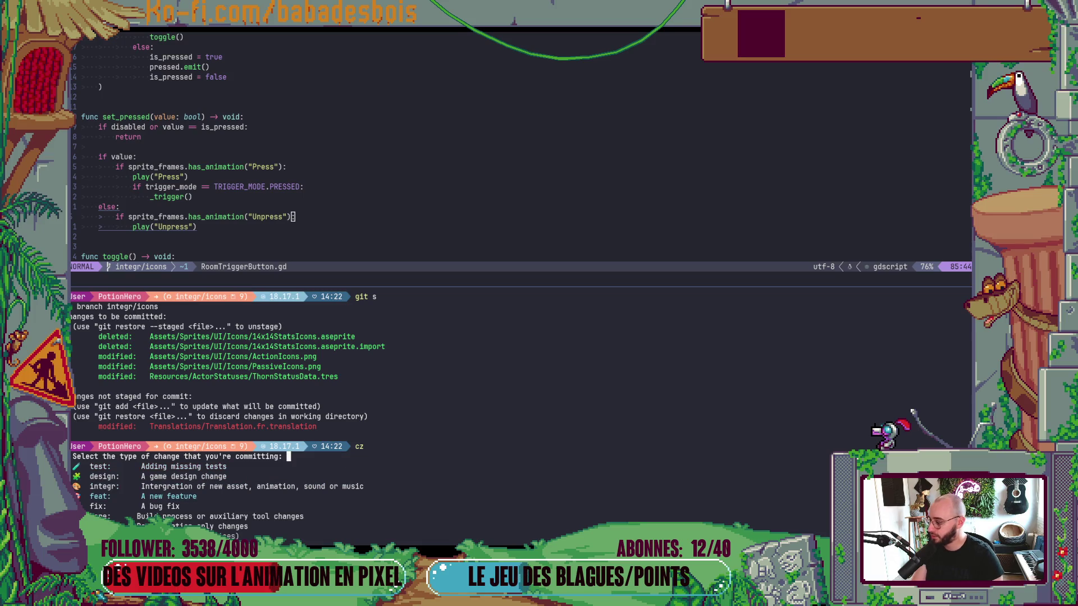
{"action": "key", "text": "Up"}
{"action": "key", "text": "Return"}
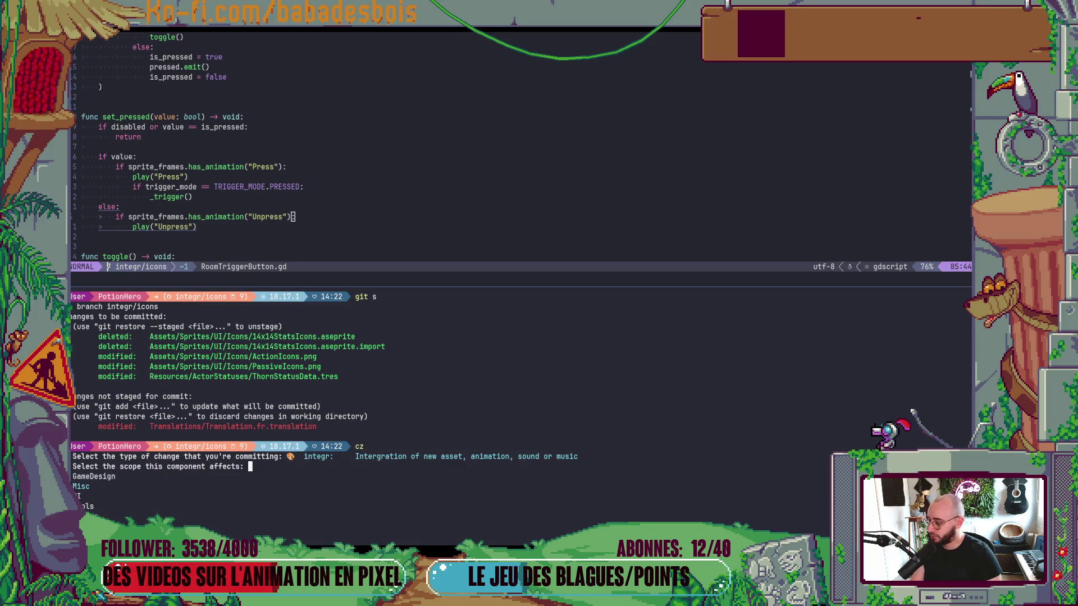
{"action": "key", "text": "Down"}
{"action": "key", "text": "Down"}
{"action": "key", "text": "Return"}
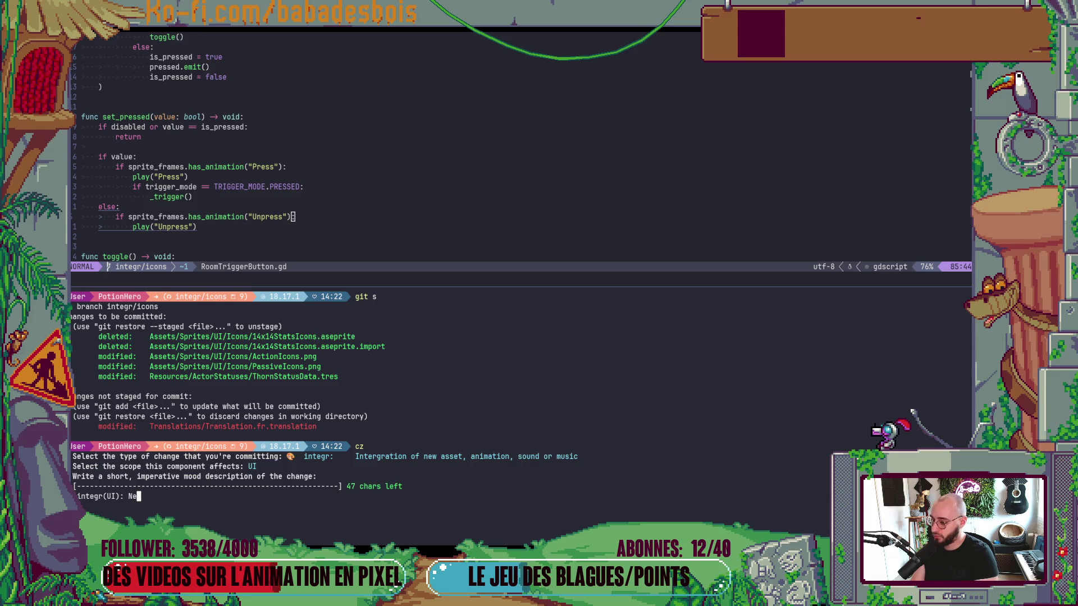
{"action": "type", "text": "w"}
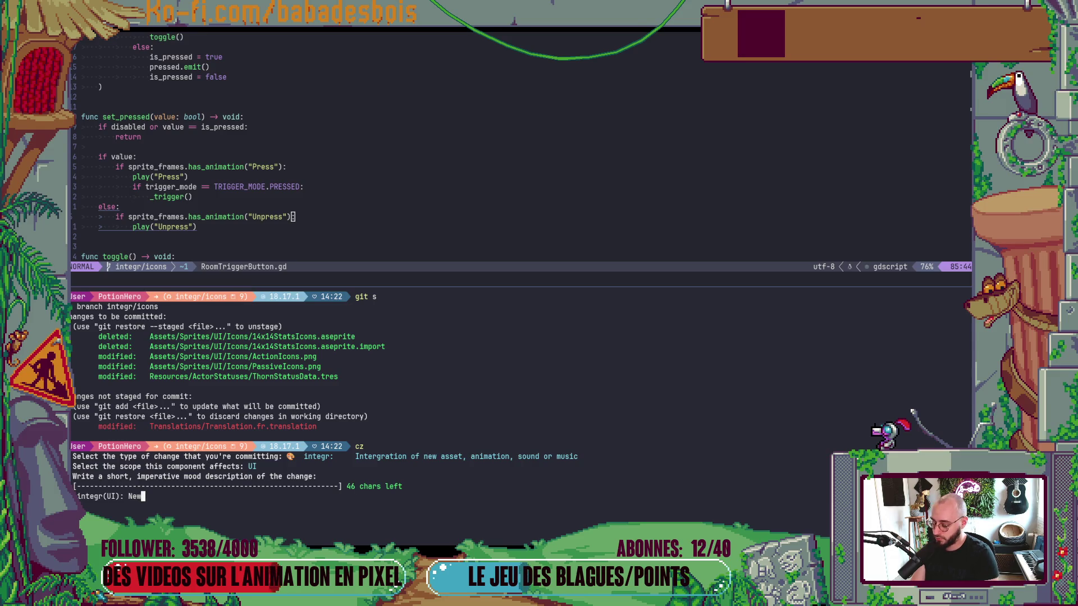
{"action": "type", "text": " action/pa"}
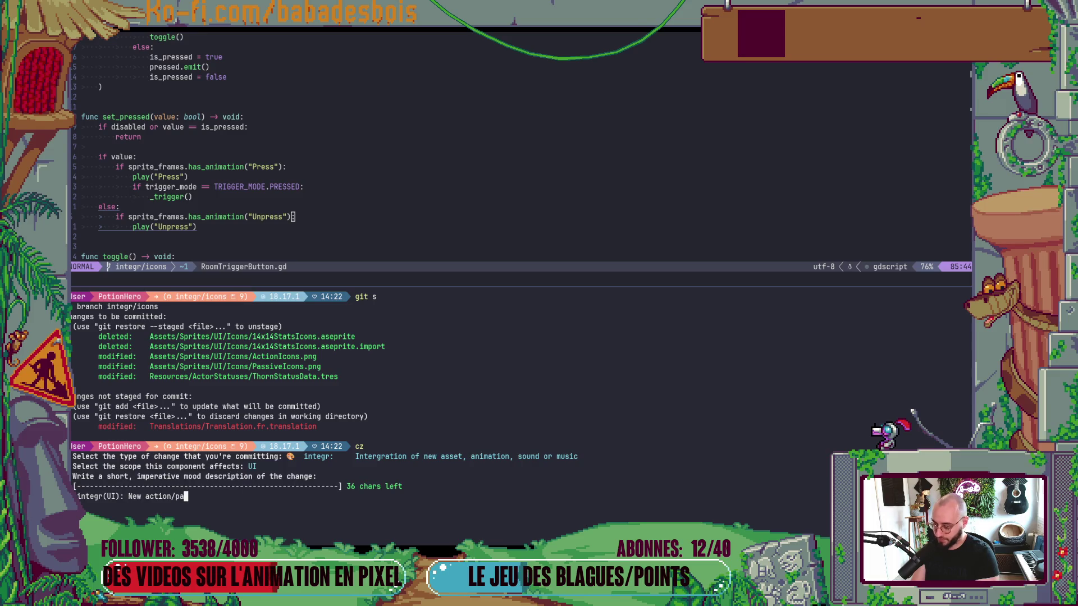
{"action": "type", "text": "ssive icons + t"}
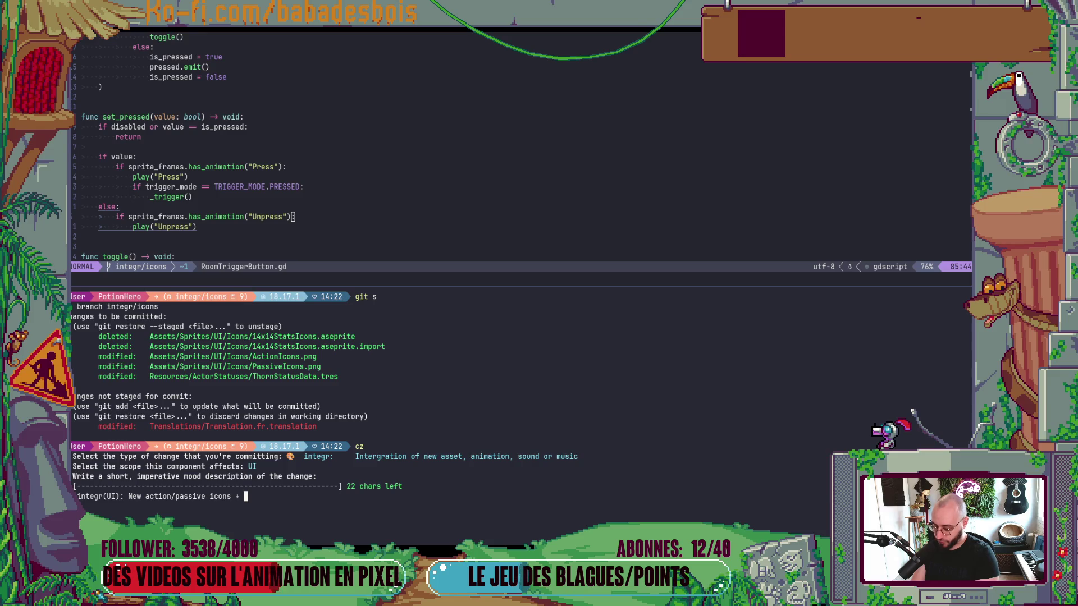
{"action": "type", "text": "horn new "}
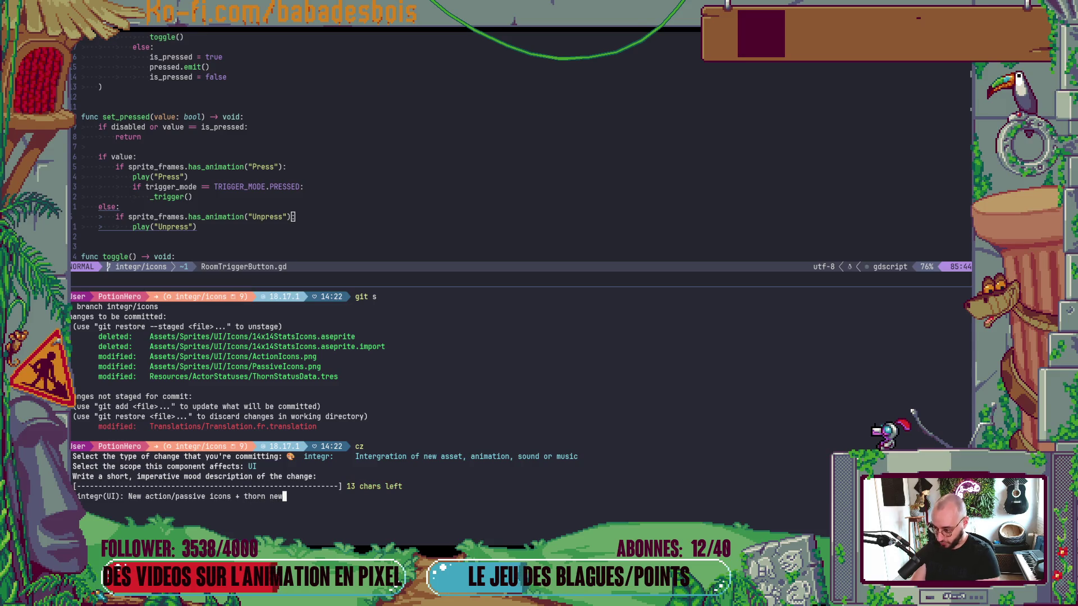
{"action": "type", "text": "color"}
{"action": "key", "text": "Return"}
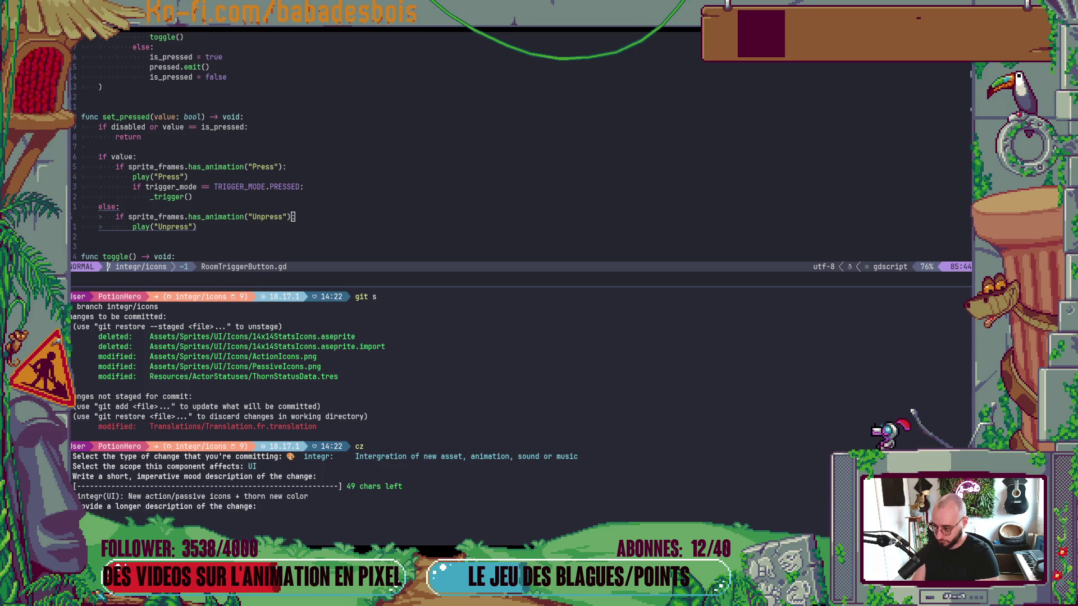
{"action": "key", "text": "Return"}
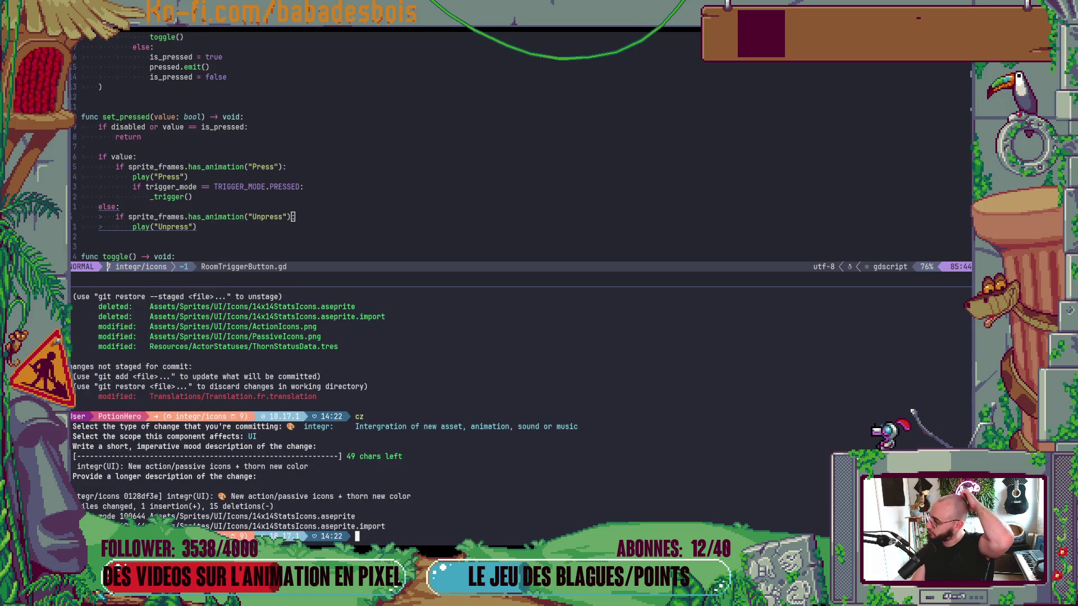
{"action": "key", "text": "alt+Tab"}
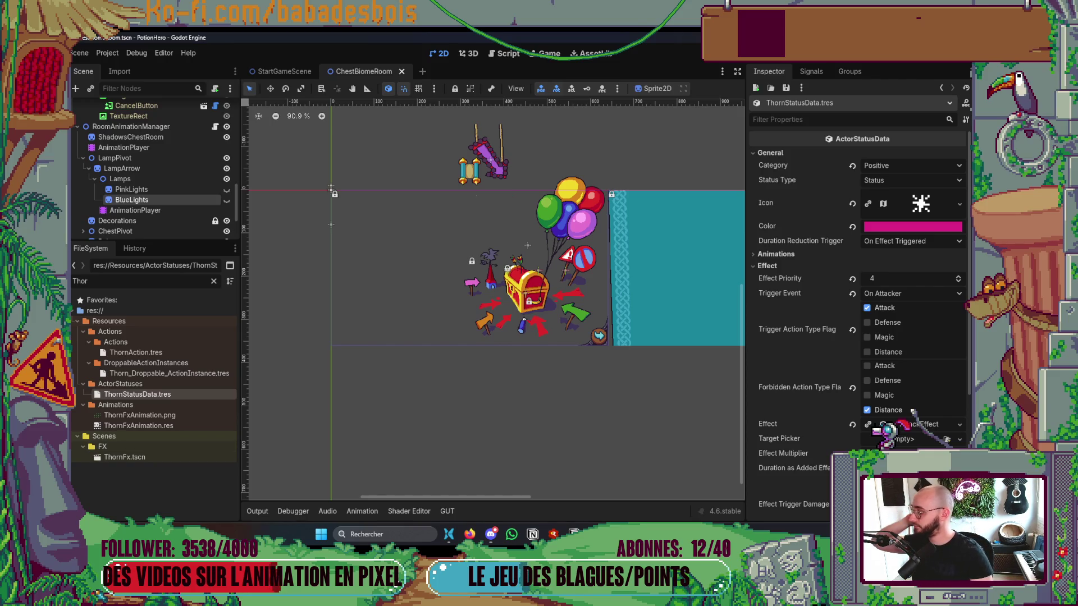
Step: Bring the Aseprite window with the ActionIcons sheet to the front
{"action": "key", "text": "alt+Tab"}
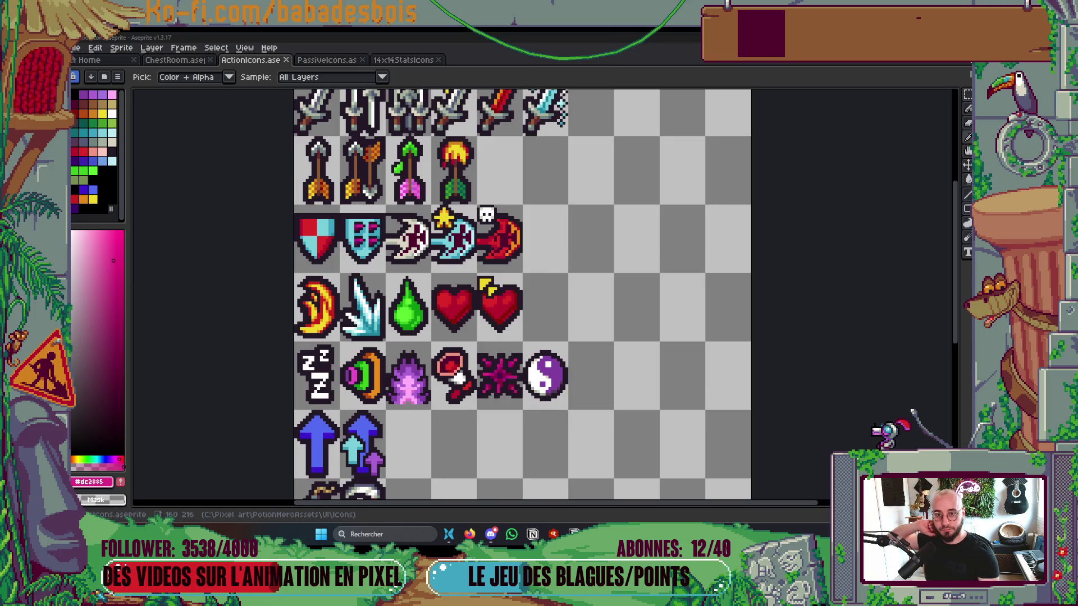
Step: Open ThornFxAnimation.aseprite from PotionHeroAssets > Combat > FX
{"action": "left_click", "coordinate": [112, 61]}
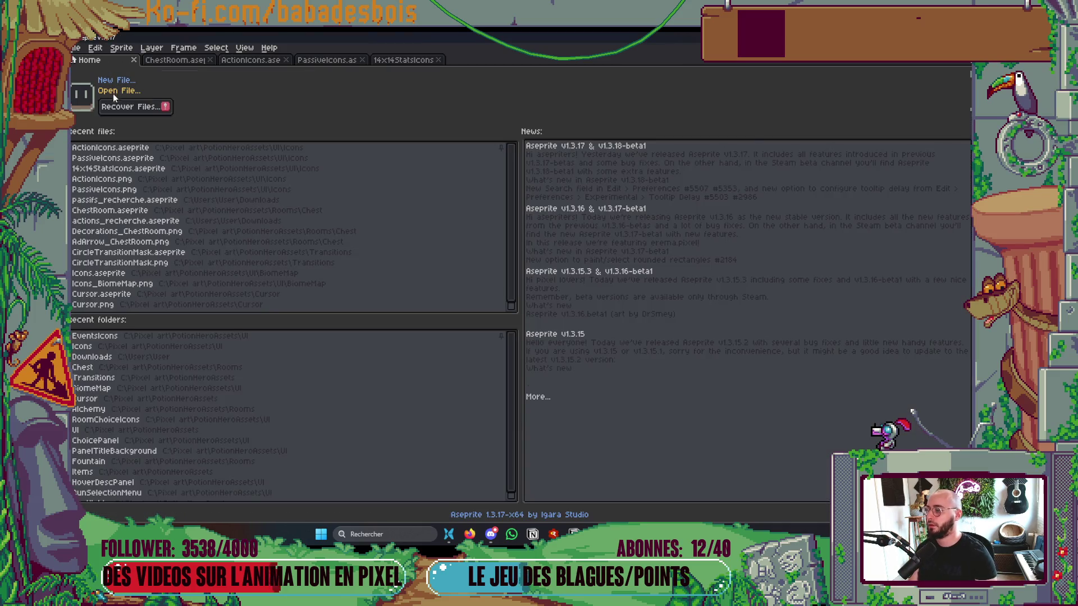
{"action": "left_click", "coordinate": [114, 92]}
{"action": "key", "text": "alt+Up"}
{"action": "key", "text": "alt+Up"}
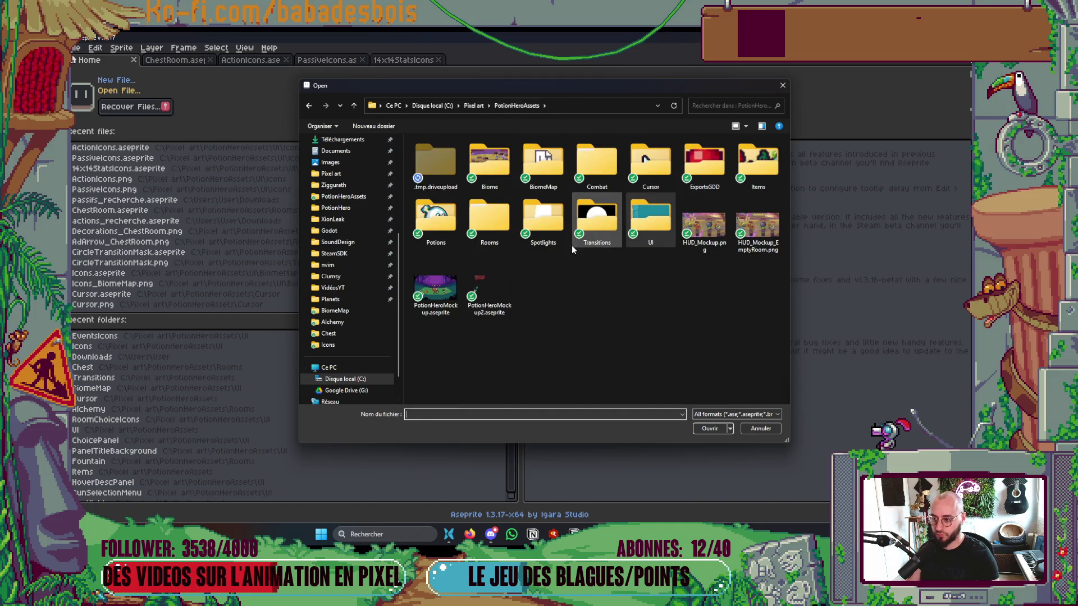
{"action": "left_click", "coordinate": [597, 186]}
{"action": "double_click", "coordinate": [597, 186]}
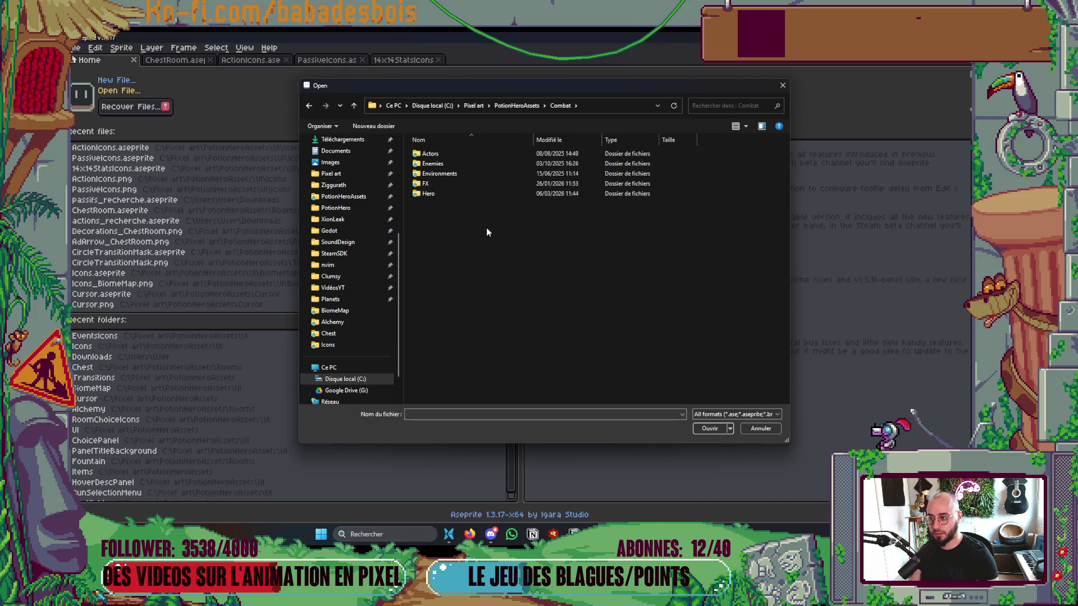
{"action": "double_click", "coordinate": [436, 181]}
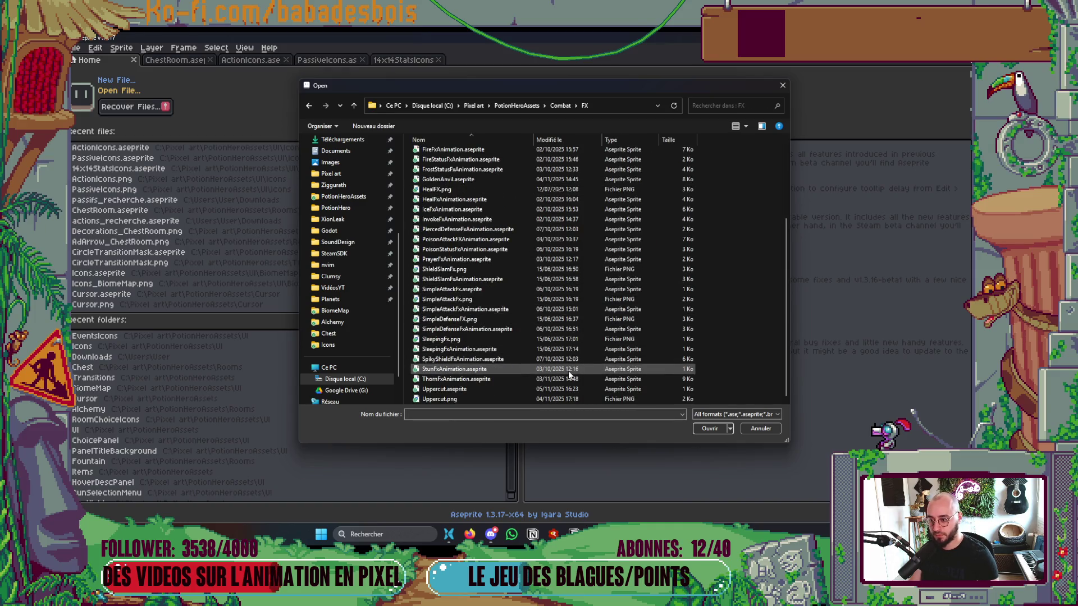
{"action": "double_click", "coordinate": [456, 378]}
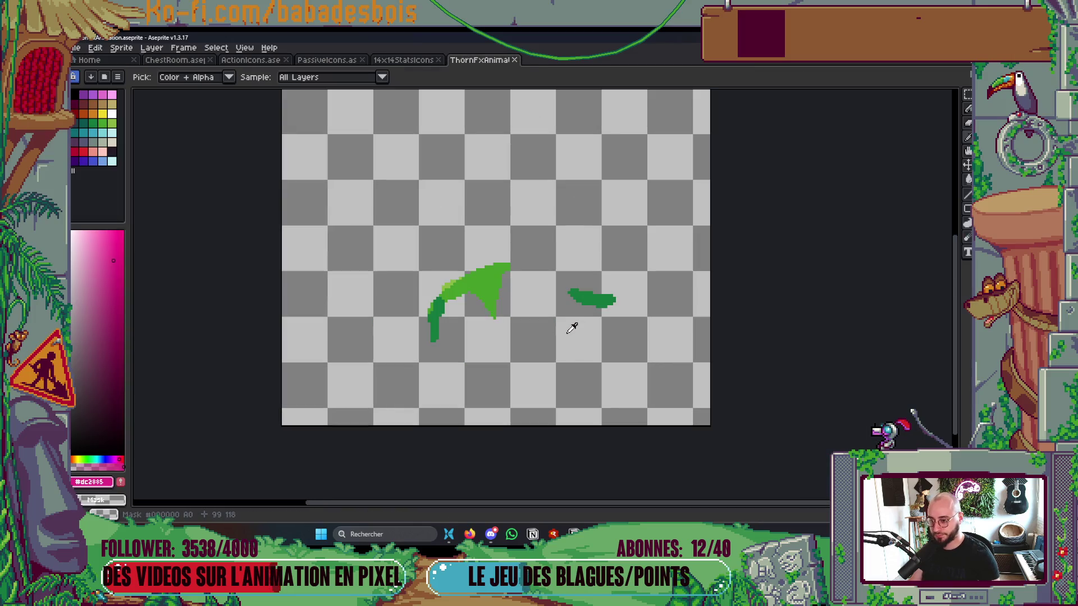
Step: Play the thorn animation and review the ChestRoom, PassiveIcons, ActionIcons and 14x14StatsIcons sheets
{"action": "key", "text": "Return"}
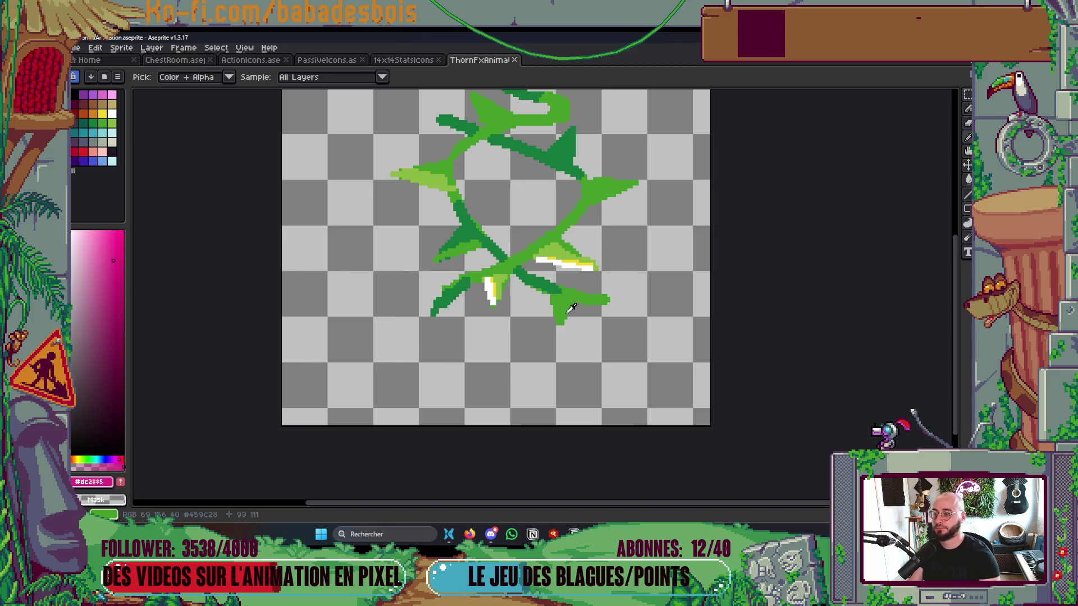
{"action": "scroll", "coordinate": [571, 308], "scroll_direction": "down", "scroll_amount": 5}
{"action": "scroll", "coordinate": [576, 300], "scroll_direction": "up", "scroll_amount": 3}
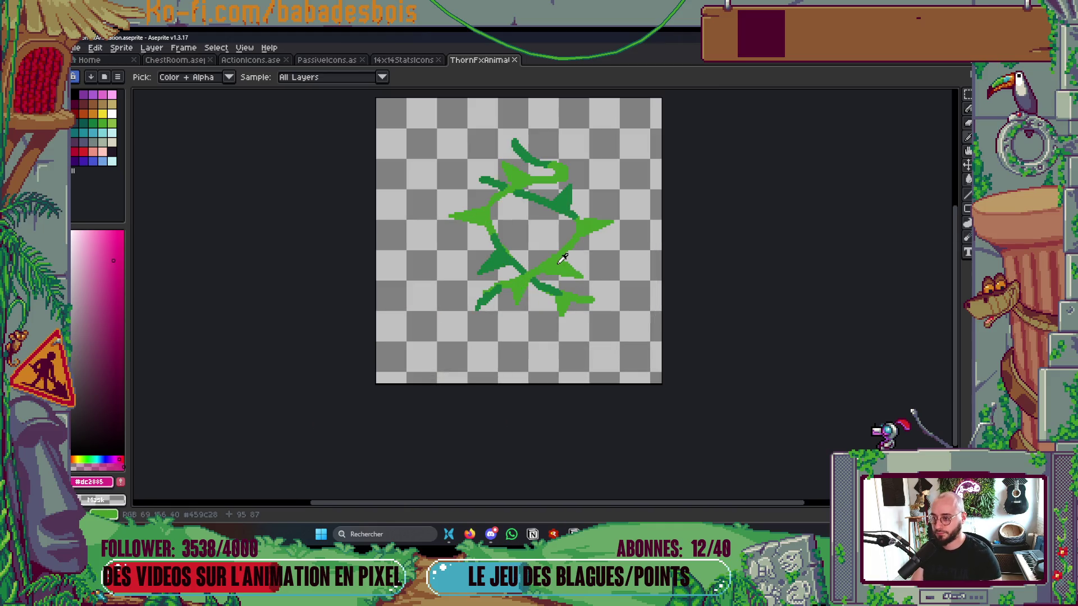
{"action": "left_click", "coordinate": [336, 62]}
{"action": "left_click", "coordinate": [267, 61]}
{"action": "scroll", "coordinate": [488, 344], "scroll_direction": "up", "scroll_amount": 4}
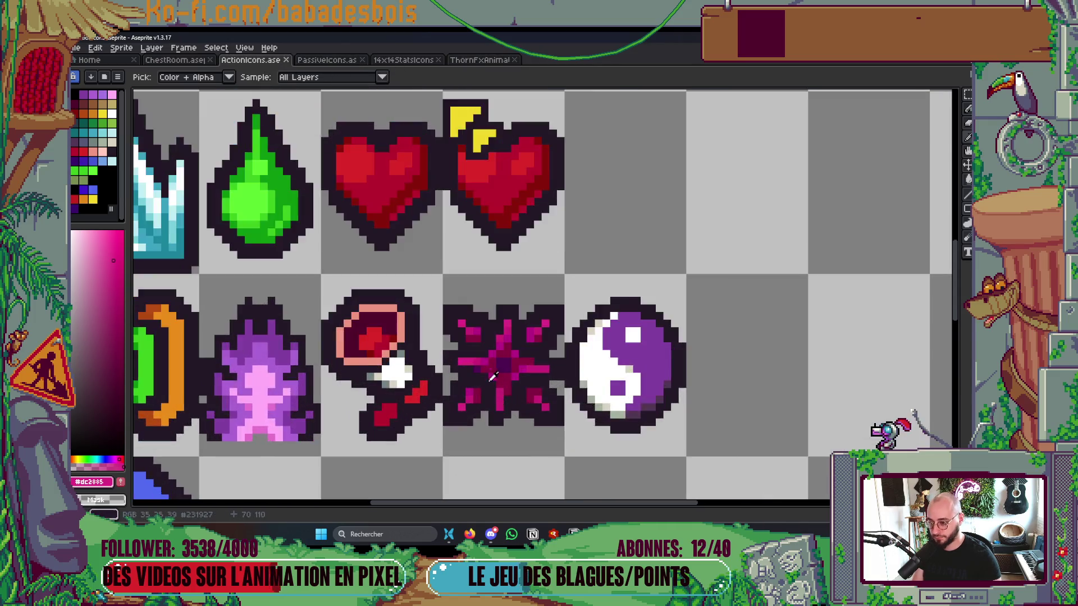
{"action": "key", "text": "ctrl+Tab"}
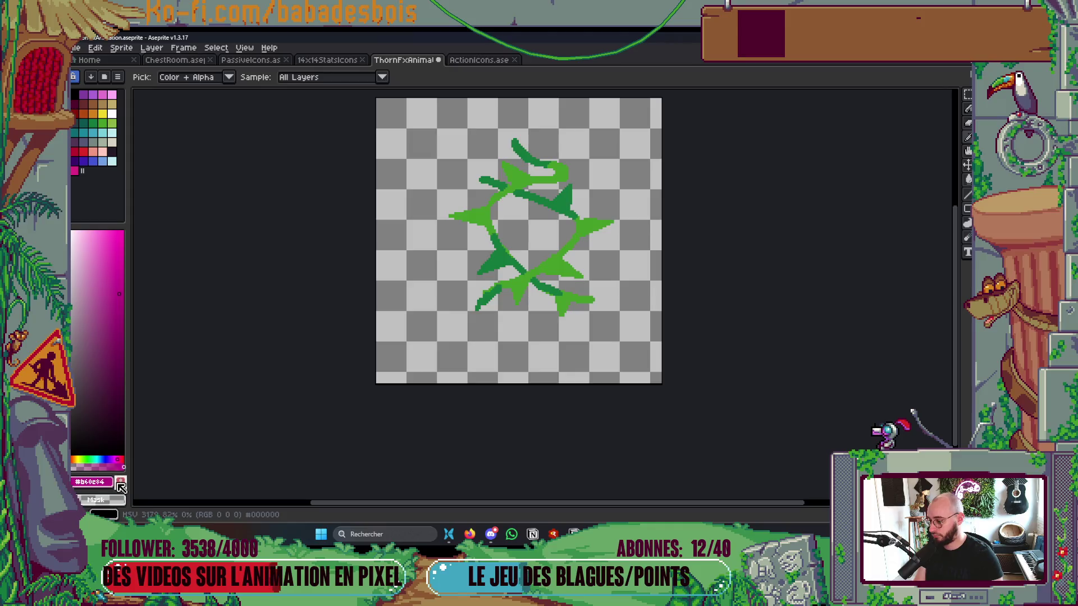
{"action": "left_click", "coordinate": [188, 60]}
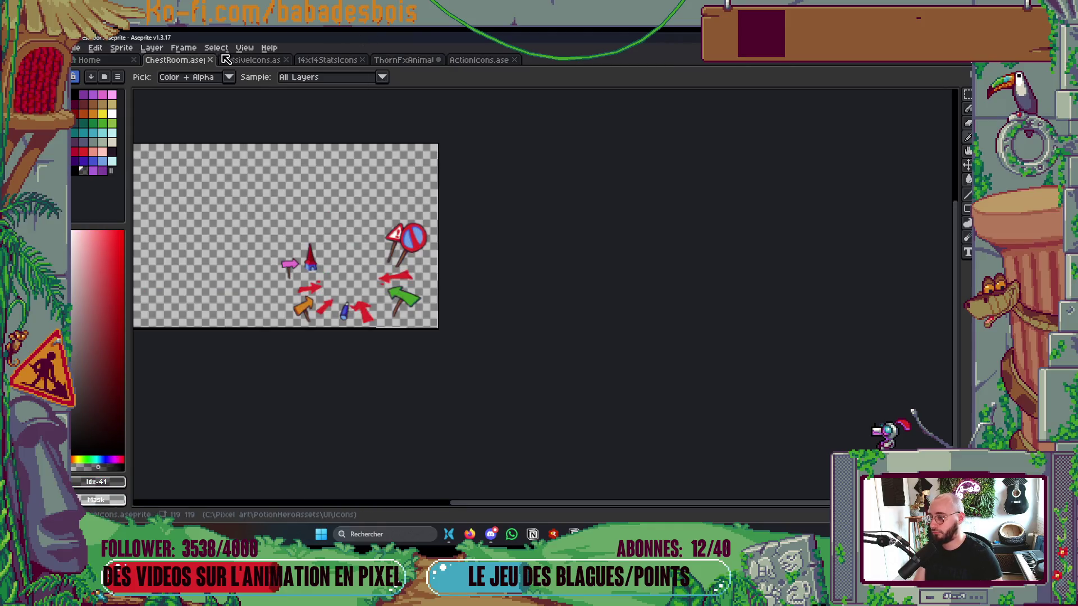
{"action": "left_click", "coordinate": [233, 60]}
{"action": "left_click", "coordinate": [332, 60]}
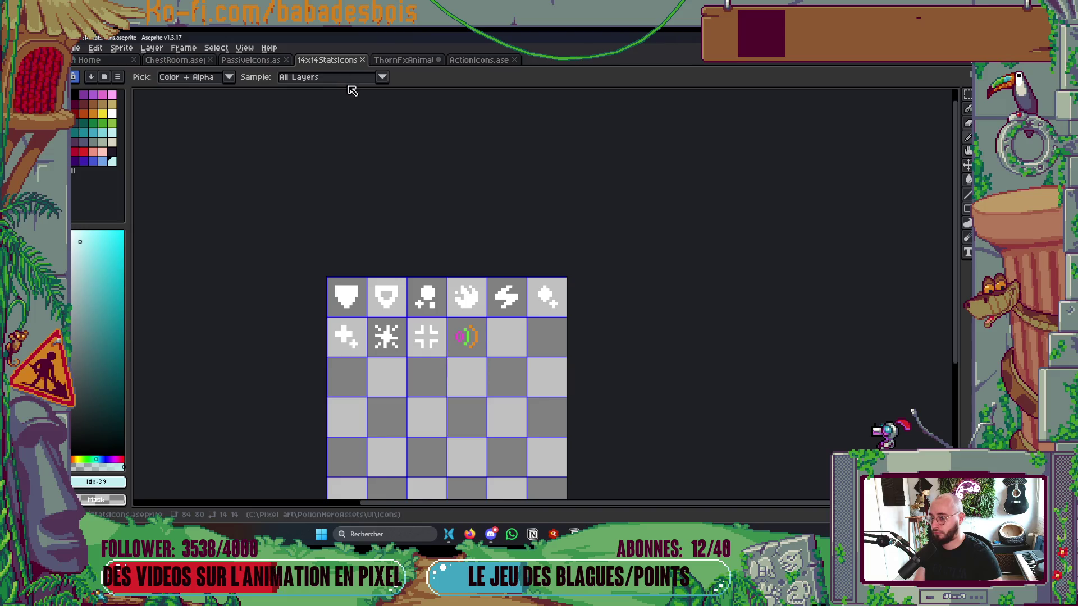
{"action": "left_click", "coordinate": [397, 60]}
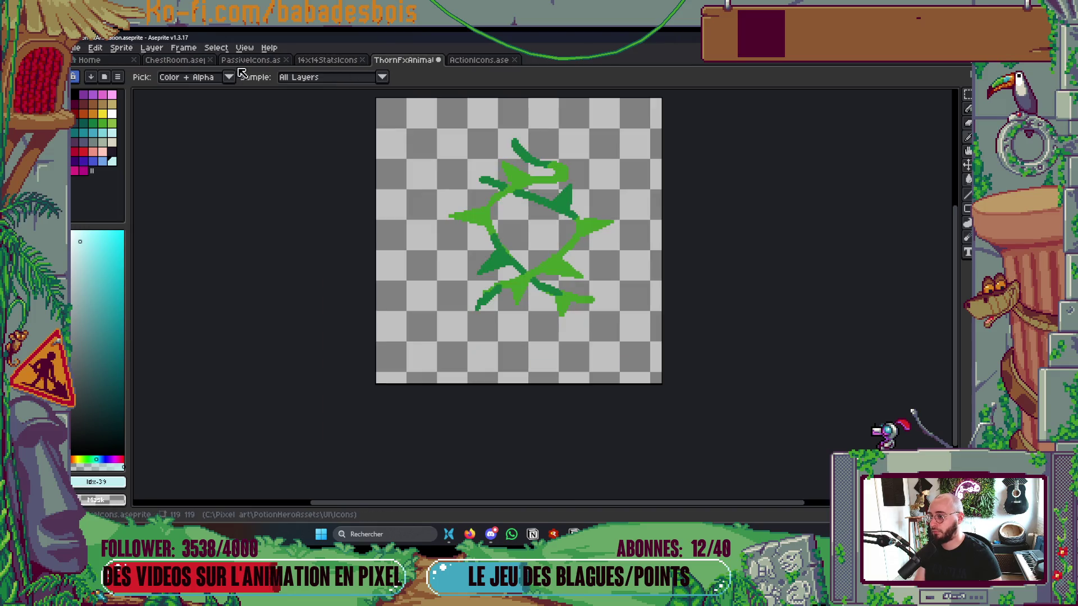
{"action": "left_click", "coordinate": [303, 60]}
{"action": "left_click", "coordinate": [256, 60]}
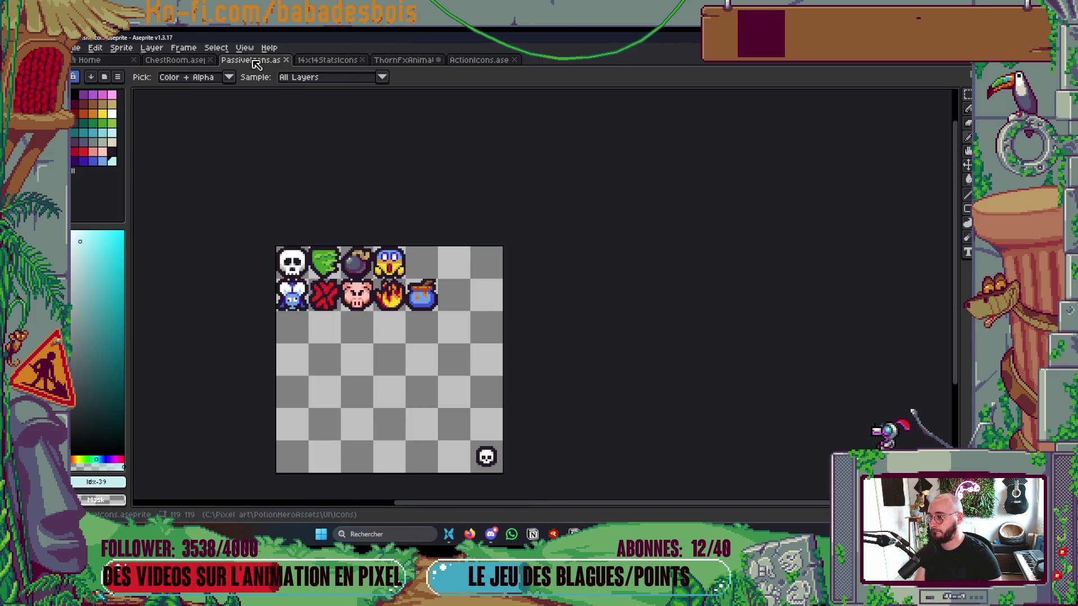
Step: Move ActionIcons to third tab, sample the dark magenta #860841 from the starburst icon, and add it to the palette
{"action": "left_click_drag", "start_coordinate": [483, 63], "coordinate": [253, 60]}
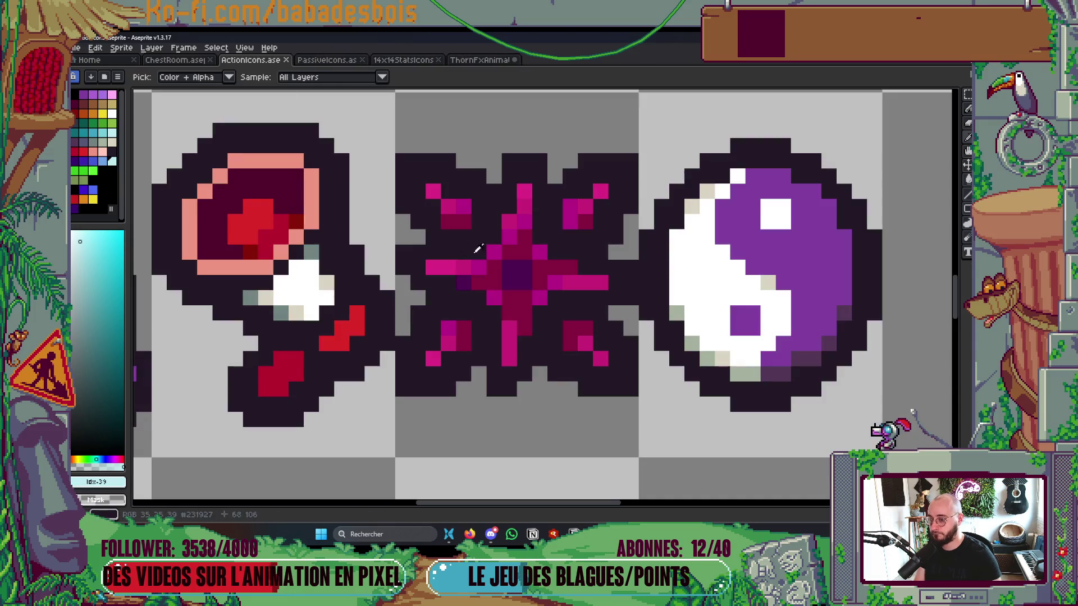
{"action": "left_click", "coordinate": [507, 268]}
{"action": "key", "text": "ctrl+Tab"}
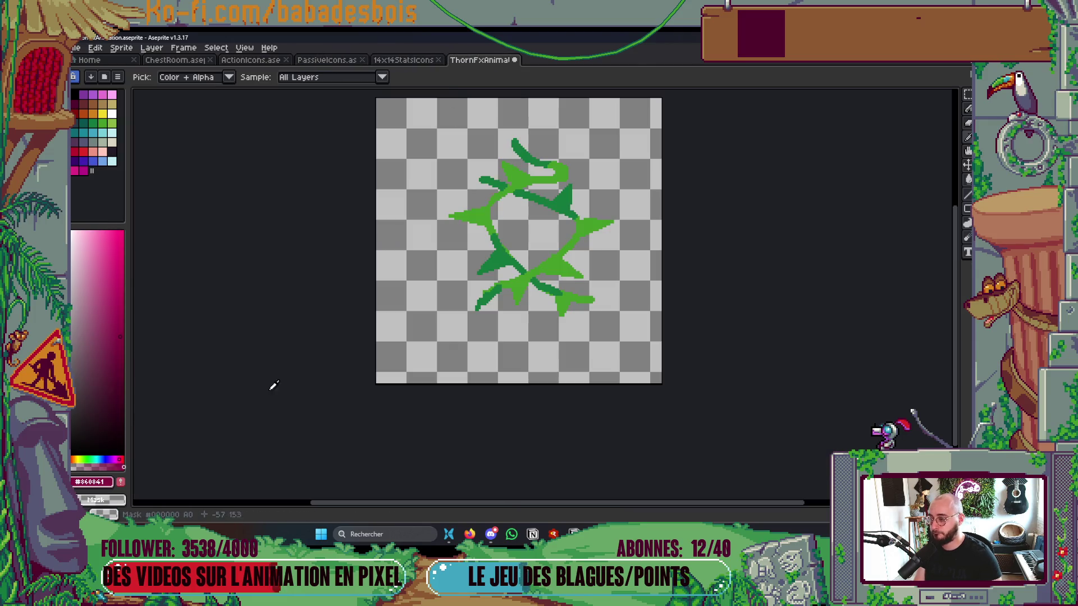
{"action": "left_click", "coordinate": [119, 482]}
Step: With a non-contiguous Paint Bucket, fill the green vine branches pink in frames 9 and 10
{"action": "scroll", "coordinate": [581, 252], "scroll_direction": "up", "scroll_amount": 2}
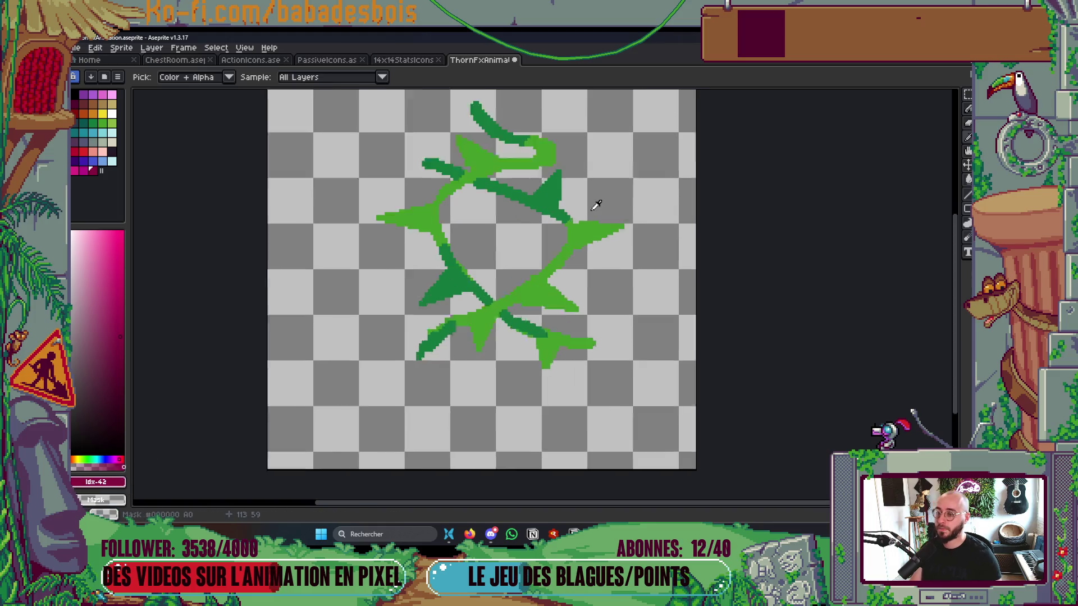
{"action": "key", "text": "g"}
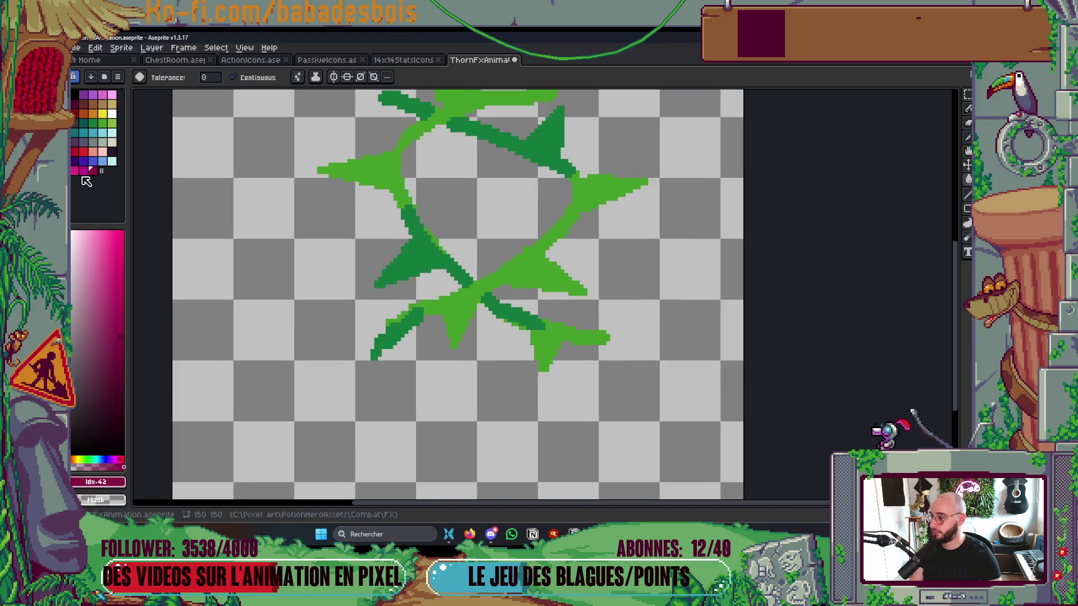
{"action": "left_click", "coordinate": [75, 170]}
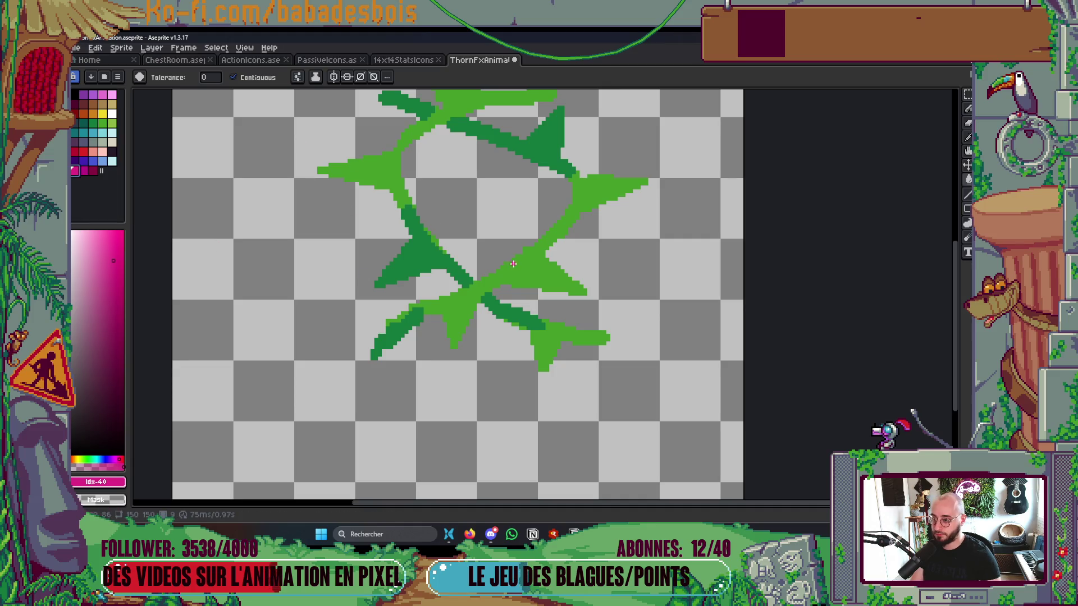
{"action": "left_click", "coordinate": [535, 273]}
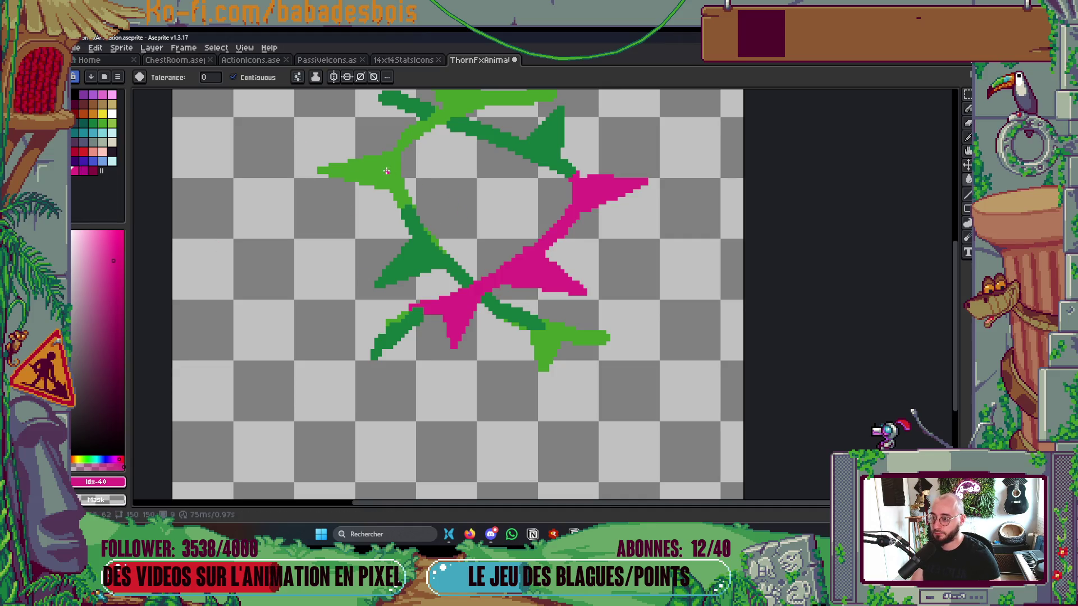
{"action": "left_click", "coordinate": [418, 194]}
{"action": "left_click", "coordinate": [233, 77]}
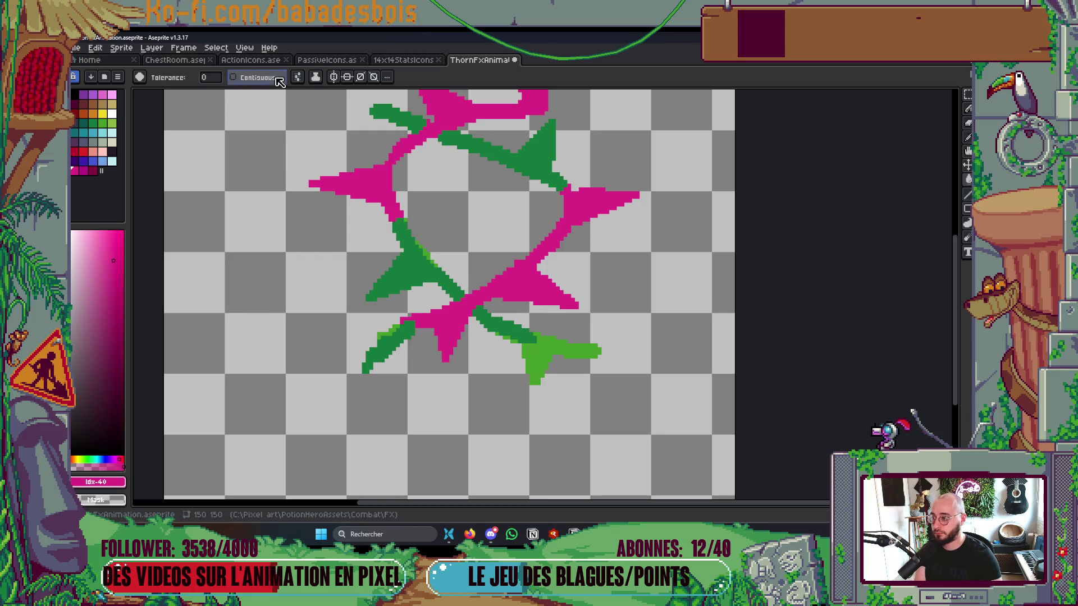
{"action": "left_click", "coordinate": [536, 355]}
{"action": "key", "text": "Right"}
{"action": "left_click", "coordinate": [536, 355]}
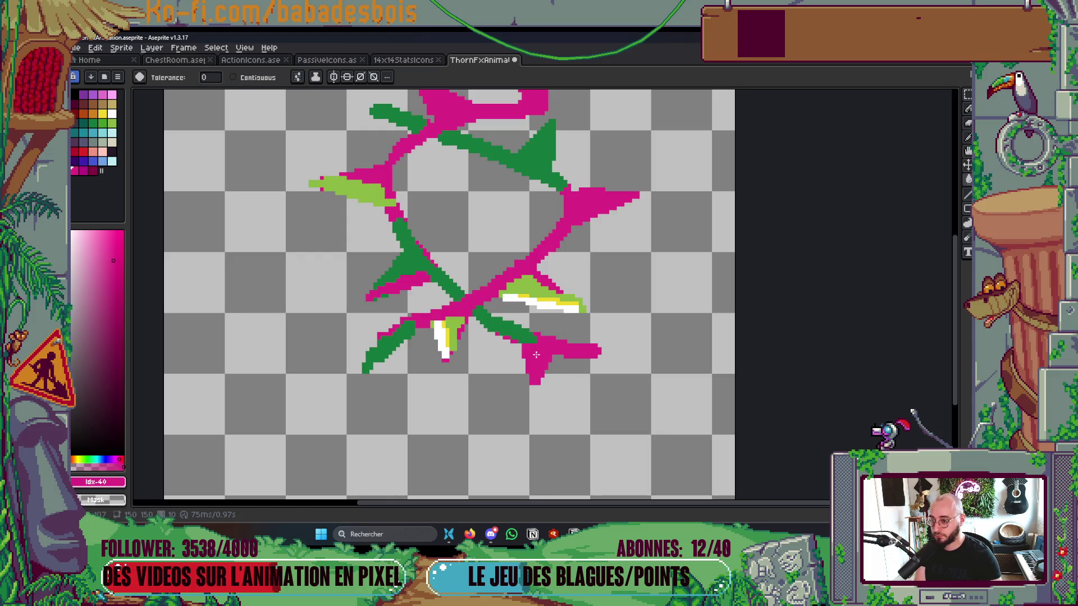
{"action": "key", "text": "Right"}
{"action": "key", "text": "Left"}
{"action": "key", "text": "Left"}
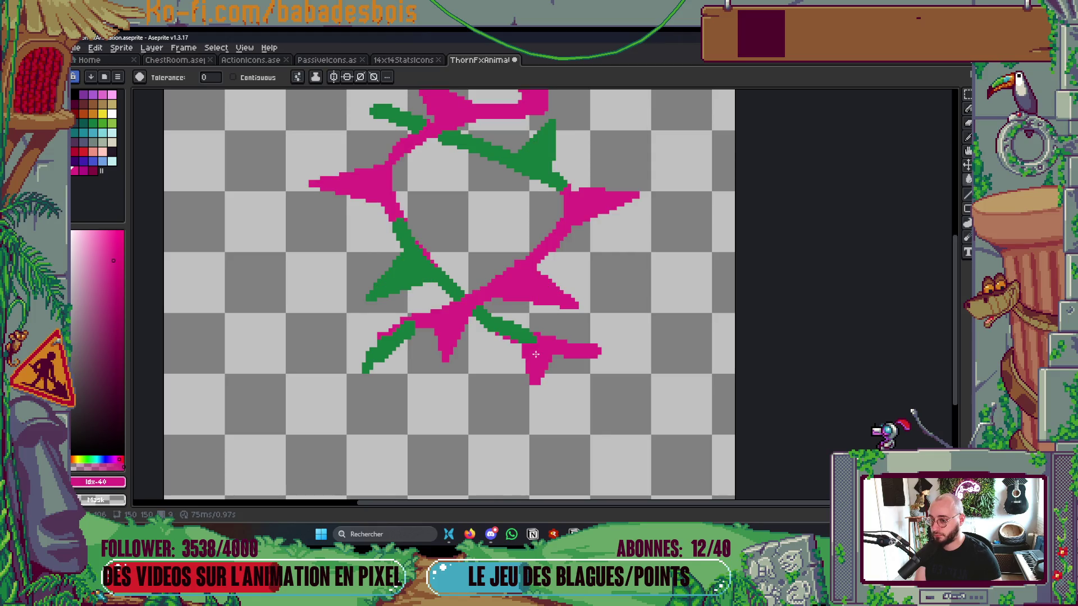
Step: Refill the vines in darker magenta across frames 9 back through 1
{"action": "left_click", "coordinate": [83, 171]}
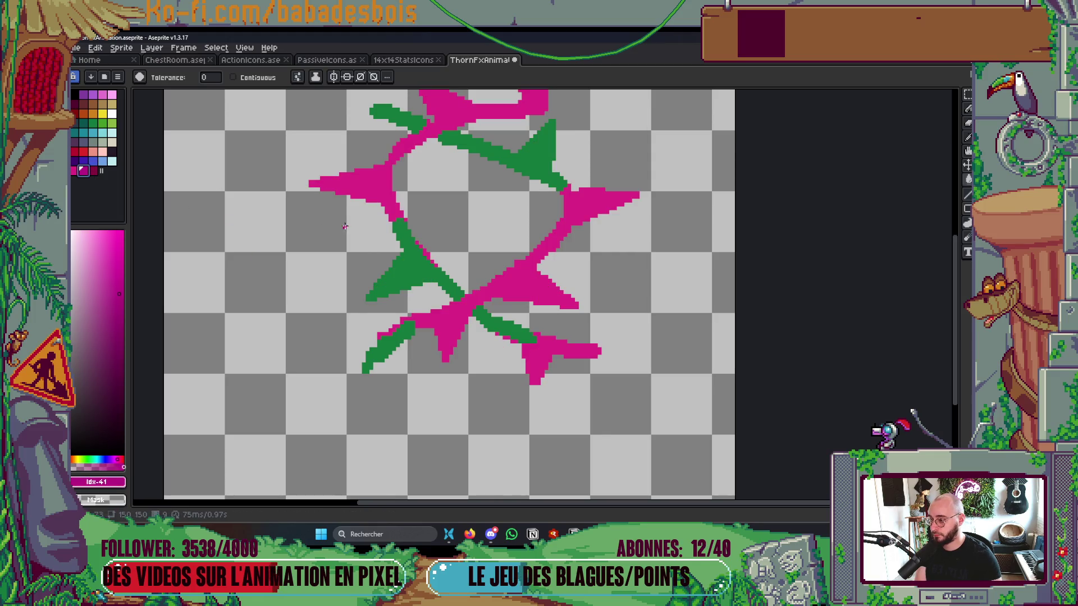
{"action": "left_click", "coordinate": [373, 188]}
{"action": "key", "text": "Left"}
{"action": "left_click", "coordinate": [373, 188]}
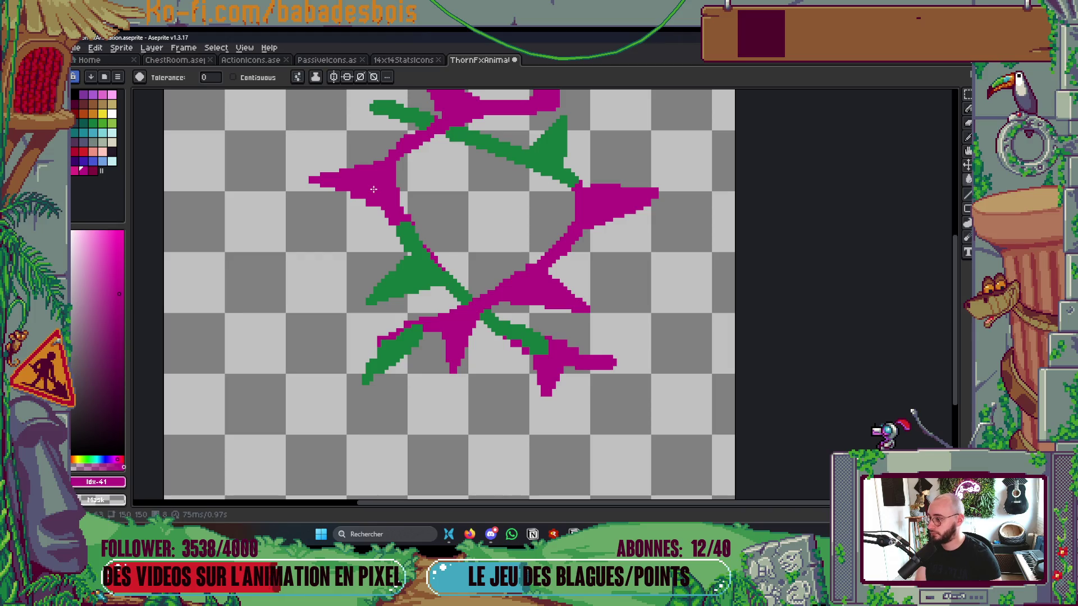
{"action": "key", "text": "Left"}
{"action": "left_click", "coordinate": [373, 189]}
{"action": "key", "text": "Left"}
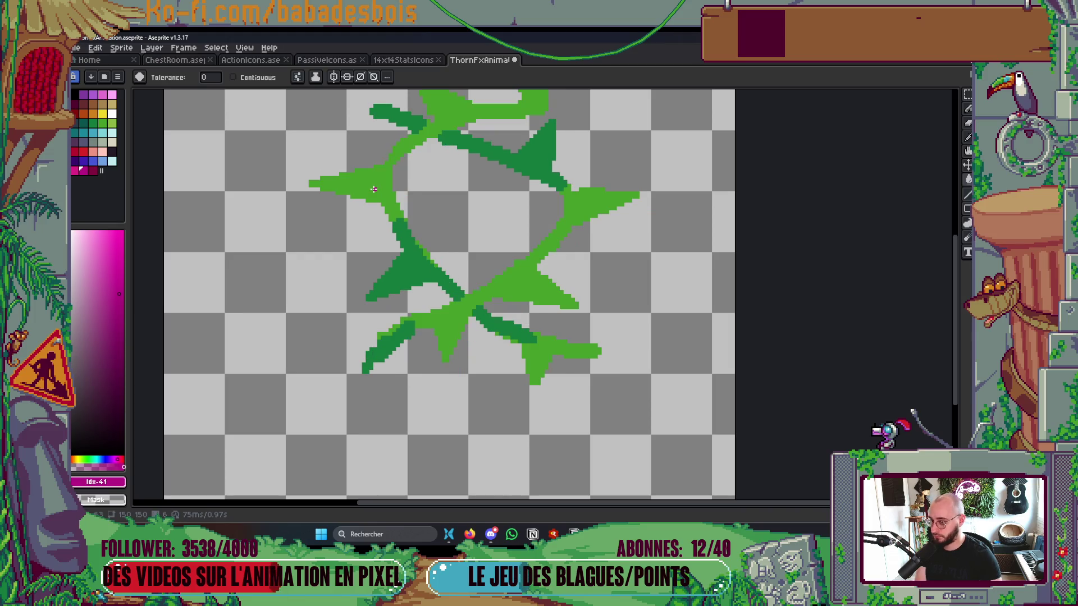
{"action": "left_click", "coordinate": [373, 189]}
{"action": "key", "text": "Left"}
{"action": "left_click", "coordinate": [389, 234]}
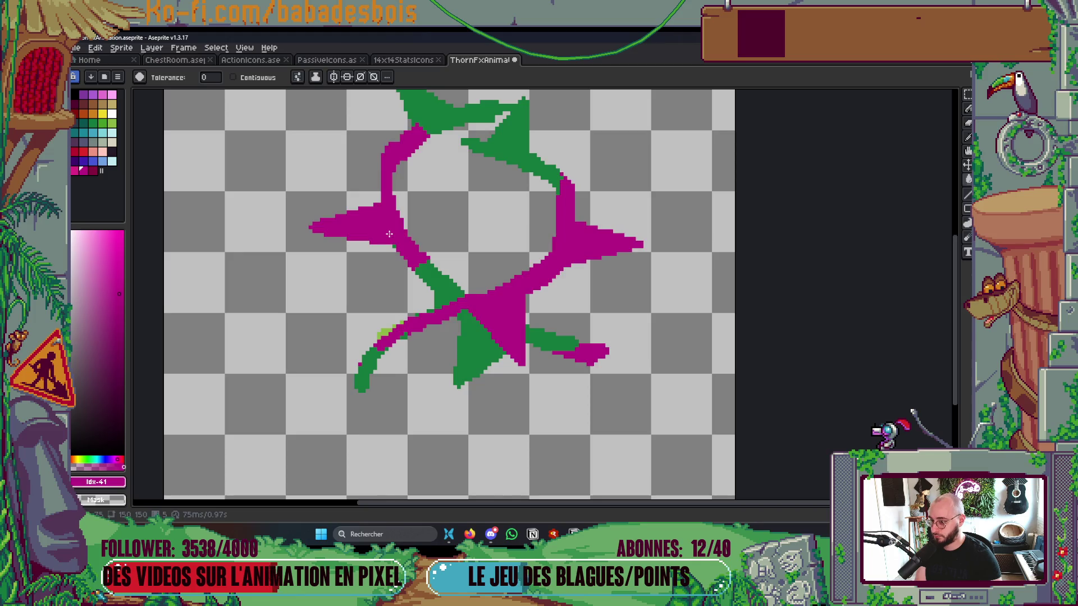
{"action": "key", "text": "Left"}
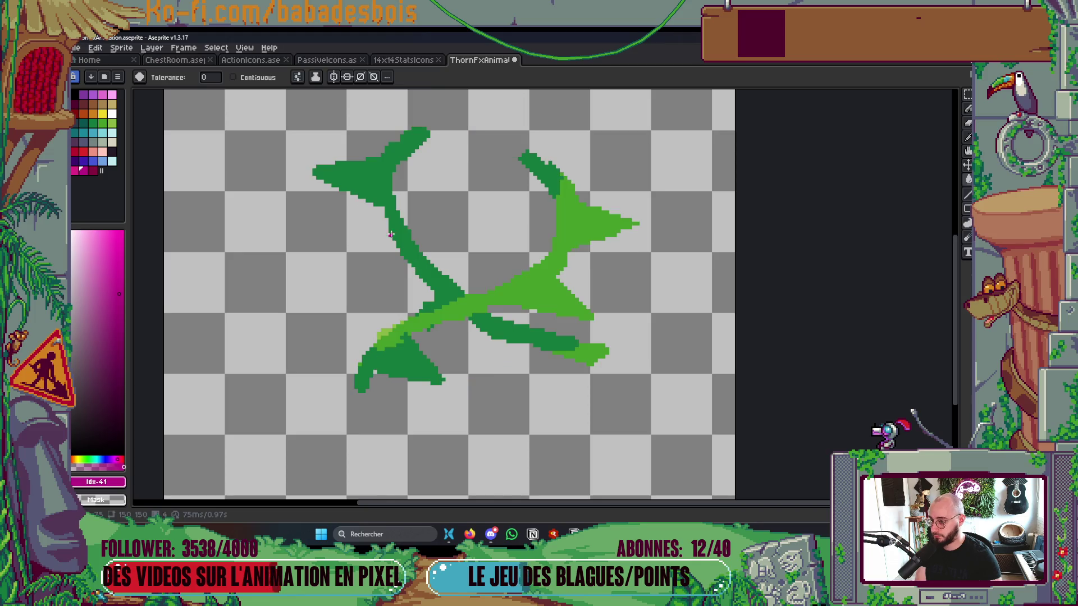
{"action": "left_click", "coordinate": [513, 310]}
{"action": "key", "text": "Left"}
{"action": "left_click", "coordinate": [528, 297]}
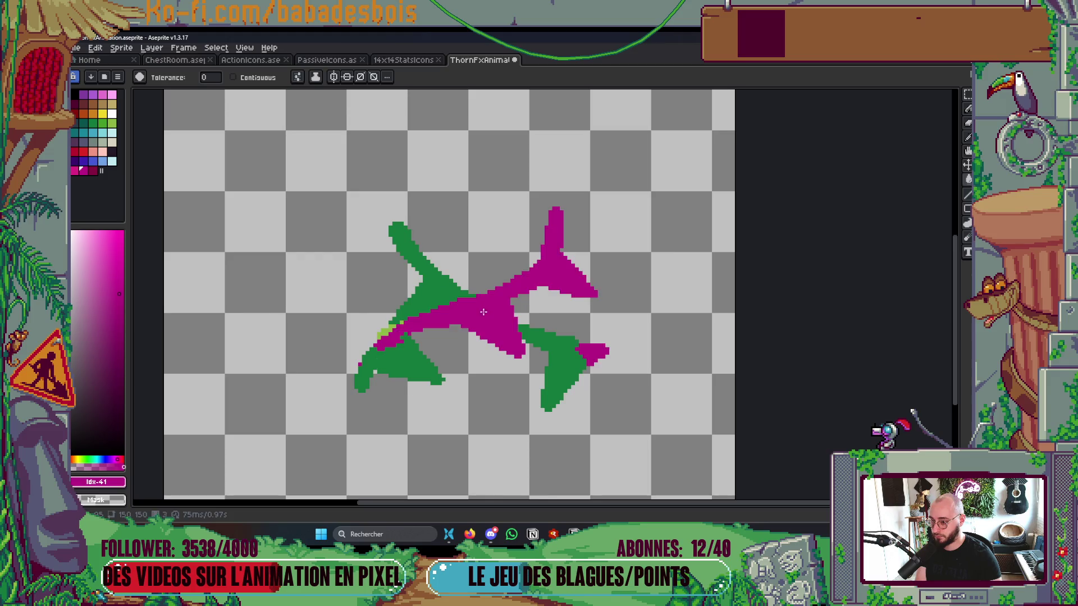
{"action": "key", "text": "Left"}
{"action": "left_click", "coordinate": [485, 320]}
{"action": "key", "text": "Left"}
{"action": "left_click", "coordinate": [435, 333]}
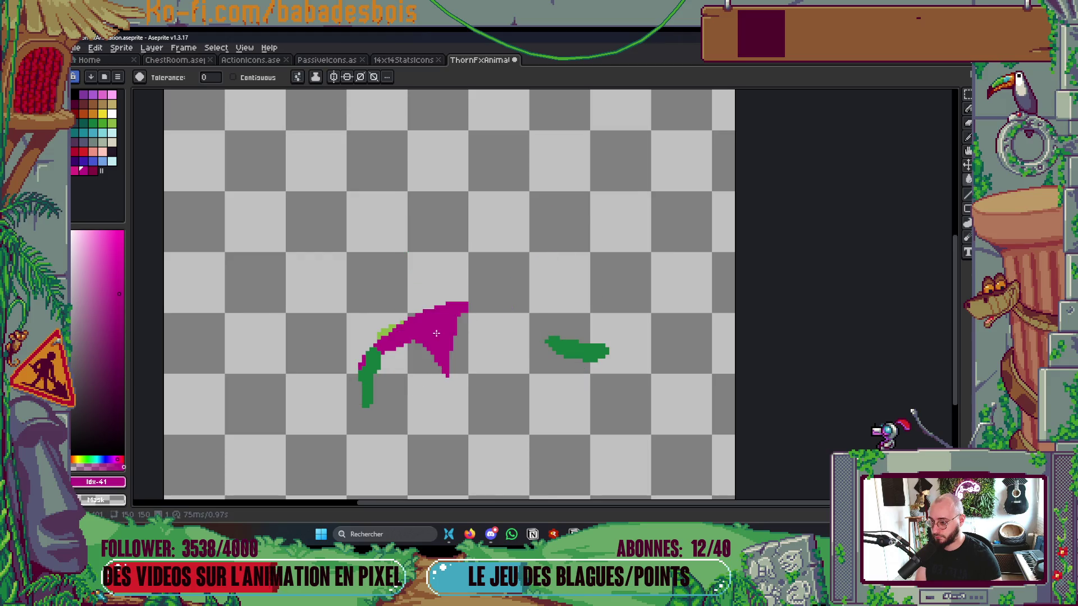
Step: Fill the vines magenta in the last frames 13 to 11, touch up with Idx-42, and preview
{"action": "key", "text": "Left"}
{"action": "left_click", "coordinate": [446, 327]}
{"action": "key", "text": "Left"}
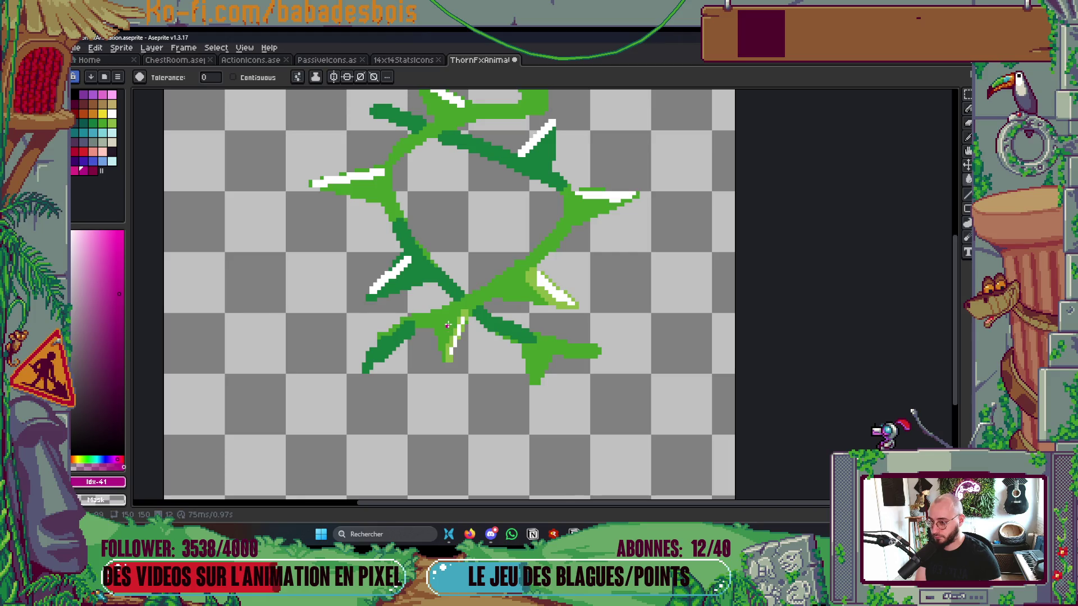
{"action": "left_click", "coordinate": [447, 322]}
{"action": "key", "text": "Left"}
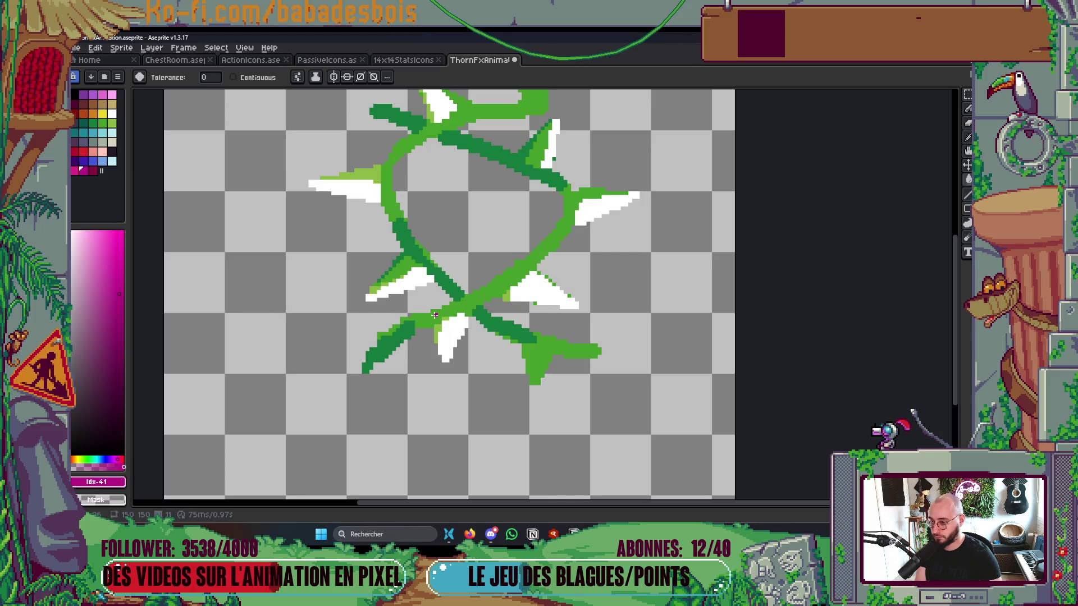
{"action": "left_click", "coordinate": [435, 315]}
{"action": "key", "text": "Left"}
{"action": "key", "text": "Right"}
{"action": "key", "text": "Left"}
{"action": "key", "text": "Left"}
{"action": "key", "text": "Right"}
{"action": "left_click", "coordinate": [90, 170]}
{"action": "left_click", "coordinate": [389, 346]}
{"action": "key", "text": "Return"}
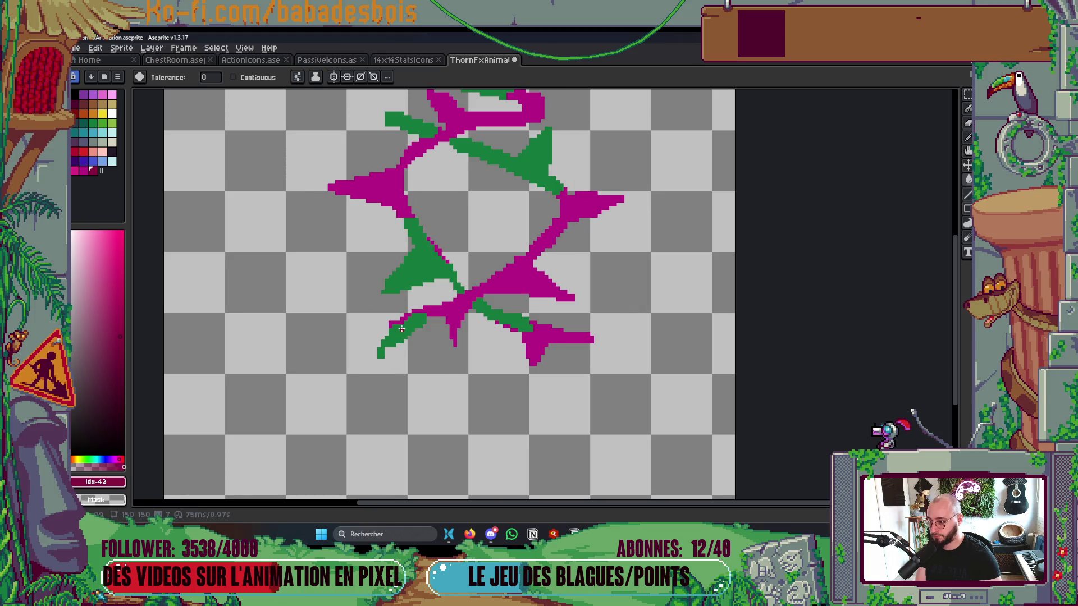
Step: Bucket-fill the green thorns dark magenta in the current frame and in frames 4 through 1
{"action": "left_click", "coordinate": [370, 366]}
{"action": "key", "text": "comma"}
{"action": "left_click", "coordinate": [376, 365]}
{"action": "key", "text": "comma"}
{"action": "left_click", "coordinate": [398, 363]}
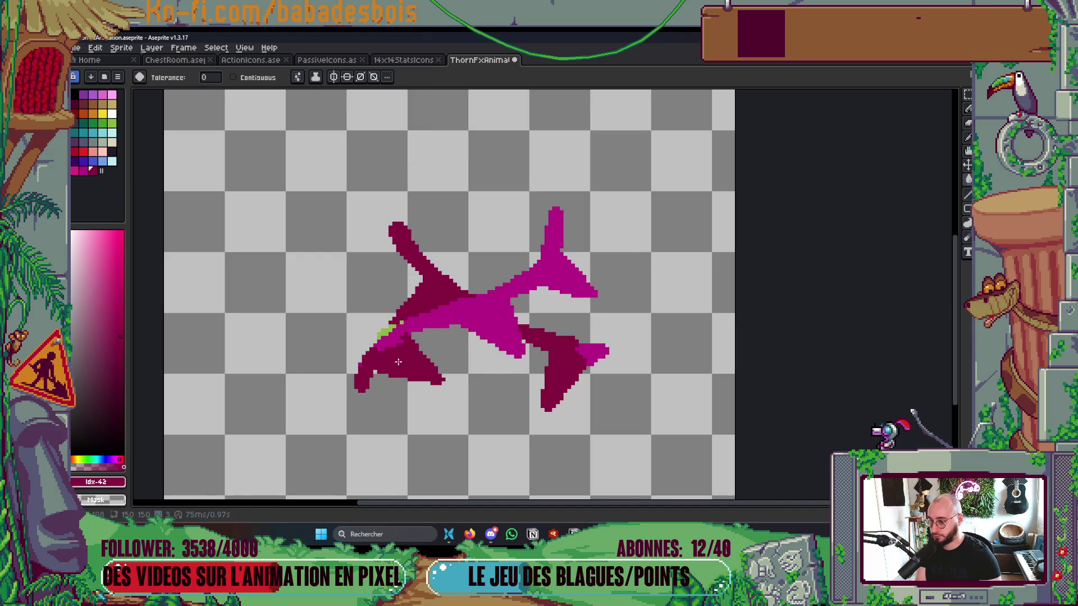
{"action": "key", "text": "comma"}
{"action": "left_click", "coordinate": [370, 367]}
{"action": "key", "text": "comma"}
{"action": "left_click", "coordinate": [370, 368]}
{"action": "key", "text": "comma"}
Step: Switch to the lighter pink and fill the leftover green thorn in each of the preceding frames
{"action": "key", "text": "bracketleft"}
{"action": "key", "text": "bracketleft"}
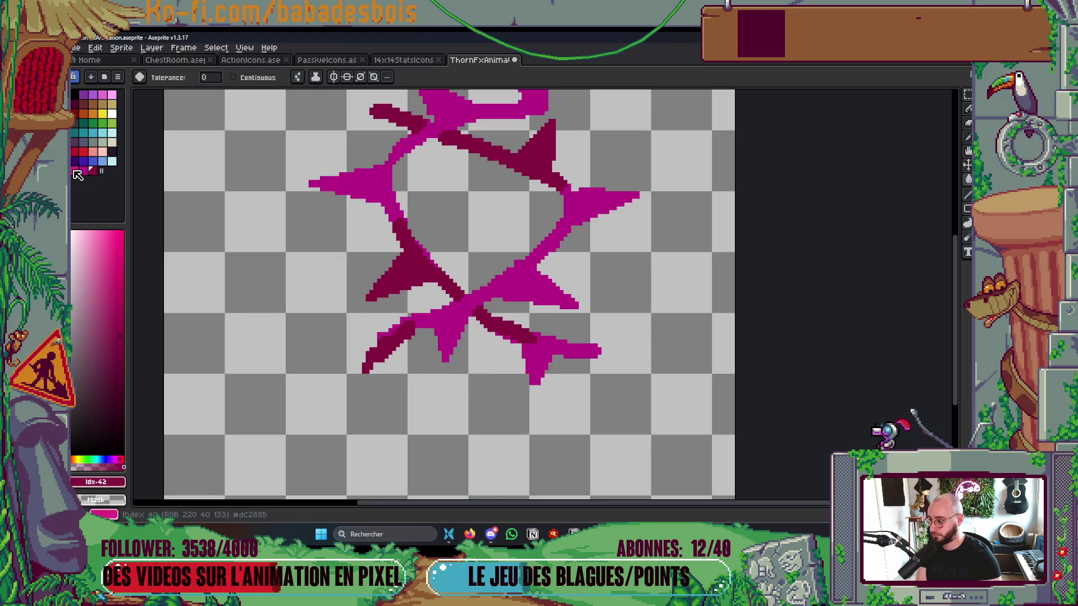
{"action": "key", "text": "comma"}
{"action": "left_click", "coordinate": [386, 330]}
{"action": "key", "text": "comma"}
{"action": "left_click", "coordinate": [386, 330]}
{"action": "key", "text": "comma"}
{"action": "left_click", "coordinate": [386, 330]}
{"action": "key", "text": "comma"}
{"action": "left_click", "coordinate": [386, 330]}
{"action": "key", "text": "comma"}
{"action": "key", "text": "comma"}
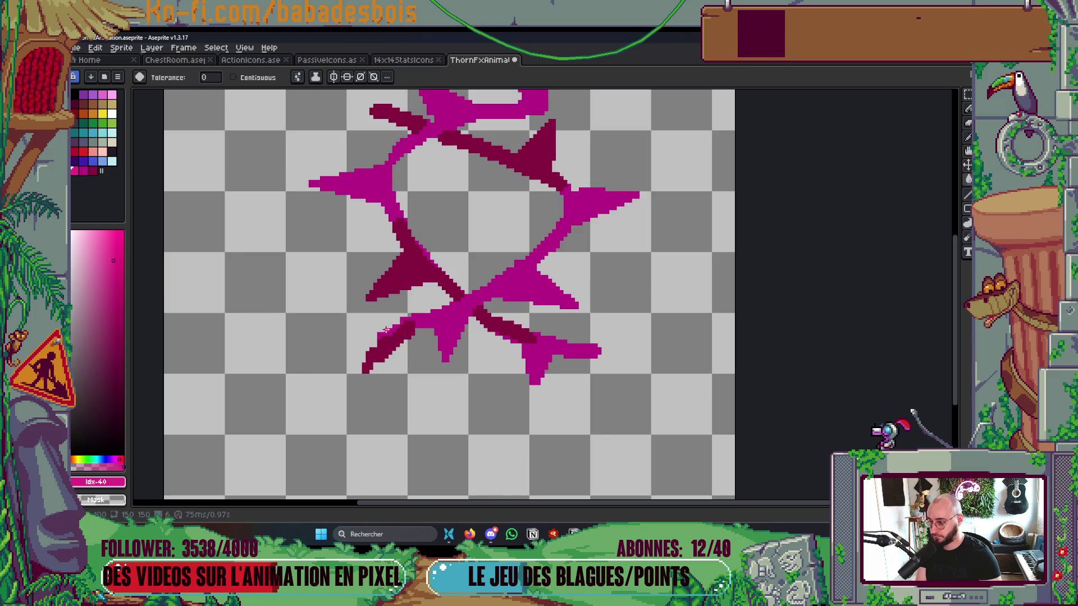
Step: Fill frames 10–12's green, yellow and white thorn pixels magenta, then play the animation to check
{"action": "key", "text": "period"}
{"action": "key", "text": "period"}
{"action": "key", "text": "period"}
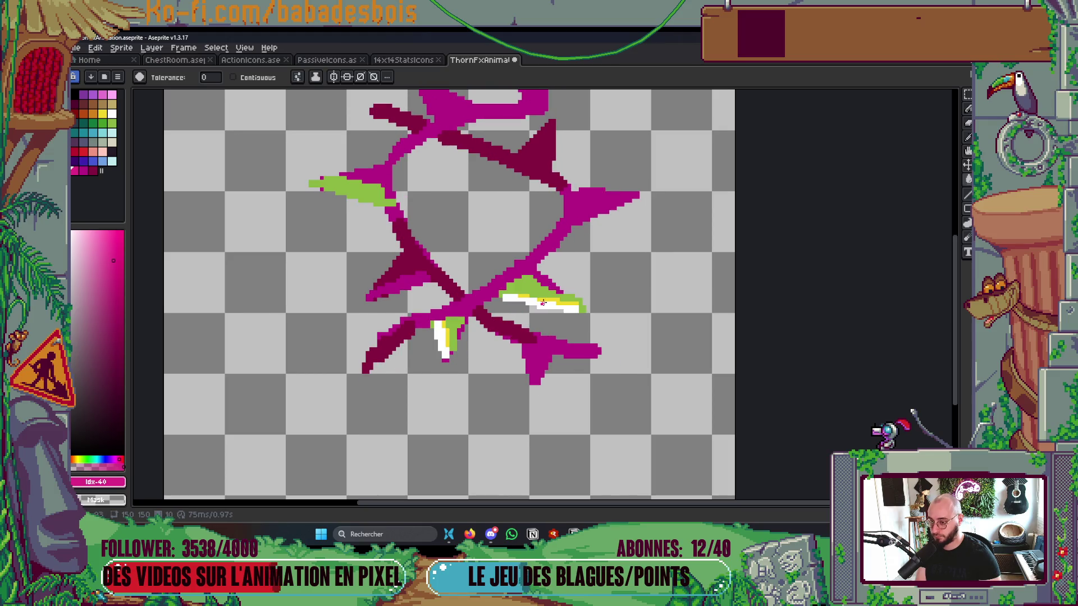
{"action": "left_click", "coordinate": [542, 289]}
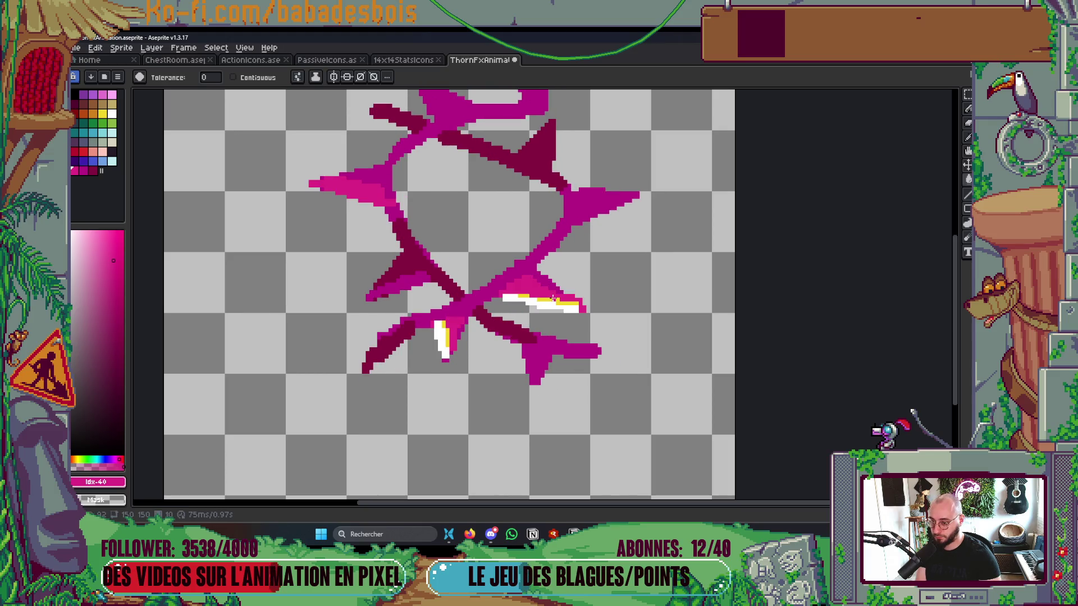
{"action": "left_click", "coordinate": [553, 299]}
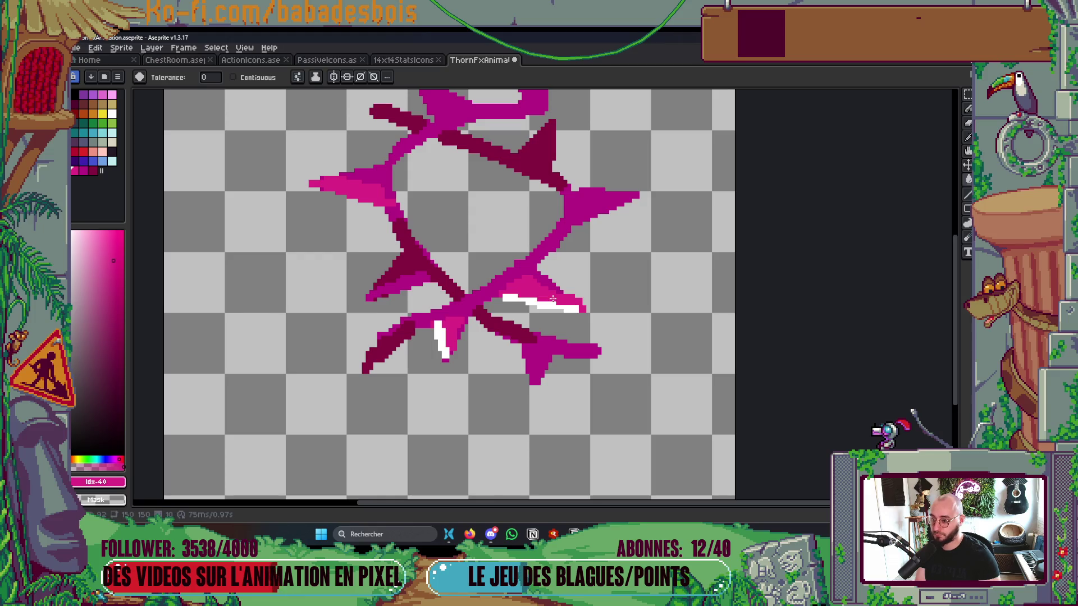
{"action": "key", "text": "period"}
{"action": "left_click", "coordinate": [506, 298]}
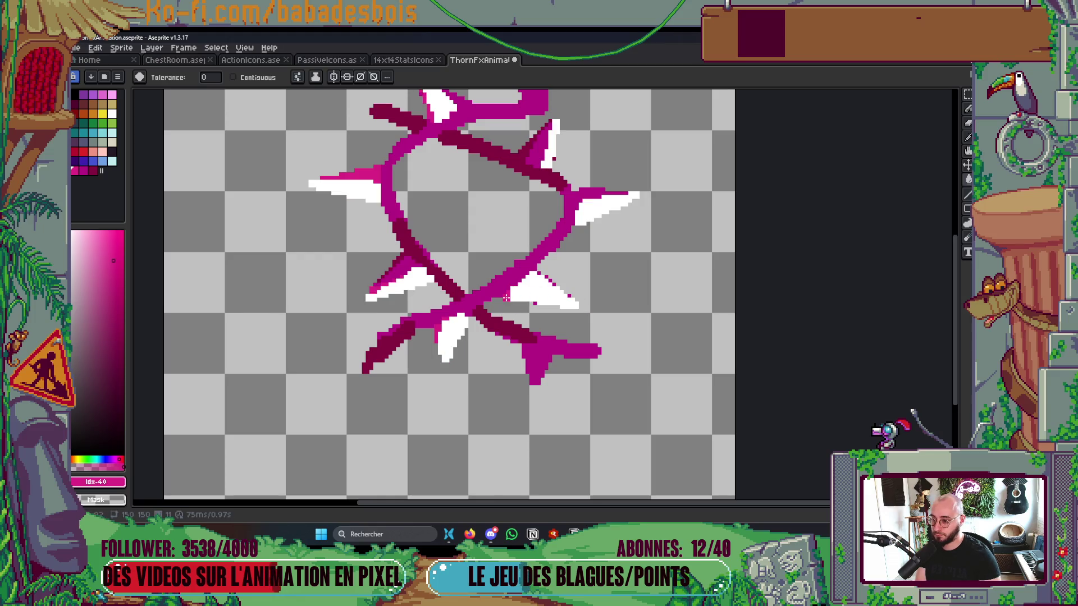
{"action": "key", "text": "period"}
{"action": "left_click", "coordinate": [546, 296]}
{"action": "left_click", "coordinate": [547, 292]}
{"action": "key", "text": "Return"}
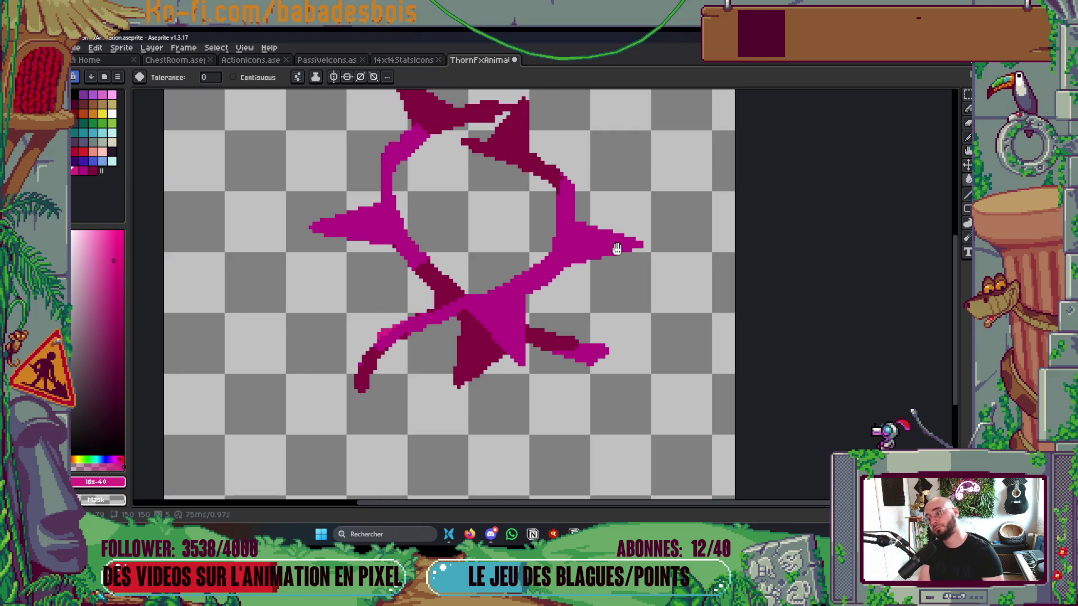
{"action": "scroll", "coordinate": [621, 233], "scroll_direction": "down", "scroll_amount": 4}
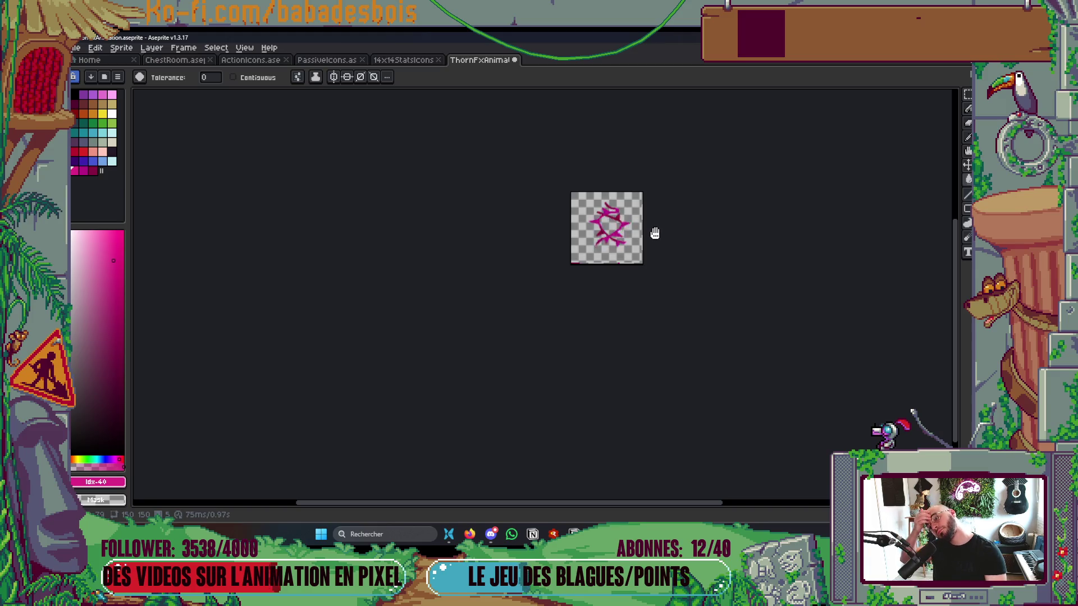
Step: Open Aseprite's Export Sprite Sheet dialog and look at its layout options
{"action": "scroll", "coordinate": [654, 230], "scroll_direction": "up", "scroll_amount": 2}
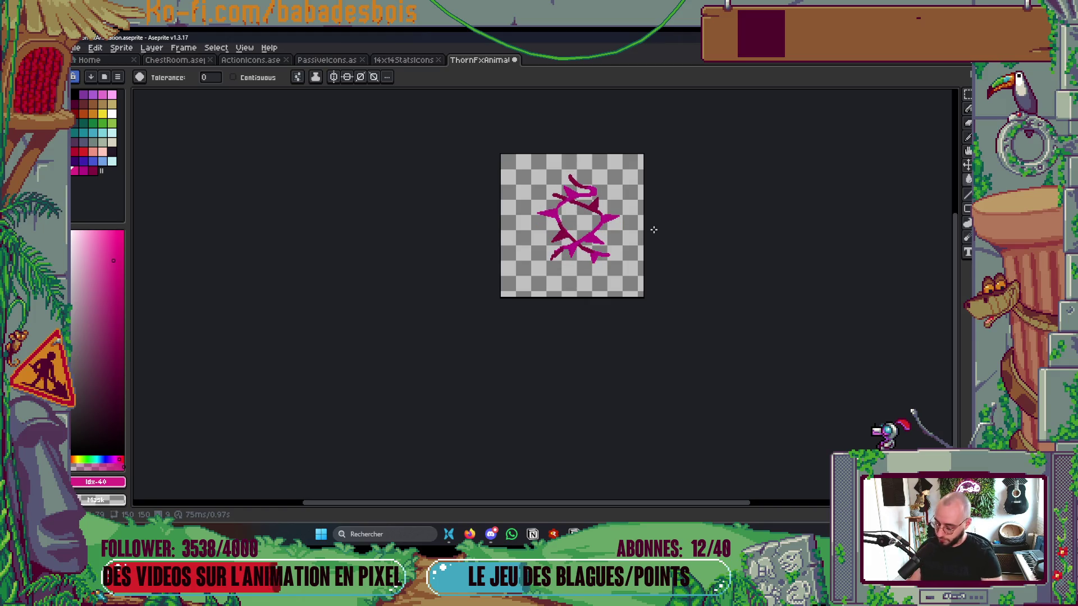
{"action": "key", "text": "ctrl+e"}
{"action": "key", "text": "Escape"}
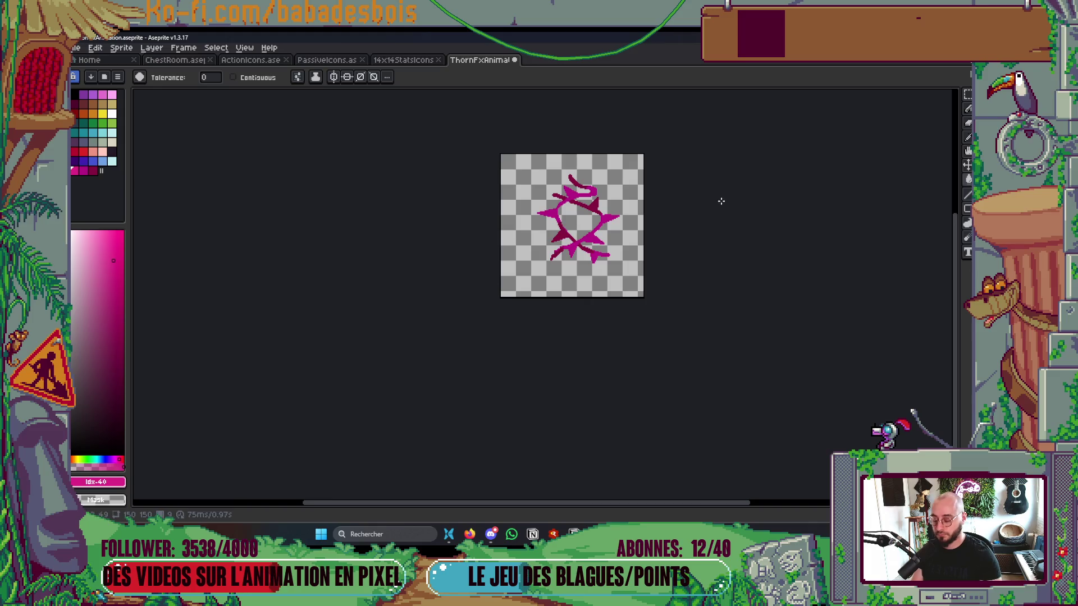
{"action": "key", "text": "ctrl+e"}
{"action": "left_click", "coordinate": [701, 128]}
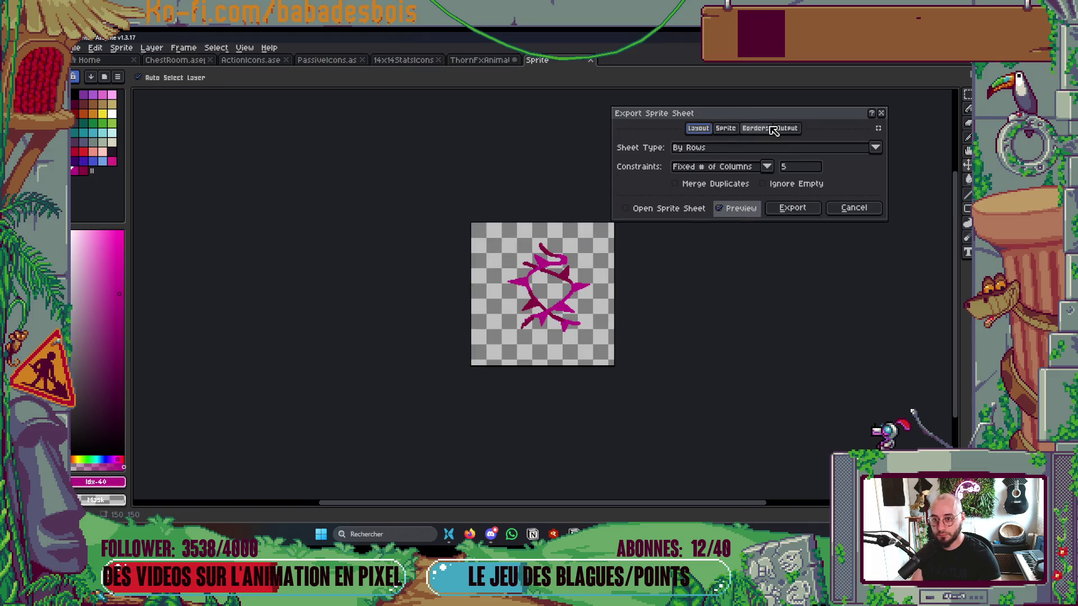
{"action": "key", "text": "alt+Tab"}
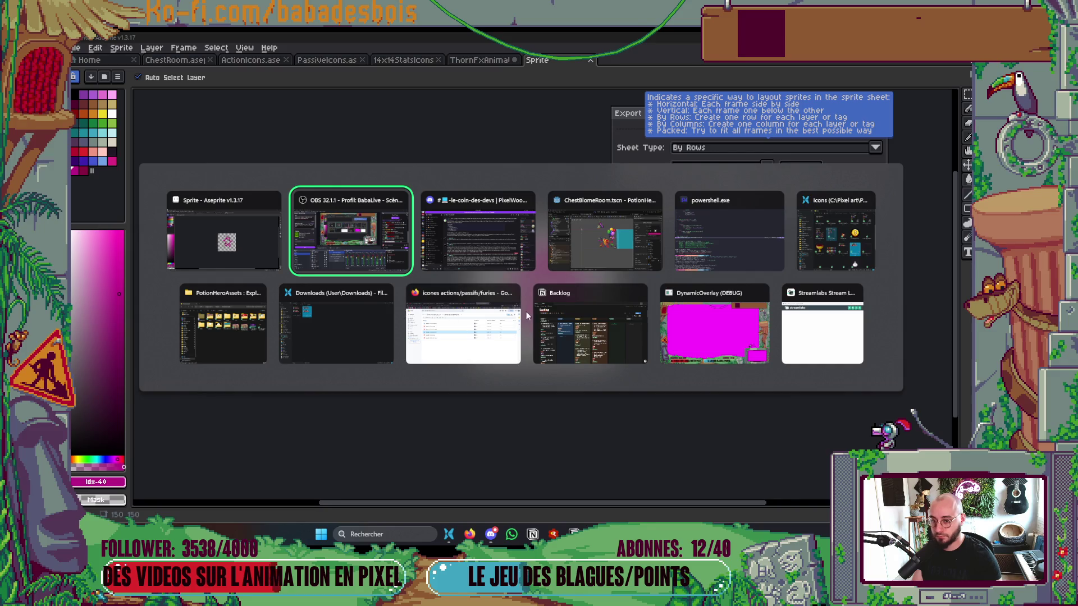
{"action": "left_click", "coordinate": [263, 241]}
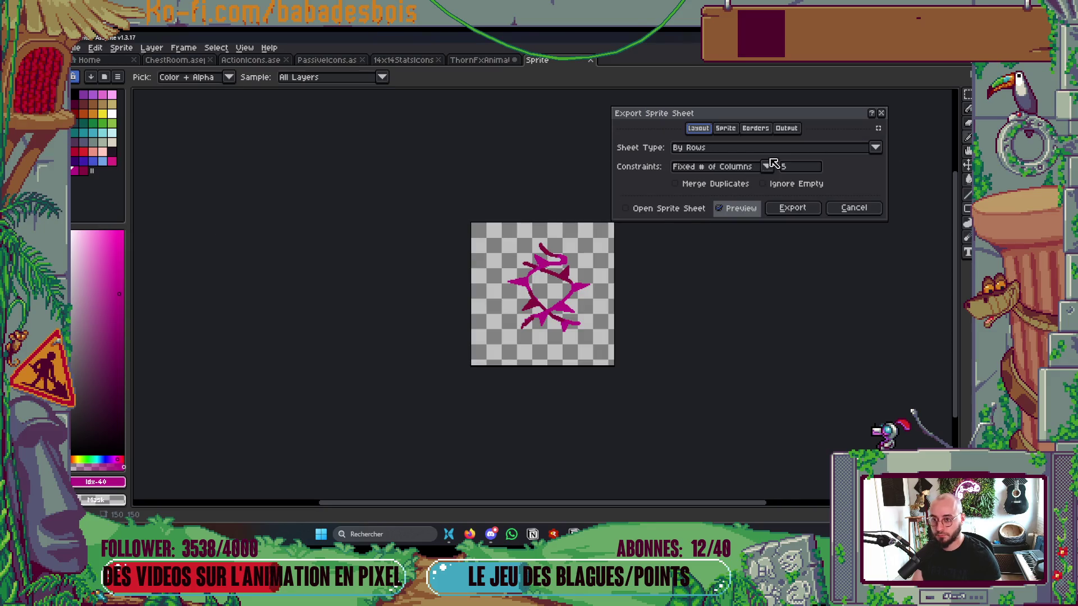
Step: Set Frames to All frames, check the ThornFxAnimation.png output file, and bring up the file browser
{"action": "left_click", "coordinate": [726, 129]}
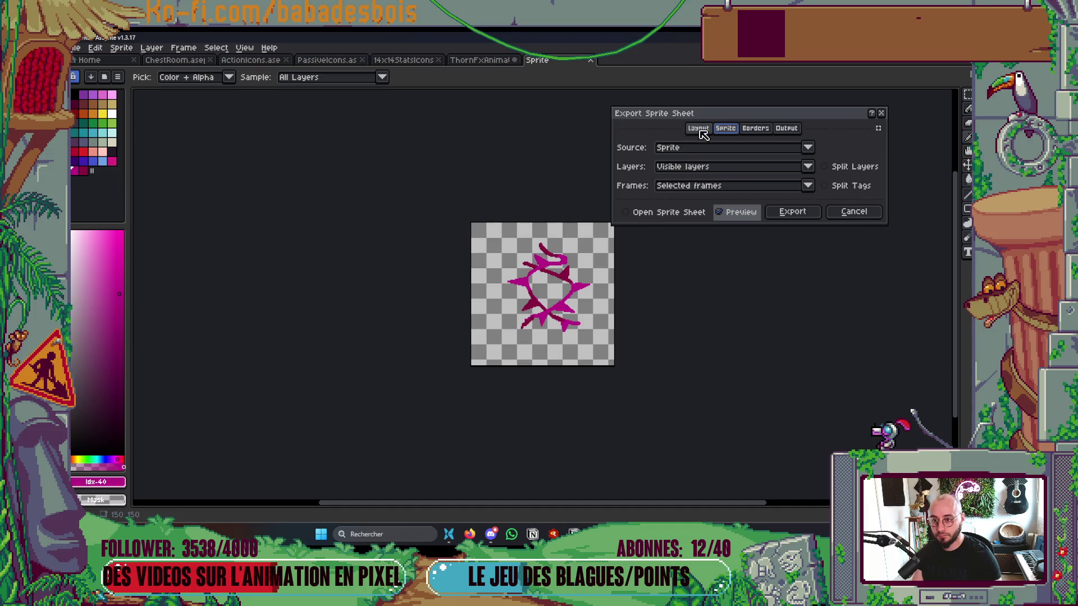
{"action": "left_click", "coordinate": [699, 187]}
{"action": "left_click", "coordinate": [697, 199]}
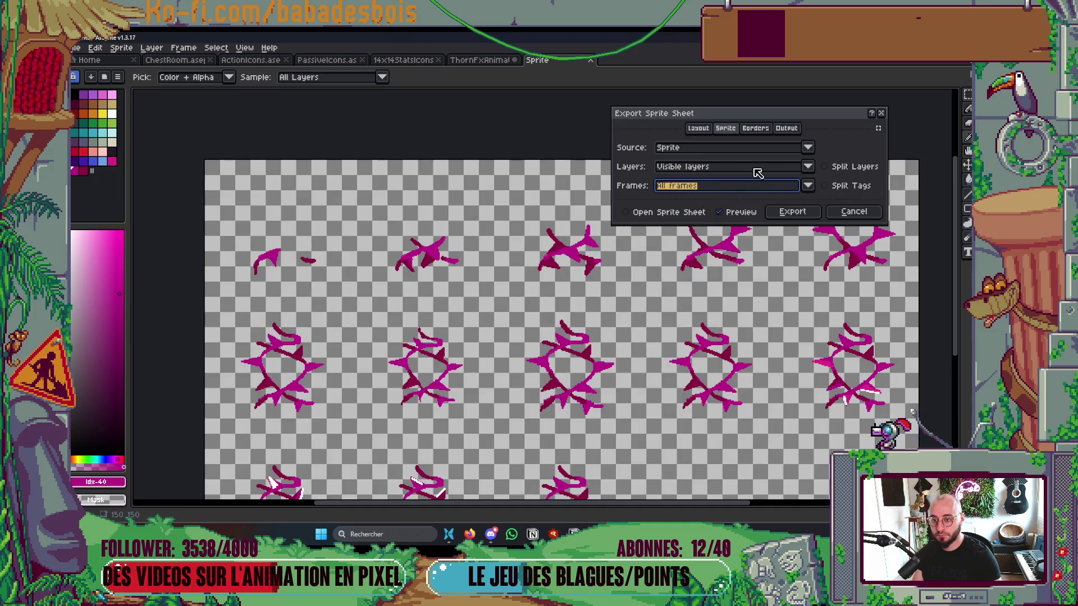
{"action": "left_click", "coordinate": [787, 129]}
{"action": "left_click", "coordinate": [876, 147]}
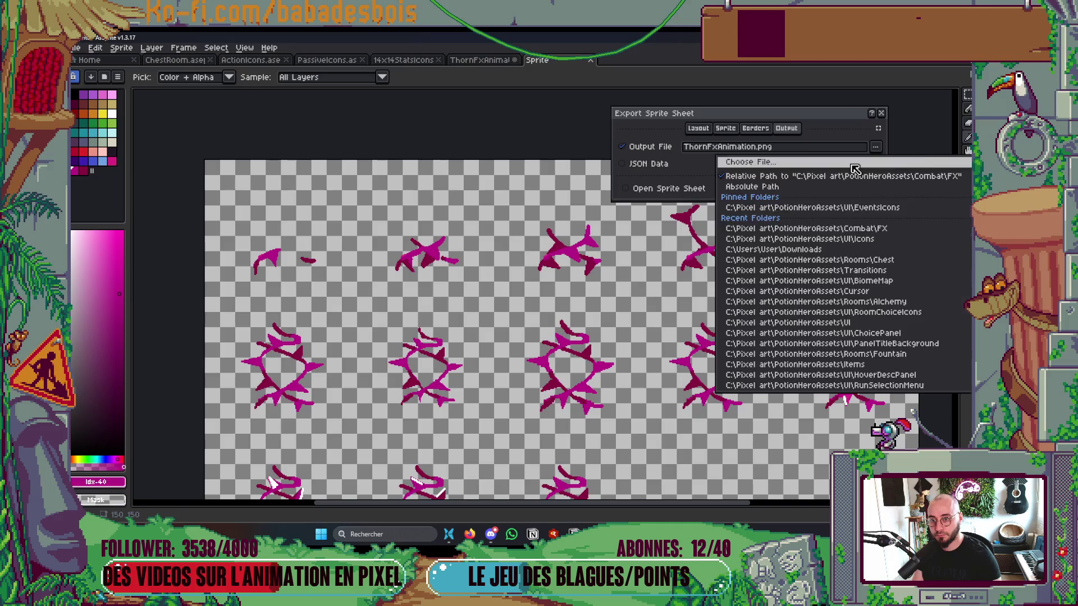
{"action": "left_click", "coordinate": [853, 163]}
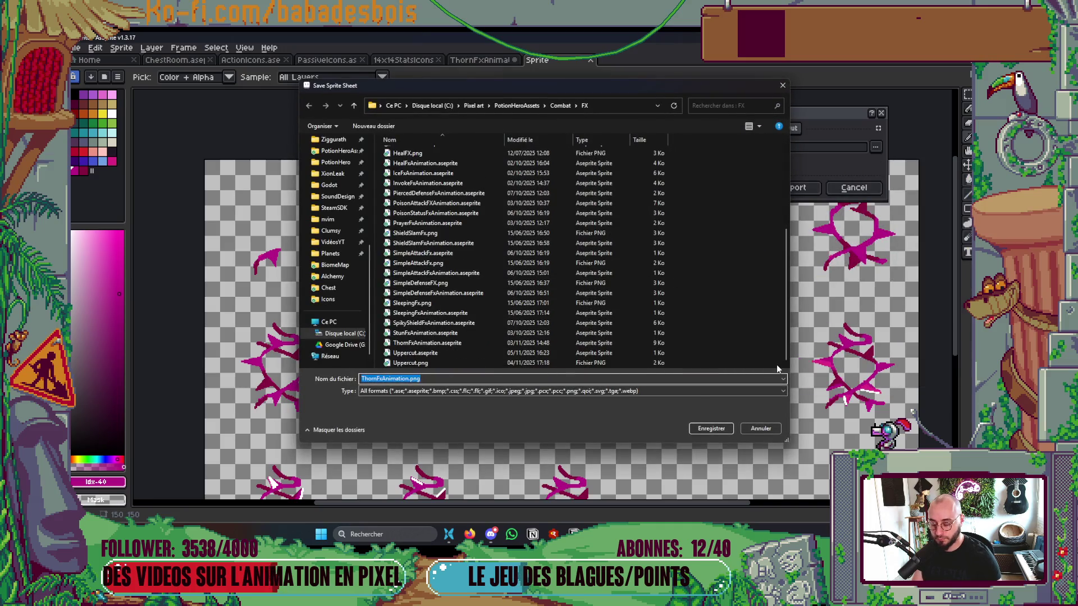
{"action": "key", "text": "Return"}
{"action": "mouse_move", "coordinate": [448, 533]}
{"action": "left_click", "coordinate": [404, 483]}
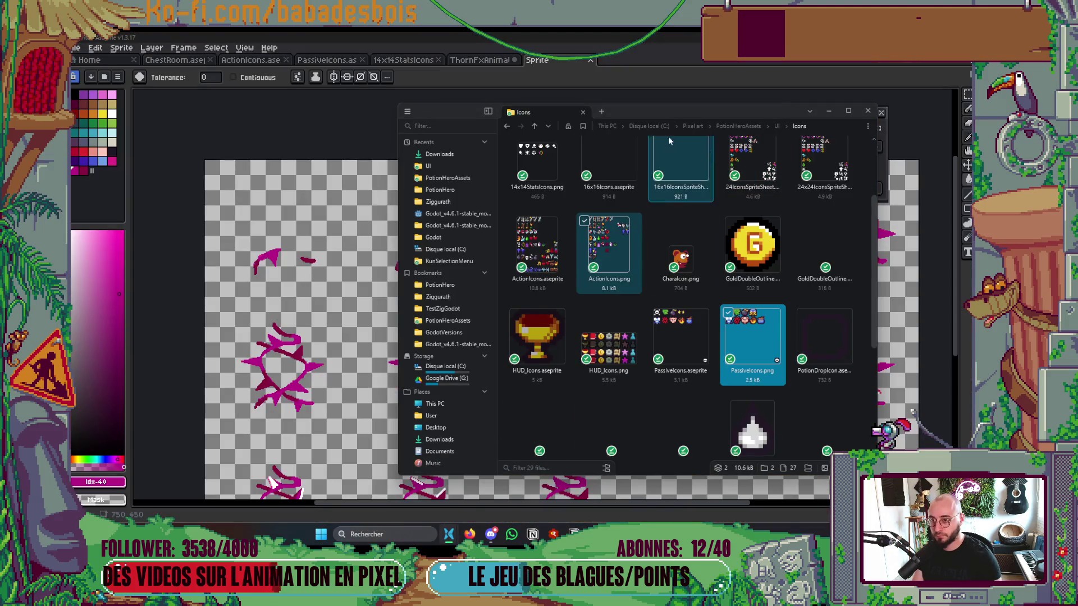
Step: Browse to PotionHeroAssets > Combat > FX and open TestZigGodot in a second tab
{"action": "left_click", "coordinate": [738, 126]}
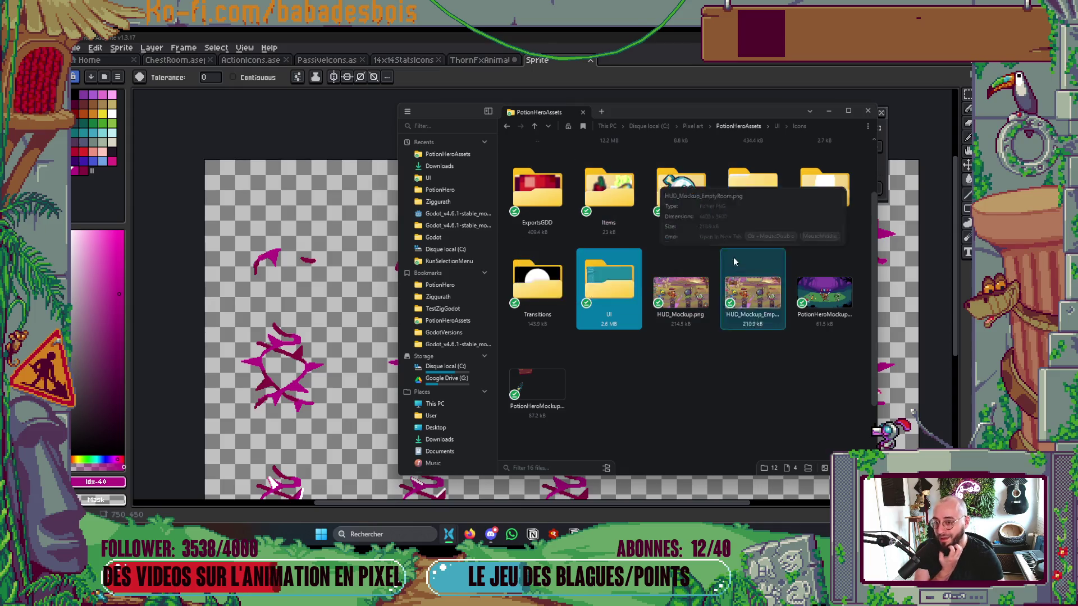
{"action": "scroll", "coordinate": [733, 258], "scroll_direction": "up", "scroll_amount": 2}
{"action": "double_click", "coordinate": [753, 230]}
{"action": "double_click", "coordinate": [752, 174]}
{"action": "scroll", "coordinate": [749, 279], "scroll_direction": "down", "scroll_amount": 8}
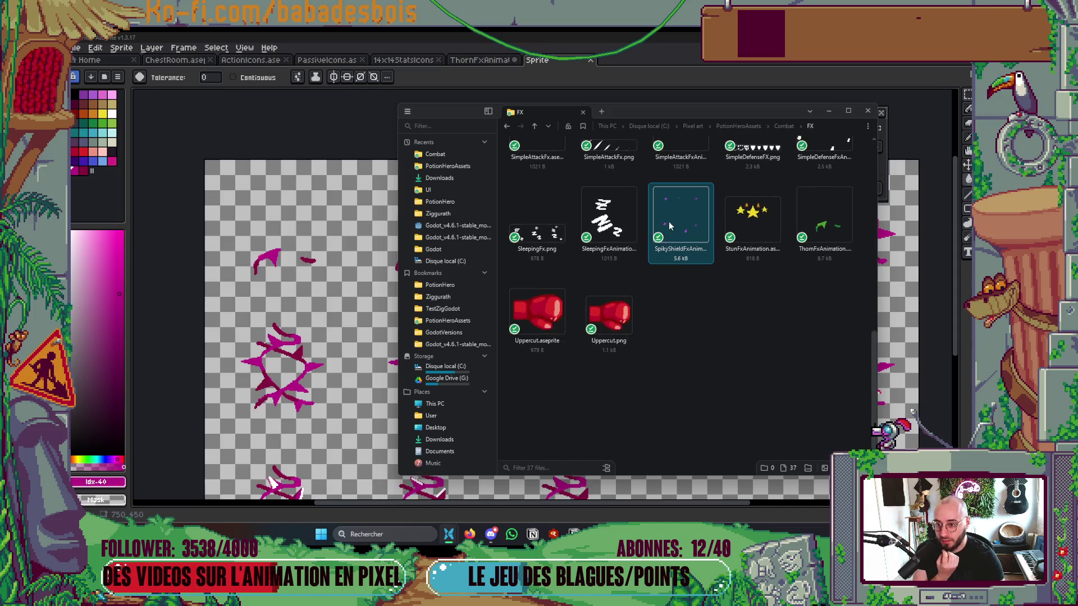
{"action": "scroll", "coordinate": [668, 224], "scroll_direction": "up", "scroll_amount": 4}
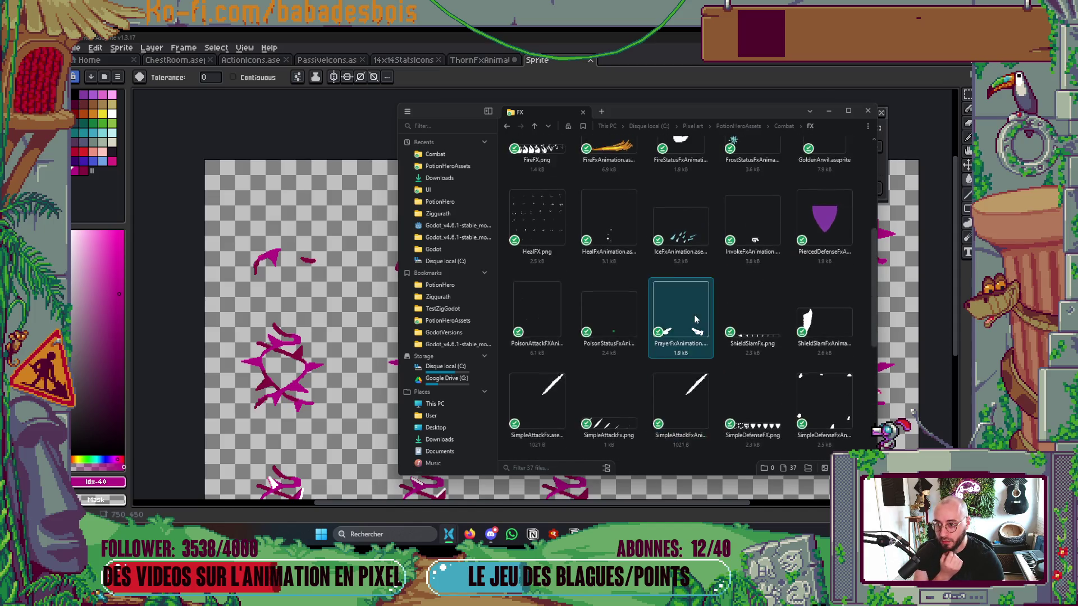
{"action": "scroll", "coordinate": [696, 317], "scroll_direction": "up", "scroll_amount": 3}
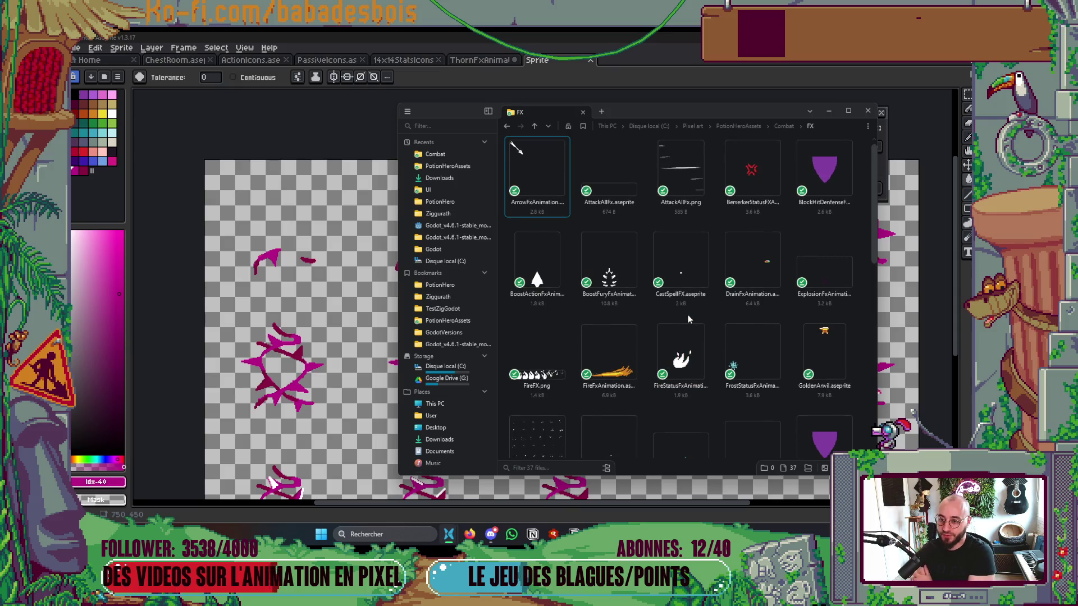
{"action": "scroll", "coordinate": [688, 317], "scroll_direction": "down", "scroll_amount": 3}
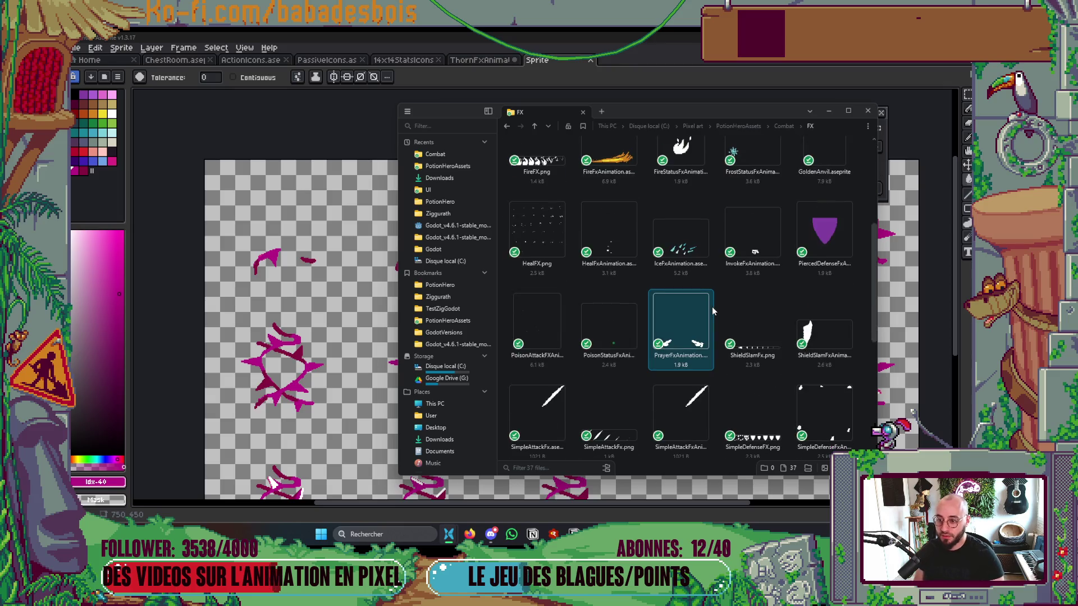
{"action": "scroll", "coordinate": [713, 311], "scroll_direction": "down", "scroll_amount": 3}
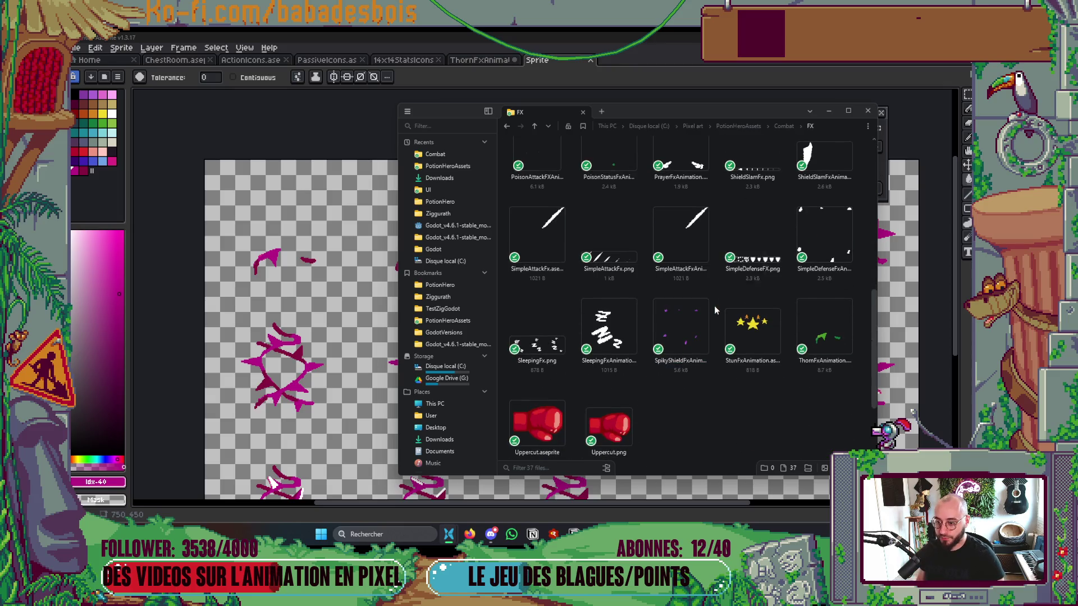
{"action": "middle_click", "coordinate": [442, 308]}
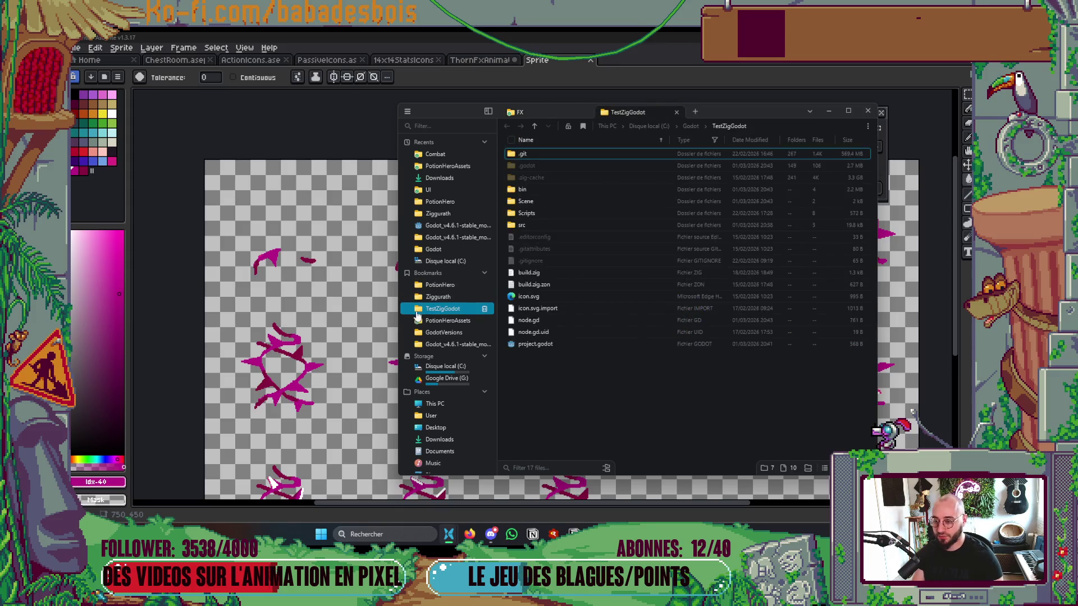
Step: Return to Aseprite and export the thorn sprite sheet
{"action": "key", "text": "alt+Tab"}
{"action": "key", "text": "alt+Tab"}
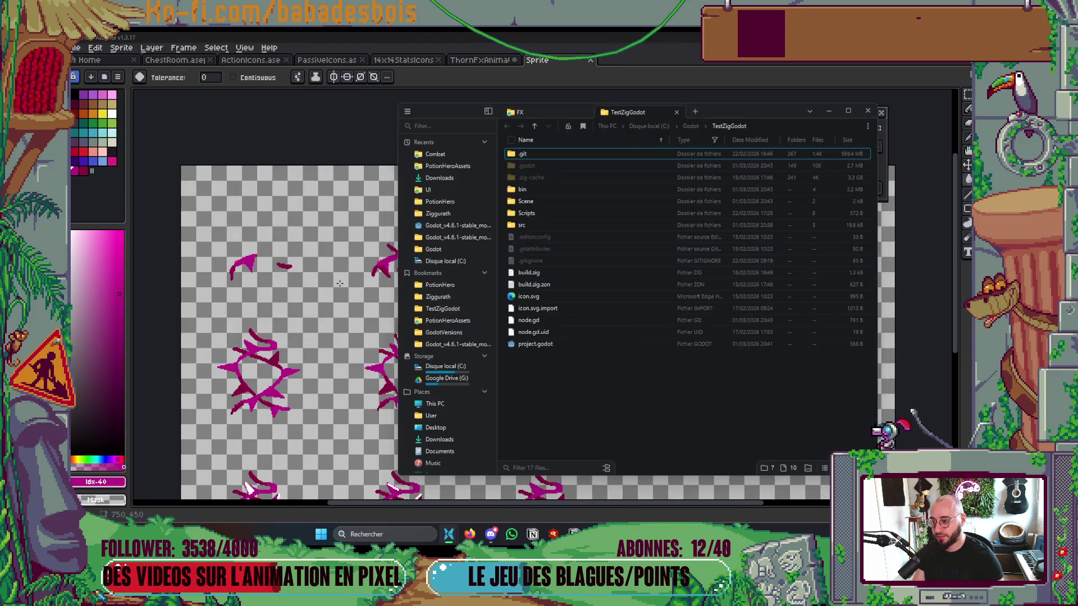
{"action": "key", "text": "alt+Tab"}
{"action": "key", "text": "Return"}
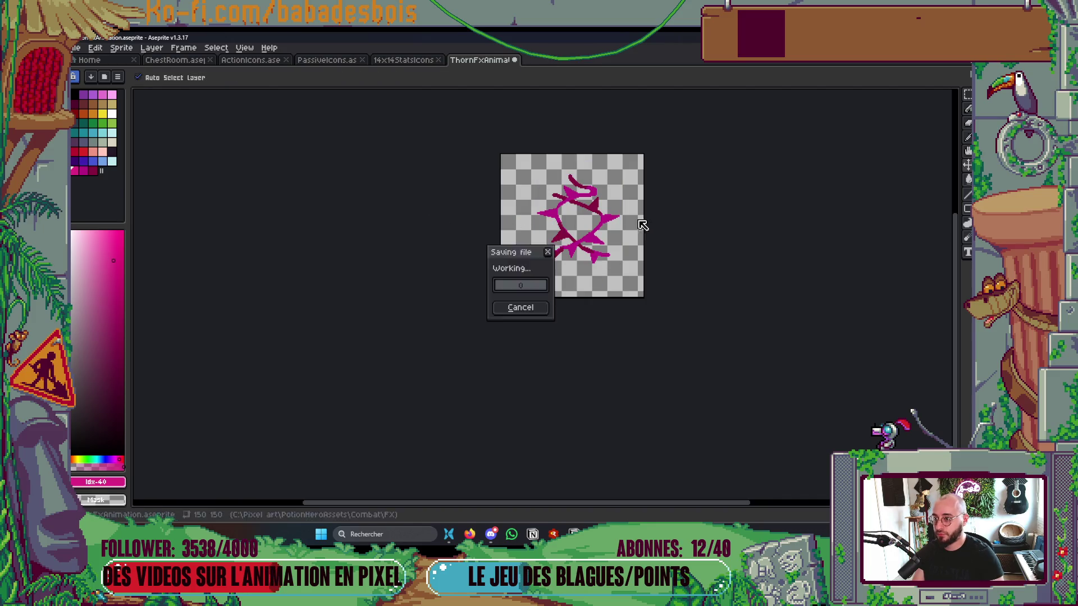
Step: Show the ThornFx Aseprite document in its folder
{"action": "key", "text": "alt+Tab"}
{"action": "key", "text": "alt+Tab"}
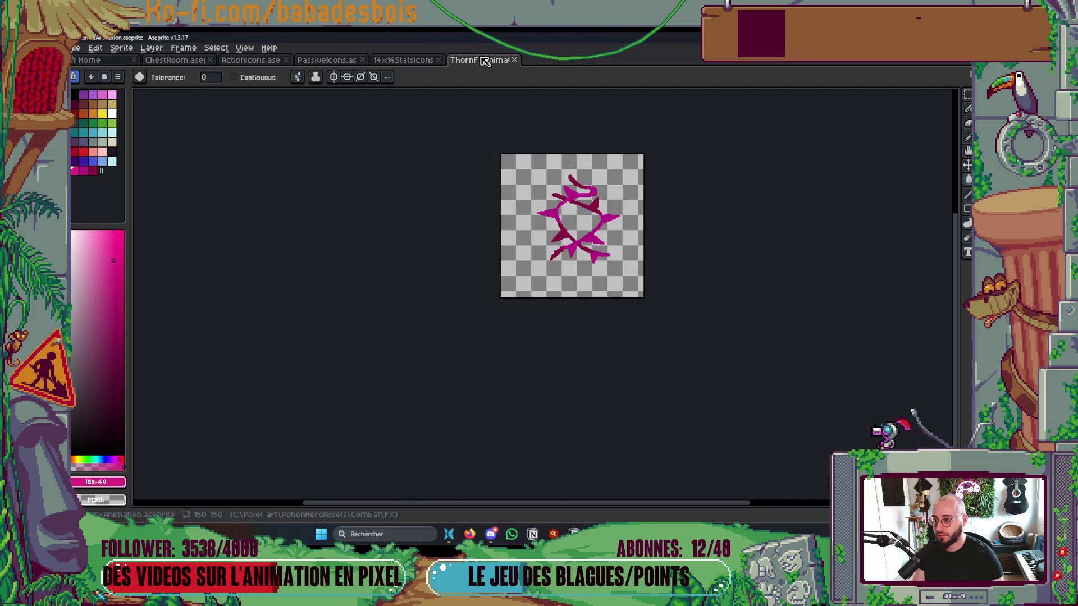
{"action": "right_click", "coordinate": [483, 60]}
{"action": "left_click", "coordinate": [525, 100]}
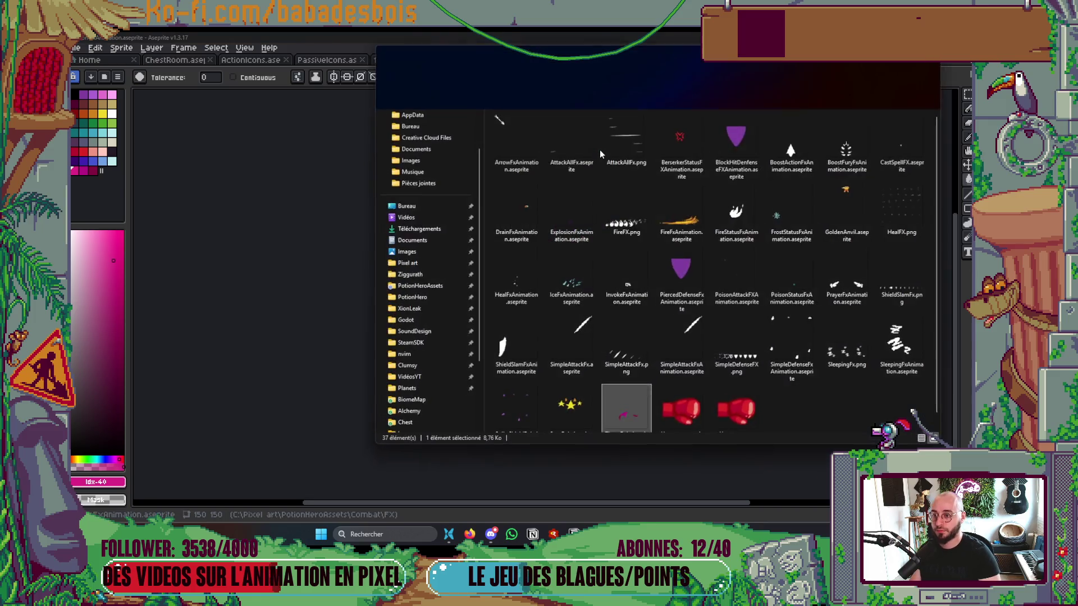
Step: Inspect ThornFxAnimation.png and ThornFxAnimation.res in Godot, then reopen Aseprite's sprite sheet export
{"action": "key", "text": "alt+Tab"}
{"action": "key", "text": "alt+Tab"}
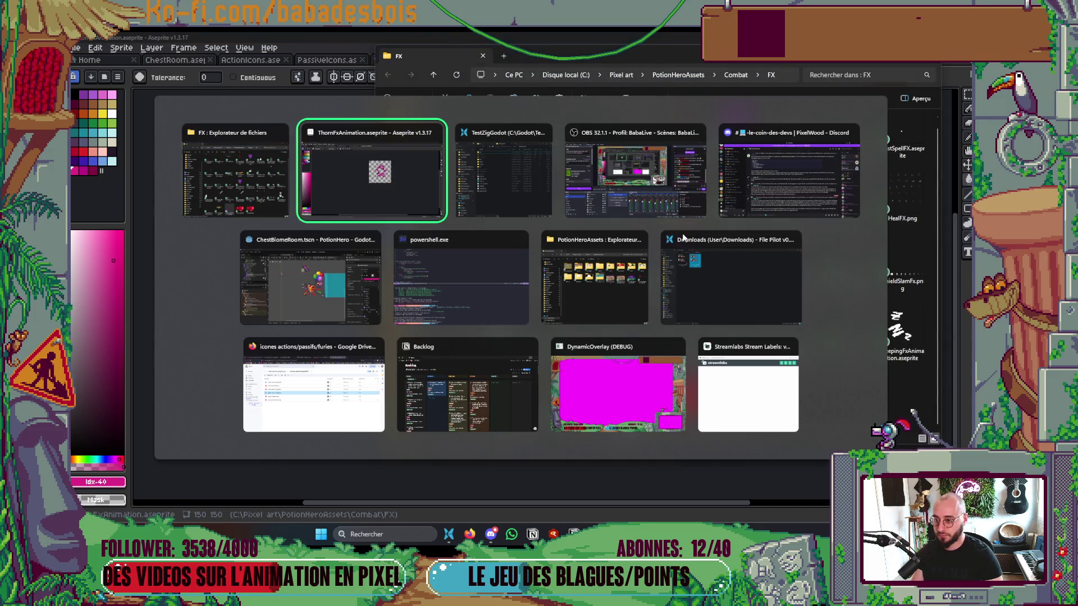
{"action": "left_click", "coordinate": [286, 314]}
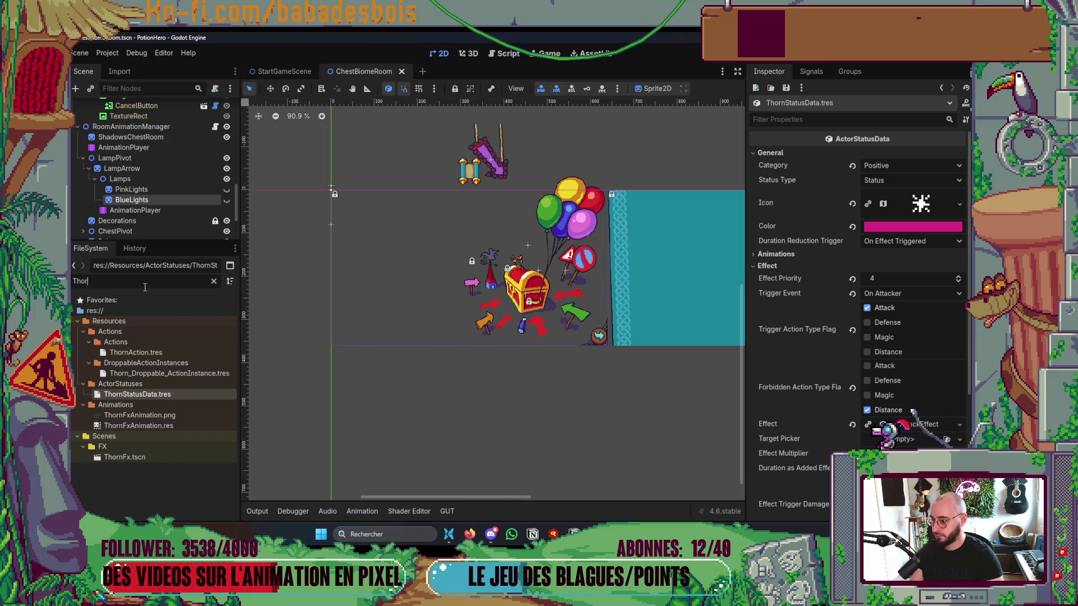
{"action": "left_click", "coordinate": [150, 420]}
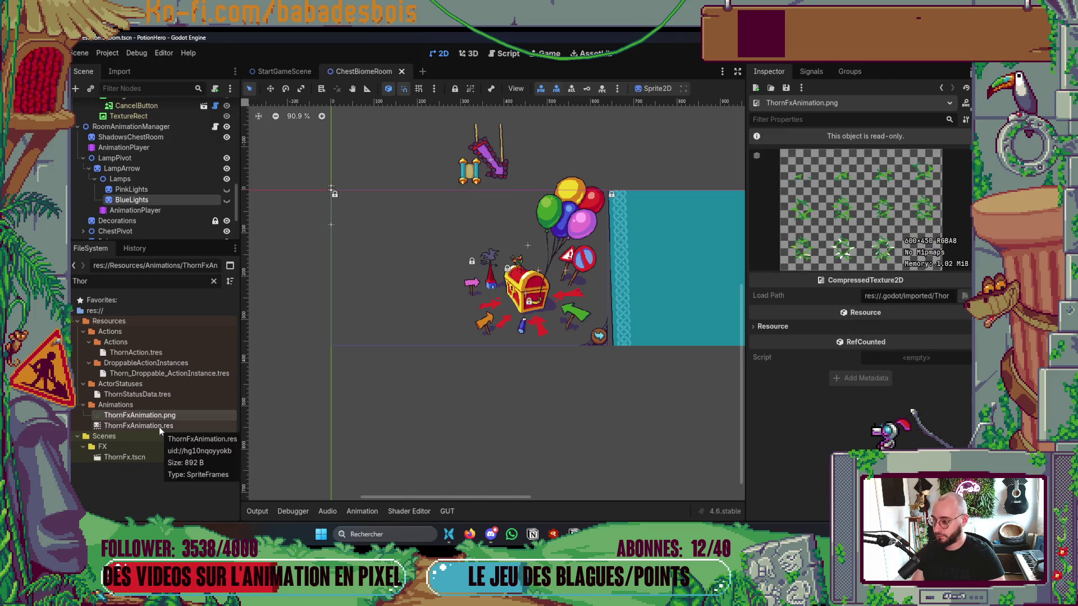
{"action": "left_click", "coordinate": [159, 427]}
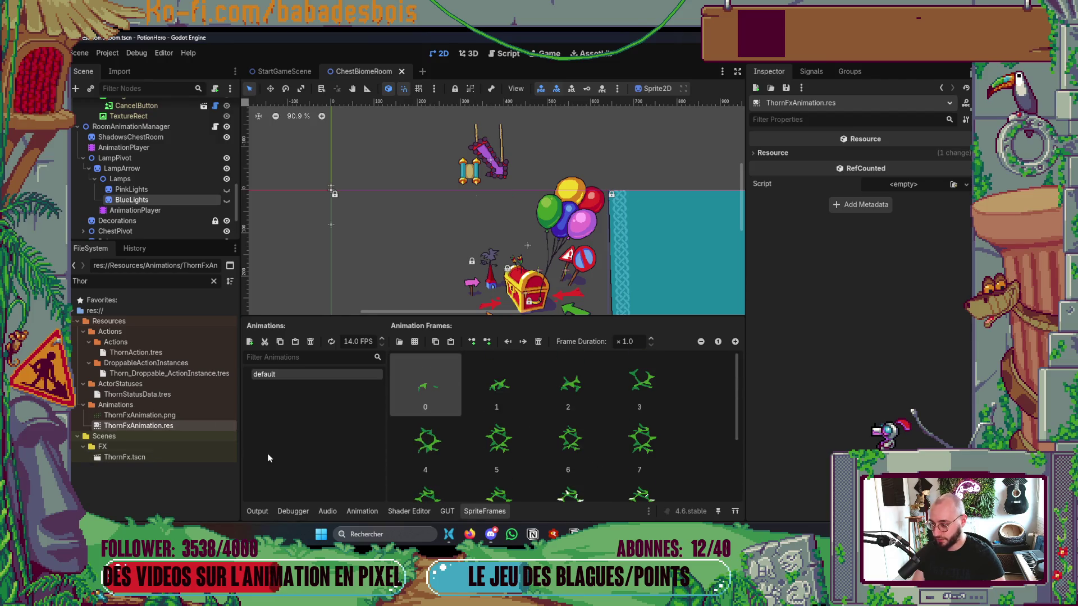
{"action": "left_click", "coordinate": [162, 416]}
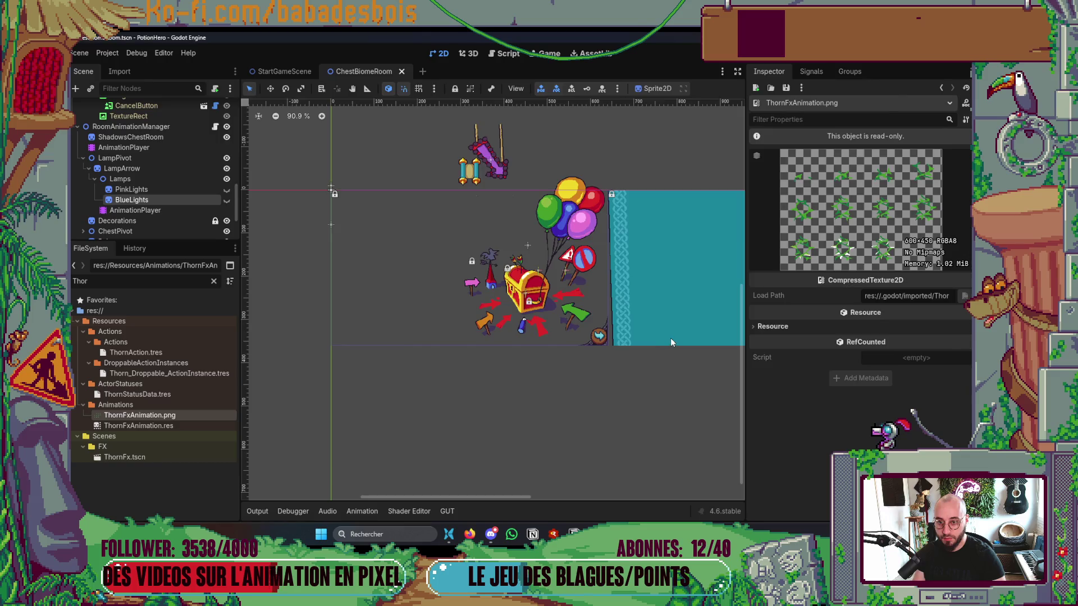
{"action": "key", "text": "alt+Tab"}
{"action": "key", "text": "ctrl+e"}
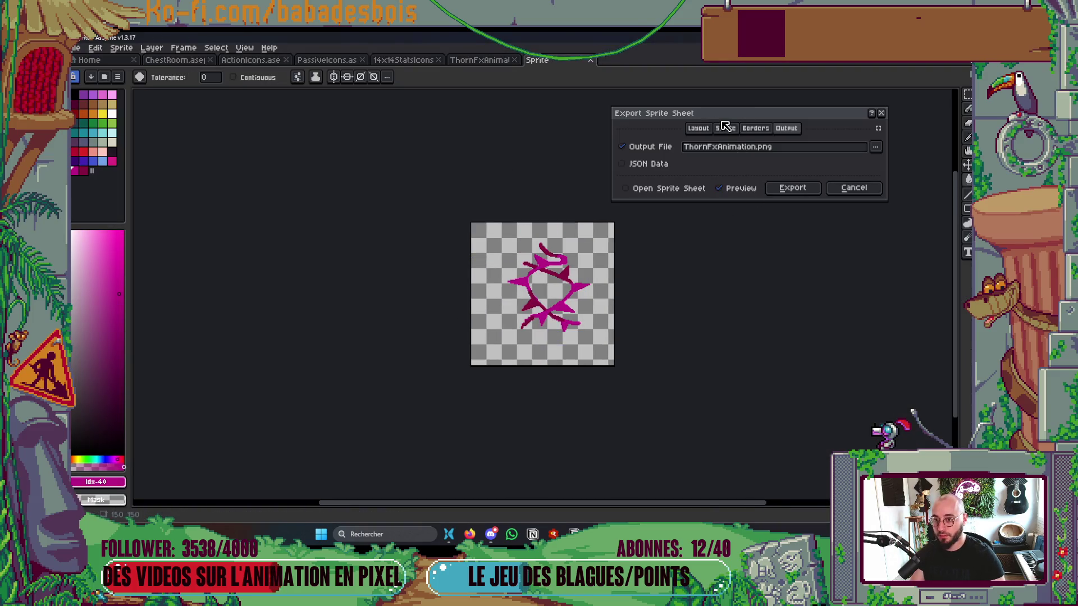
Step: Set the sprite sheet export to include all frames
{"action": "left_click", "coordinate": [730, 130]}
{"action": "left_click", "coordinate": [756, 128]}
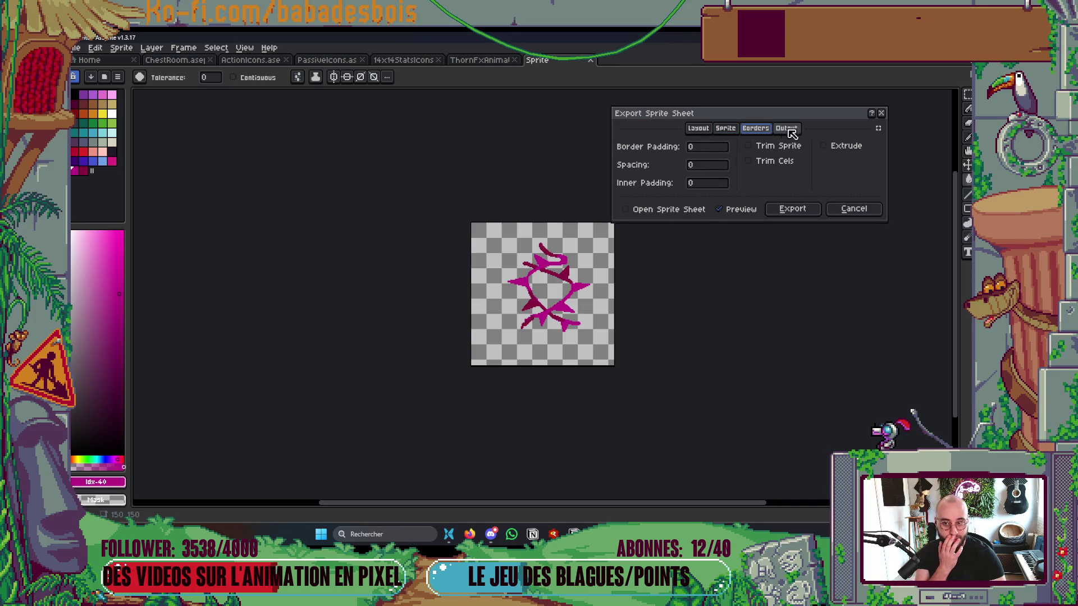
{"action": "left_click", "coordinate": [785, 128]}
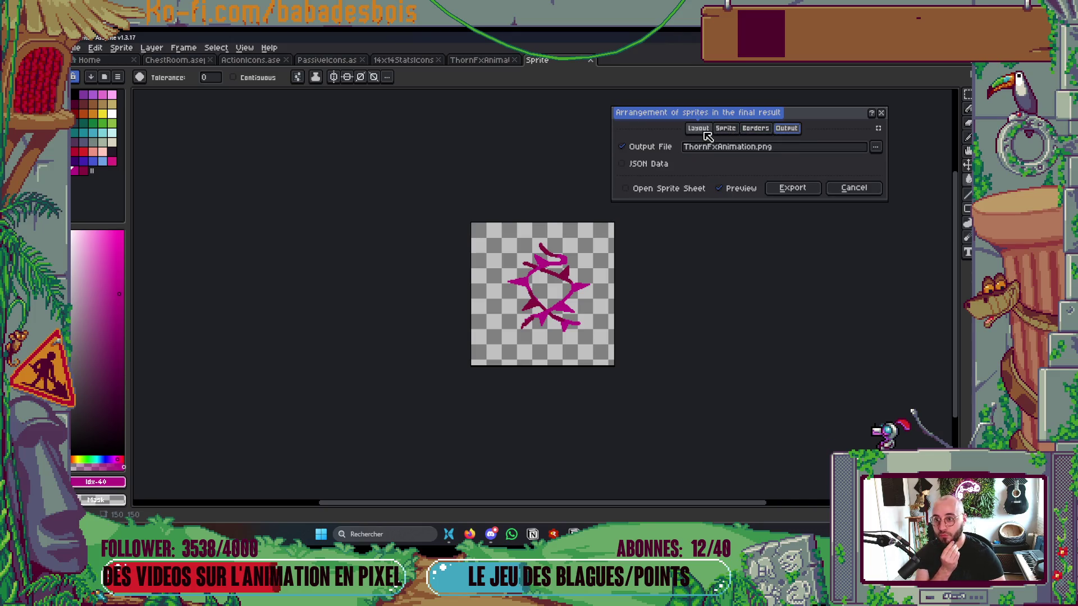
{"action": "left_click", "coordinate": [726, 130]}
{"action": "left_click", "coordinate": [727, 186]}
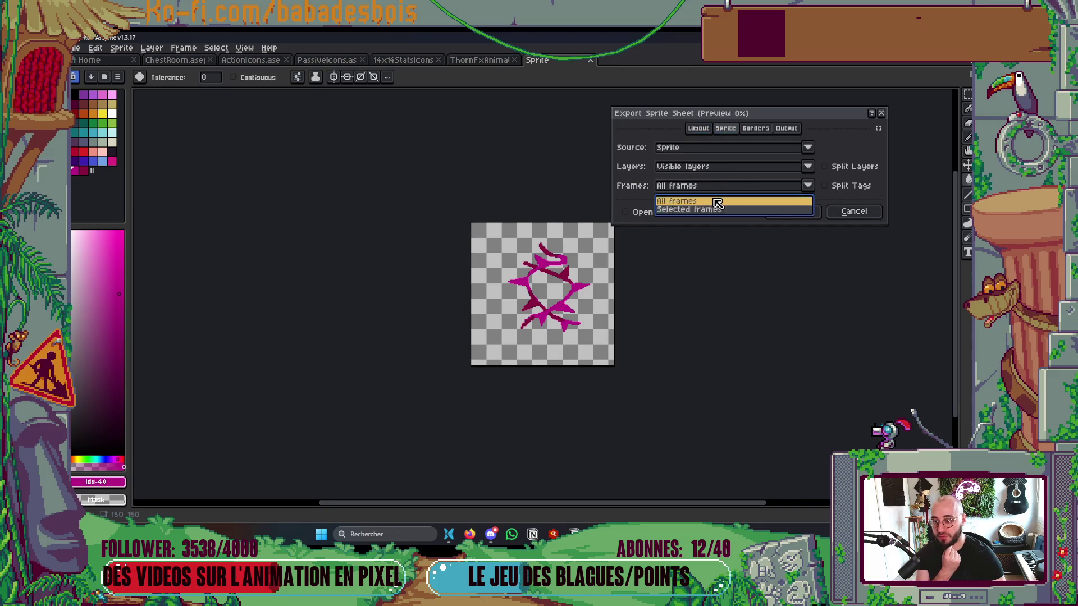
{"action": "left_click", "coordinate": [718, 203]}
{"action": "key", "text": "alt+Tab"}
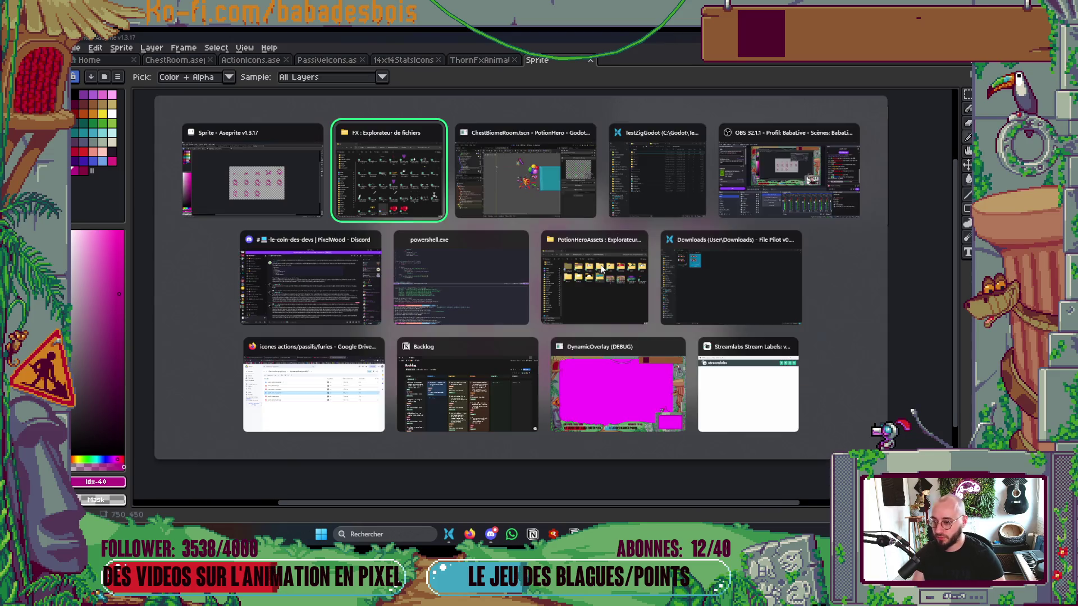
{"action": "key", "text": "alt+Tab"}
{"action": "key", "text": "Tab"}
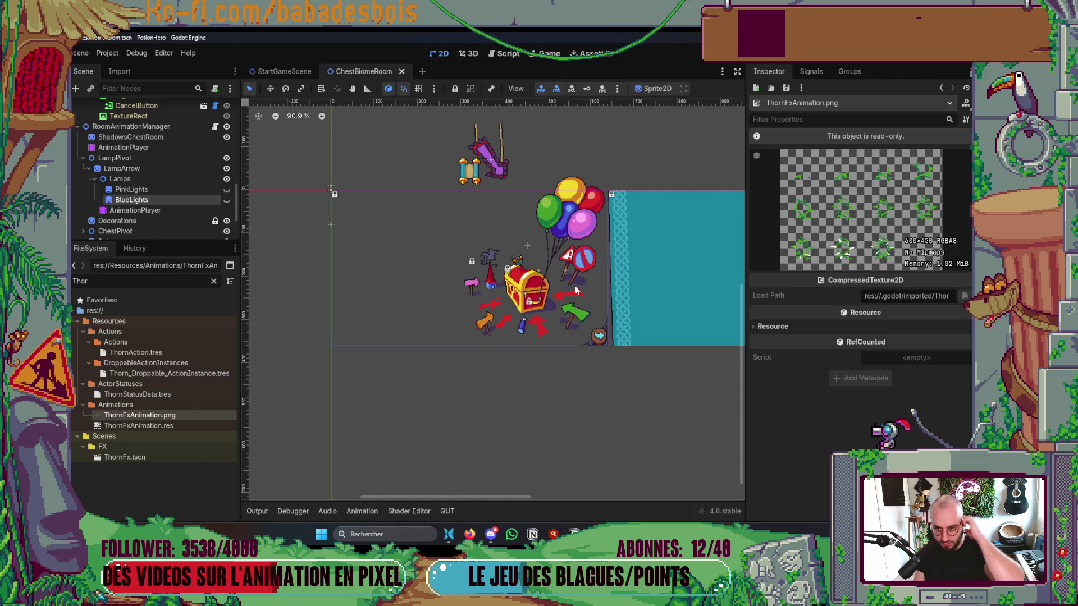
{"action": "key", "text": "alt+Tab"}
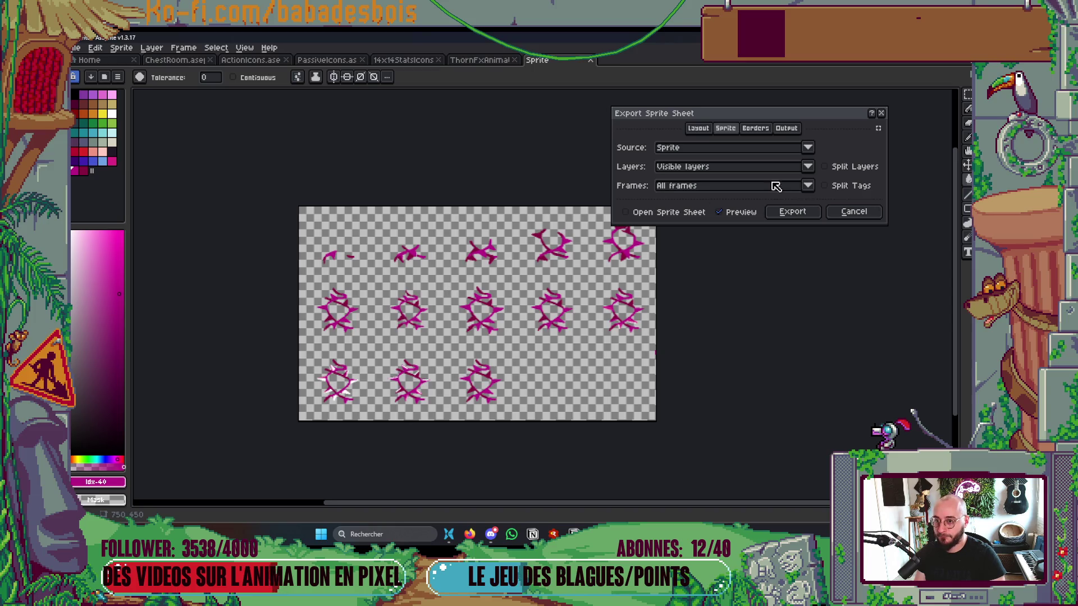
Step: Set the sheet layout to 4 fixed columns
{"action": "left_click", "coordinate": [698, 129]}
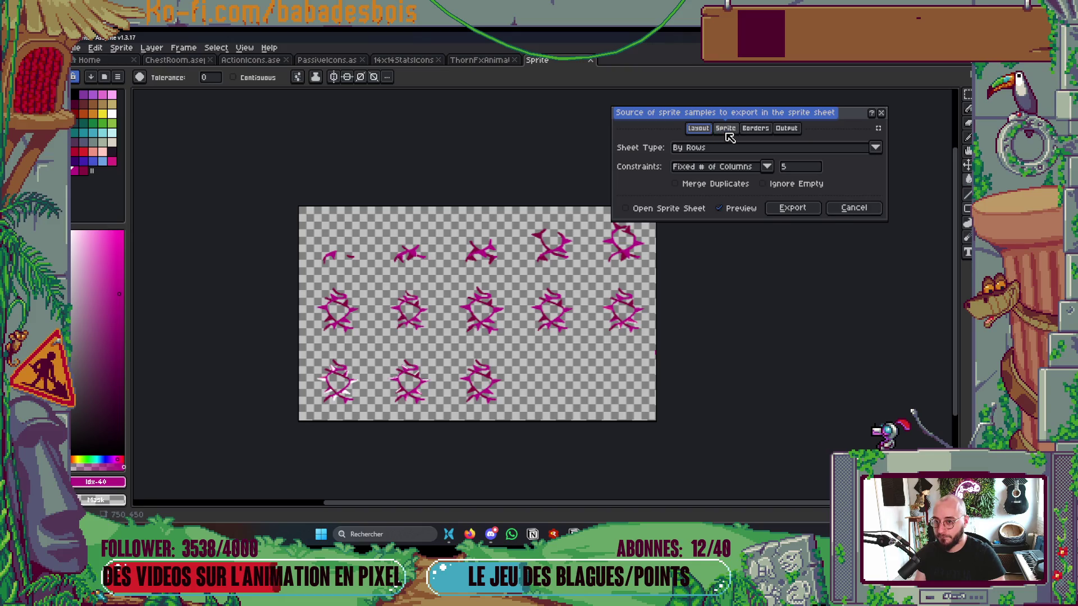
{"action": "left_click", "coordinate": [724, 132]}
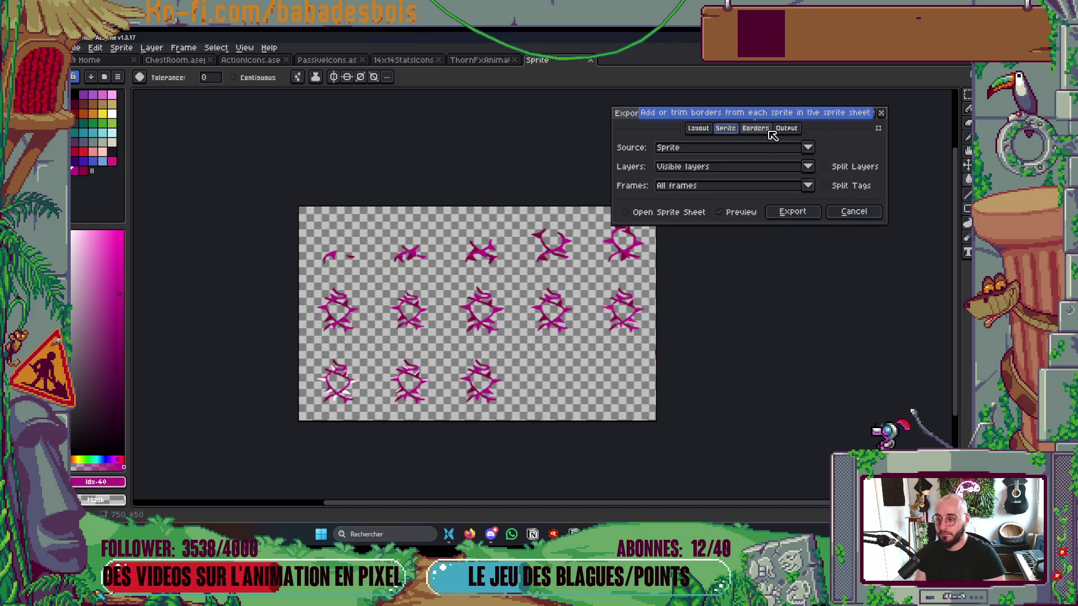
{"action": "left_click", "coordinate": [762, 136]}
{"action": "left_click", "coordinate": [786, 130]}
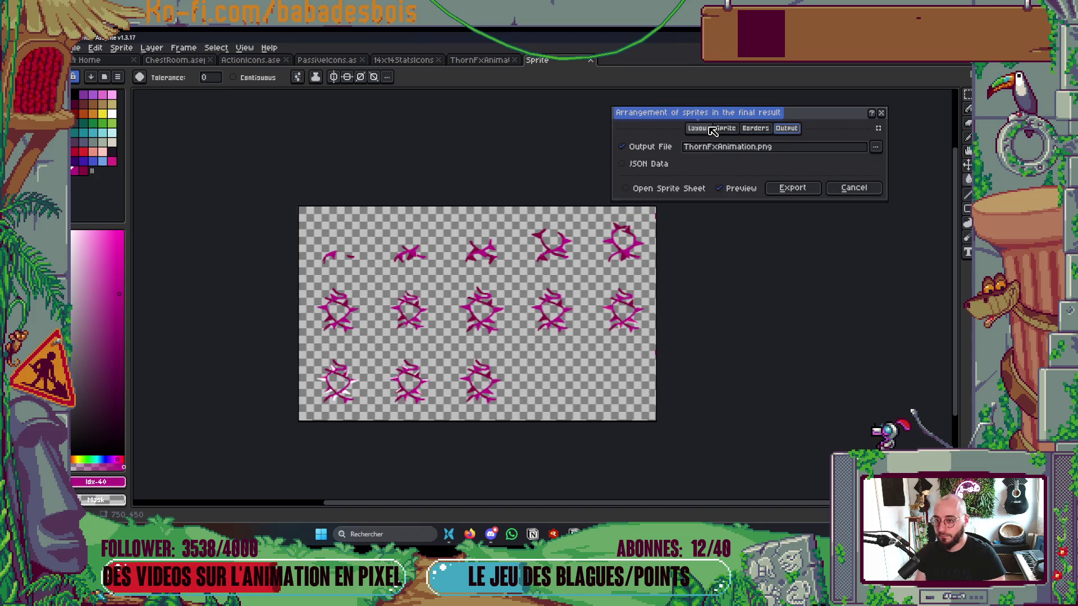
{"action": "left_click", "coordinate": [712, 131]}
{"action": "double_click", "coordinate": [806, 168]}
{"action": "key", "text": "BackSpace"}
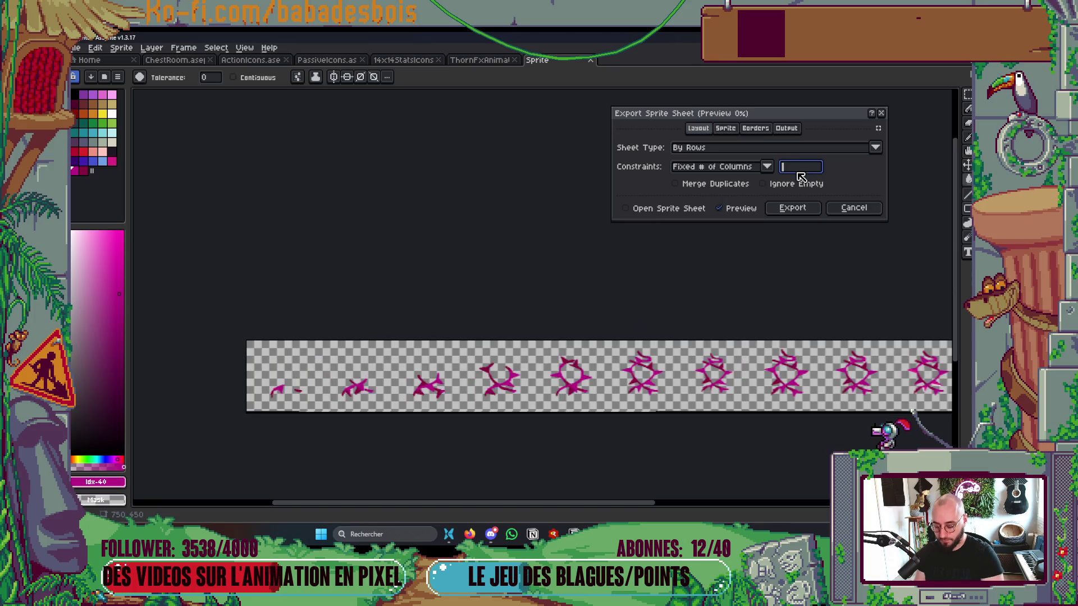
{"action": "type", "text": "4"}
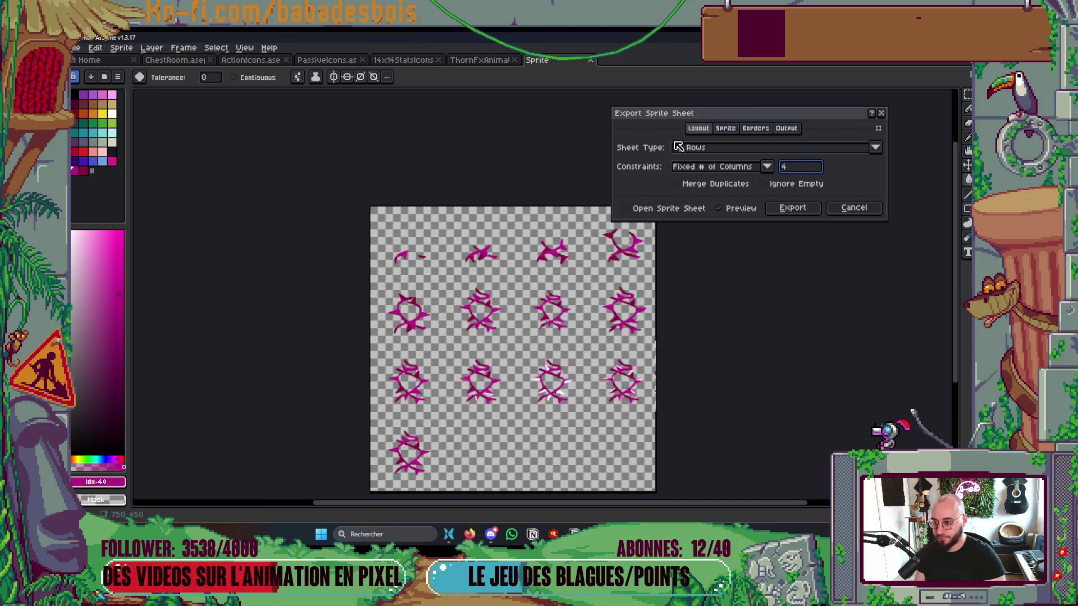
Step: Confirm the ThornFxAnimation.png output and export the sprite sheet
{"action": "key", "text": "alt+Tab"}
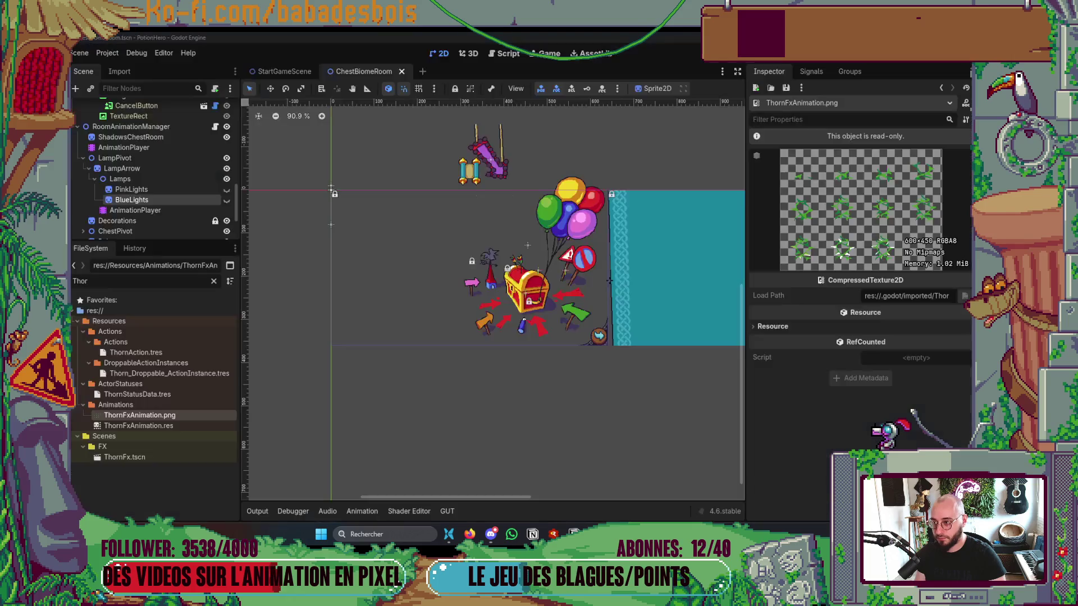
{"action": "key", "text": "alt+Tab"}
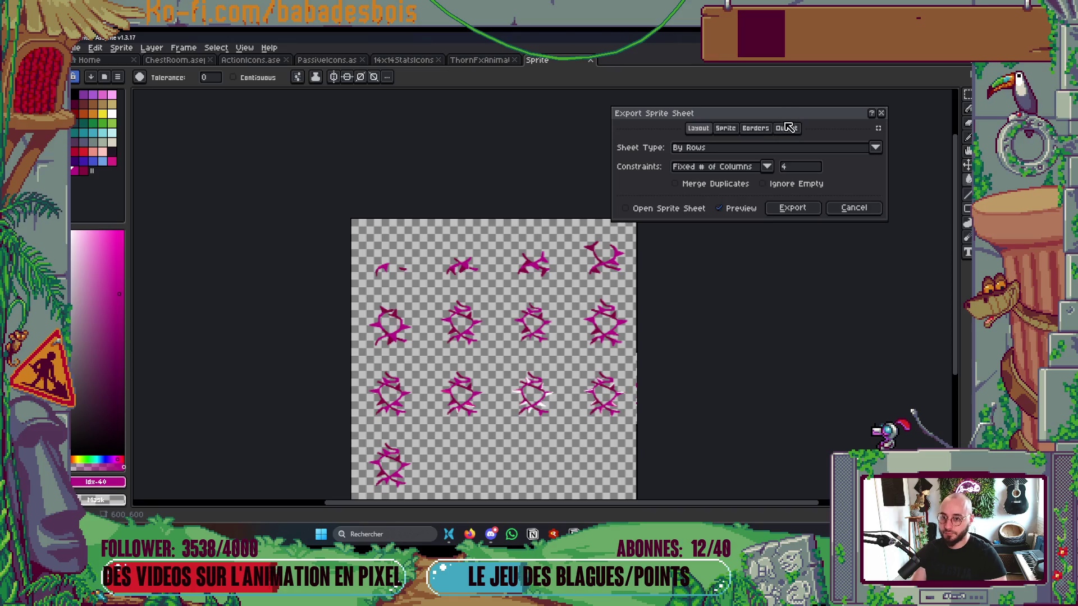
{"action": "left_click", "coordinate": [787, 128]}
{"action": "left_click", "coordinate": [792, 187]}
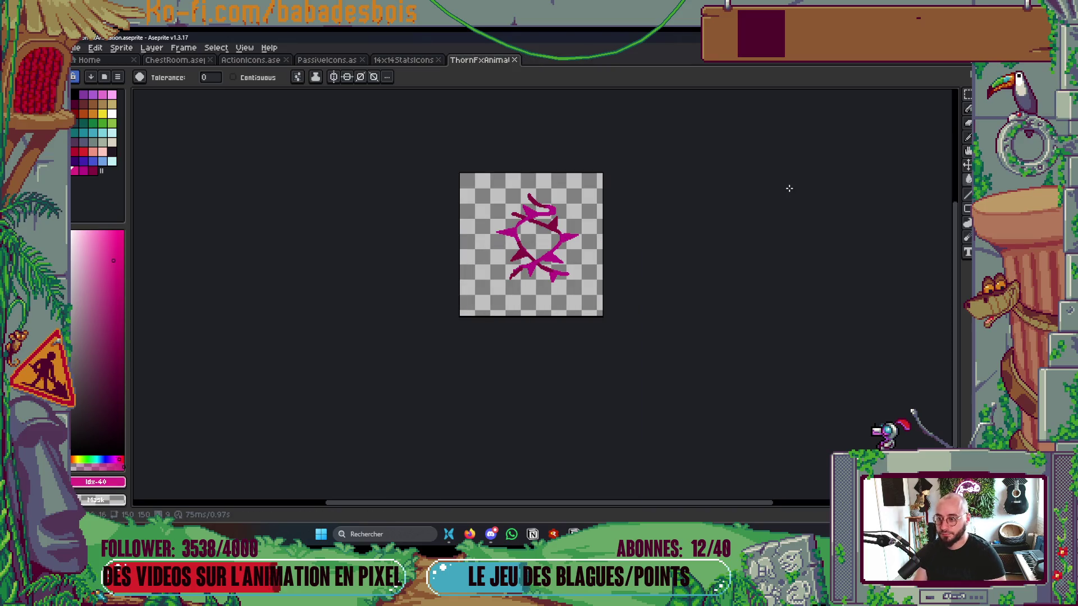
Step: Back in Godot, inspect the frames of ThornFxAnimation.res
{"action": "key", "text": "alt+Tab"}
{"action": "key", "text": "Tab"}
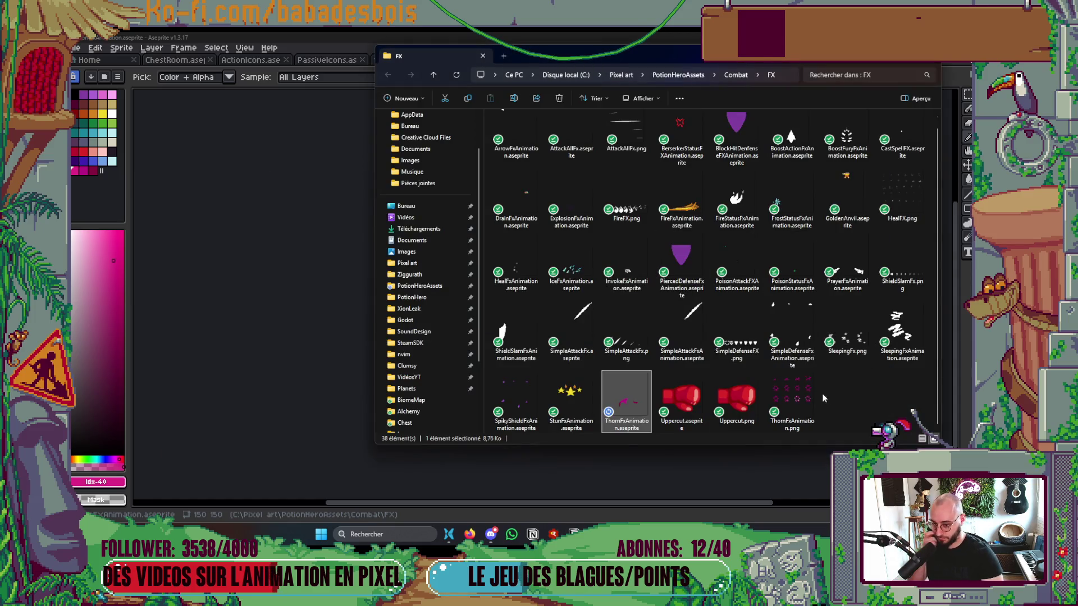
{"action": "key", "text": "alt+Tab"}
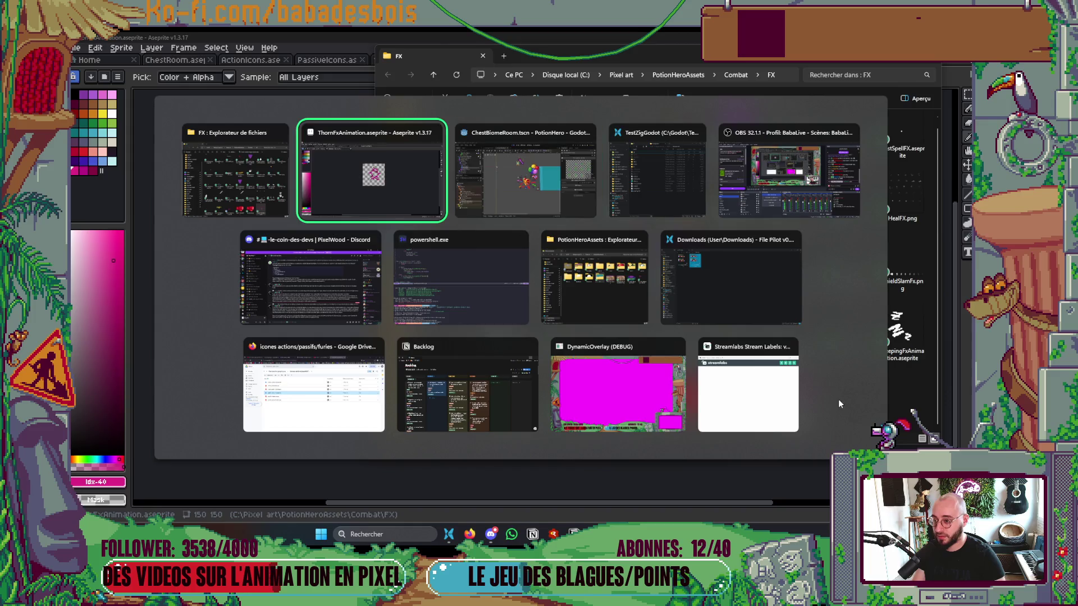
{"action": "key", "text": "Tab"}
{"action": "key", "text": "alt+Tab"}
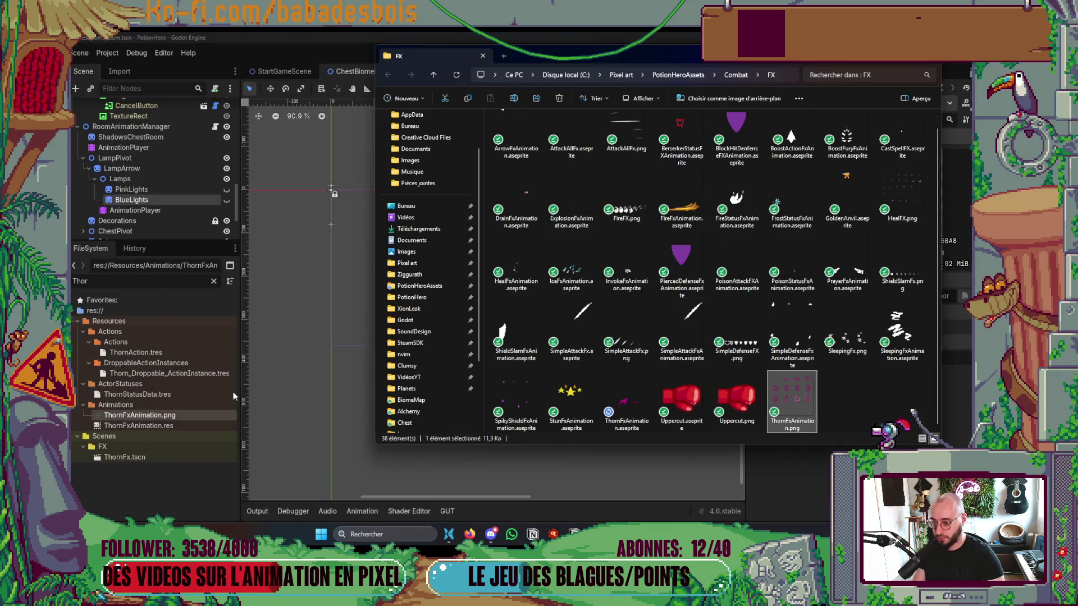
{"action": "left_click", "coordinate": [125, 415]}
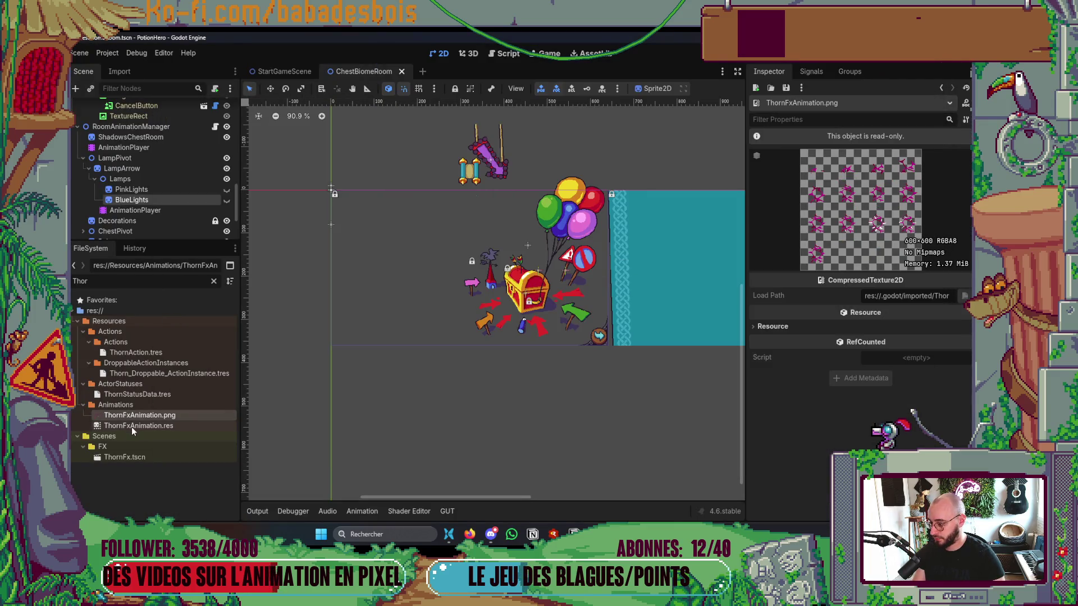
{"action": "left_click", "coordinate": [131, 426]}
{"action": "scroll", "coordinate": [547, 401], "scroll_direction": "down", "scroll_amount": 2}
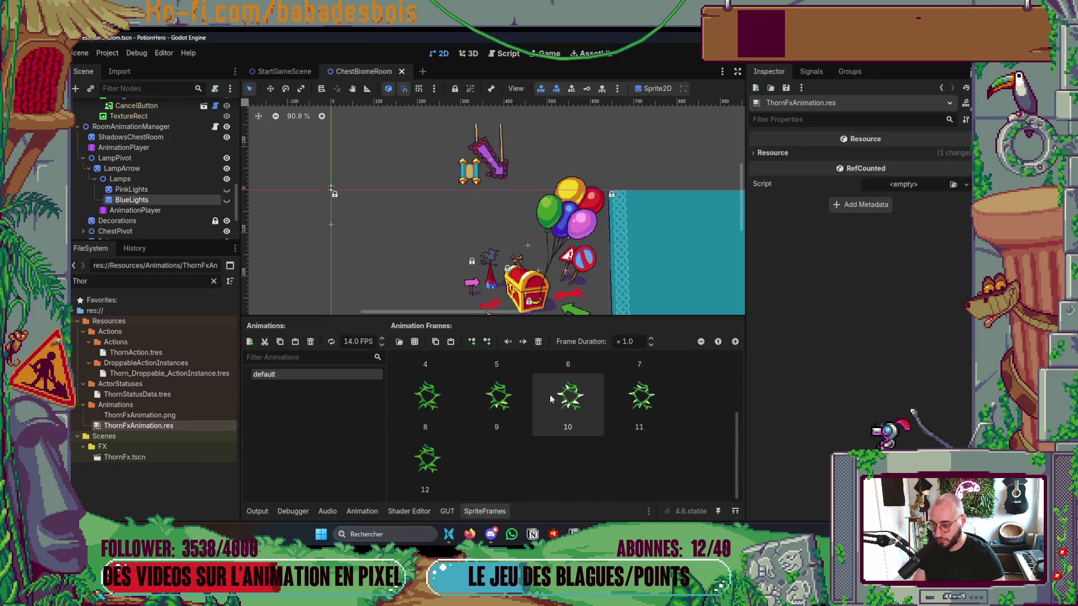
{"action": "scroll", "coordinate": [550, 395], "scroll_direction": "up", "scroll_amount": 2}
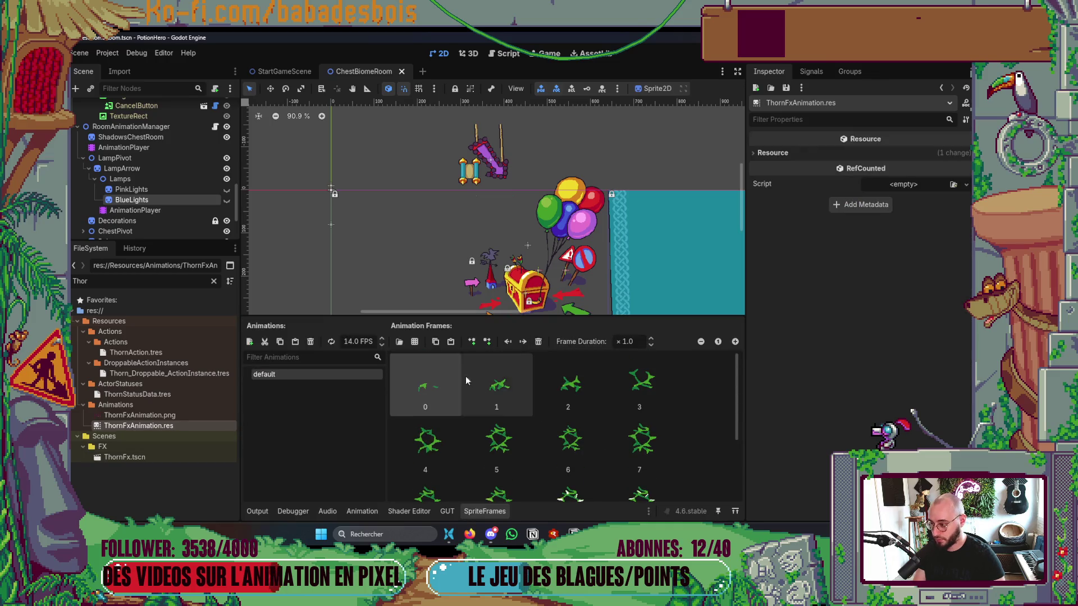
Step: Clear the FileSystem filter and delete ThornFxAnimation.png from the project
{"action": "left_click", "coordinate": [168, 415]}
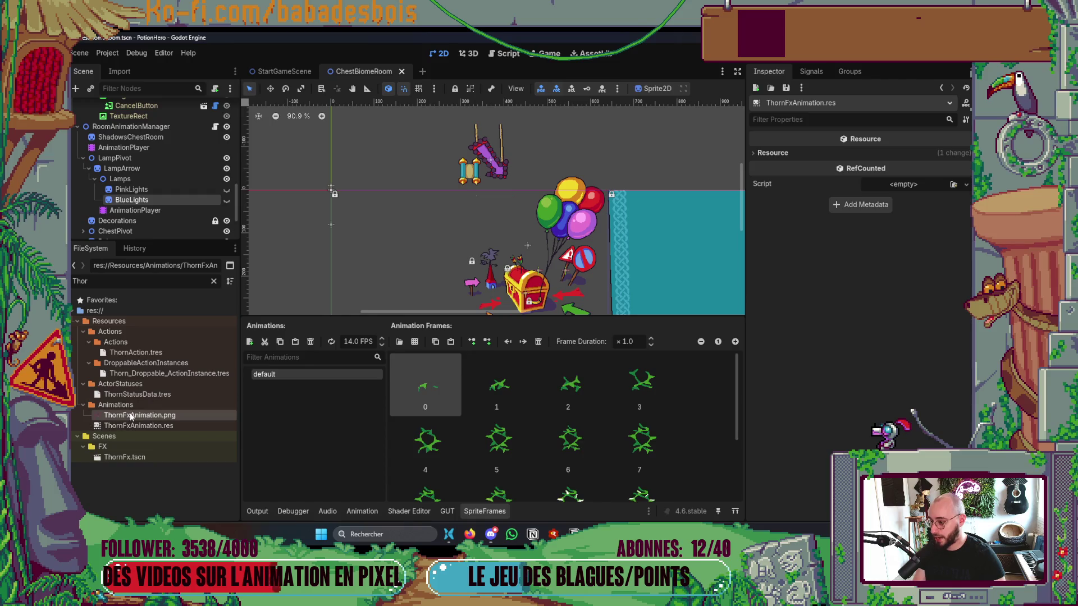
{"action": "left_click", "coordinate": [213, 282]}
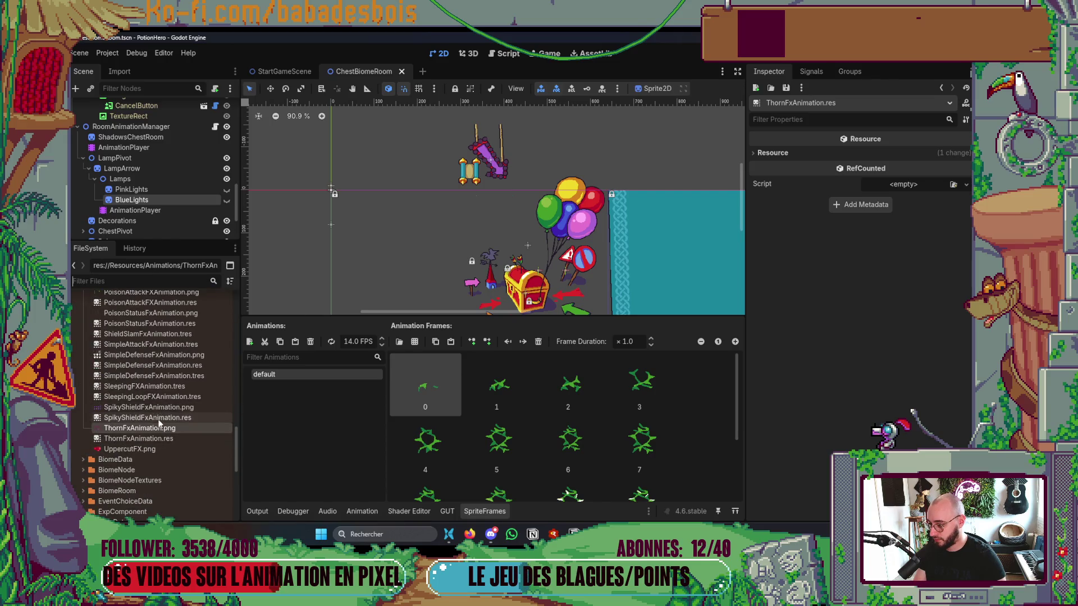
{"action": "right_click", "coordinate": [153, 429]}
{"action": "left_click", "coordinate": [198, 449]}
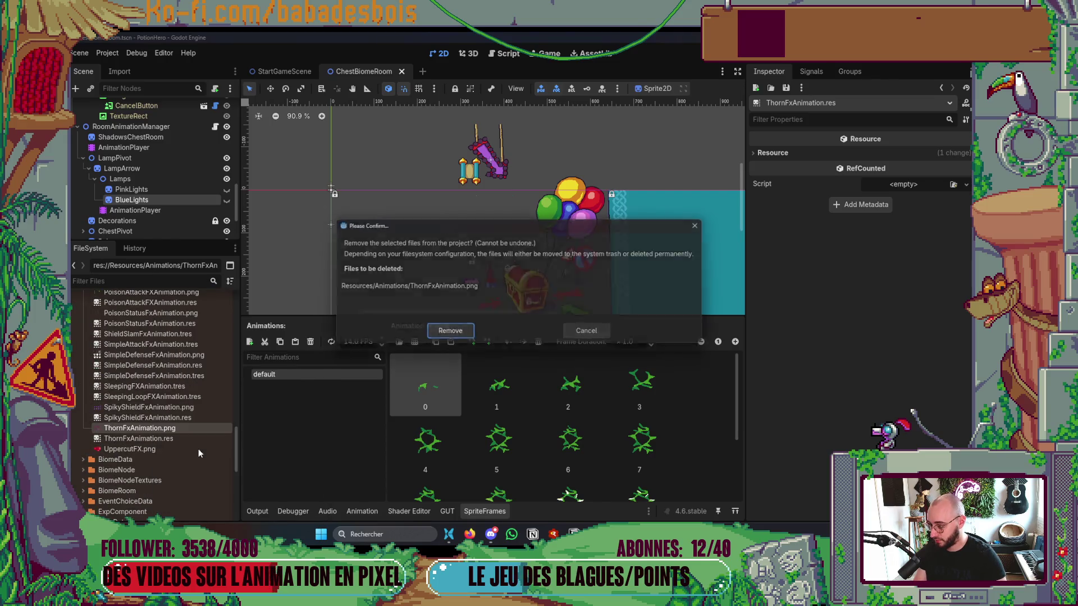
{"action": "left_click", "coordinate": [447, 334]}
Step: Select the Resources/Animations folder in Godot's FileSystem
{"action": "scroll", "coordinate": [180, 429], "scroll_direction": "up", "scroll_amount": 3}
{"action": "key", "text": "alt+Tab"}
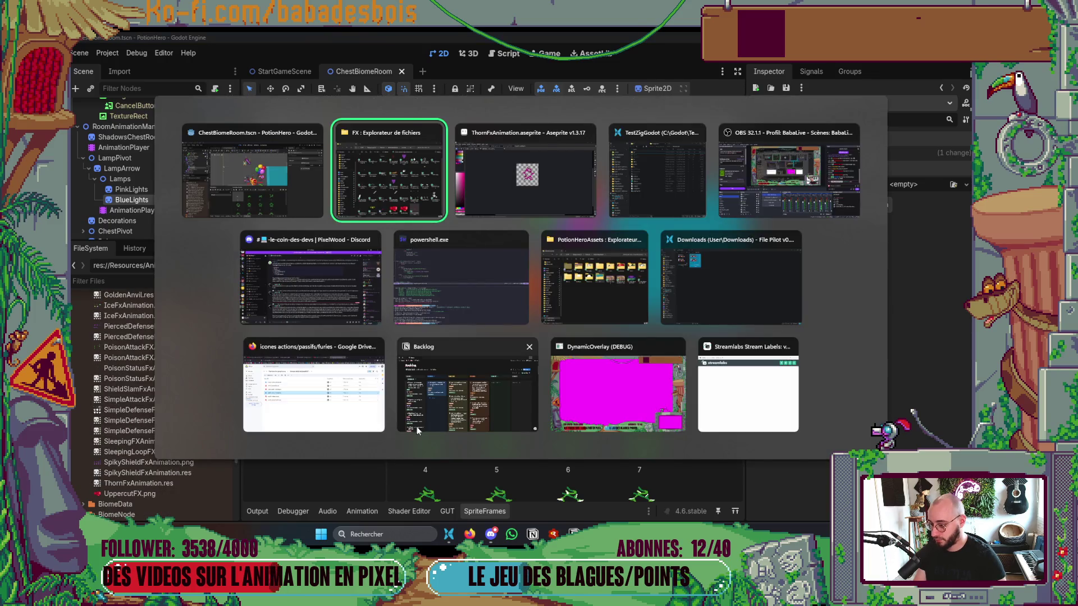
{"action": "left_click", "coordinate": [205, 427]}
{"action": "scroll", "coordinate": [146, 417], "scroll_direction": "up", "scroll_amount": 10}
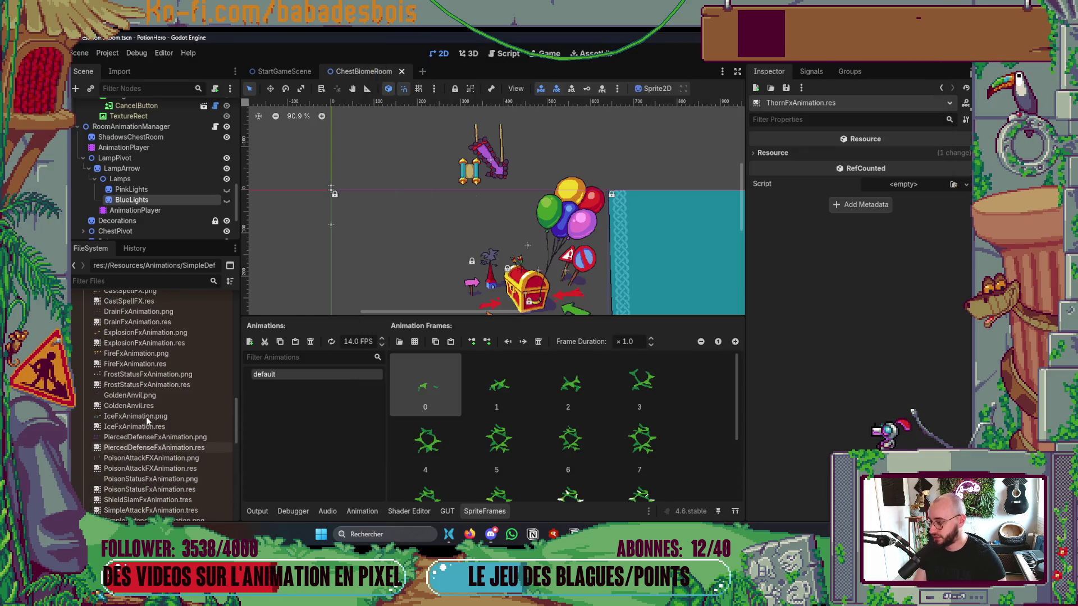
{"action": "left_click", "coordinate": [159, 422]}
{"action": "scroll", "coordinate": [159, 419], "scroll_direction": "down", "scroll_amount": 3}
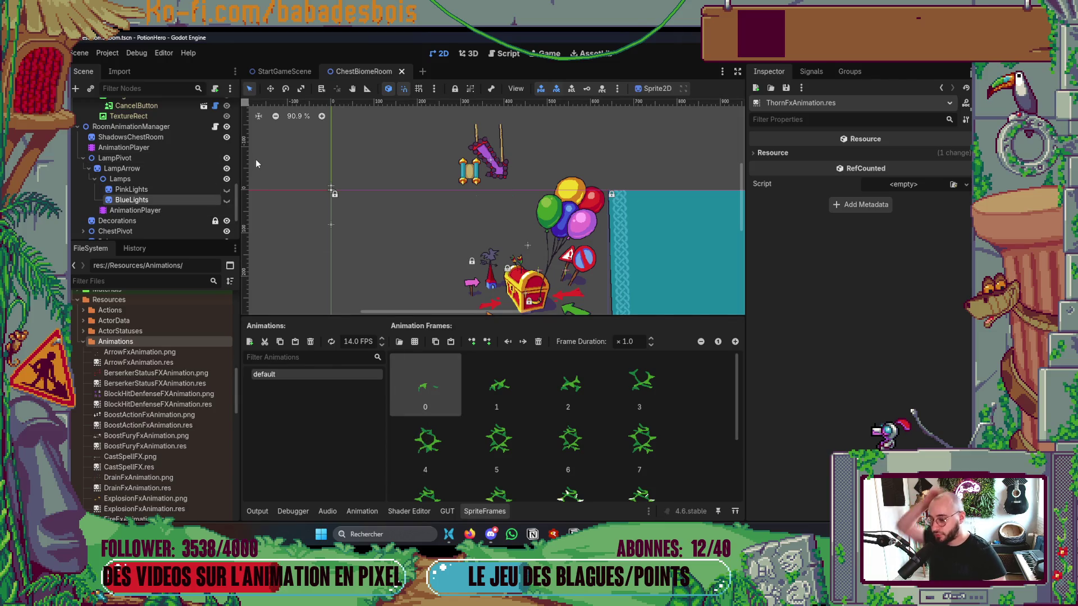
Step: Open and close Project Settings, then show the Project > Tools > Aseprite Wizard submenu
{"action": "left_click", "coordinate": [107, 53]}
{"action": "left_click", "coordinate": [132, 67]}
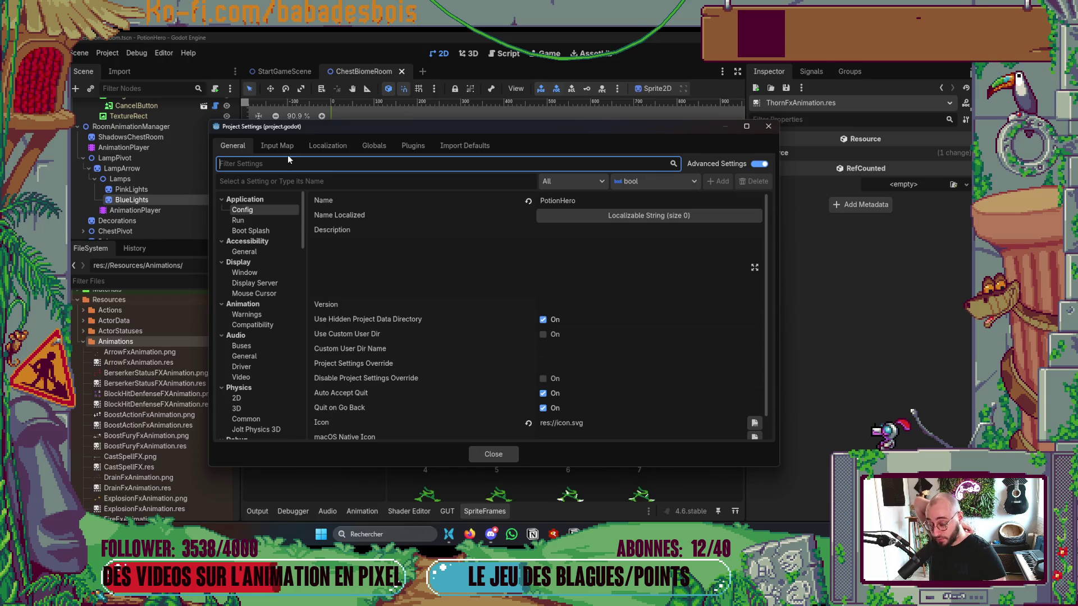
{"action": "left_click", "coordinate": [766, 127]}
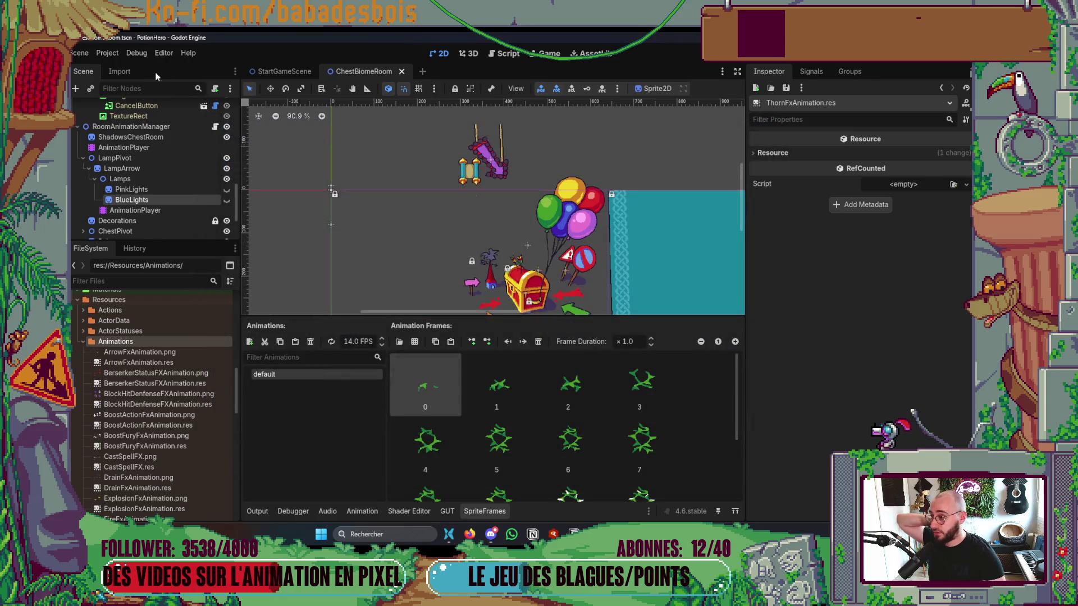
{"action": "left_click", "coordinate": [107, 53]}
{"action": "mouse_move", "coordinate": [151, 157]}
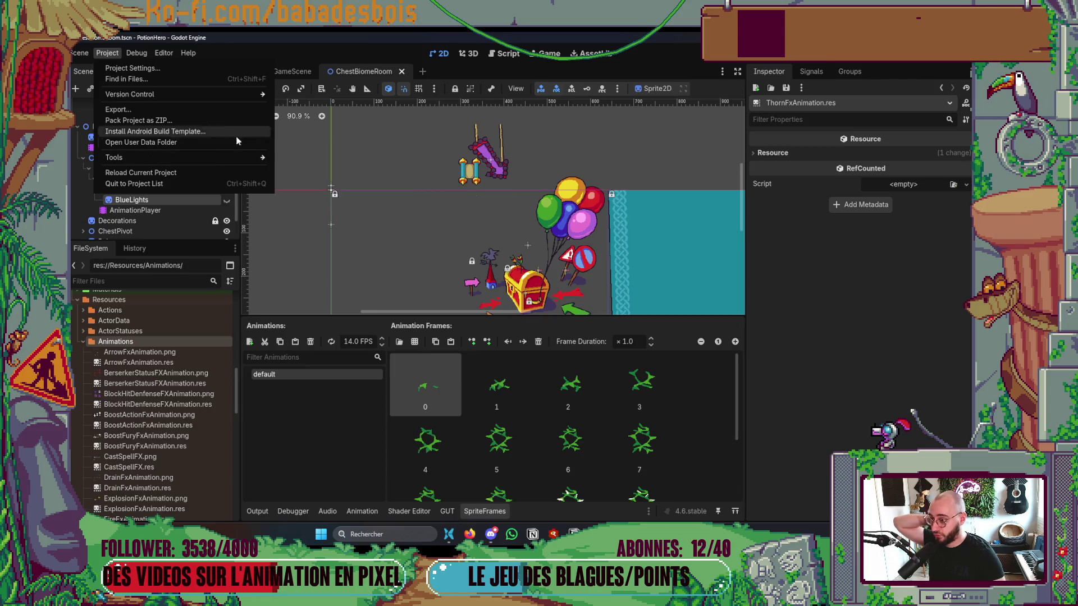
{"action": "mouse_move", "coordinate": [334, 192]}
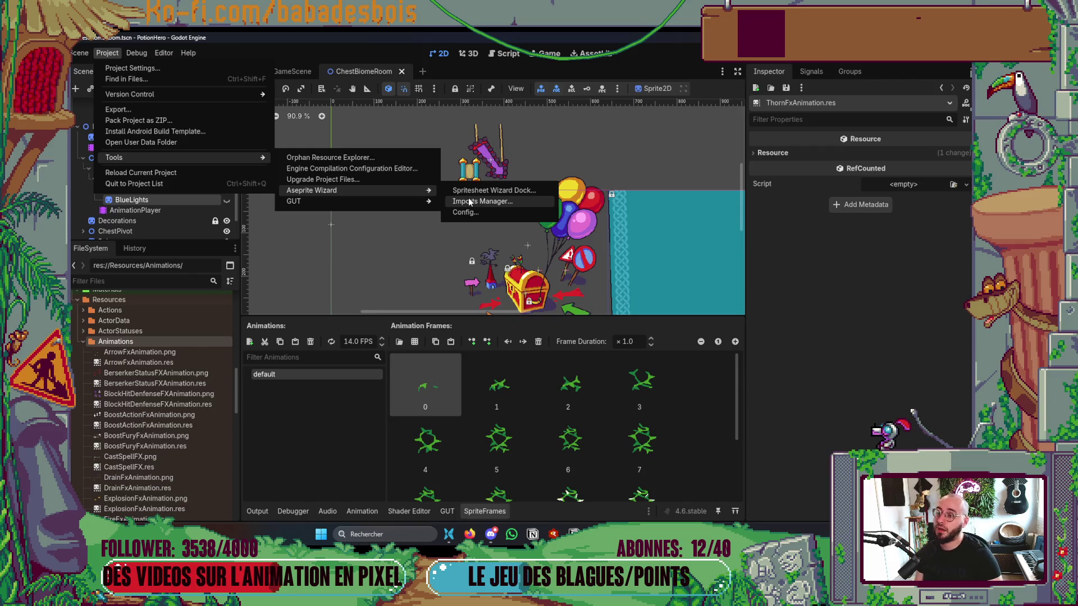
Step: In the Aseprite Wizard imports manager, pick Combat/FX/ThornFxAnimation.aseprite as the source file
{"action": "left_click", "coordinate": [486, 194]}
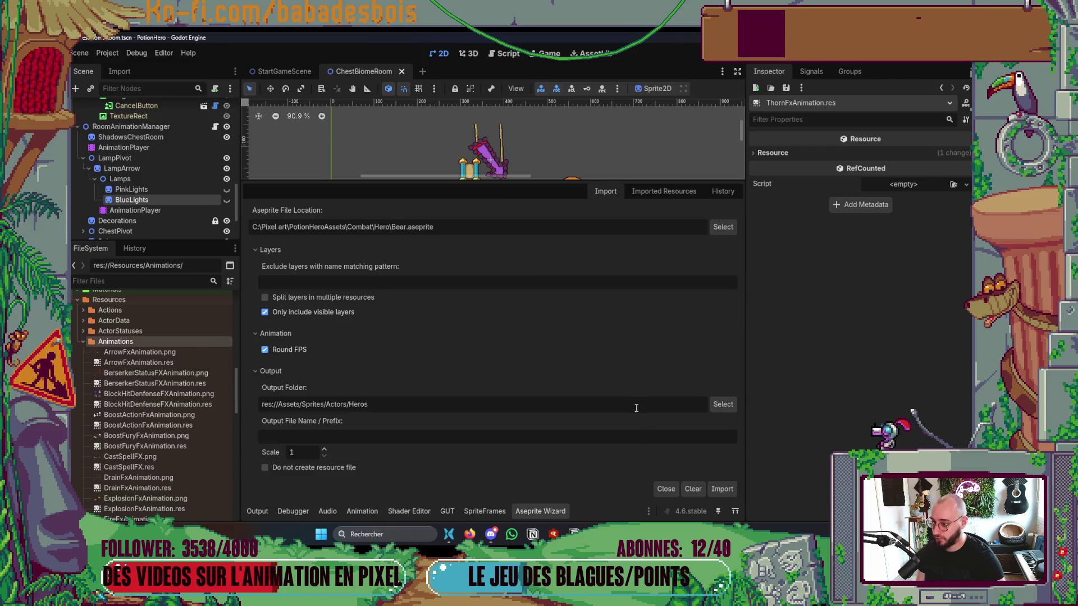
{"action": "left_click", "coordinate": [724, 227]}
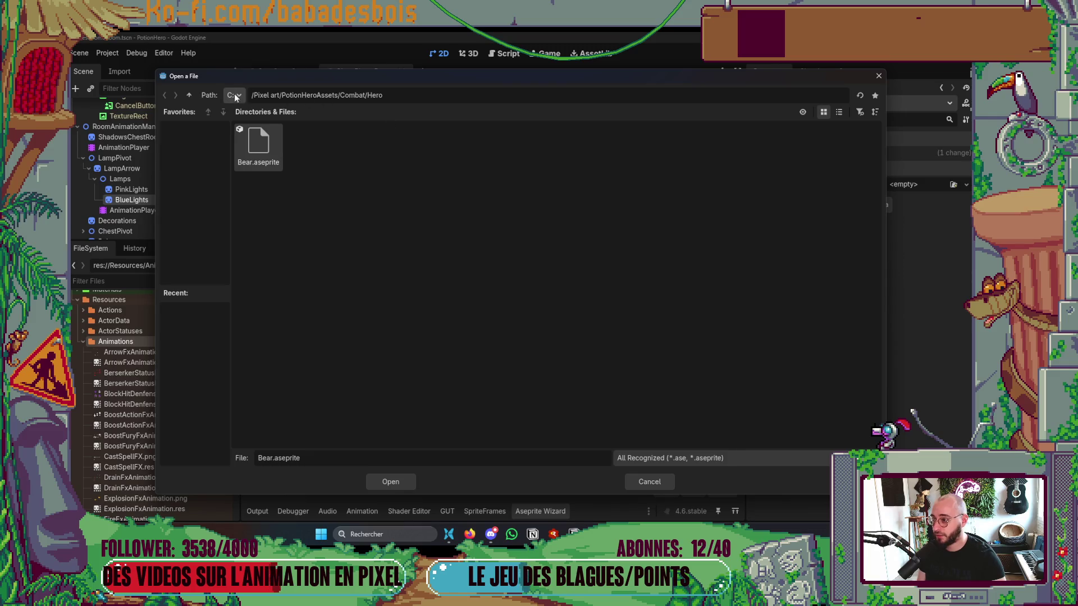
{"action": "left_click", "coordinate": [189, 95]}
{"action": "left_click", "coordinate": [188, 95]}
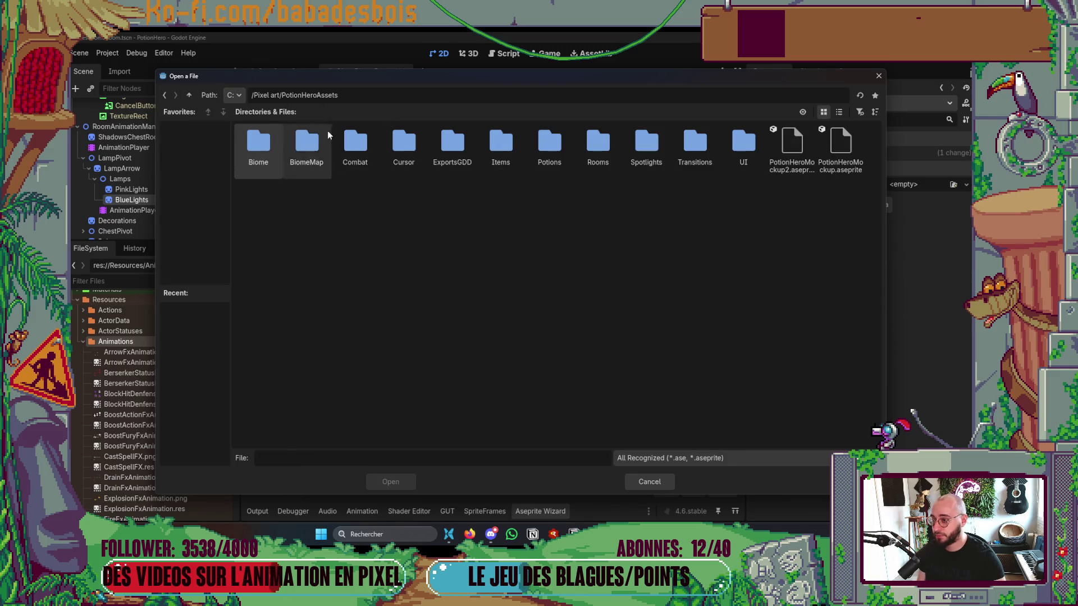
{"action": "double_click", "coordinate": [355, 147]}
{"action": "double_click", "coordinate": [396, 147]}
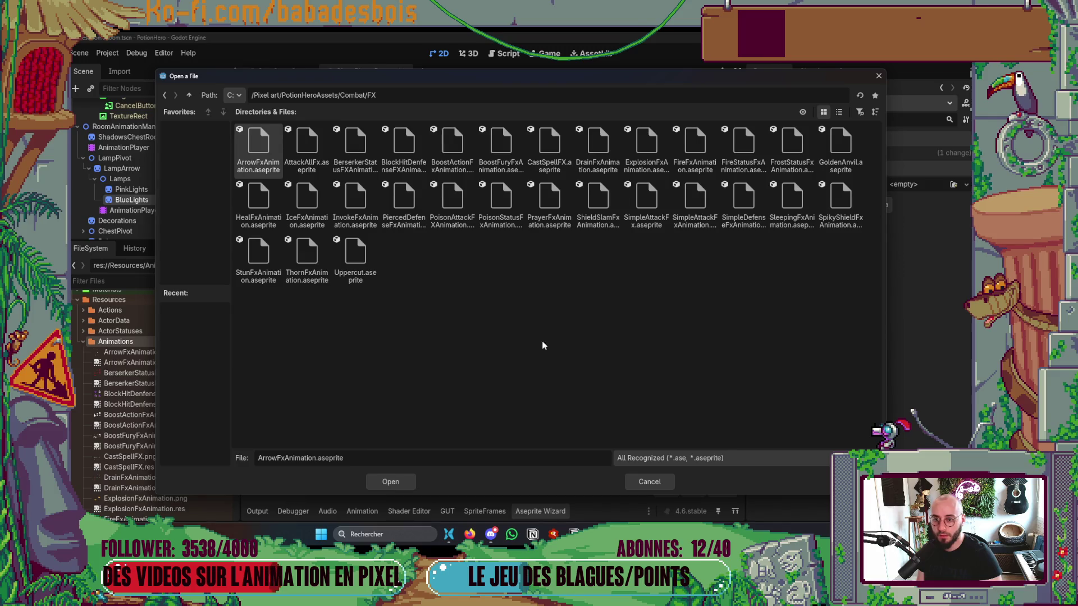
{"action": "double_click", "coordinate": [291, 257]}
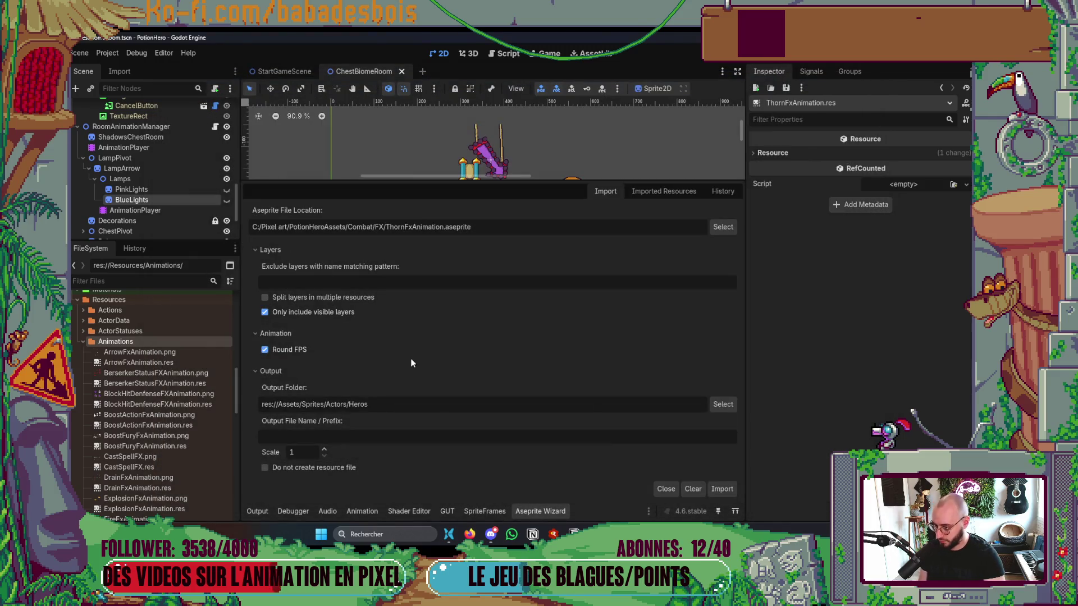
Step: Import into res://Resources/Animations, dismiss the success message, hide the panel, and open Quick Open Scene
{"action": "left_click", "coordinate": [723, 405]}
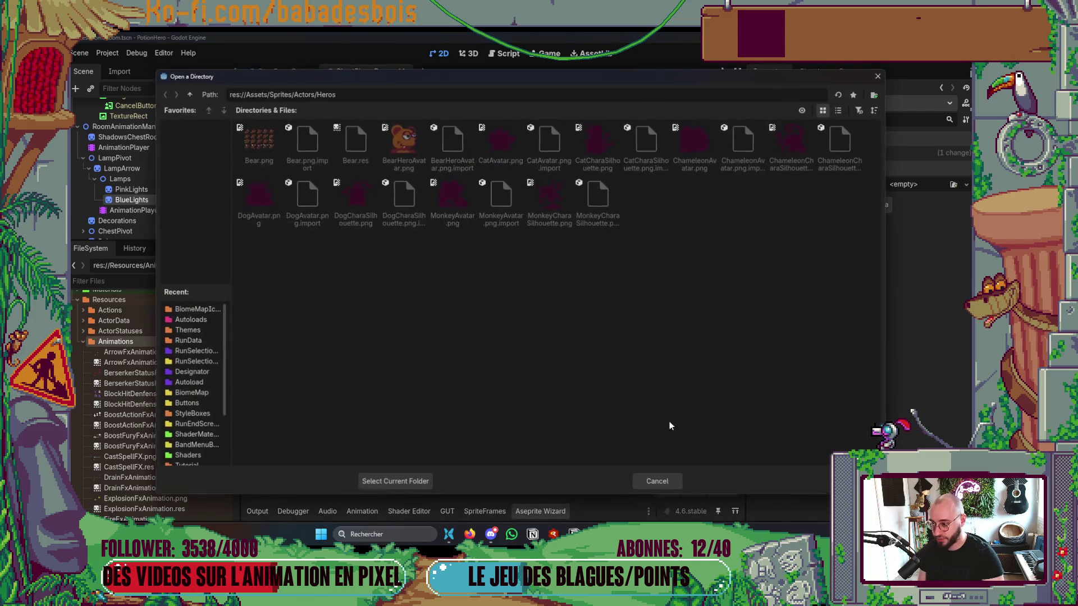
{"action": "double_click", "coordinate": [189, 94]}
{"action": "left_click", "coordinate": [189, 95]}
{"action": "left_click", "coordinate": [190, 94]}
{"action": "double_click", "coordinate": [549, 140]}
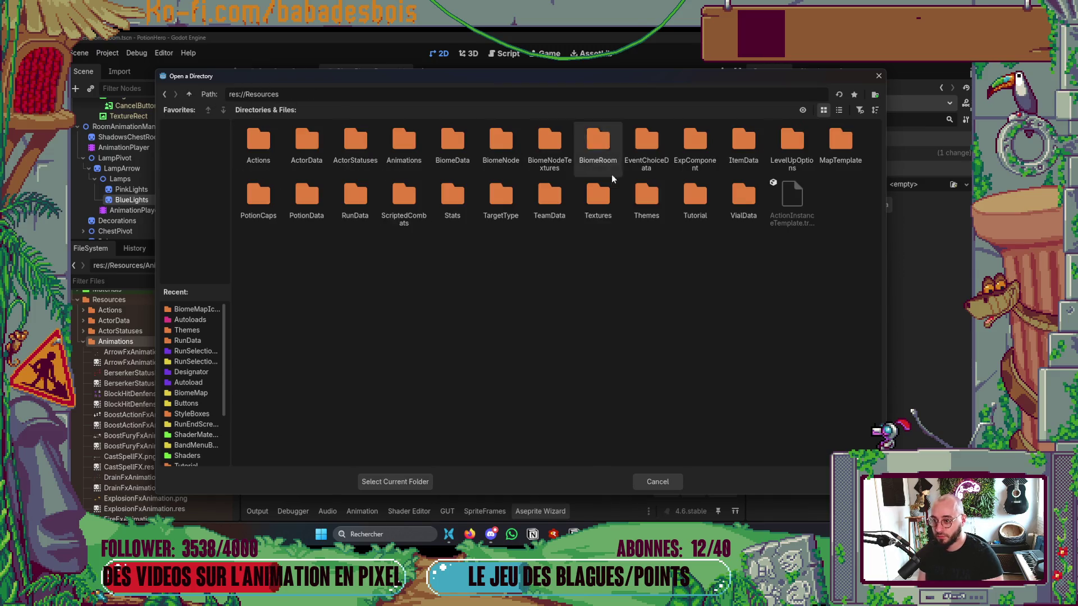
{"action": "double_click", "coordinate": [401, 146]}
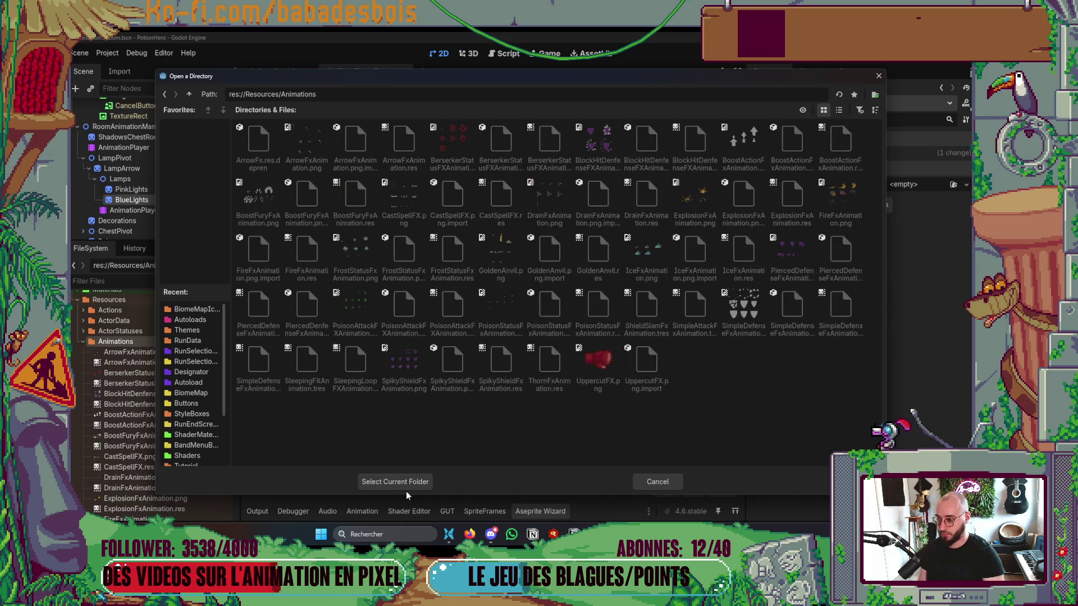
{"action": "left_click", "coordinate": [407, 485]}
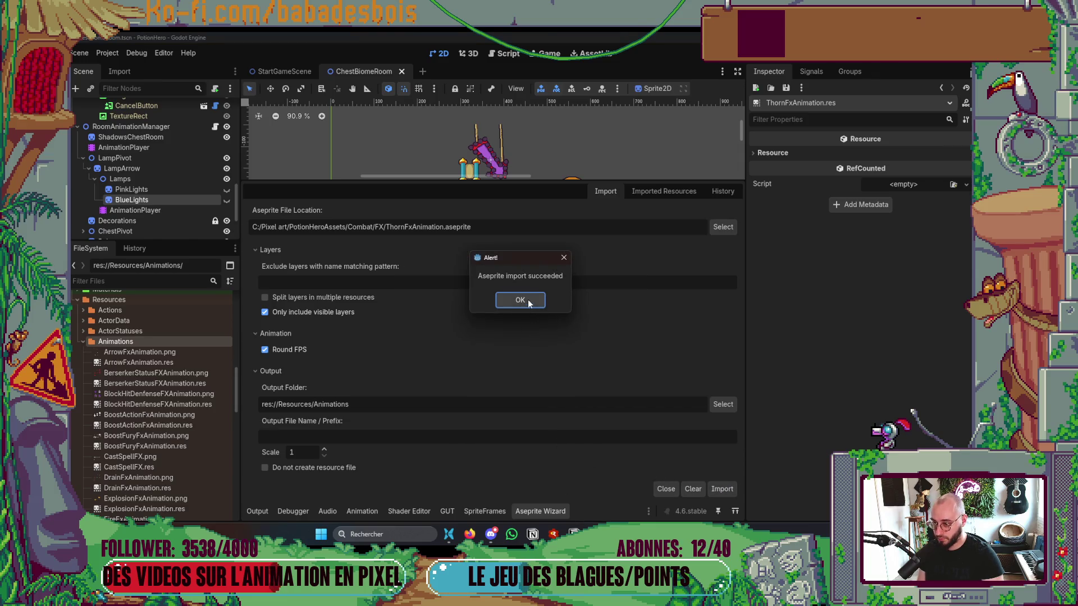
{"action": "left_click", "coordinate": [527, 298]}
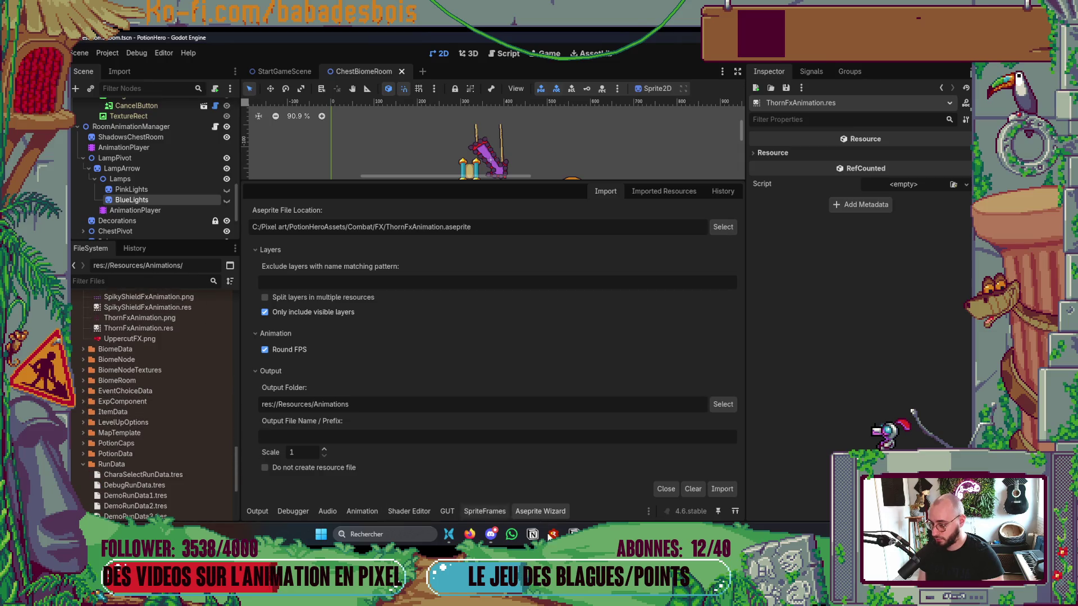
{"action": "left_click", "coordinate": [543, 511]}
{"action": "key", "text": "ctrl+shift+o"}
Step: Open ThornFx.tscn via Quick Open and check its AnimatedSprite2D's magenta SpriteFrames, then hide the panel
{"action": "type", "text": "thorn"}
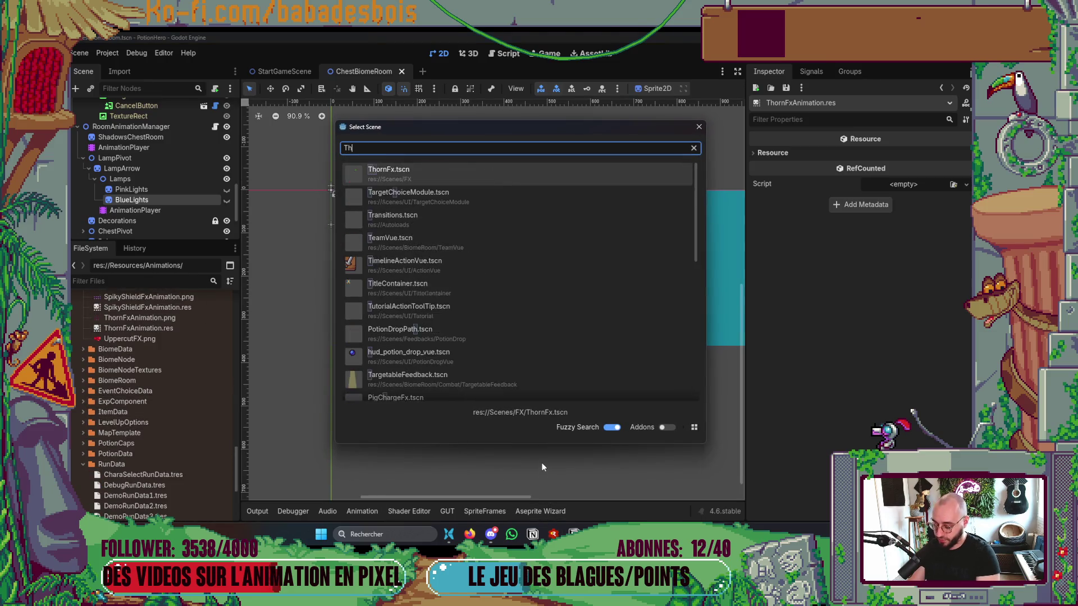
{"action": "key", "text": "Return"}
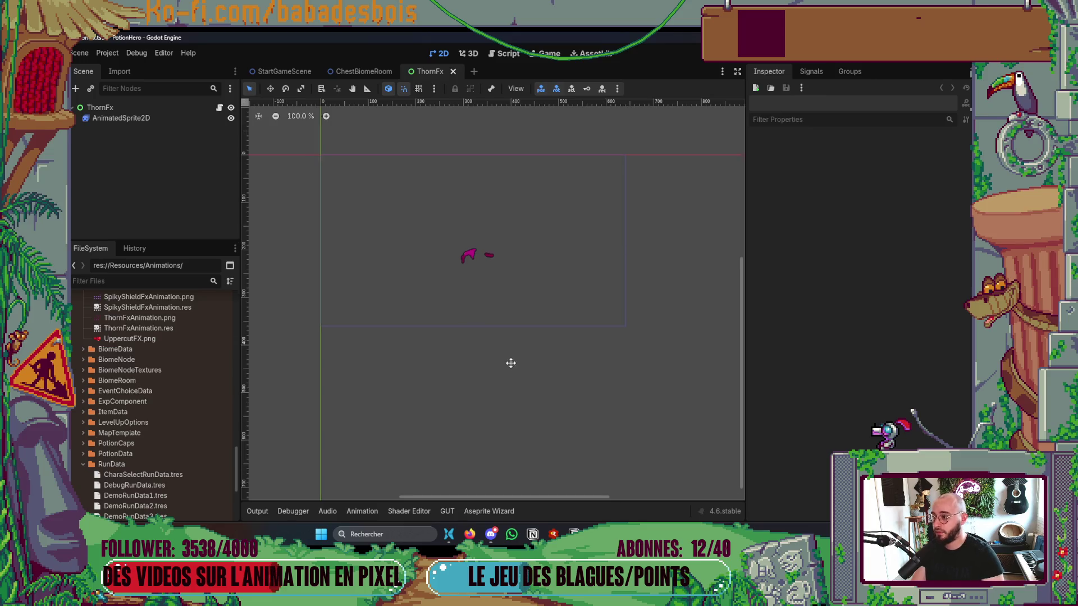
{"action": "left_click", "coordinate": [187, 121]}
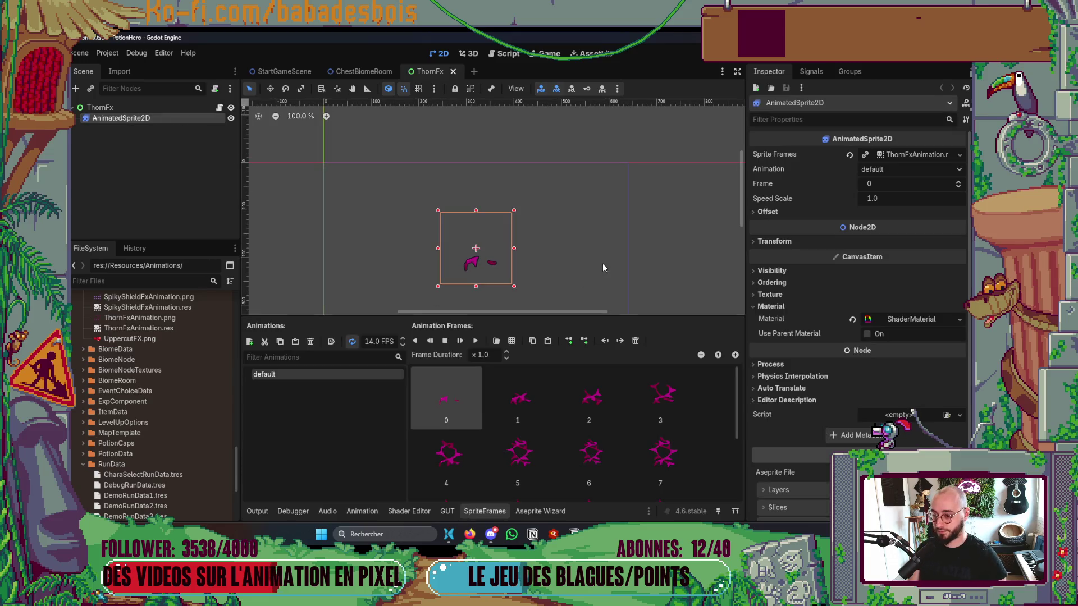
{"action": "left_click", "coordinate": [493, 510]}
Step: Return to the Godot editor and filter the FileSystem for 'RunData'
{"action": "key", "text": "alt+Tab"}
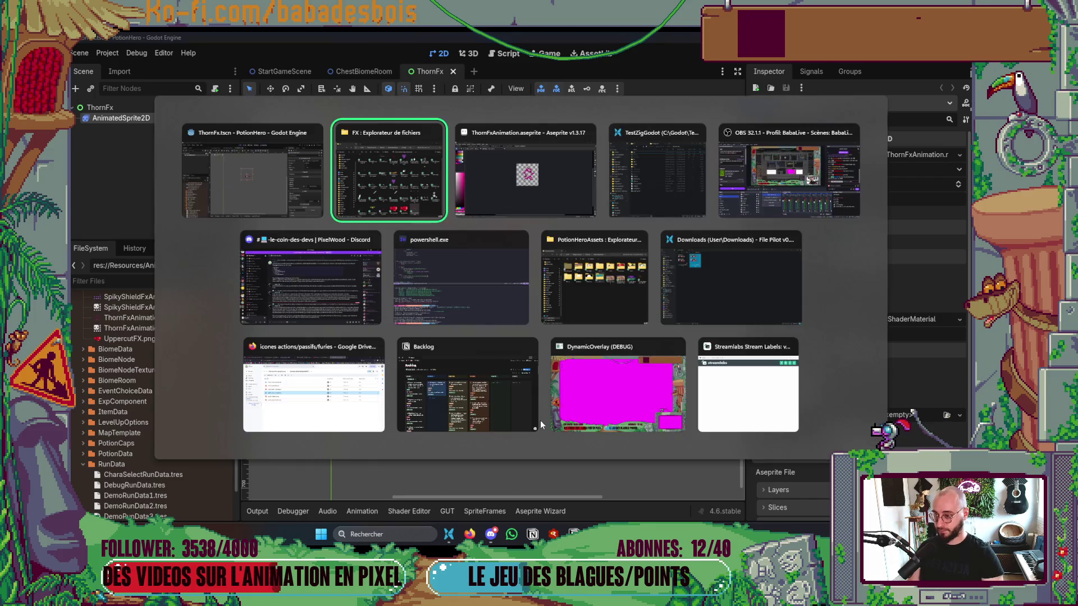
{"action": "left_click", "coordinate": [289, 204]}
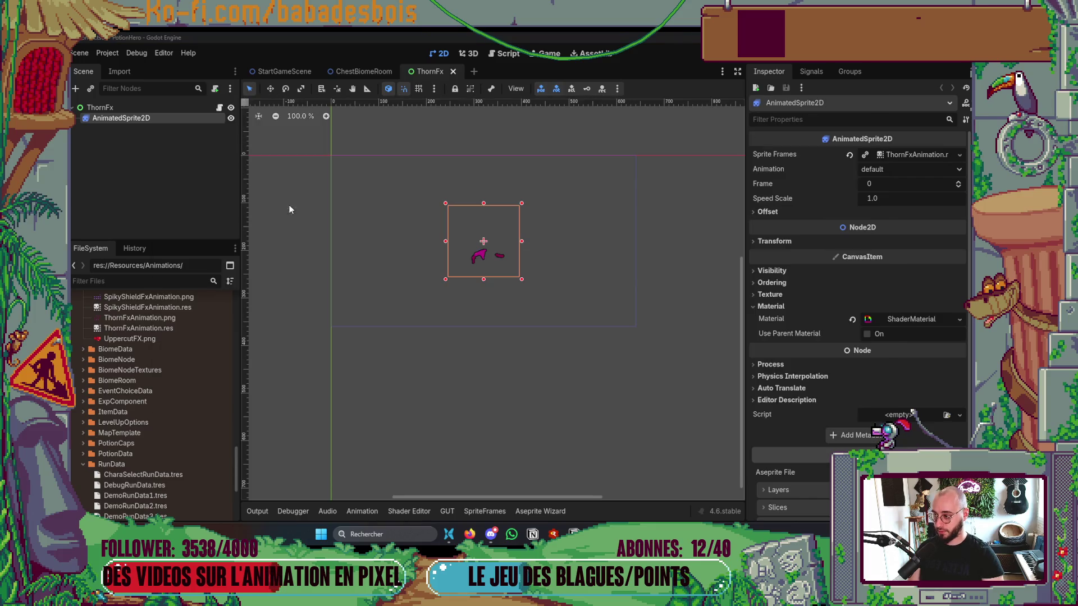
{"action": "type", "text": "RunData"}
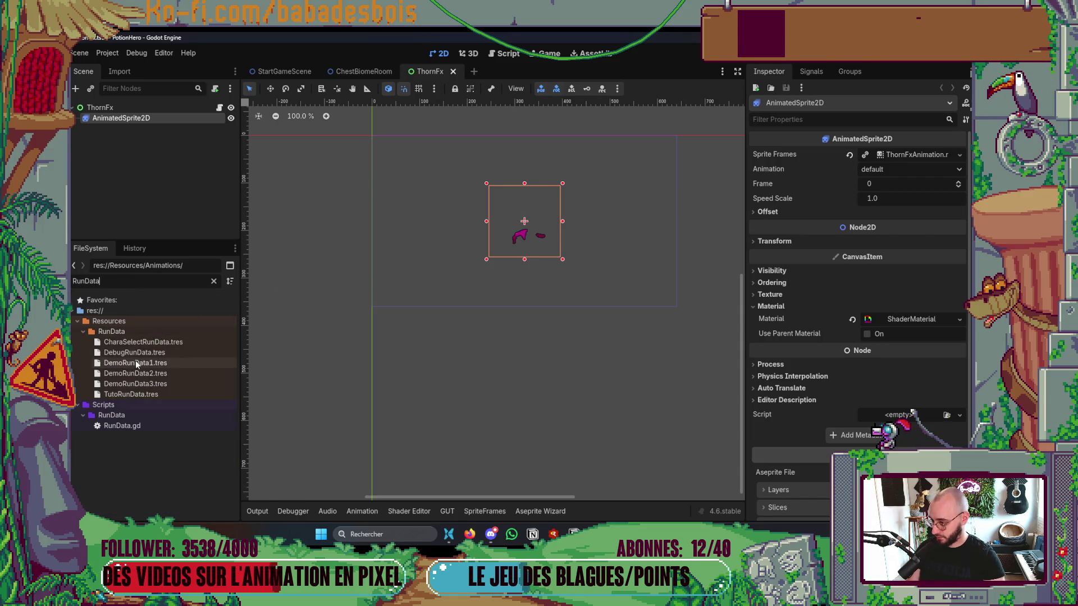
Step: Inspect DemoRunData1.tres, expanding the hero's Actors > Possible Actions > element 0
{"action": "left_click", "coordinate": [135, 362]}
{"action": "left_click", "coordinate": [916, 293]}
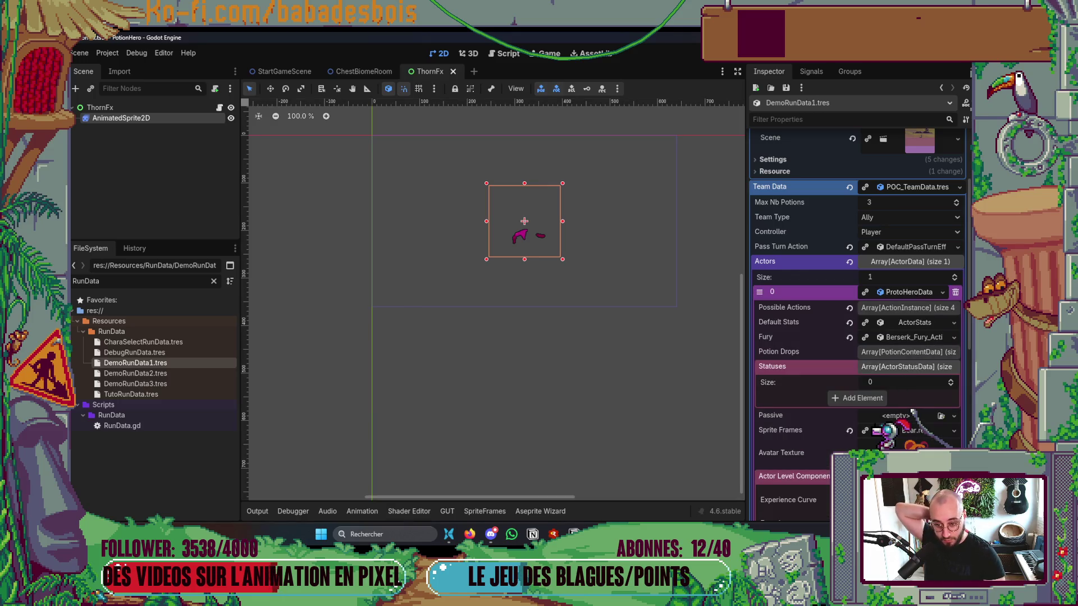
{"action": "left_click", "coordinate": [904, 367]}
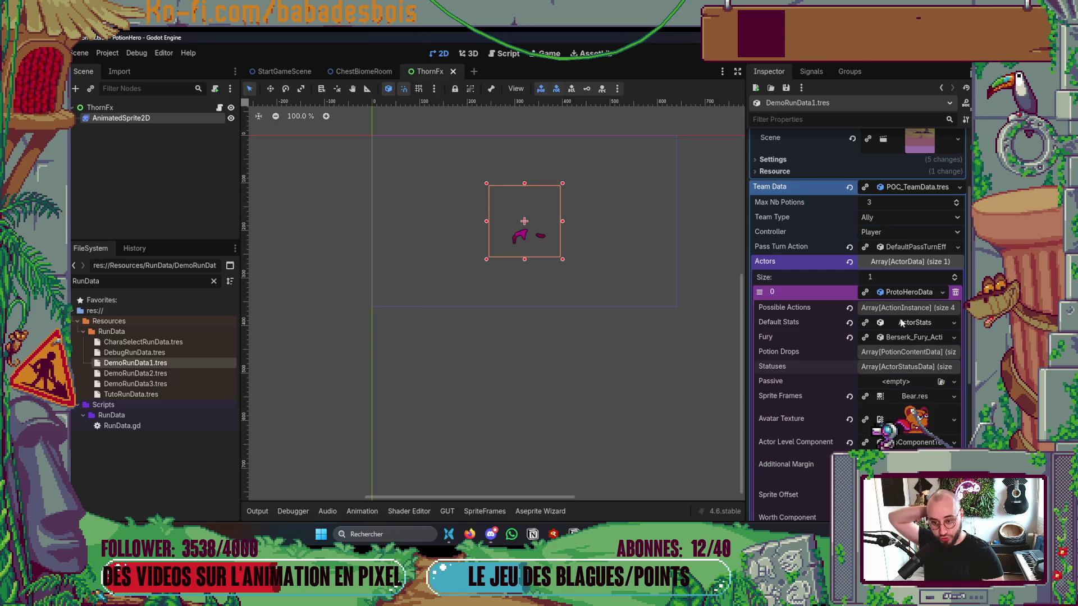
{"action": "left_click", "coordinate": [907, 308]}
{"action": "left_click", "coordinate": [899, 338]}
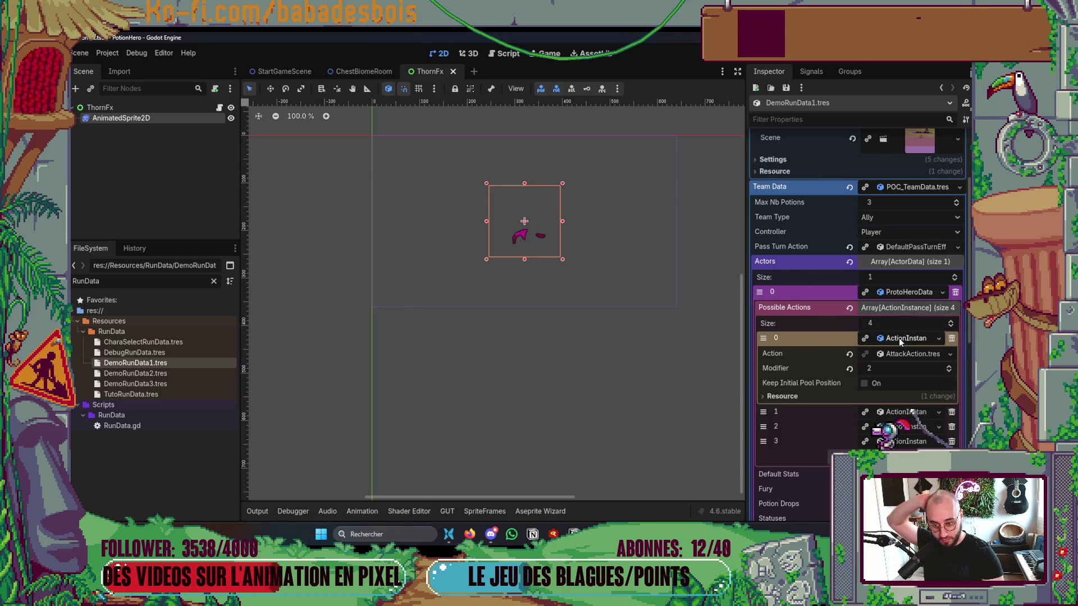
Step: Filter FileSystem for 'Thor', widen the Inspector, and replace AttackAction.tres with ThornAction.tres
{"action": "key", "text": "BackSpace"}
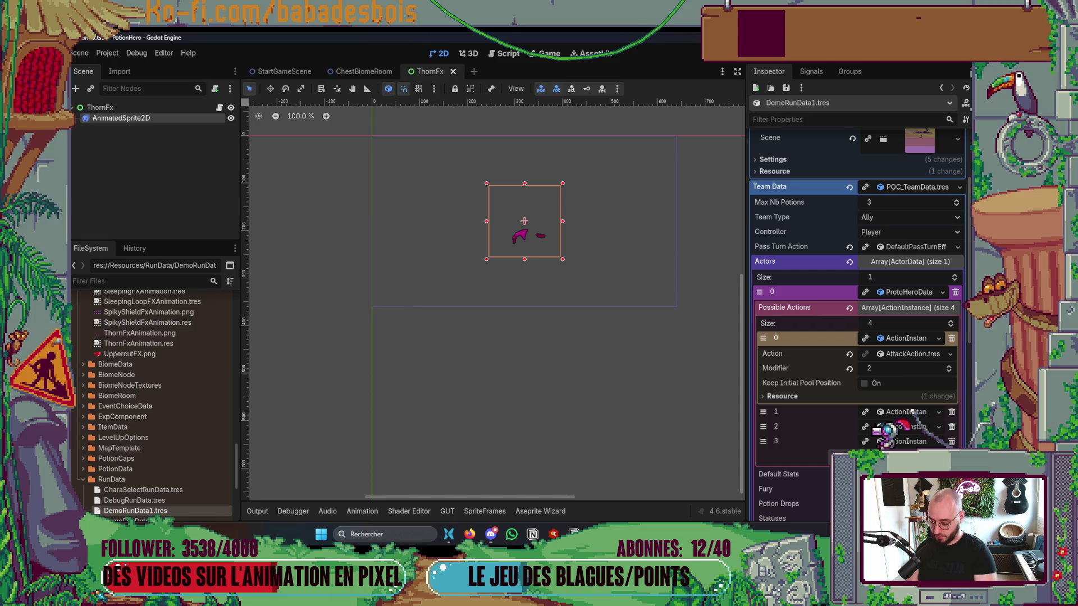
{"action": "type", "text": "Thor"}
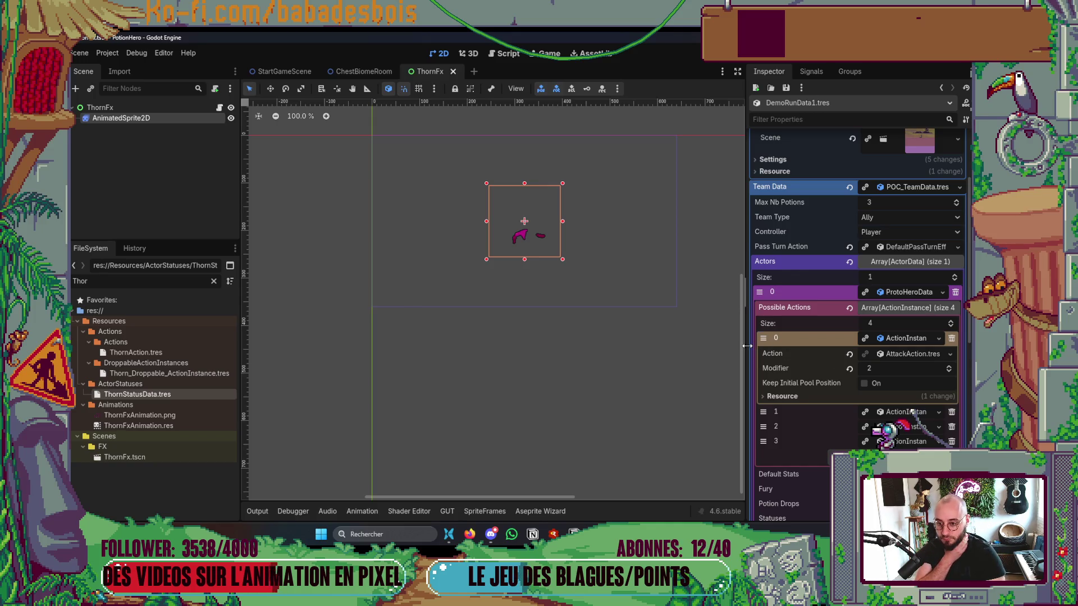
{"action": "left_click_drag", "start_coordinate": [747, 345], "coordinate": [639, 348]}
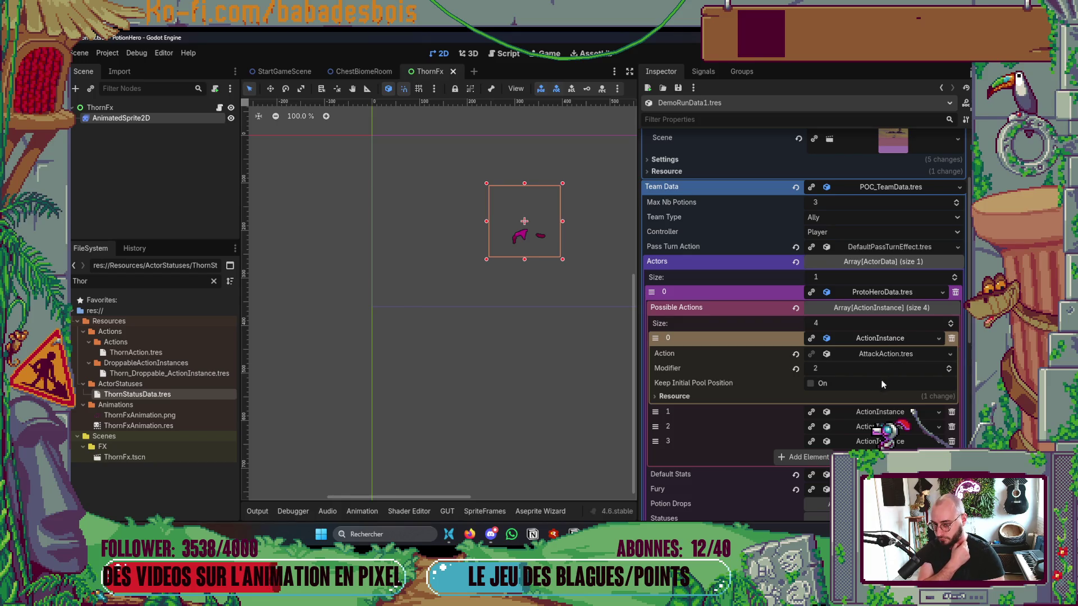
{"action": "left_click", "coordinate": [887, 340]}
{"action": "left_click", "coordinate": [887, 340]}
{"action": "left_click", "coordinate": [889, 354]}
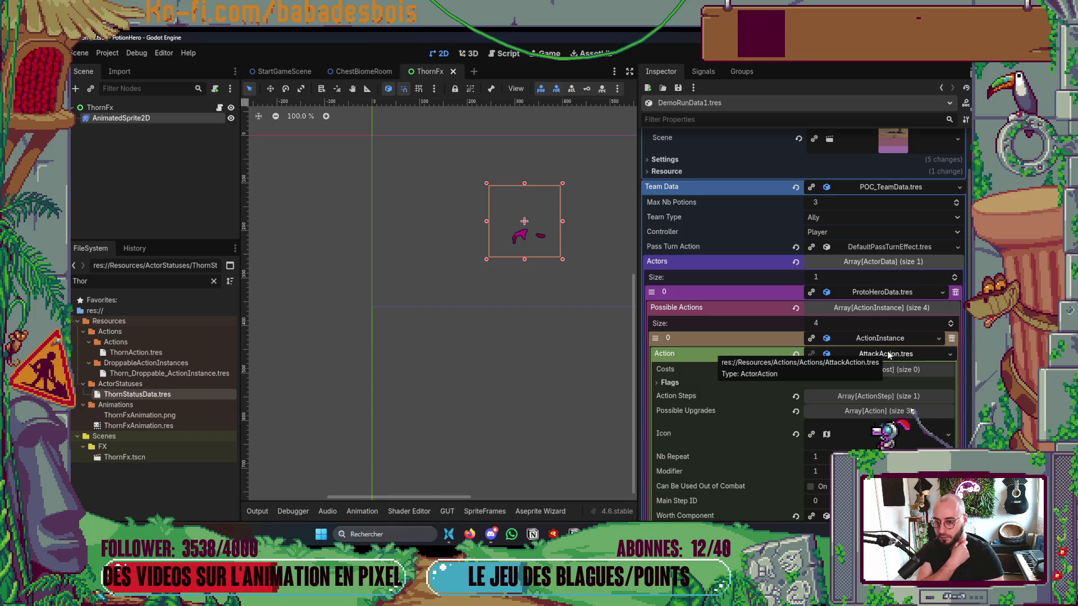
{"action": "left_click", "coordinate": [888, 354]}
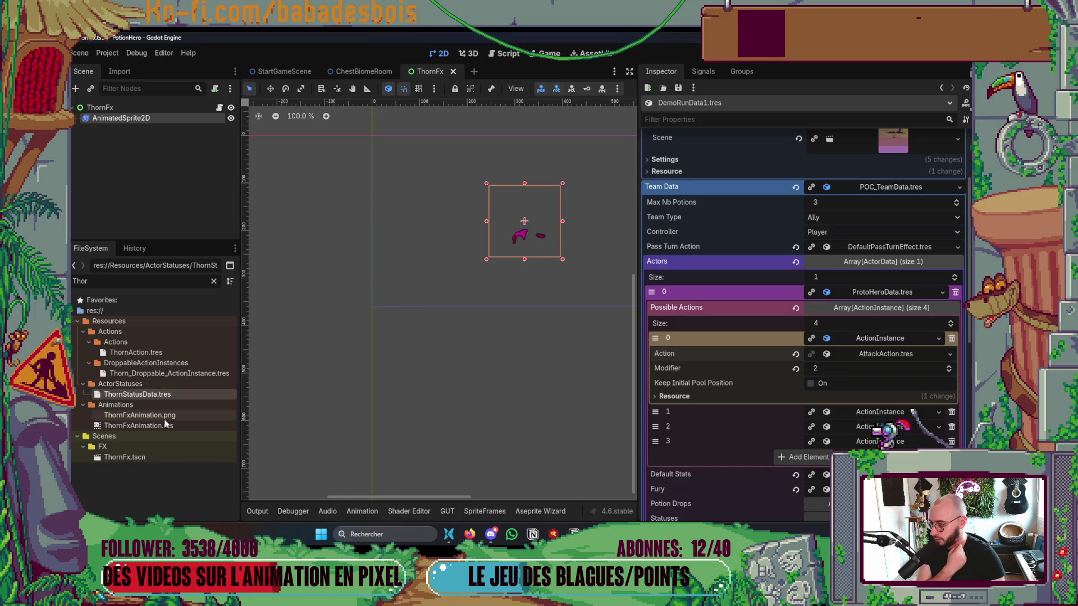
{"action": "left_click_drag", "start_coordinate": [145, 354], "coordinate": [863, 357]}
Step: Launch the game with F5, pick adventure level 1, check the hero's action pile, and start
{"action": "key", "text": "F5"}
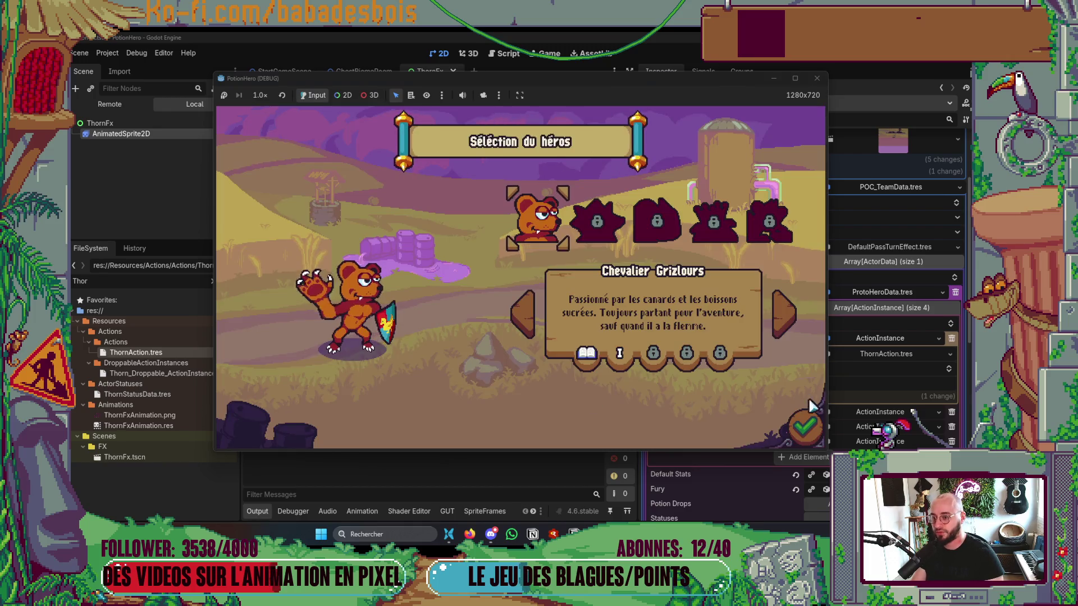
{"action": "left_click", "coordinate": [615, 227]}
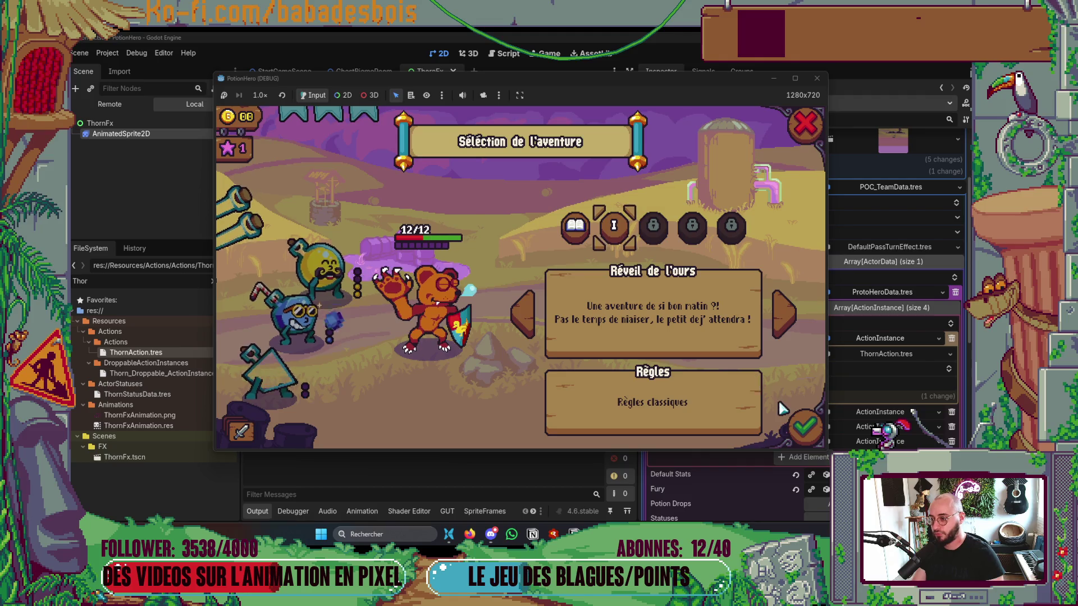
{"action": "left_click", "coordinate": [238, 432]}
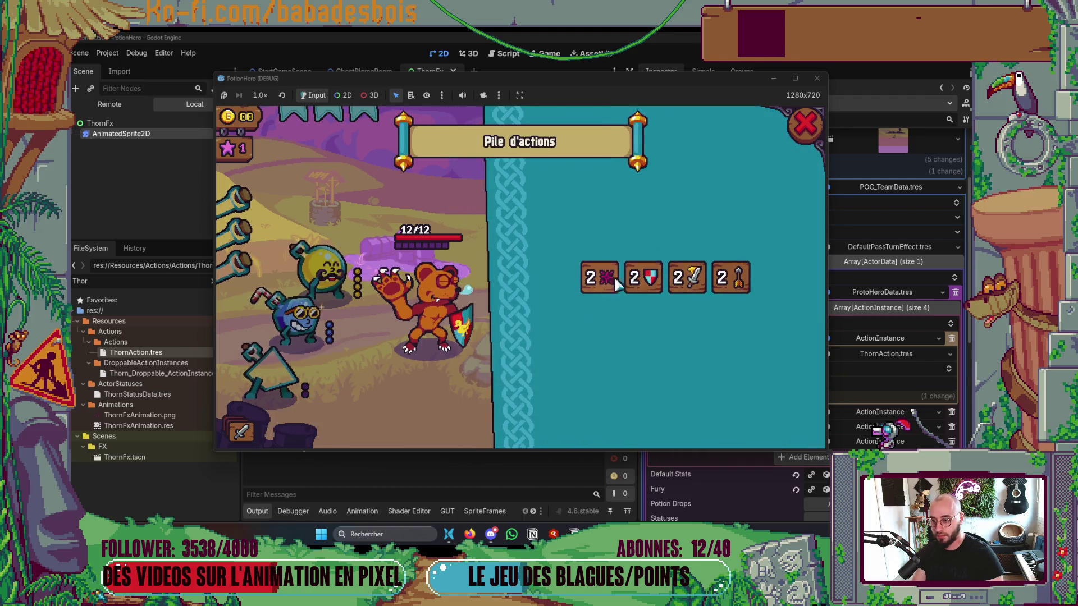
{"action": "mouse_move", "coordinate": [614, 286]}
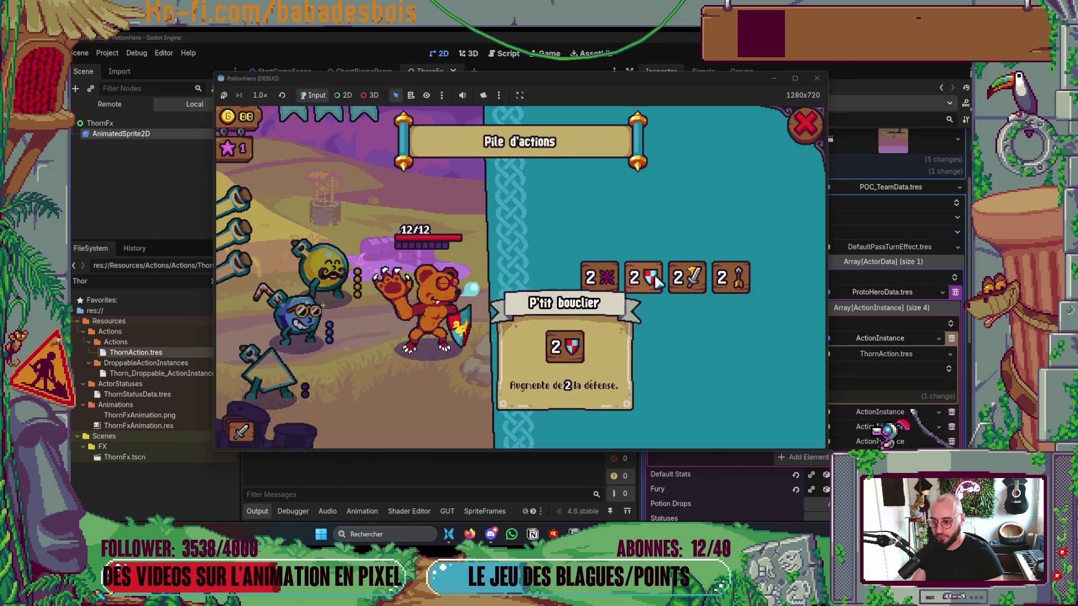
{"action": "left_click", "coordinate": [803, 128]}
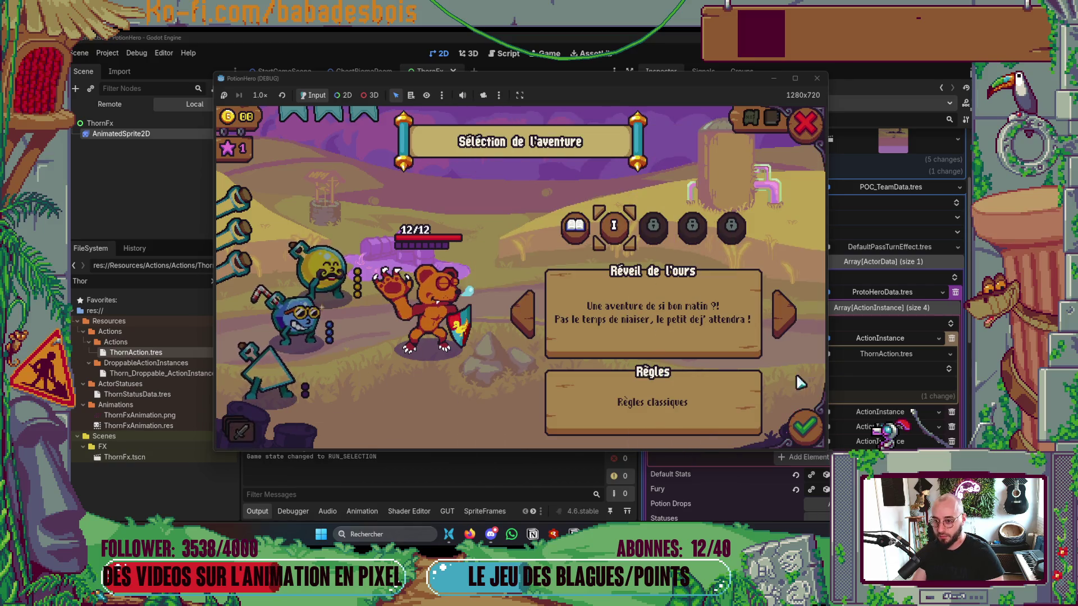
{"action": "left_click", "coordinate": [803, 427]}
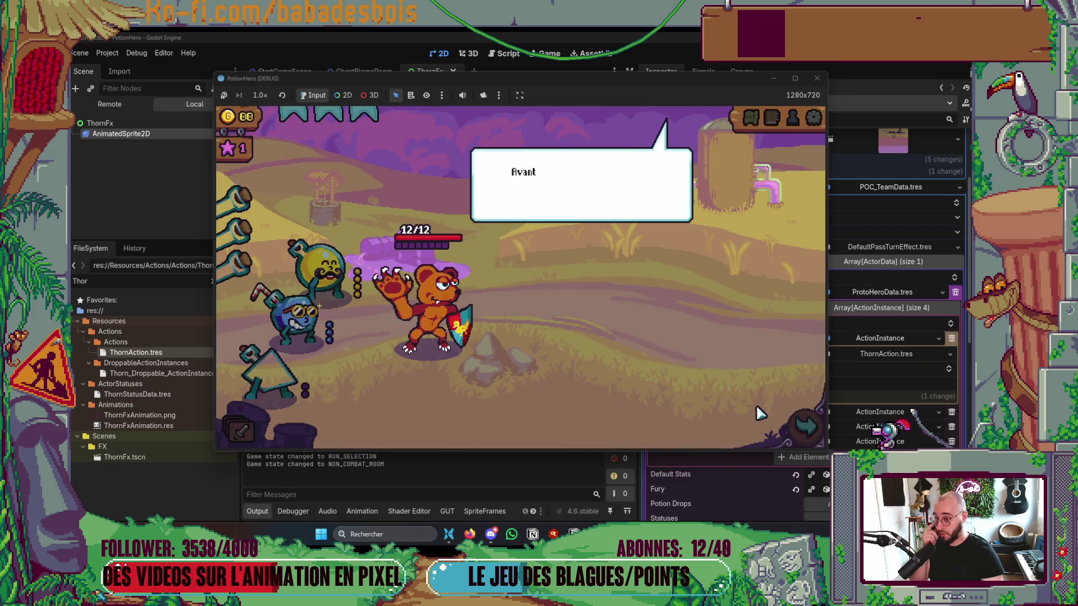
Step: Skip the intro dialogue, enter combat from the map, pass two turns to see the thorn effect, then close the game
{"action": "left_click", "coordinate": [757, 414]}
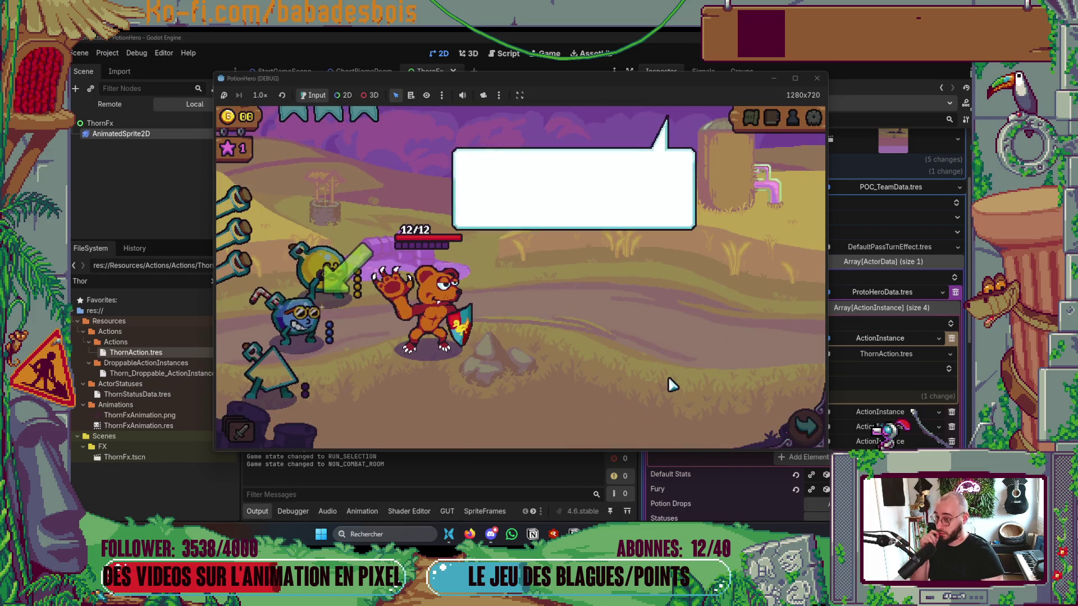
{"action": "left_click", "coordinate": [753, 414]}
{"action": "left_click", "coordinate": [804, 427]}
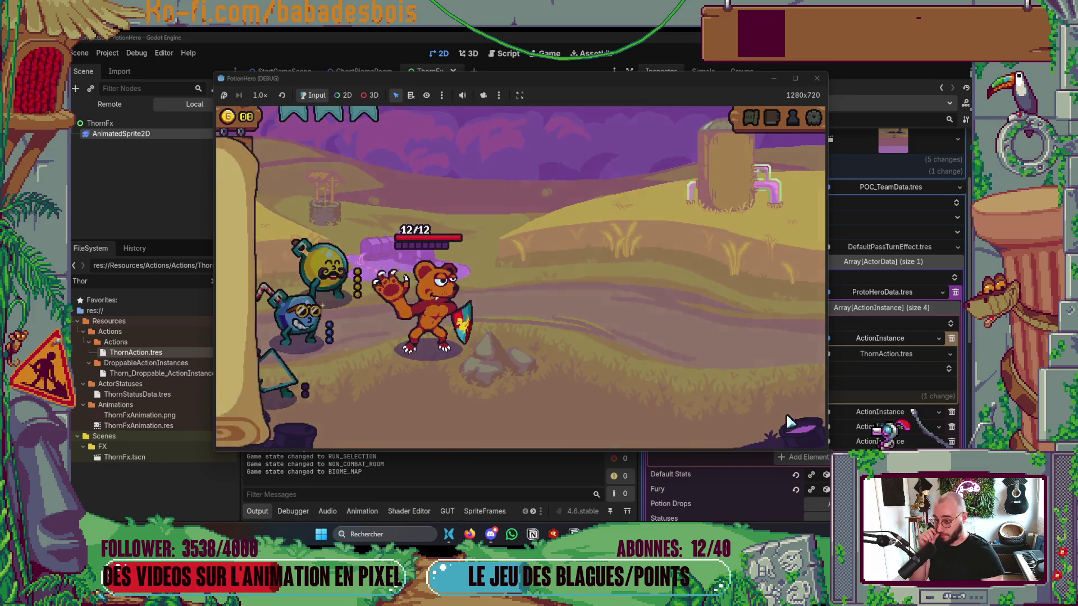
{"action": "left_click", "coordinate": [366, 331]}
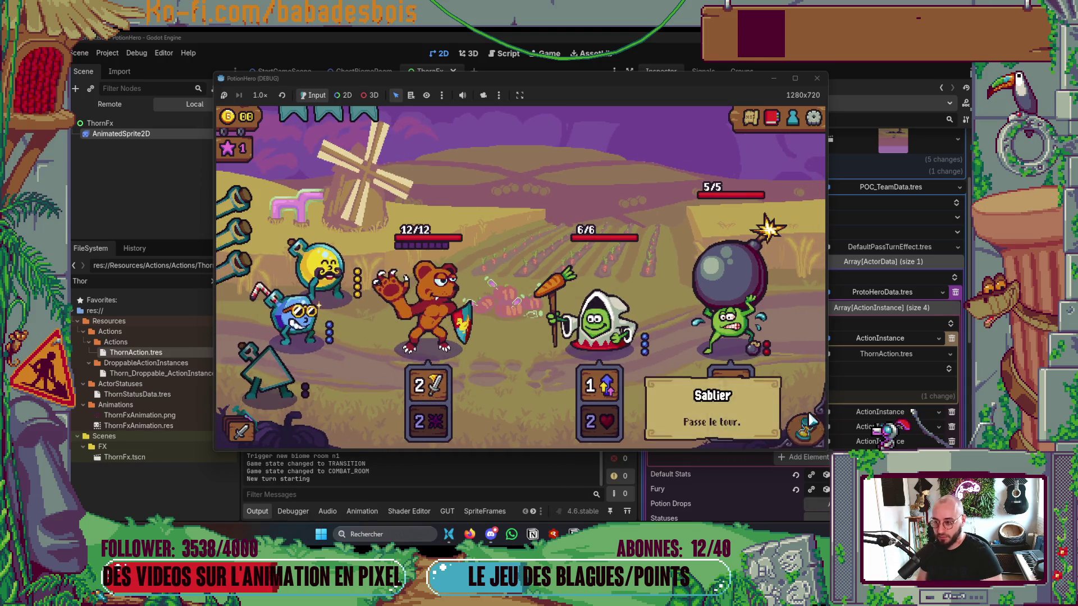
{"action": "left_click", "coordinate": [805, 427]}
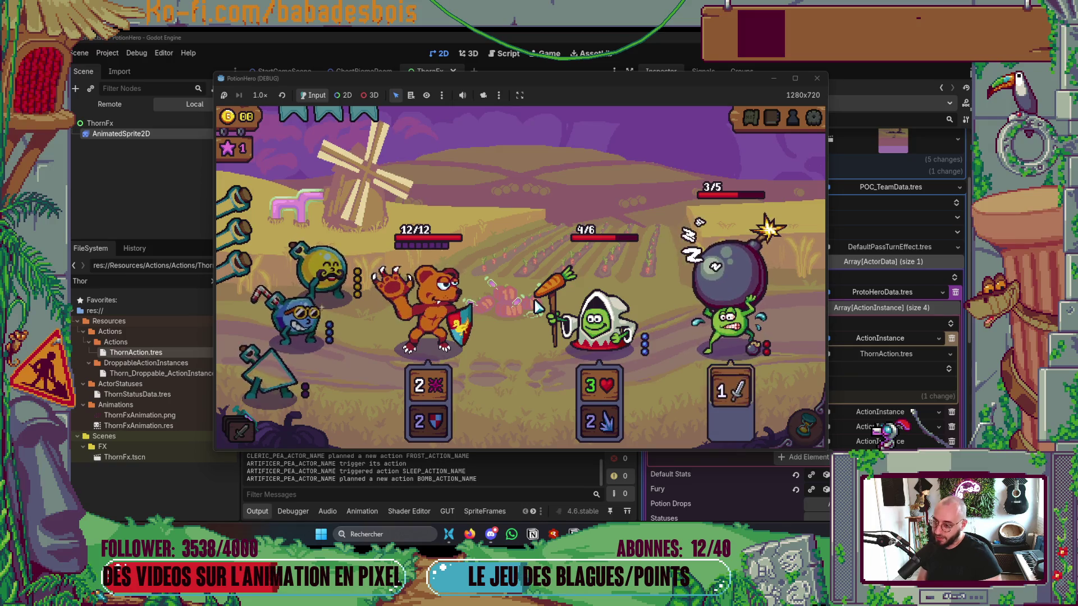
{"action": "left_click", "coordinate": [791, 430]}
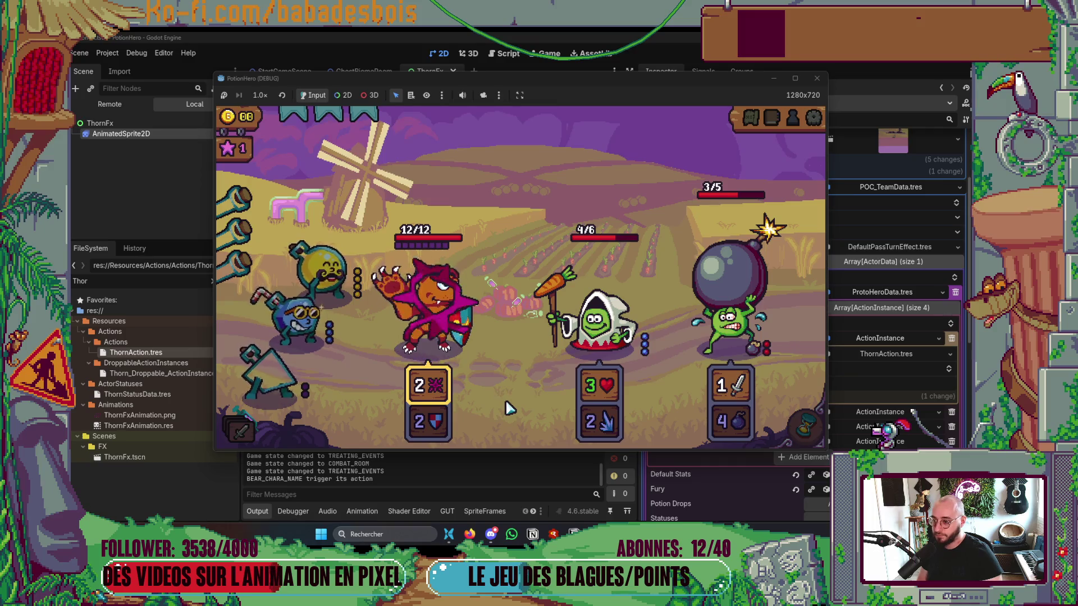
{"action": "left_click", "coordinate": [816, 78]}
Step: Check ThornFxAnimation.res, relaunch as the bear knight, fight a combat for two turns, then close the game
{"action": "left_click", "coordinate": [177, 426]}
{"action": "key", "text": "F5"}
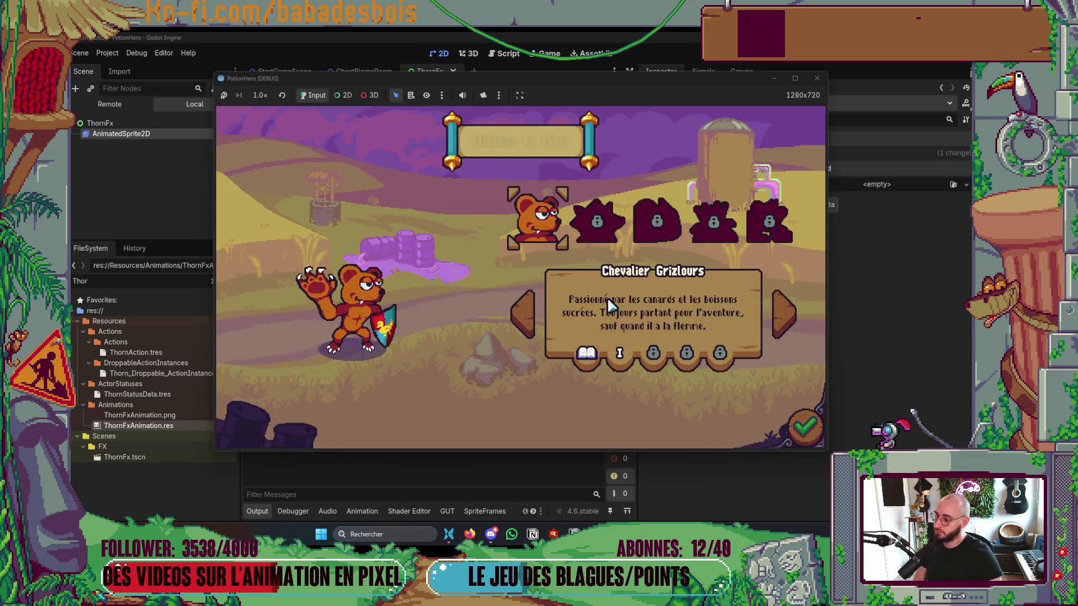
{"action": "left_click", "coordinate": [614, 229]}
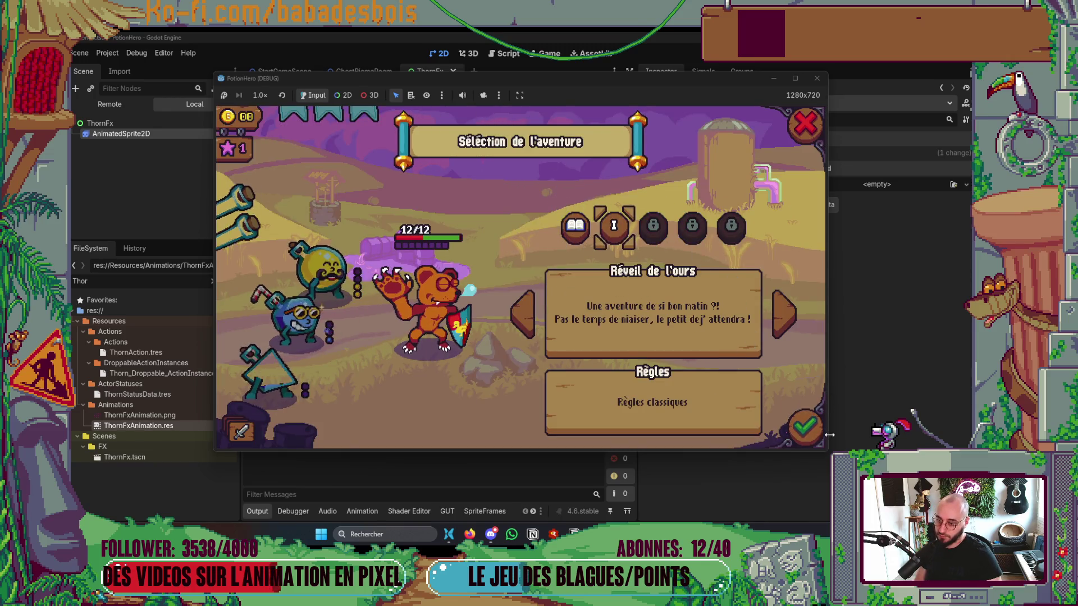
{"action": "left_click", "coordinate": [804, 427]}
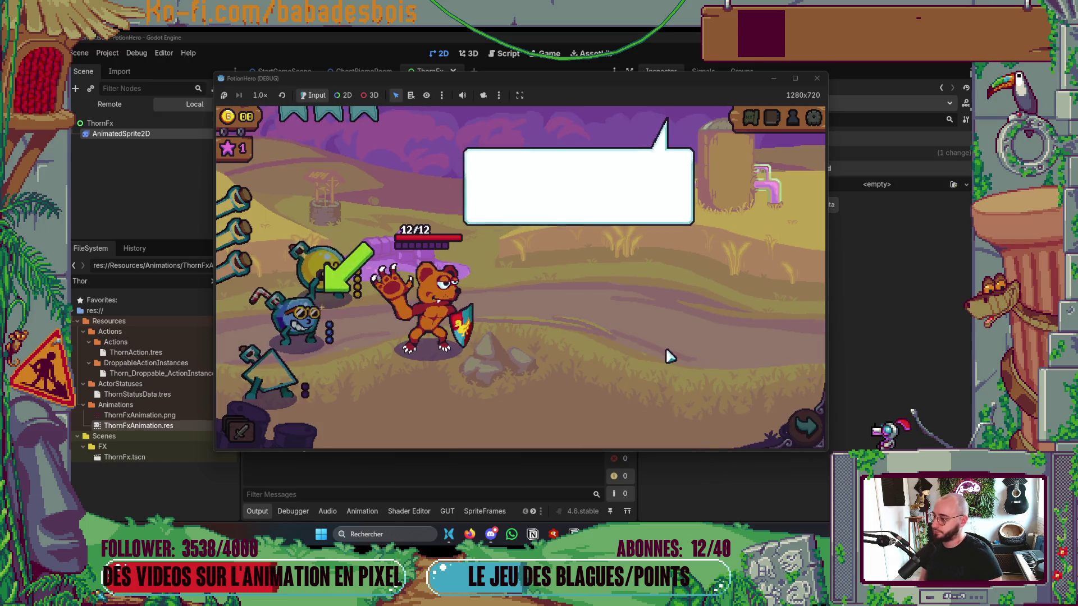
{"action": "left_click", "coordinate": [667, 356]}
{"action": "left_click", "coordinate": [797, 414]}
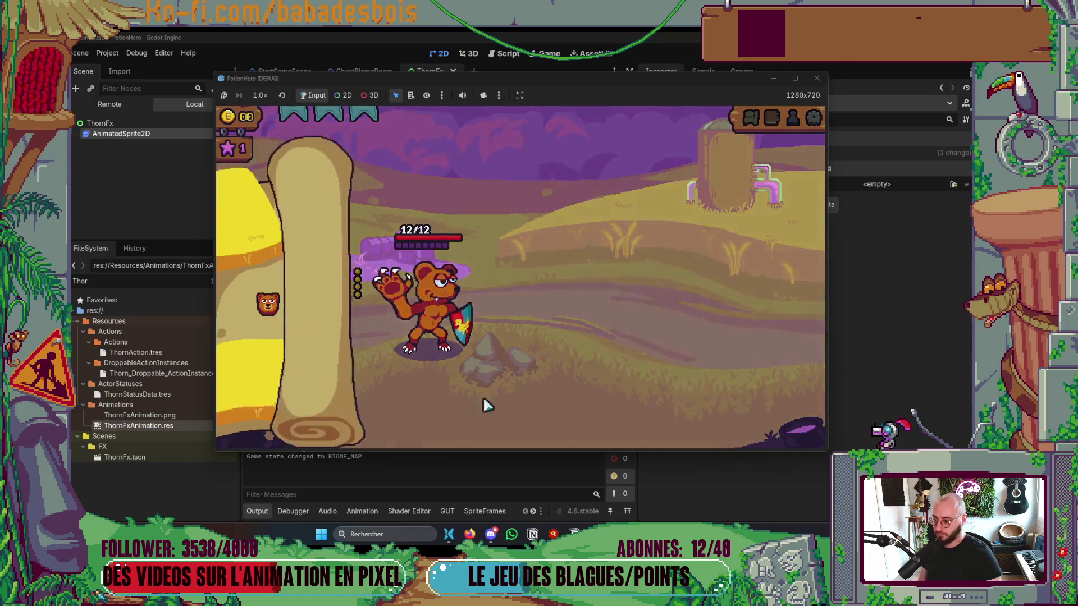
{"action": "left_click", "coordinate": [318, 303]}
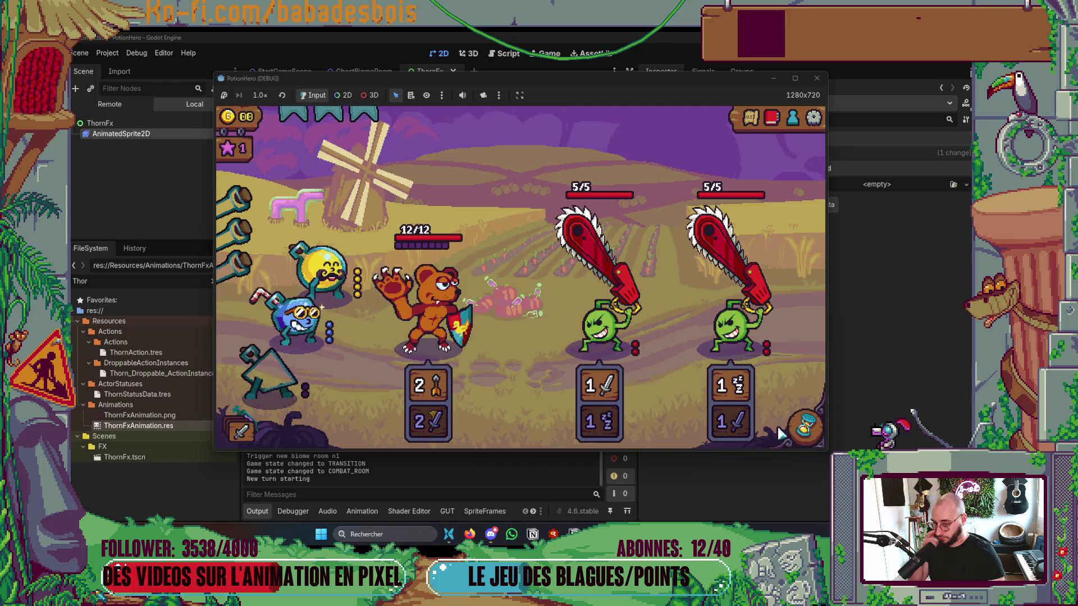
{"action": "left_click", "coordinate": [805, 427]}
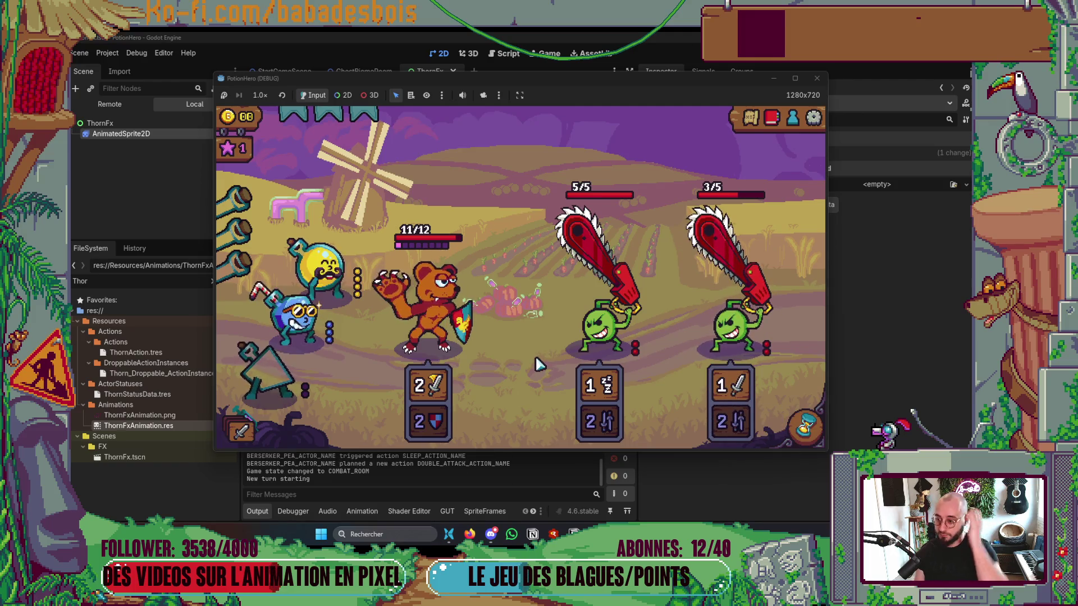
{"action": "left_click", "coordinate": [805, 426]}
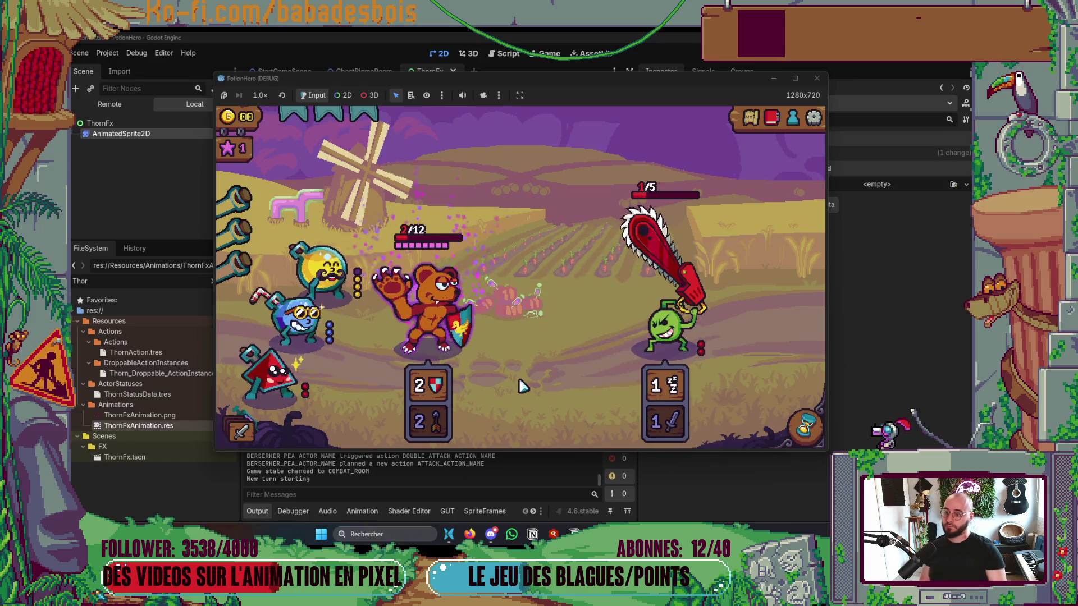
{"action": "left_click", "coordinate": [816, 78]}
{"action": "key", "text": "alt+Tab"}
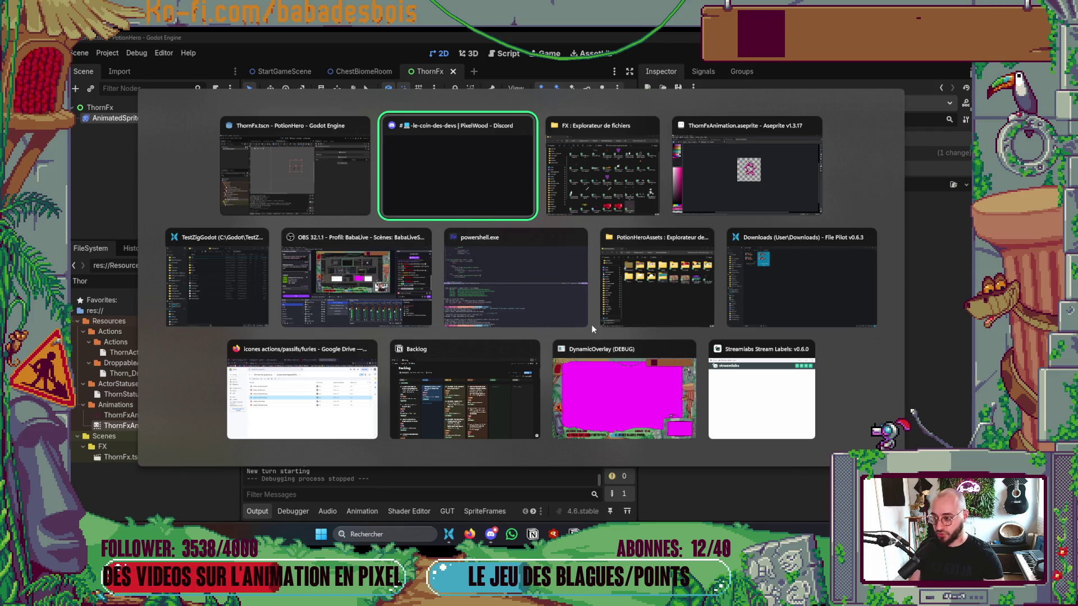
Step: In Aseprite's ActionIcons sheet, undo the stray green pixel and check the pink 16-pixel thorn icon
{"action": "left_click", "coordinate": [747, 169]}
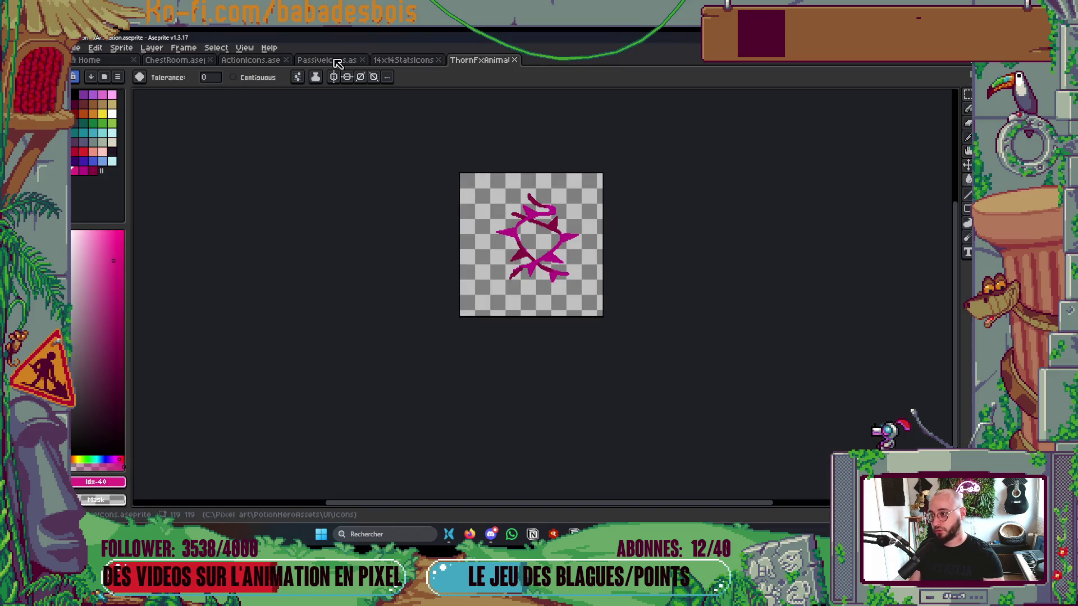
{"action": "left_click", "coordinate": [263, 60]}
{"action": "scroll", "coordinate": [492, 240], "scroll_direction": "up", "scroll_amount": 2}
{"action": "key", "text": "ctrl+z"}
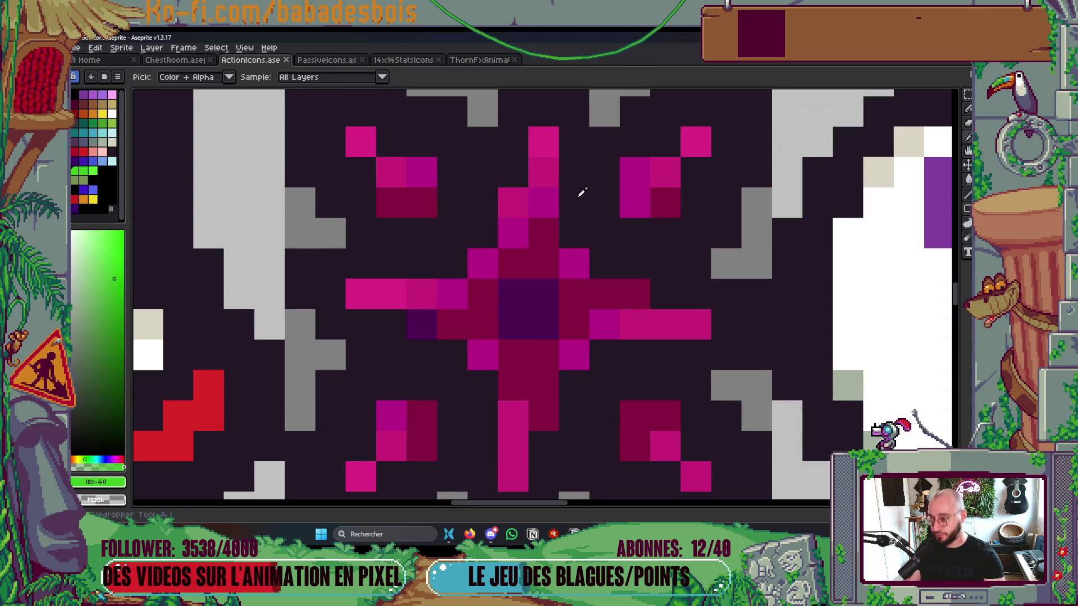
{"action": "left_click", "coordinate": [549, 144], "text": "alt"}
{"action": "scroll", "coordinate": [545, 171], "scroll_direction": "down", "scroll_amount": 1}
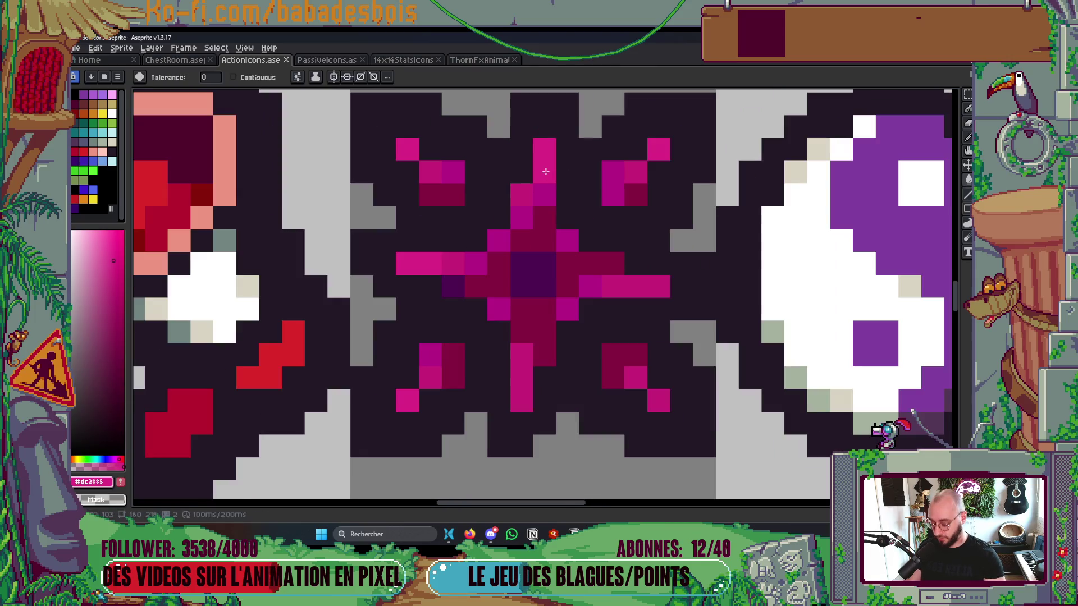
{"action": "left_click", "coordinate": [547, 179], "text": "ctrl"}
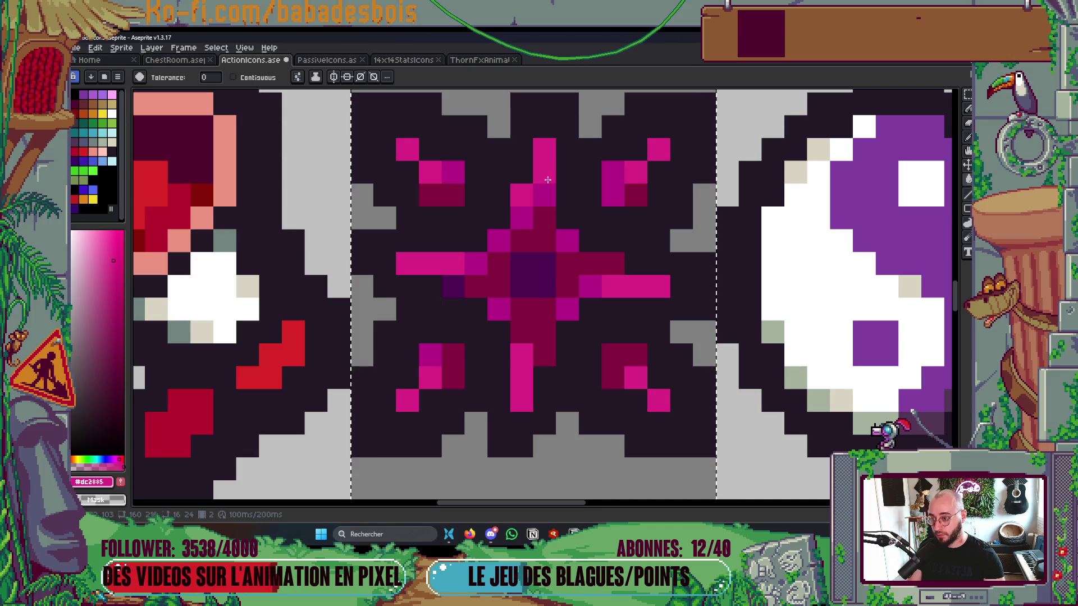
{"action": "scroll", "coordinate": [389, 213], "scroll_direction": "down", "scroll_amount": 4}
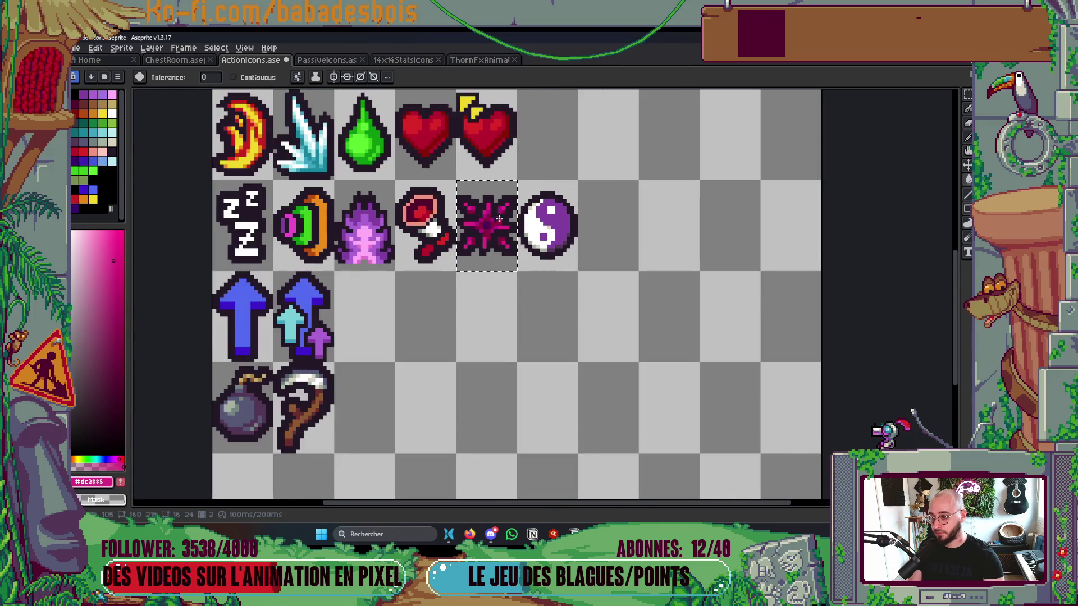
{"action": "scroll", "coordinate": [498, 219], "scroll_direction": "up", "scroll_amount": 5}
{"action": "key", "text": "alt"}
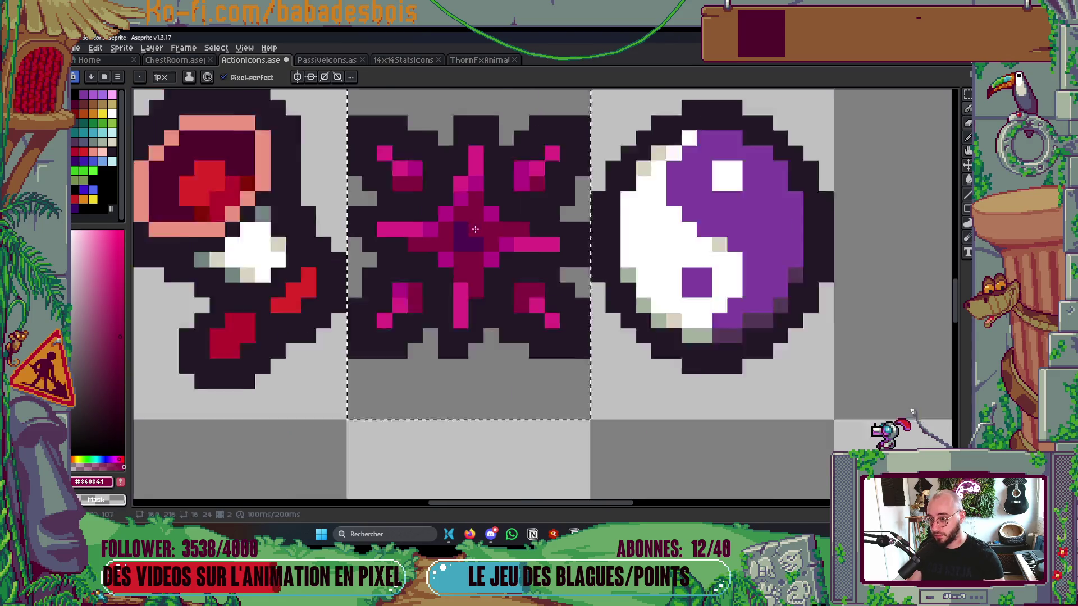
{"action": "scroll", "coordinate": [414, 245], "scroll_direction": "down", "scroll_amount": 5}
{"action": "key", "text": "ctrl+d"}
Step: Save ActionIcons and export it as a sprite sheet, overwriting ActionIcons.png
{"action": "key", "text": "ctrl+s"}
{"action": "left_click_drag", "start_coordinate": [546, 219], "coordinate": [541, 227]}
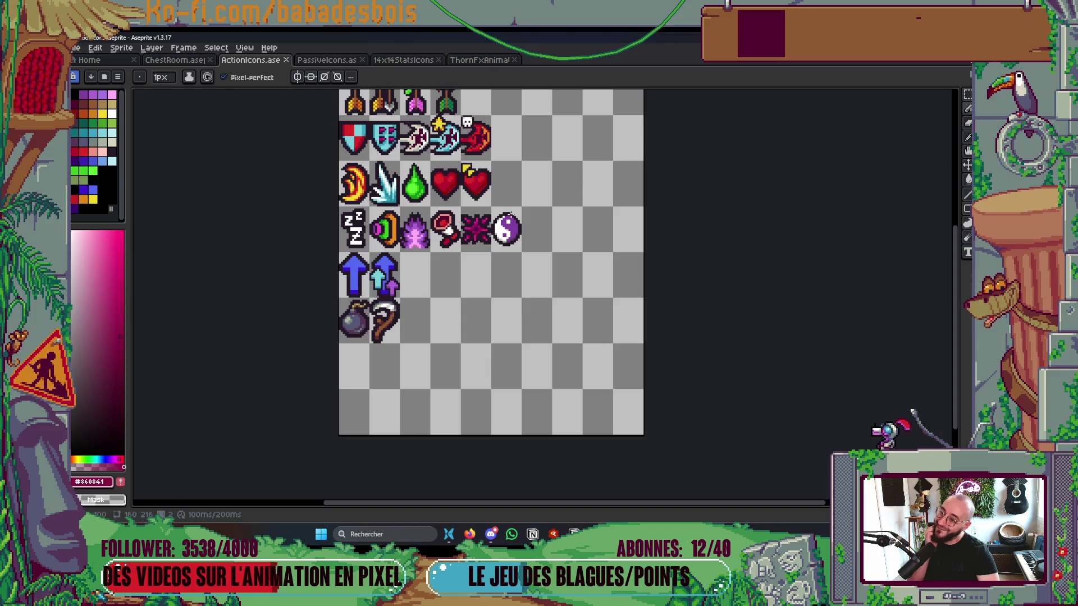
{"action": "left_click_drag", "start_coordinate": [541, 227], "coordinate": [540, 260]}
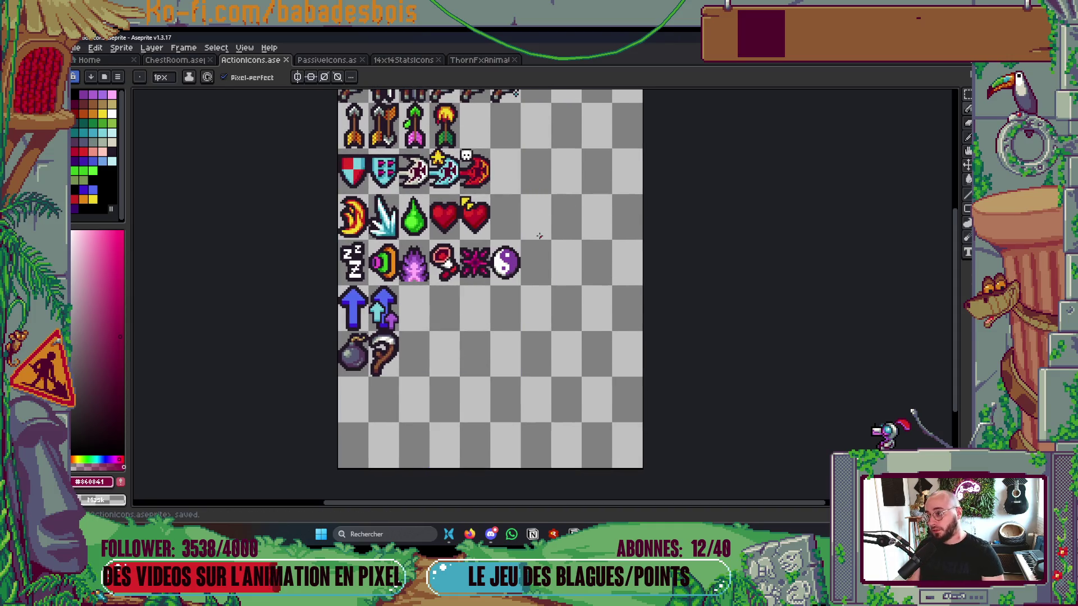
{"action": "key", "text": "ctrl+e"}
{"action": "left_click", "coordinate": [802, 192]}
{"action": "left_click", "coordinate": [724, 181]}
{"action": "key", "text": "alt+Tab"}
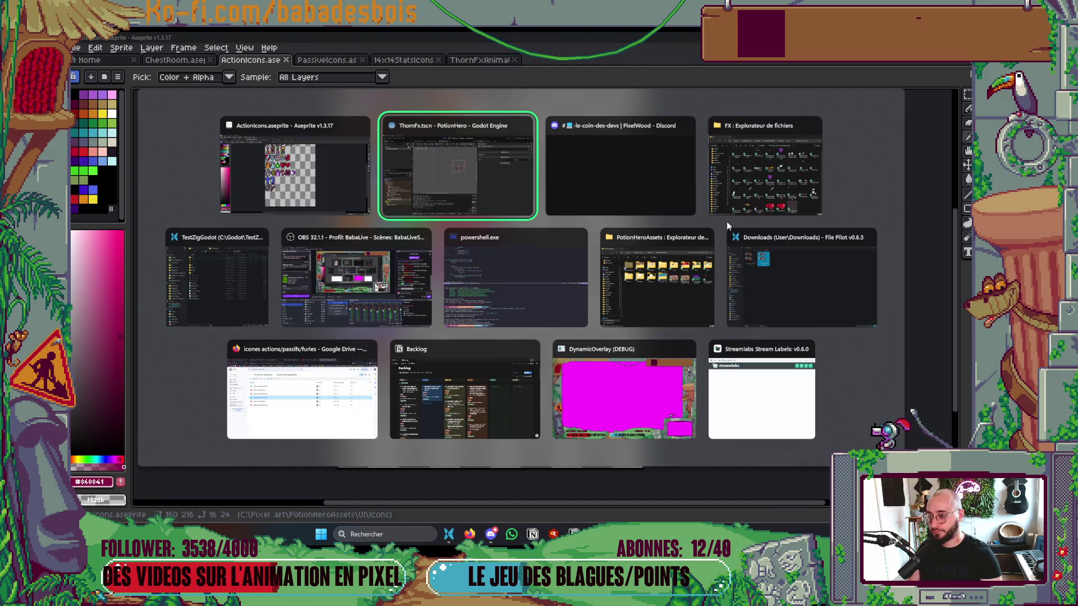
Step: Select the exported ActionIcons.png in the FX folder window and drag it toward the Godot project
{"action": "left_click", "coordinate": [770, 176]}
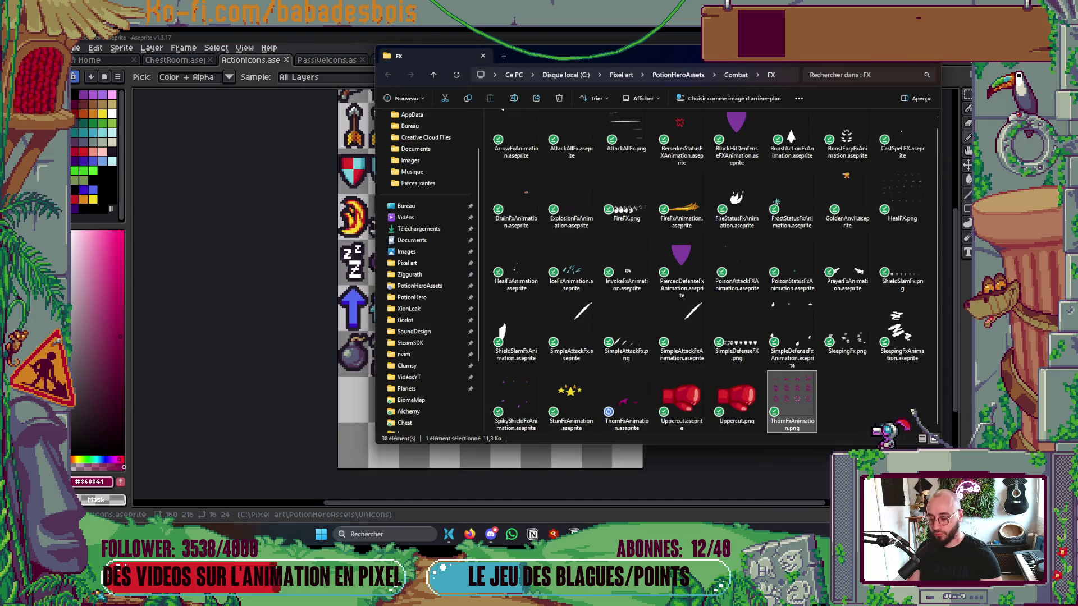
{"action": "mouse_move", "coordinate": [700, 534]}
{"action": "left_click", "coordinate": [697, 487]}
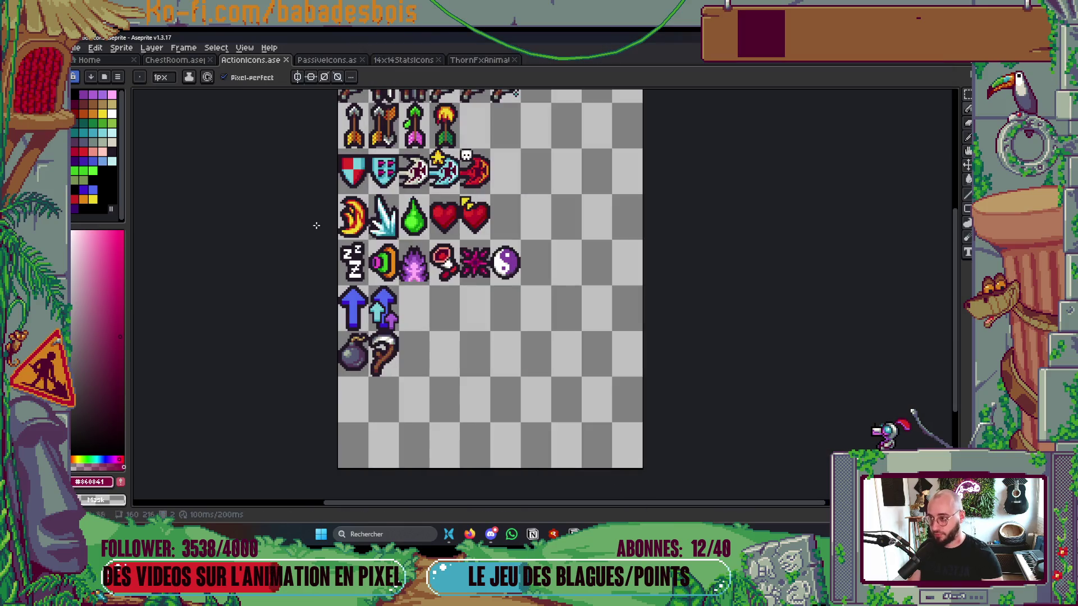
{"action": "right_click", "coordinate": [266, 66]}
{"action": "left_click", "coordinate": [361, 150]}
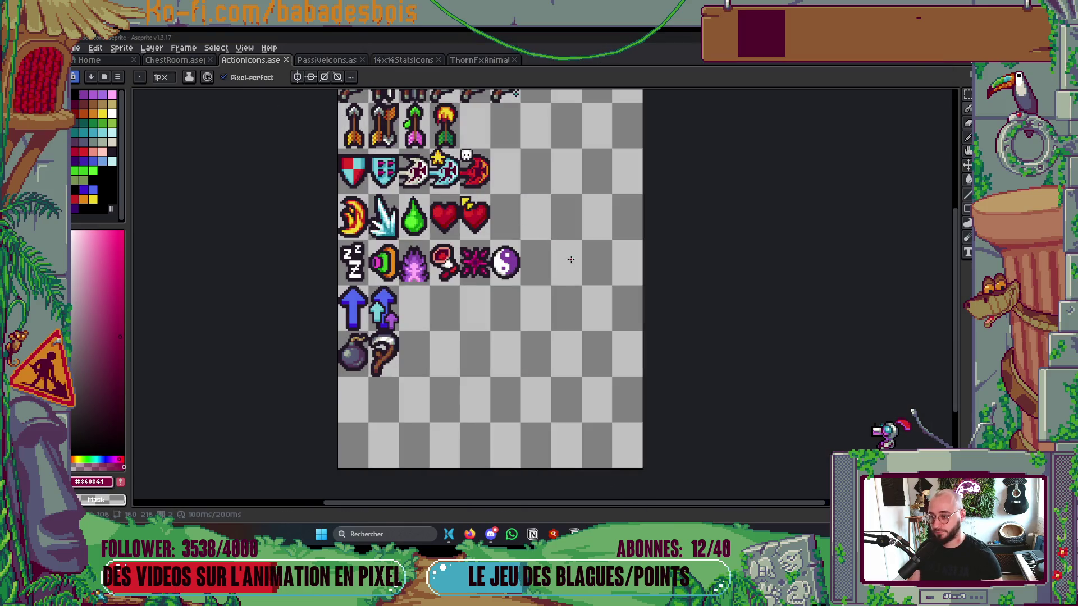
{"action": "left_click", "coordinate": [691, 214]}
{"action": "mouse_move", "coordinate": [689, 278]}
{"action": "left_mouse_down"}
{"action": "mouse_move", "coordinate": [685, 290]}
{"action": "mouse_move", "coordinate": [683, 246]}
{"action": "mouse_move", "coordinate": [588, 269]}
{"action": "left_mouse_up"}
{"action": "key", "text": "alt+Tab"}
{"action": "key", "text": "alt+Tab"}
Step: Filter Godot's FileSystem for 'ActionIco', open the Icons folder, and run the game with F5
{"action": "double_click", "coordinate": [144, 279]}
{"action": "type", "text": "Acti"}
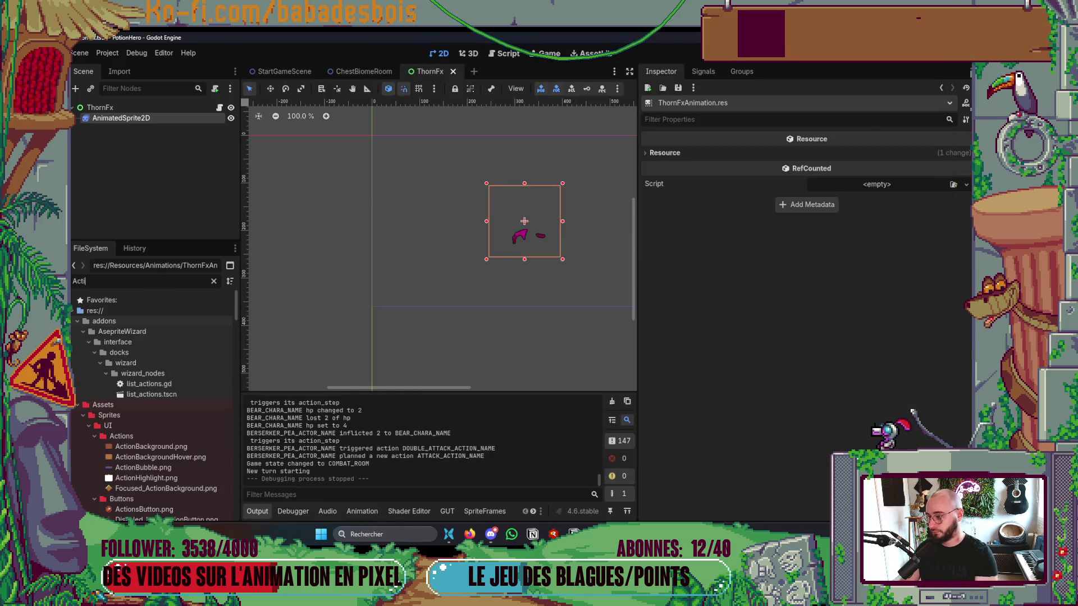
{"action": "type", "text": "onIco"}
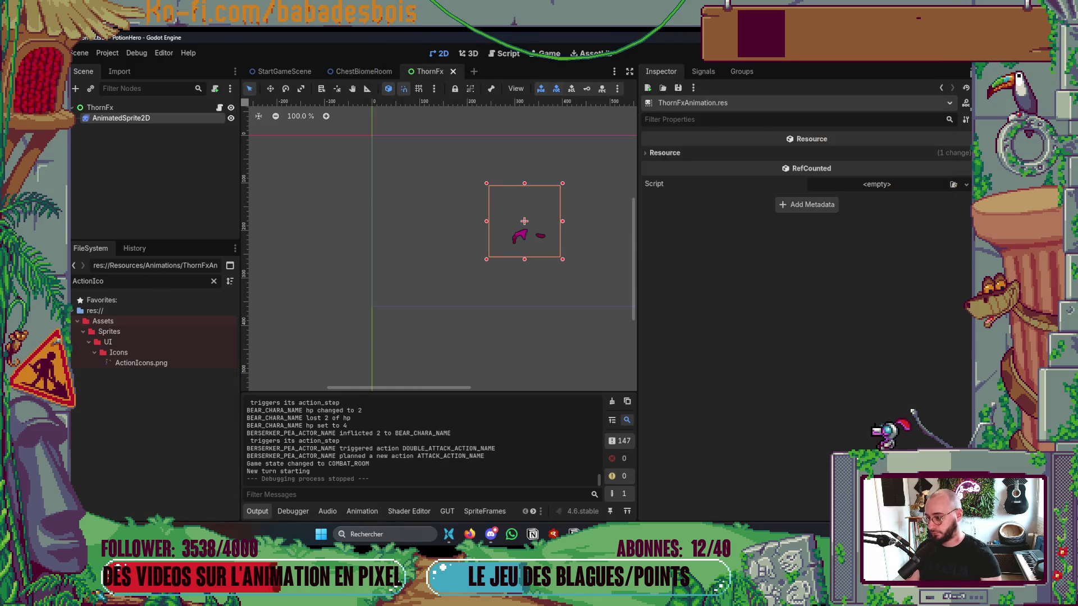
{"action": "left_click", "coordinate": [162, 353]}
{"action": "key", "text": "alt+Tab"}
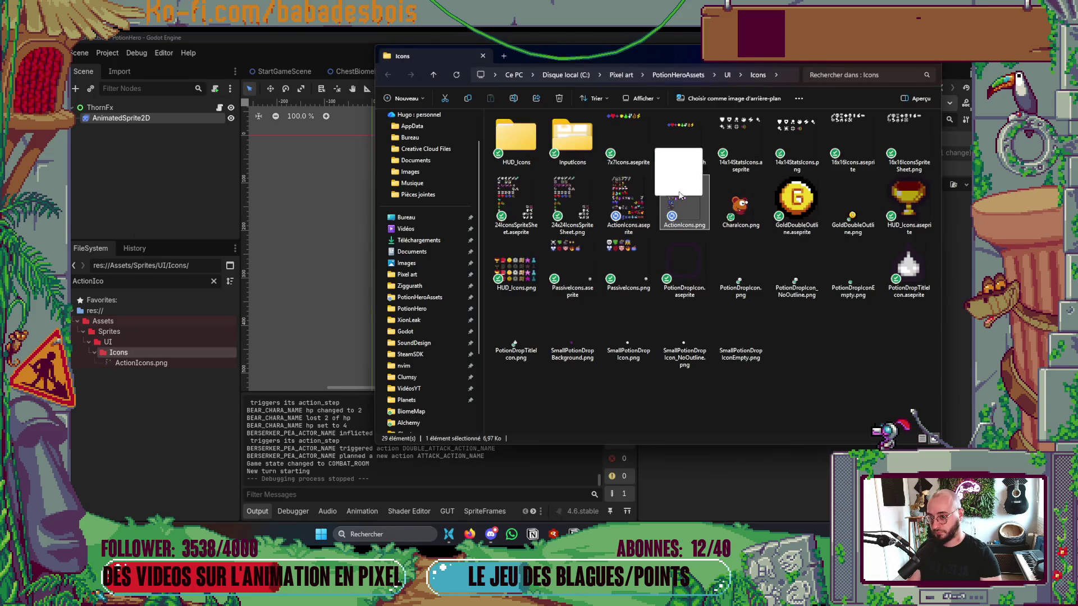
{"action": "left_click", "coordinate": [166, 355]}
{"action": "key", "text": "F5"}
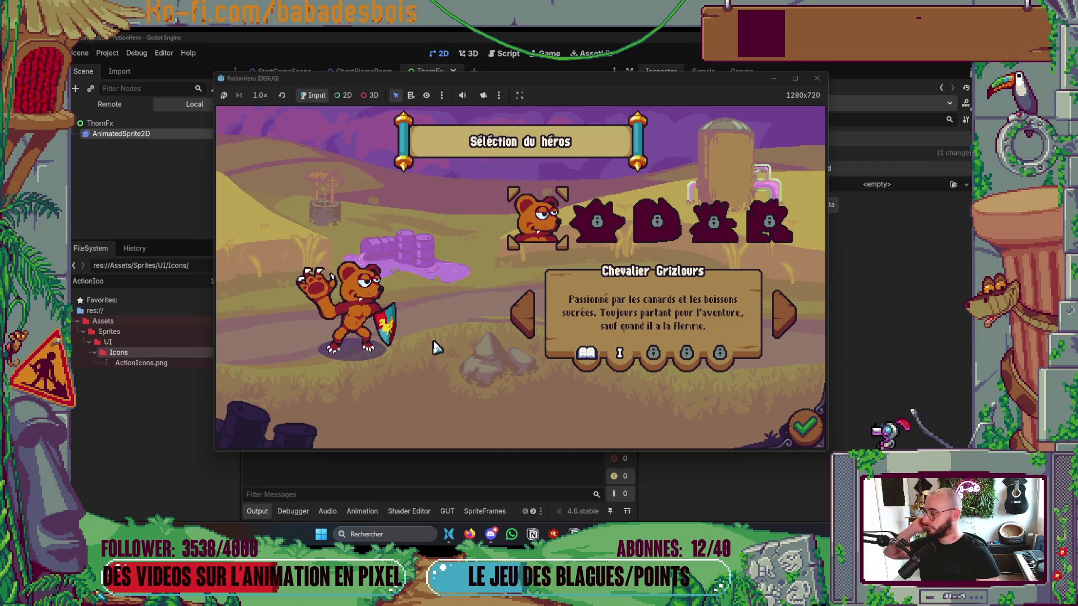
Step: Confirm the bear knight, start the adventure, end two combat turns showing the magenta thorn icon, then close the game
{"action": "left_click", "coordinate": [805, 427]}
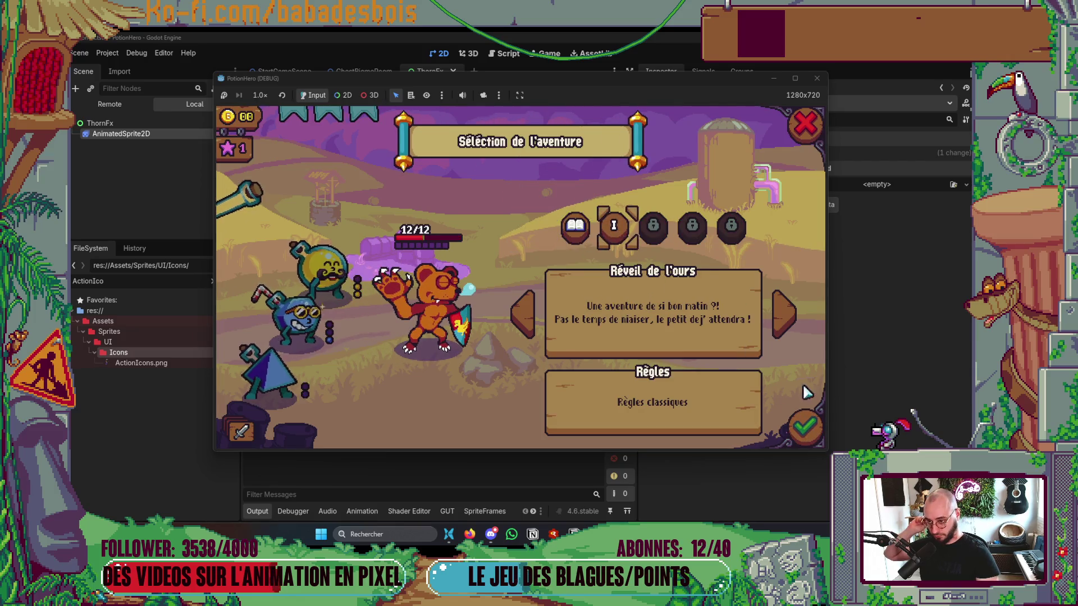
{"action": "left_click", "coordinate": [808, 427]}
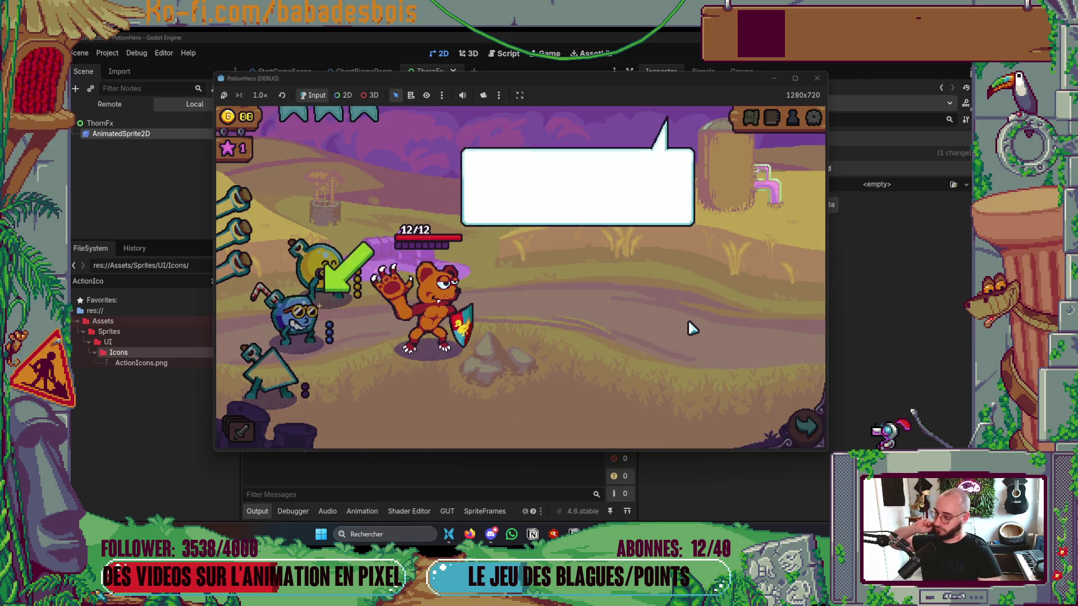
{"action": "left_click", "coordinate": [805, 426]}
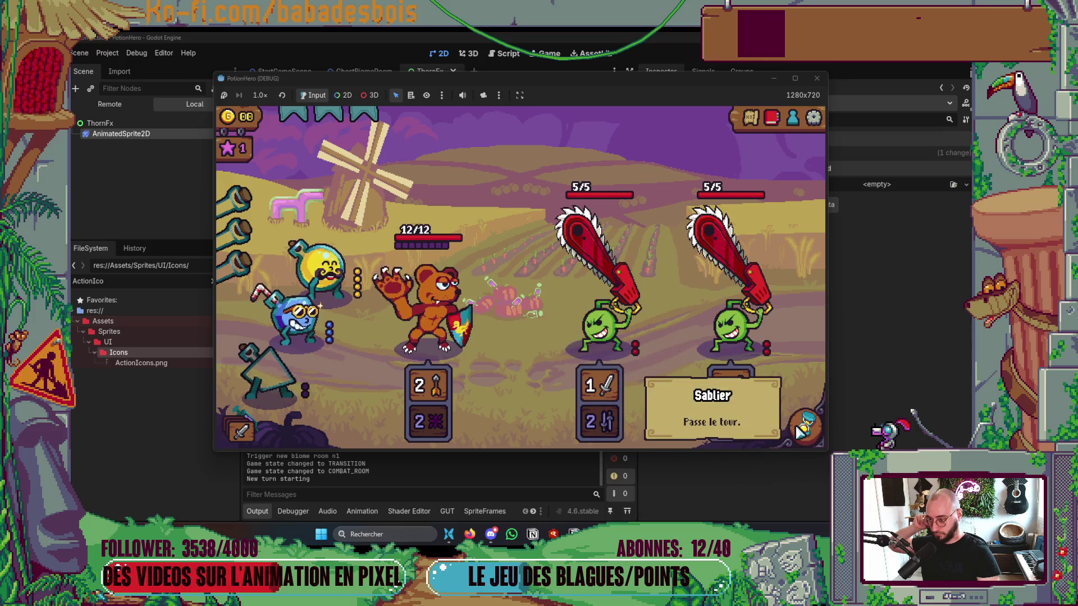
{"action": "left_click", "coordinate": [804, 427]}
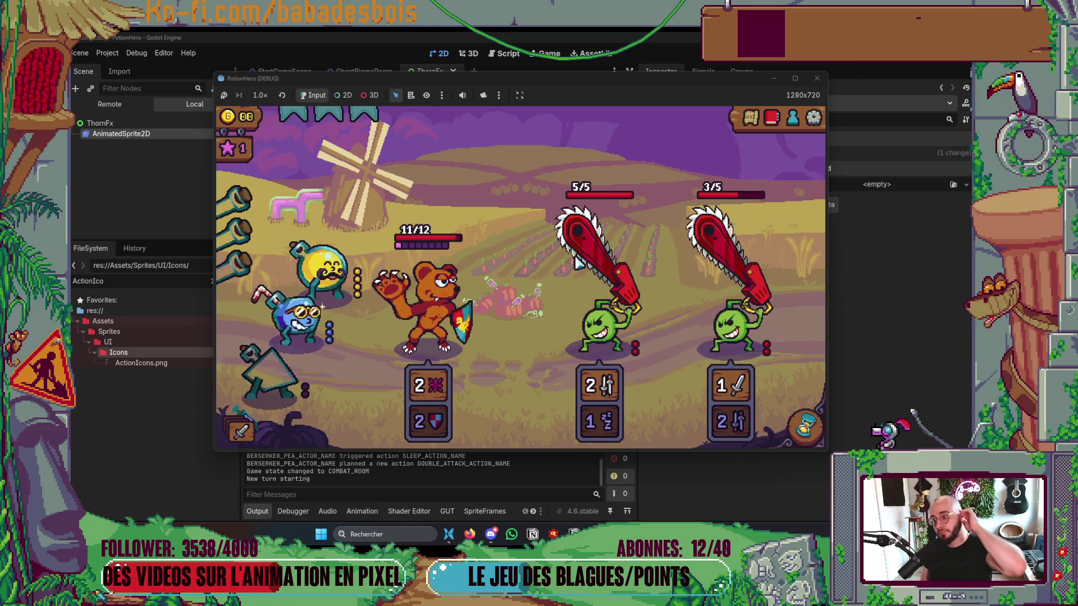
{"action": "left_click", "coordinate": [786, 430]}
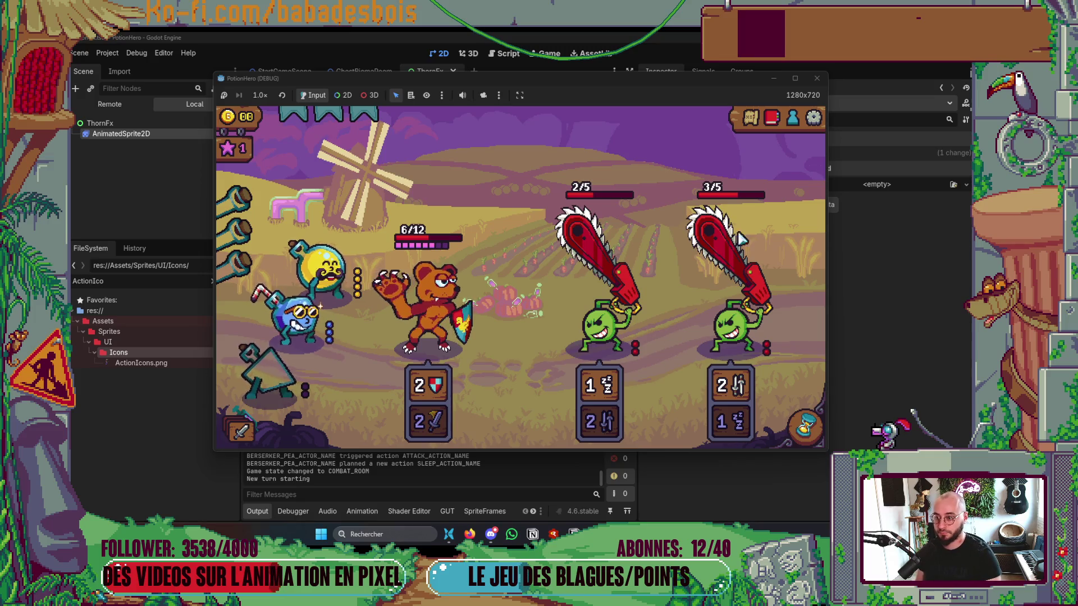
{"action": "left_click", "coordinate": [817, 78]}
{"action": "key", "text": "alt+Tab"}
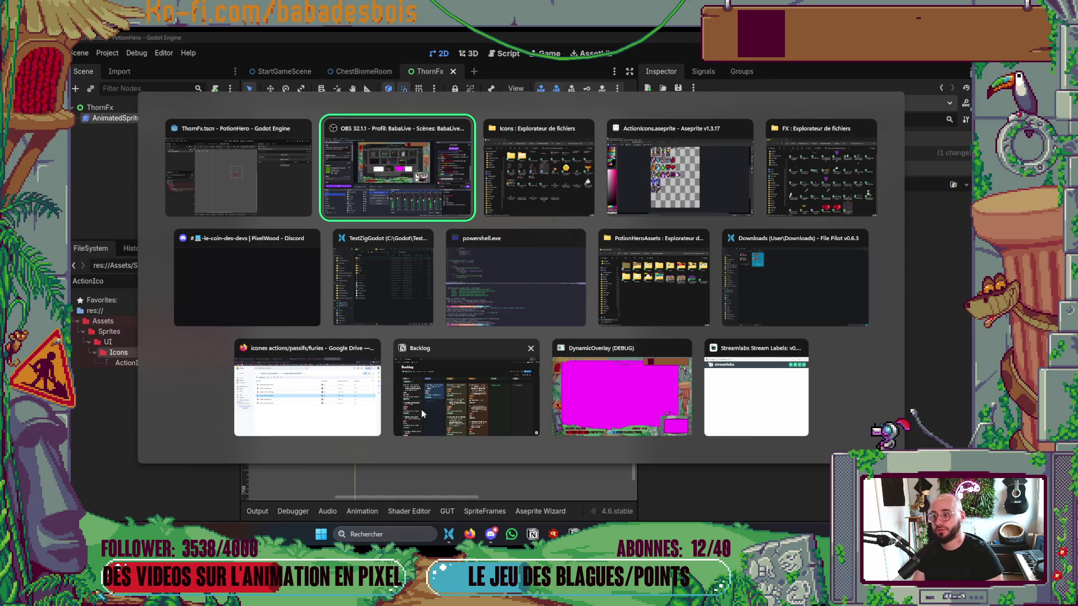
Step: Close the FX folder window, widen the ThornFx 2D viewport, deselect the sprite, and bring up Google Drive
{"action": "key", "text": "alt+shift+Tab"}
{"action": "key", "text": "alt+Tab"}
{"action": "key", "text": "alt+Tab"}
{"action": "key", "text": "alt+Tab"}
{"action": "key", "text": "alt+Tab"}
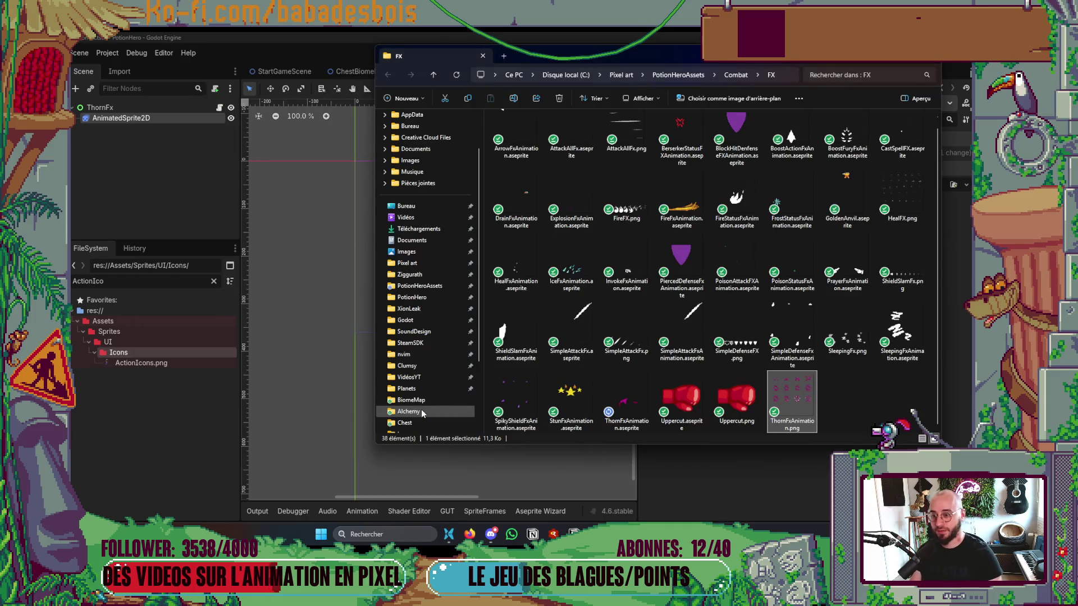
{"action": "left_click", "coordinate": [928, 60]}
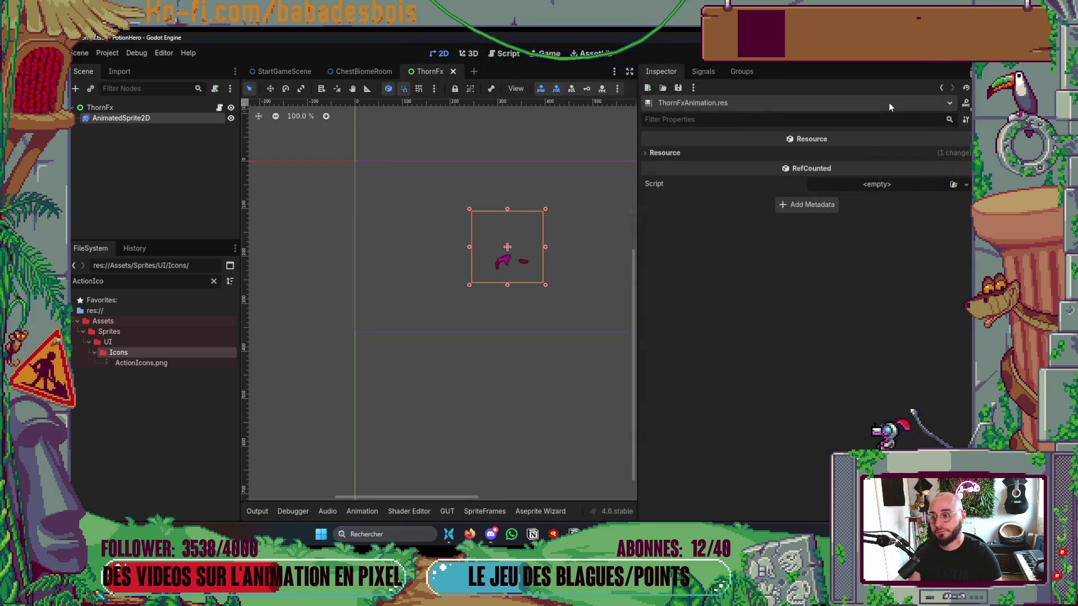
{"action": "left_click_drag", "start_coordinate": [638, 280], "coordinate": [800, 281]}
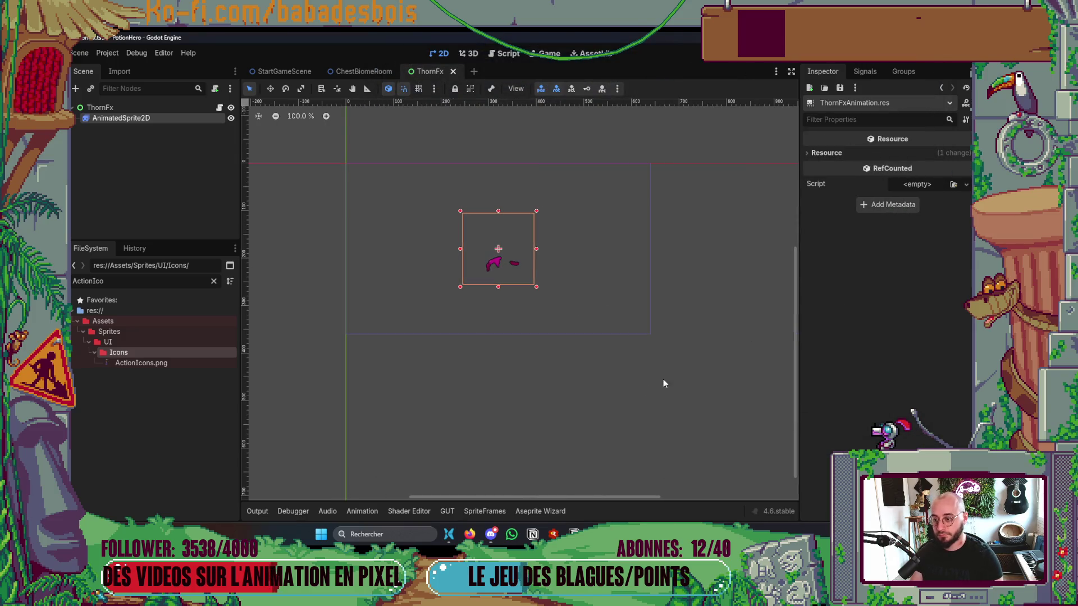
{"action": "left_click", "coordinate": [664, 381]}
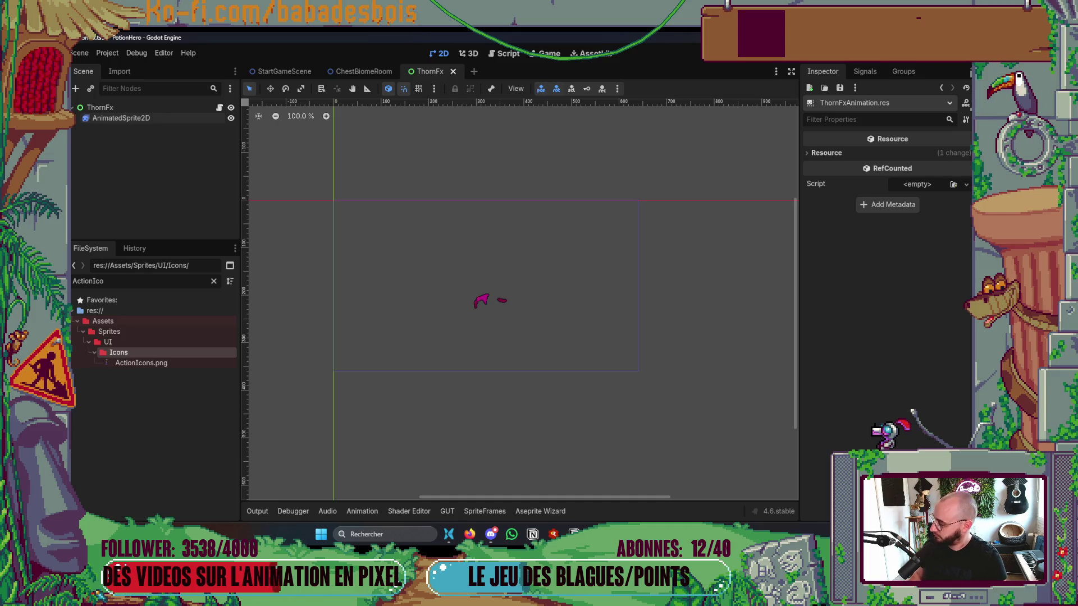
{"action": "key", "text": "alt+Tab"}
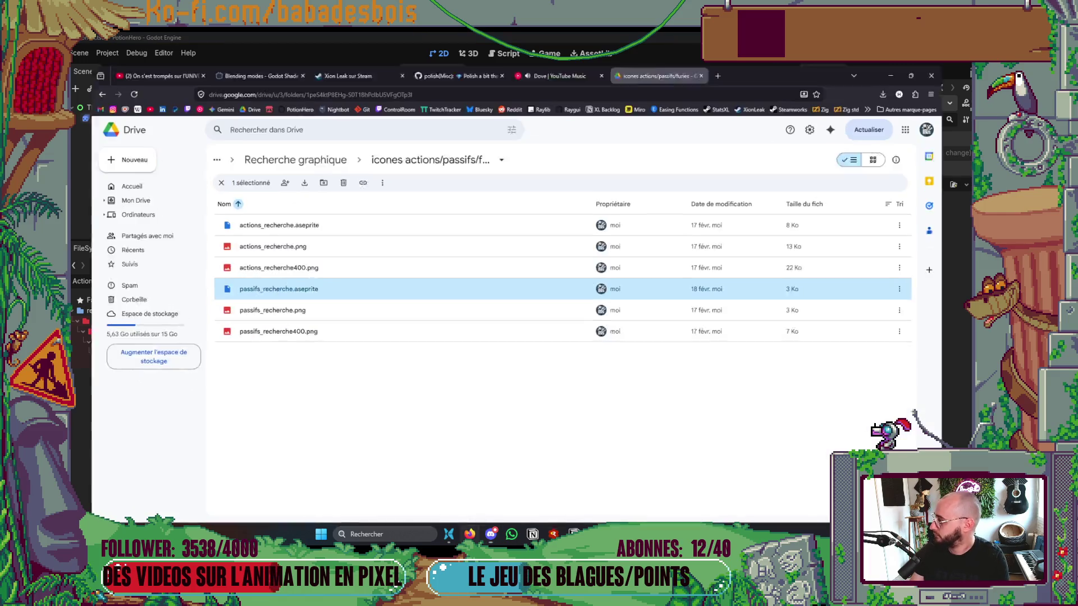
Step: Glance at the ThornFx scene and the ActionIcons sheet in Aseprite, then bring up the git terminal
{"action": "key", "text": "alt+Tab"}
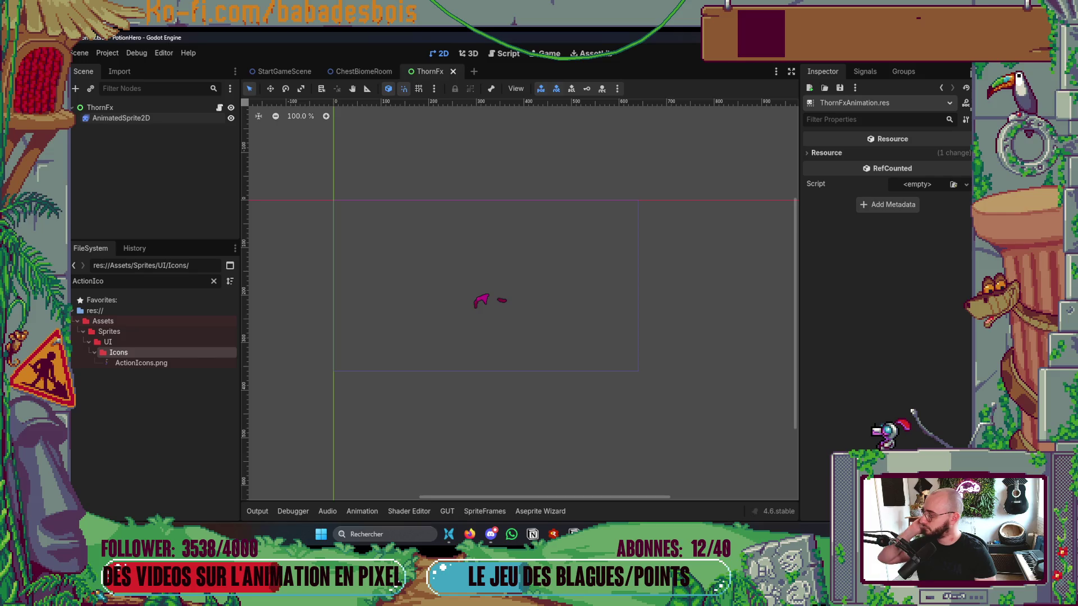
{"action": "scroll", "coordinate": [514, 341], "scroll_direction": "up", "scroll_amount": 2}
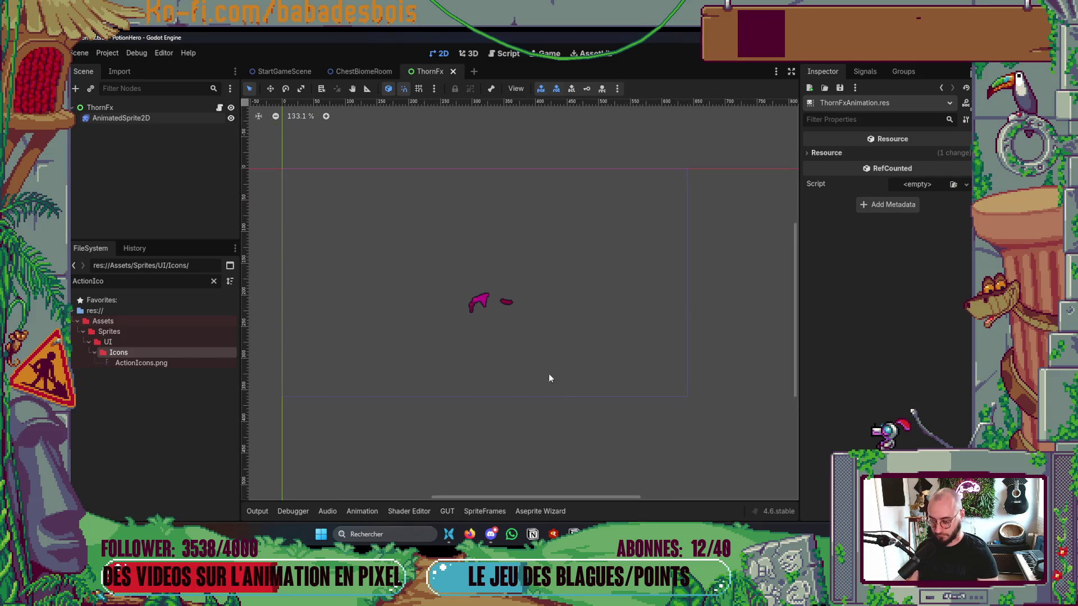
{"action": "key", "text": "alt+Tab"}
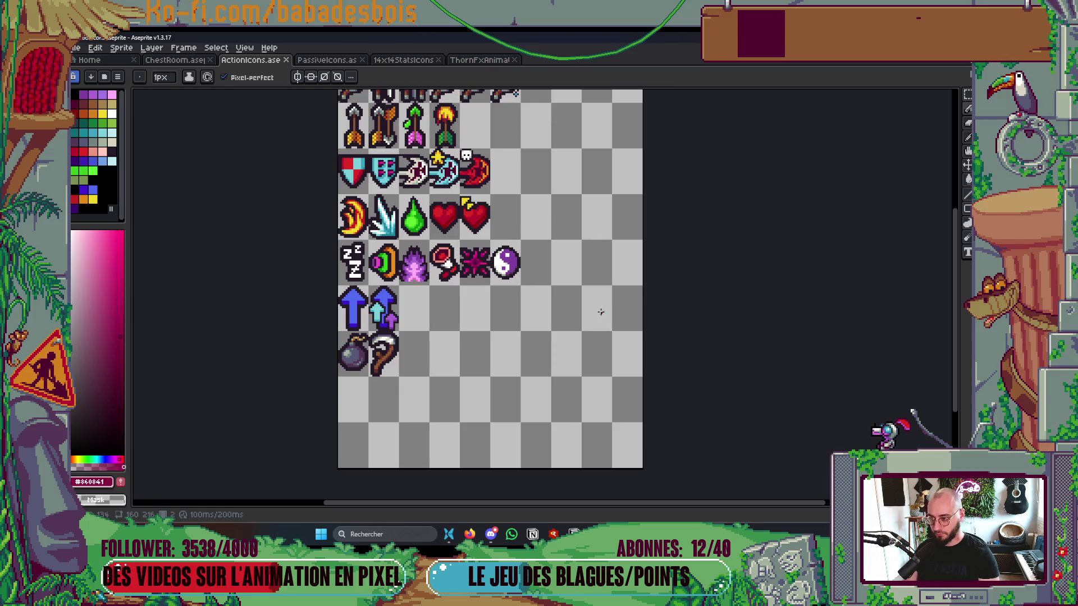
{"action": "key", "text": "alt+Tab"}
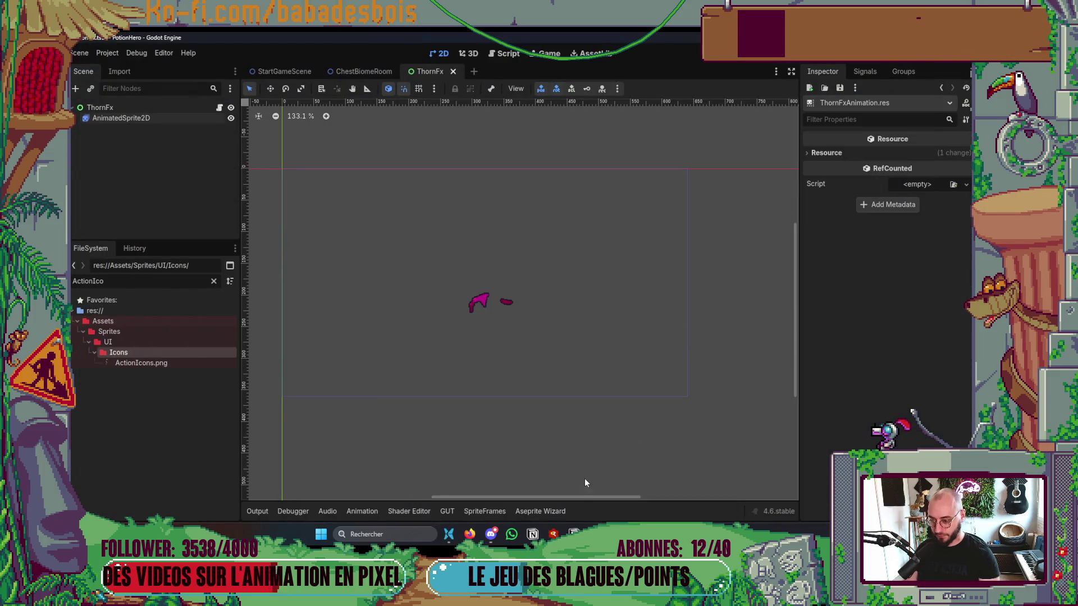
{"action": "left_click", "coordinate": [575, 533]}
Step: List the repository changes with git s and stage ActionIcons.png
{"action": "type", "text": "git s"}
{"action": "key", "text": "Return"}
{"action": "type", "text": "git add"}
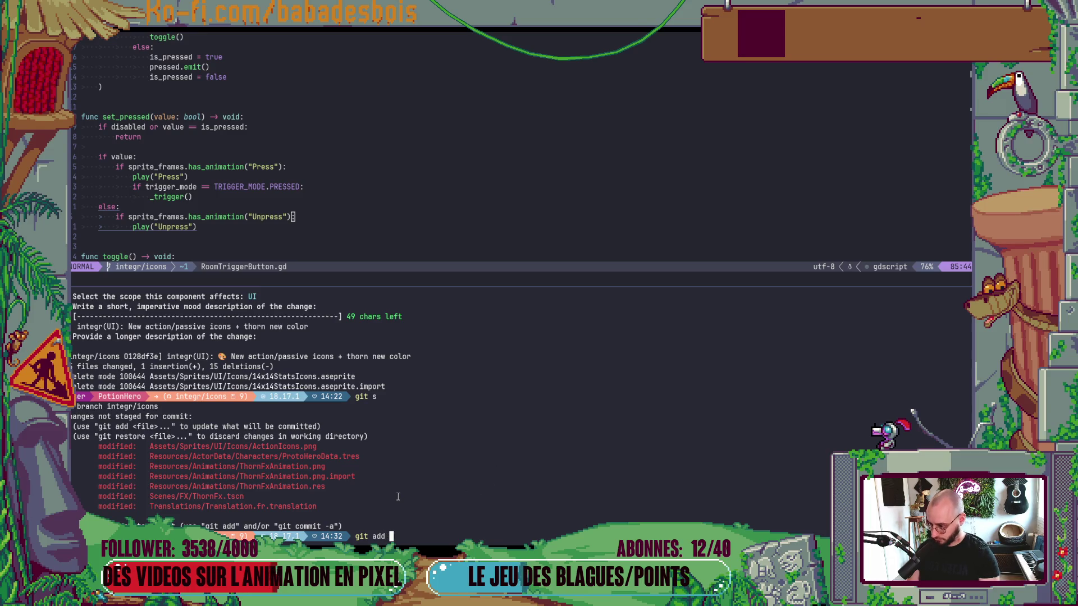
{"action": "double_click", "coordinate": [298, 447]}
{"action": "middle_click", "coordinate": [298, 447]}
{"action": "key", "text": "Return"}
Step: Restore ProtoHeroData.tres with git r and fold the staged icon into the previous commit with git gud
{"action": "type", "text": "git r"}
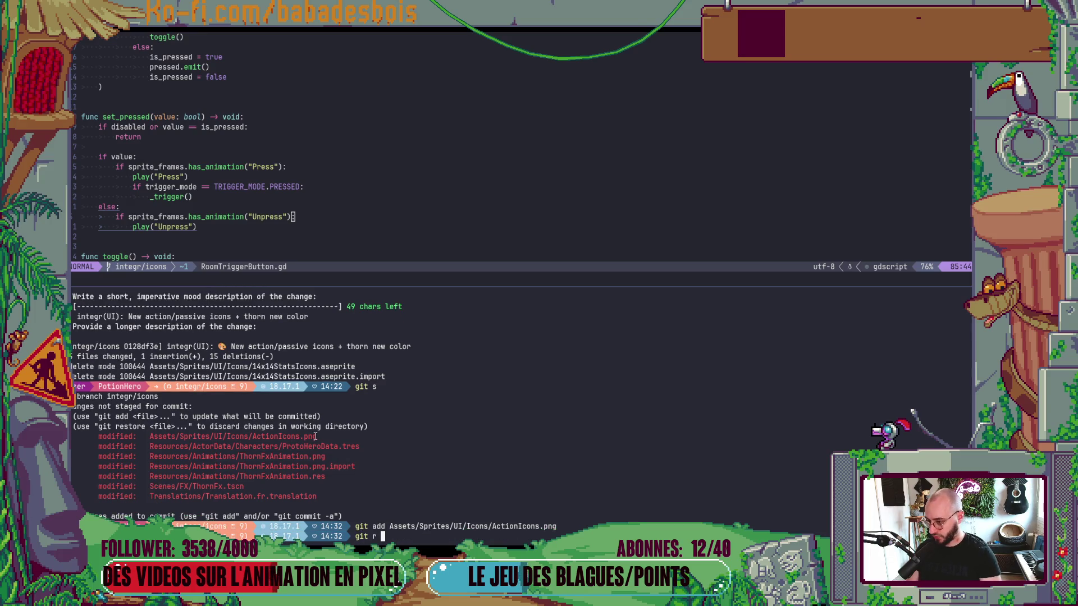
{"action": "double_click", "coordinate": [332, 447]}
{"action": "middle_click", "coordinate": [331, 447]}
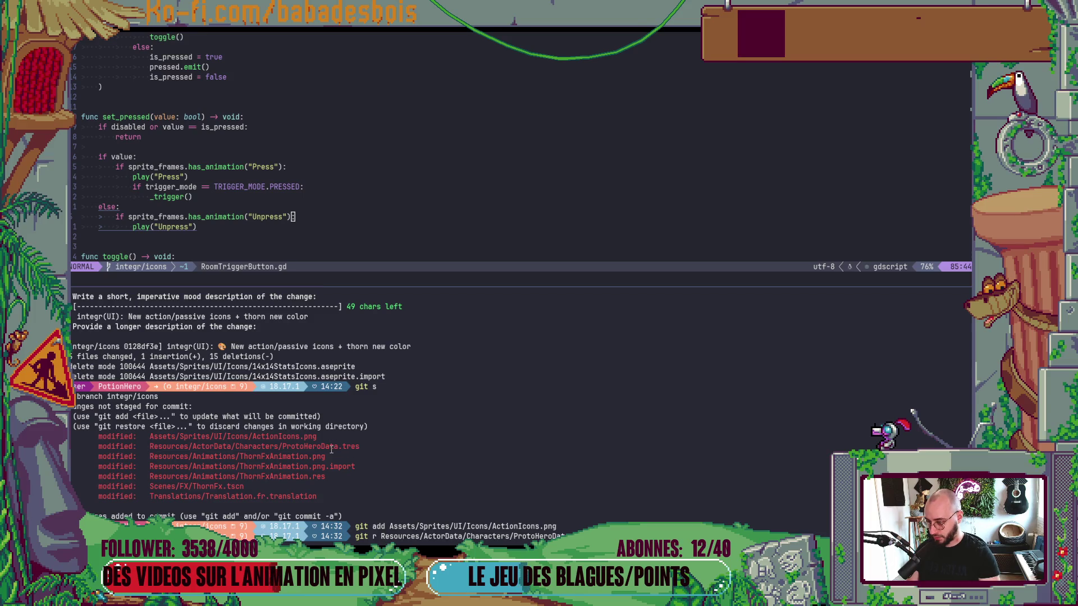
{"action": "key", "text": "Return"}
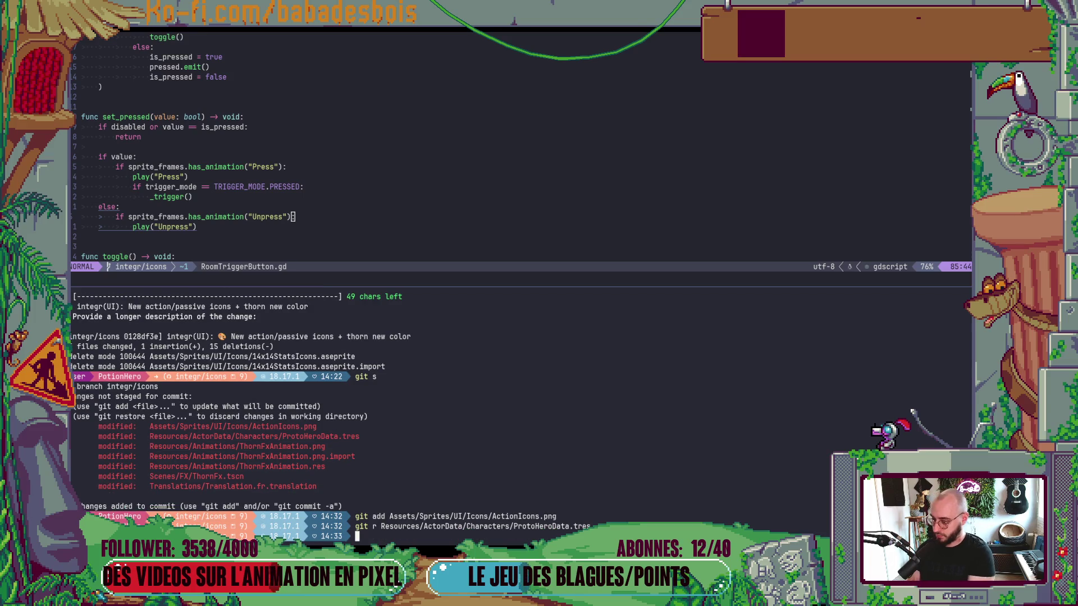
{"action": "type", "text": "git gud"}
{"action": "key", "text": "Return"}
Step: Stage the Resources/ folder and Scenes/FX/ThornFx.tscn
{"action": "type", "text": "git "}
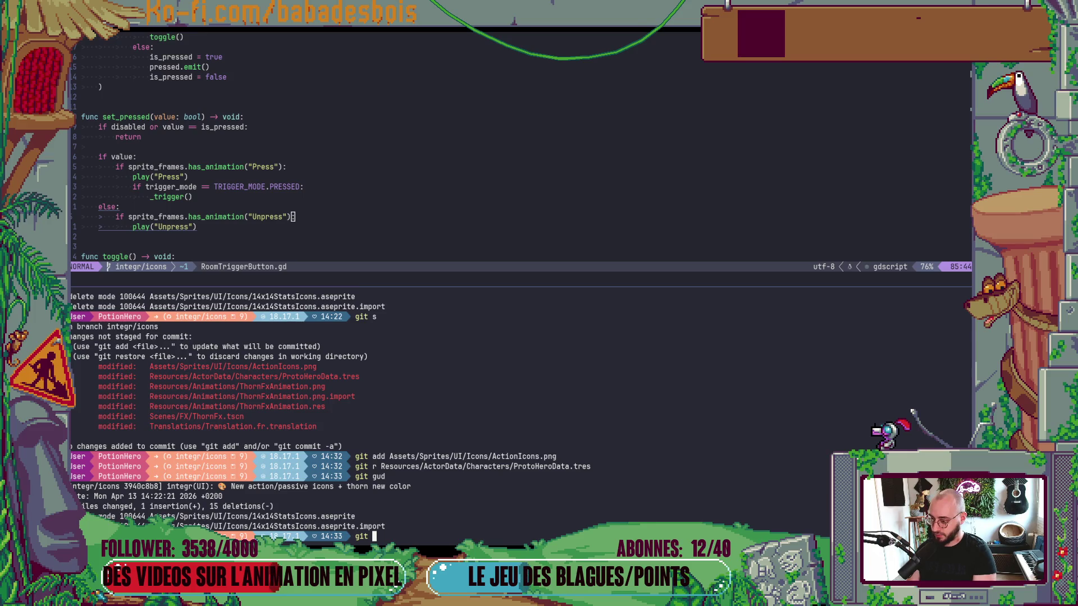
{"action": "type", "text": "add"}
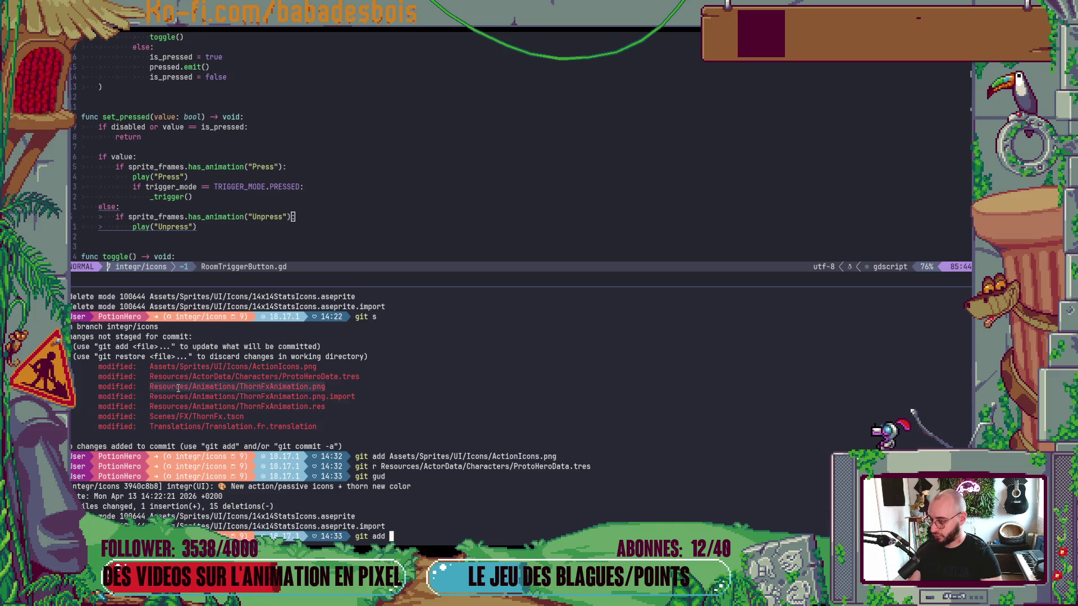
{"action": "left_click_drag", "start_coordinate": [200, 383], "coordinate": [150, 386]}
{"action": "middle_click", "coordinate": [151, 385]}
{"action": "key", "text": "Return"}
{"action": "type", "text": "git s"}
{"action": "key", "text": "Return"}
{"action": "type", "text": "git add"}
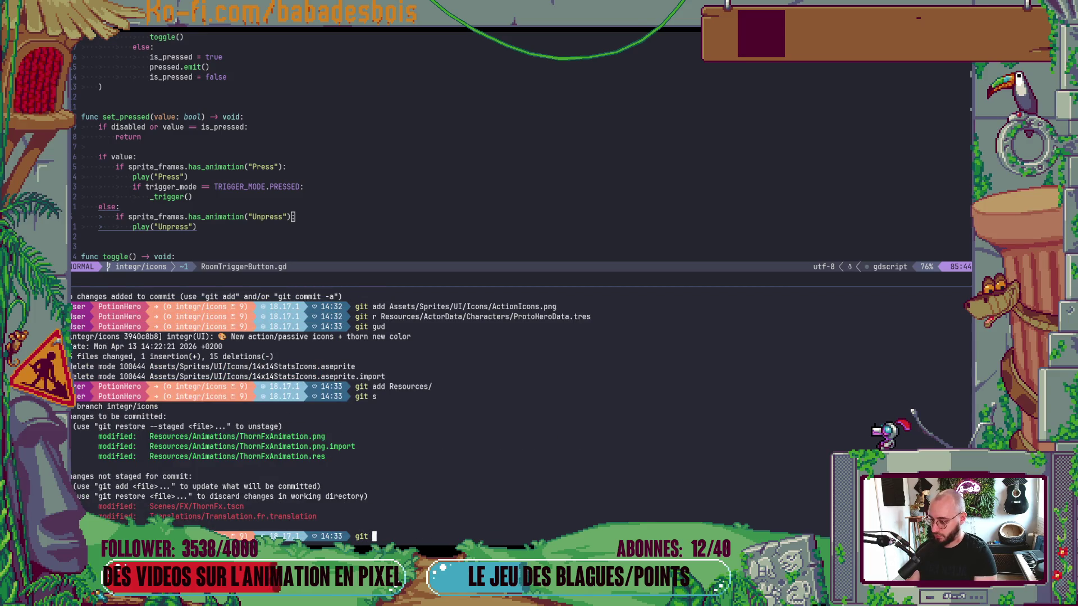
{"action": "double_click", "coordinate": [191, 506]}
{"action": "middle_click", "coordinate": [191, 506]}
{"action": "key", "text": "Return"}
Step: Start a guided commit with cz choosing integr and the UI scope, then cancel it
{"action": "type", "text": "cz"}
{"action": "key", "text": "Return"}
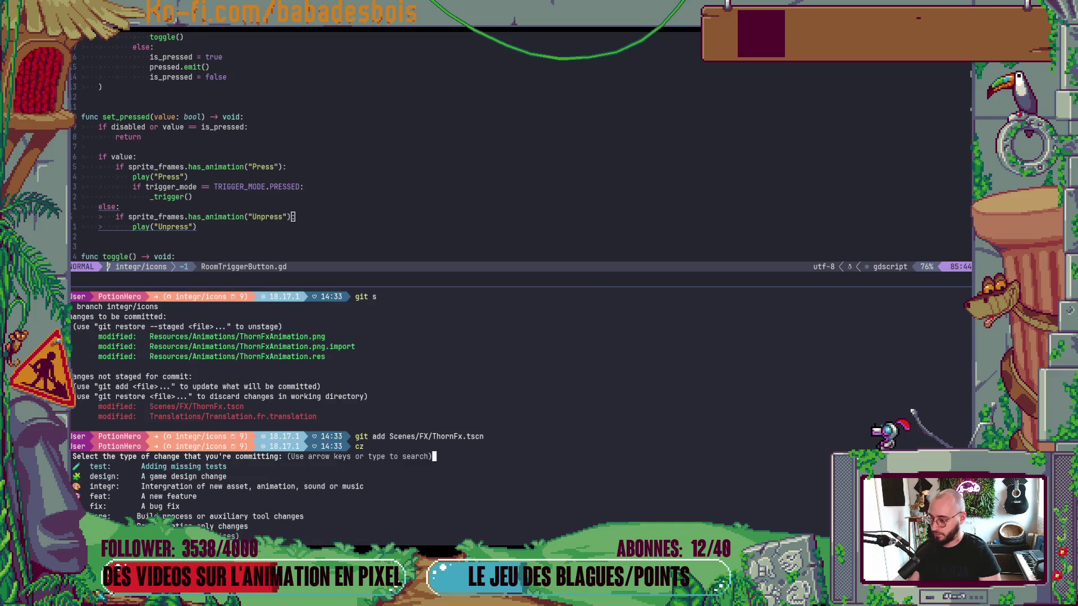
{"action": "key", "text": "Up"}
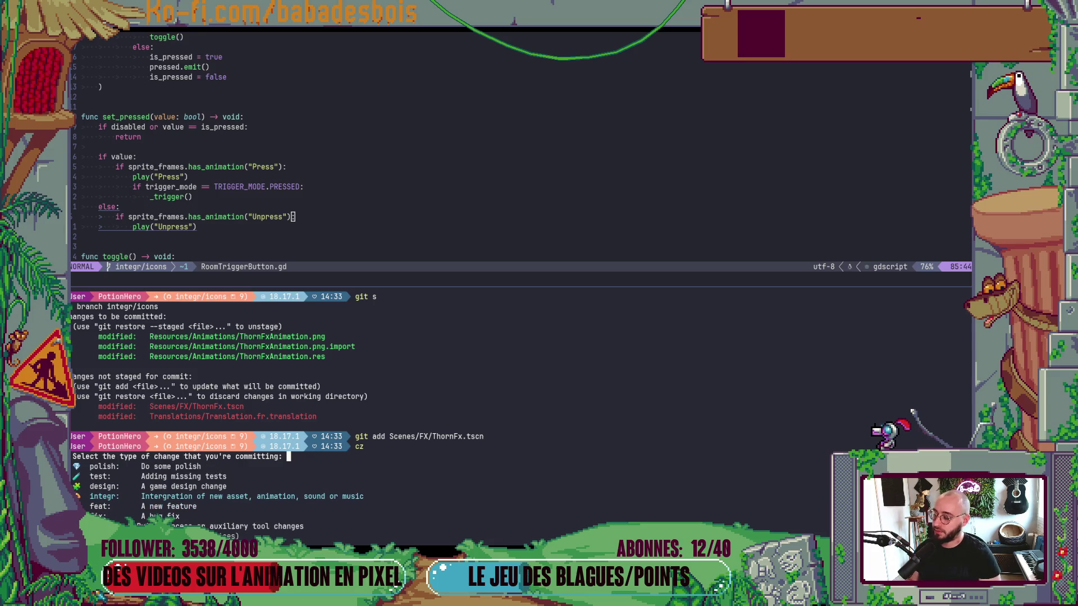
{"action": "key", "text": "Return"}
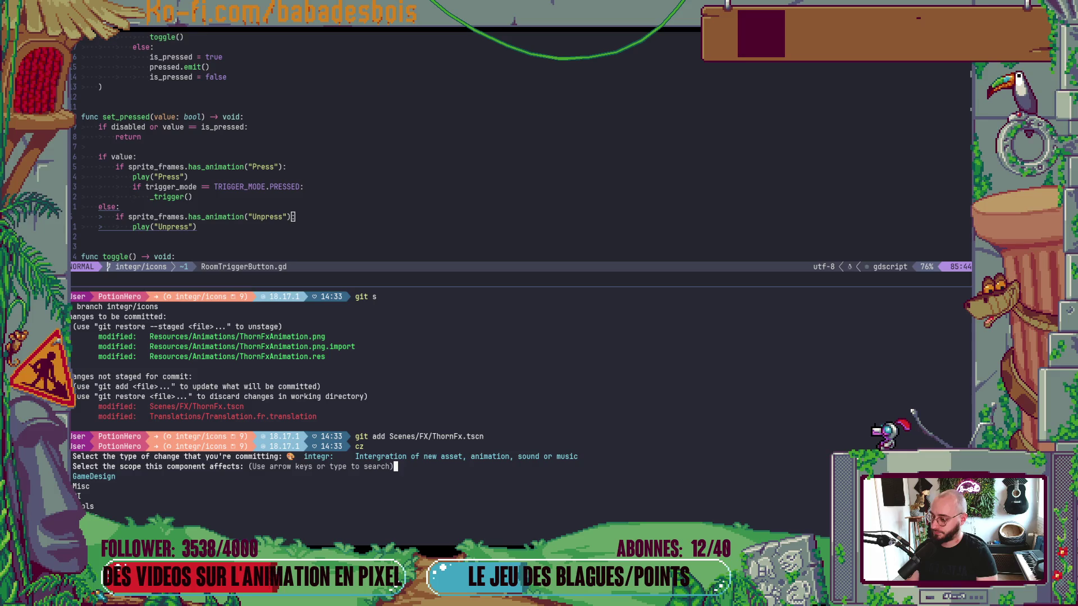
{"action": "key", "text": "Down"}
{"action": "key", "text": "Down"}
{"action": "key", "text": "Return"}
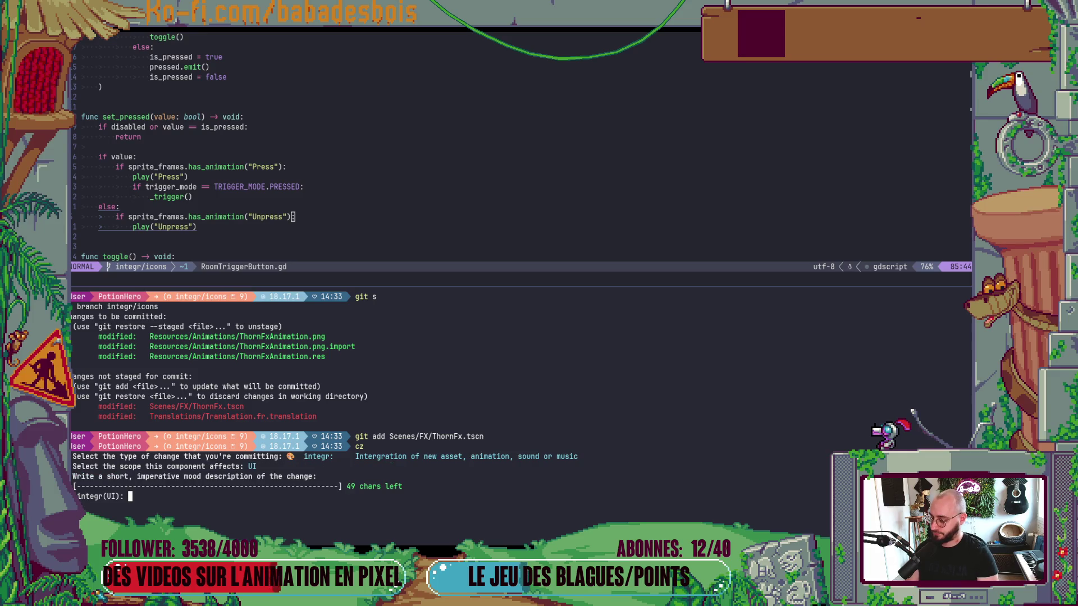
{"action": "key", "text": "ctrl+c"}
Step: Commit the staged files as 'integr(Misc): Change thorn aniamation color' via git cz
{"action": "type", "text": "git "}
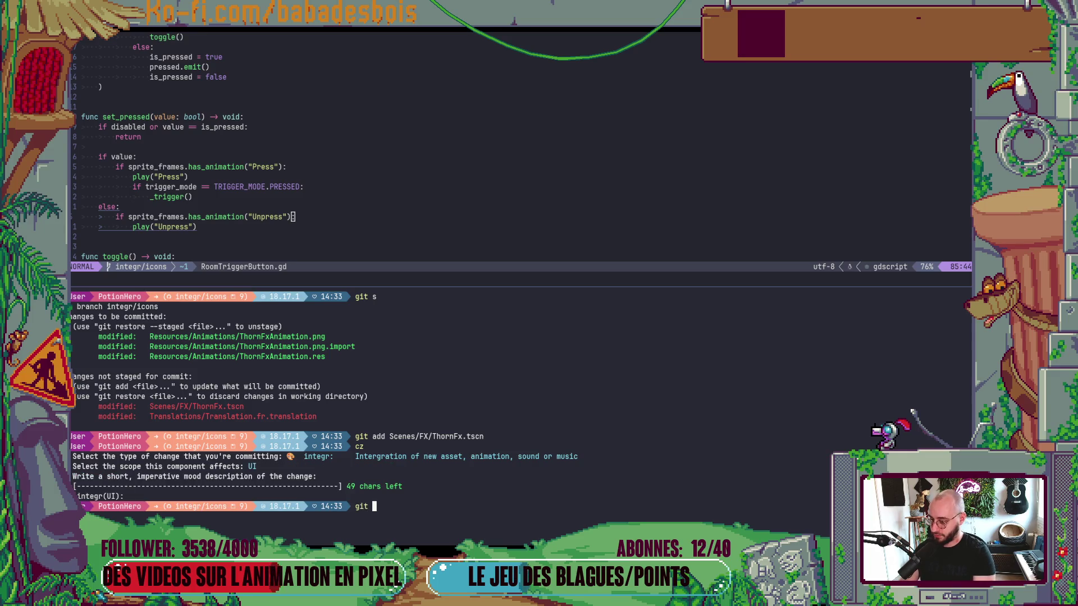
{"action": "type", "text": "cz"}
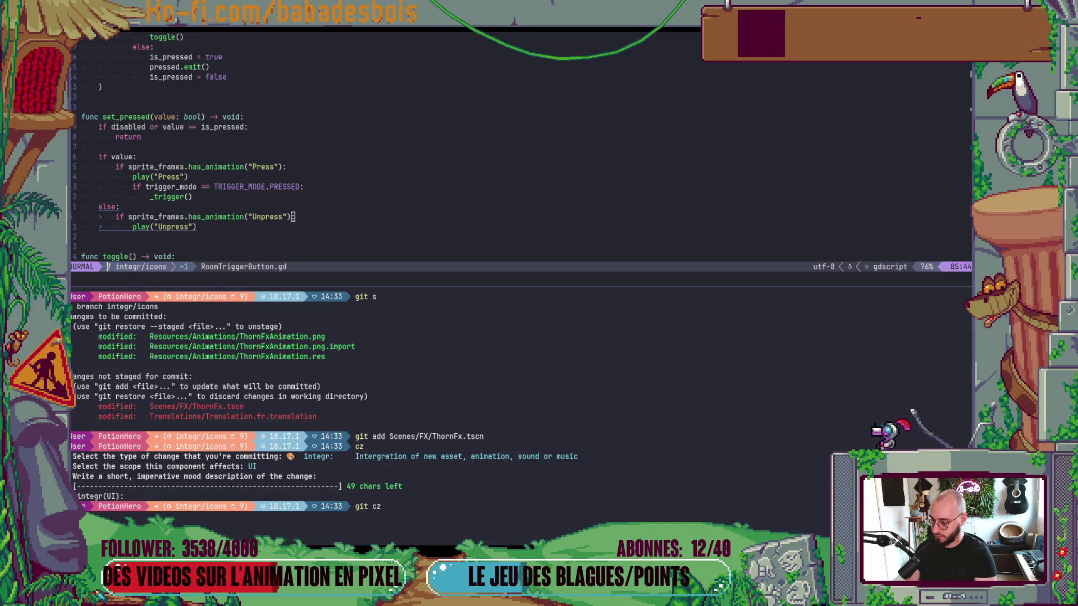
{"action": "key", "text": "Return"}
{"action": "key", "text": "Up"}
{"action": "key", "text": "Return"}
{"action": "key", "text": "Up"}
{"action": "key", "text": "Return"}
{"action": "type", "text": "Change"}
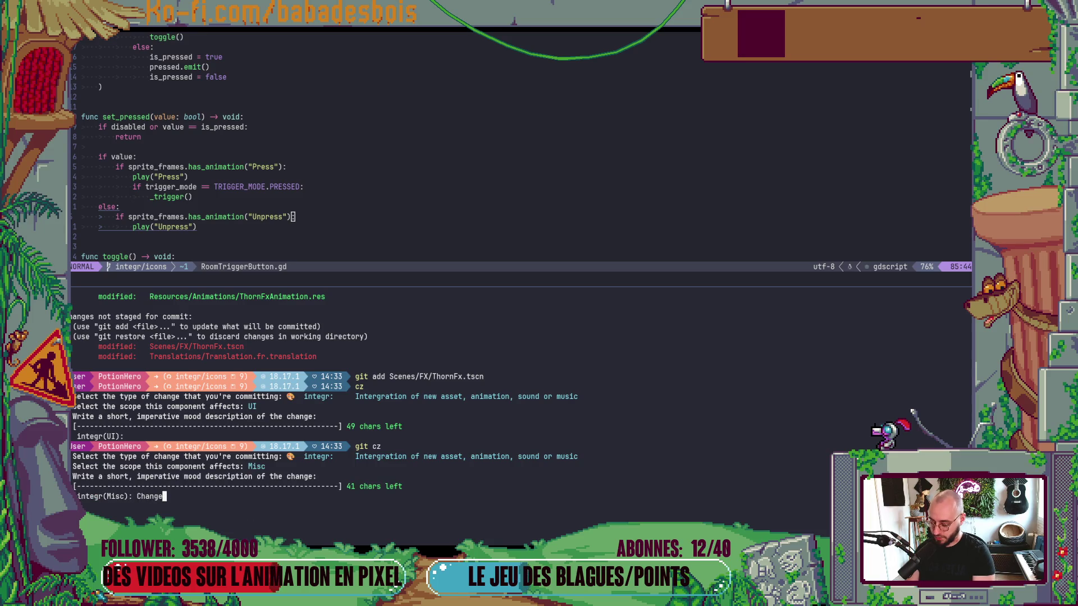
{"action": "type", "text": " thorn aniamtion"}
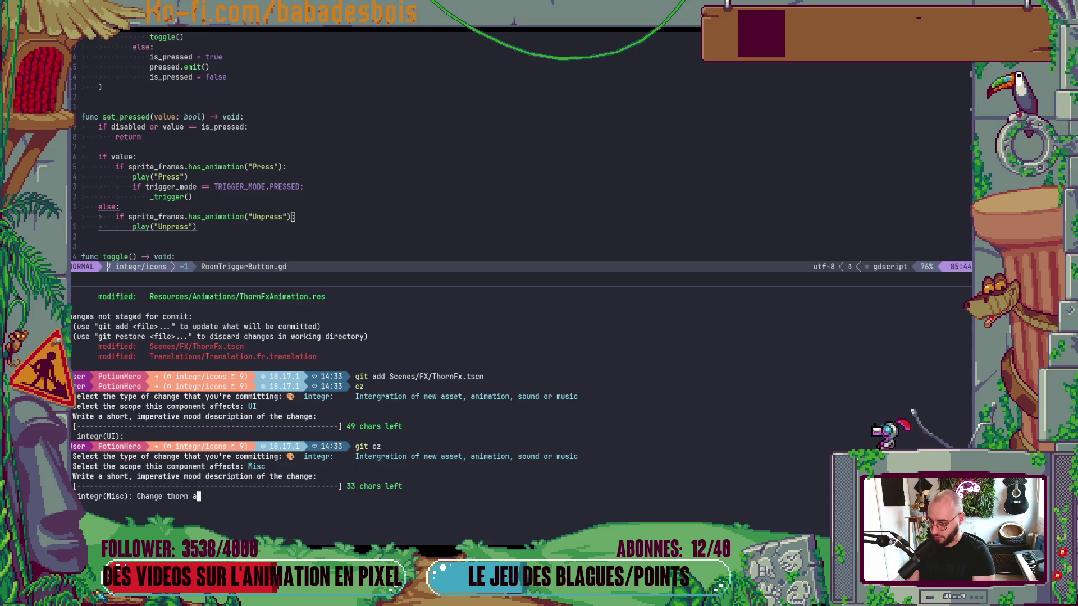
{"action": "key", "text": "BackSpace"}
{"action": "key", "text": "BackSpace"}
{"action": "key", "text": "BackSpace"}
{"action": "type", "text": "mation"}
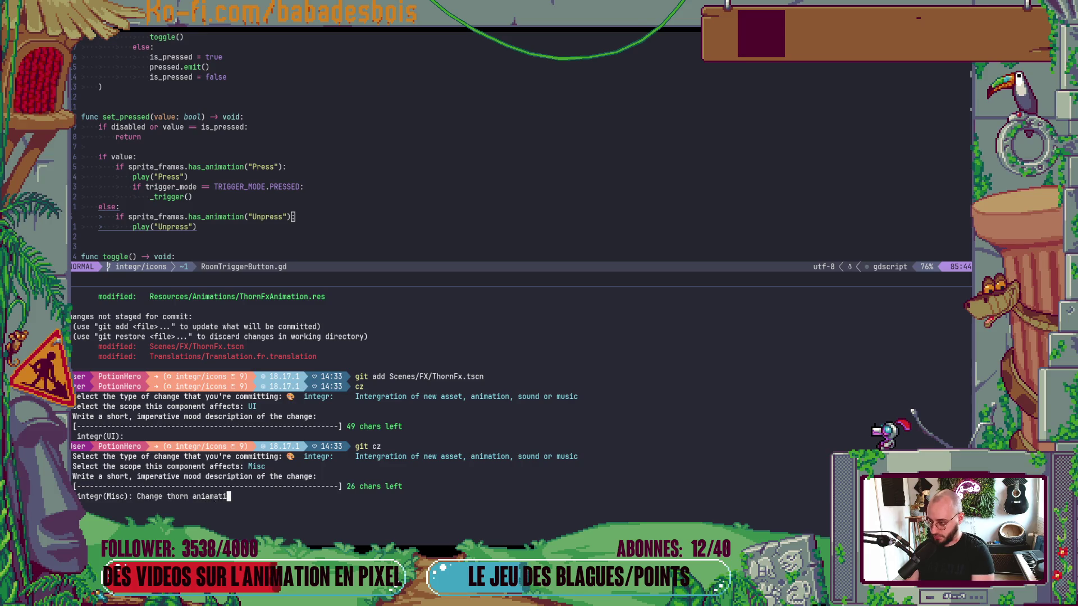
{"action": "key", "text": "Return"}
{"action": "key", "text": "Return"}
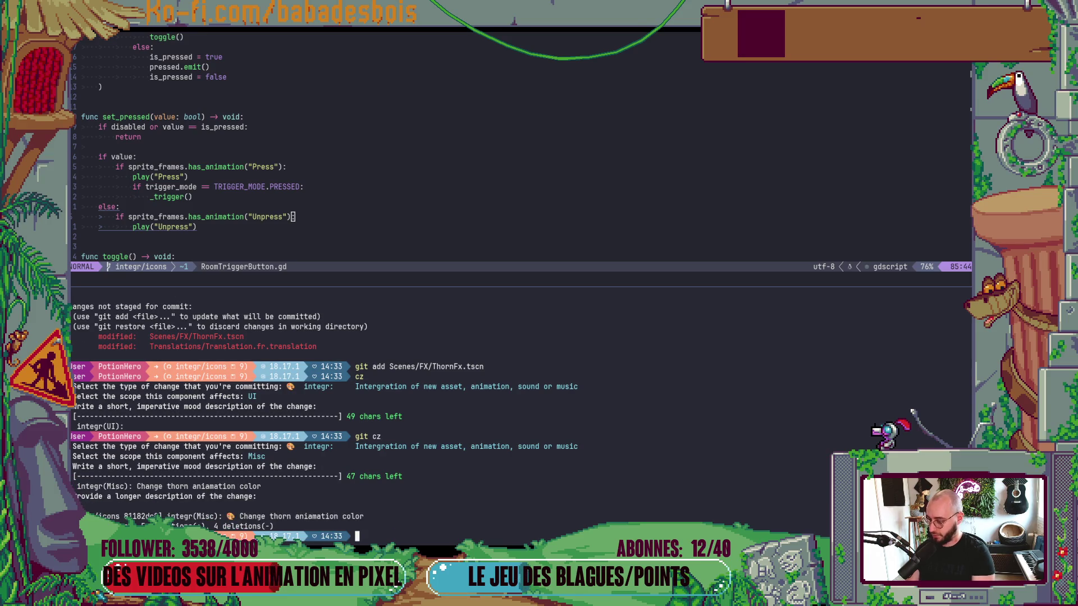
{"action": "key", "text": "alt+Tab"}
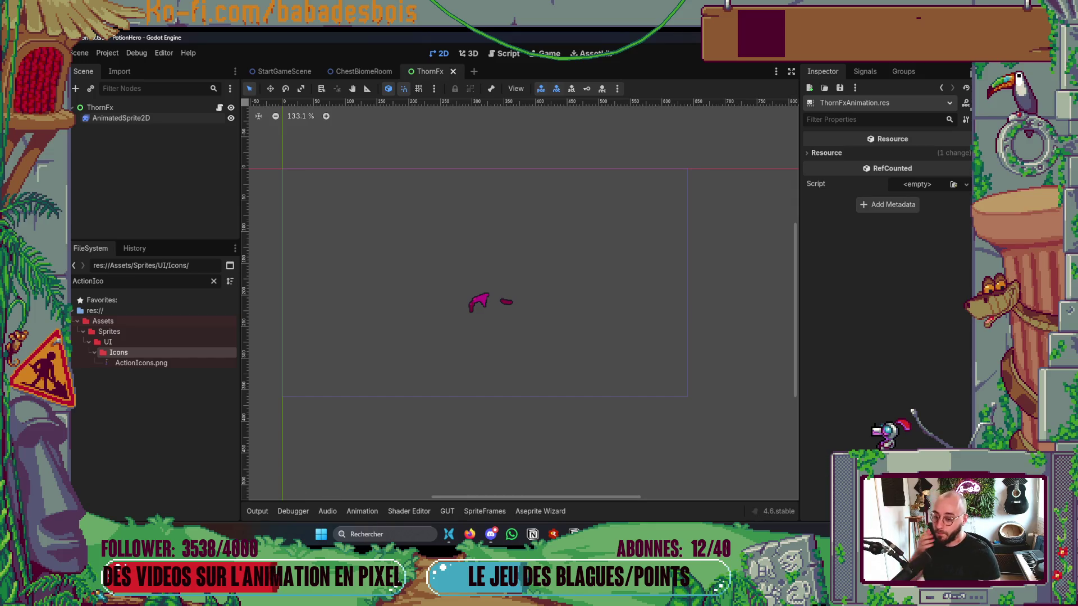
Step: Look at the Icons folder window, then bring Godot back to the front
{"action": "mouse_move", "coordinate": [721, 533]}
{"action": "left_click", "coordinate": [788, 495]}
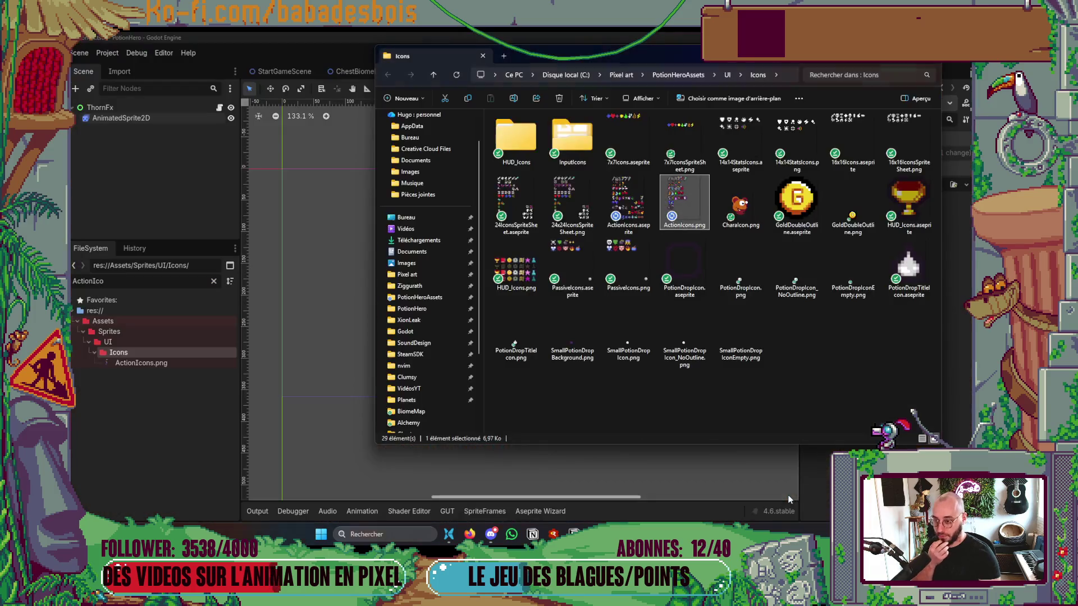
{"action": "left_click", "coordinate": [363, 473]}
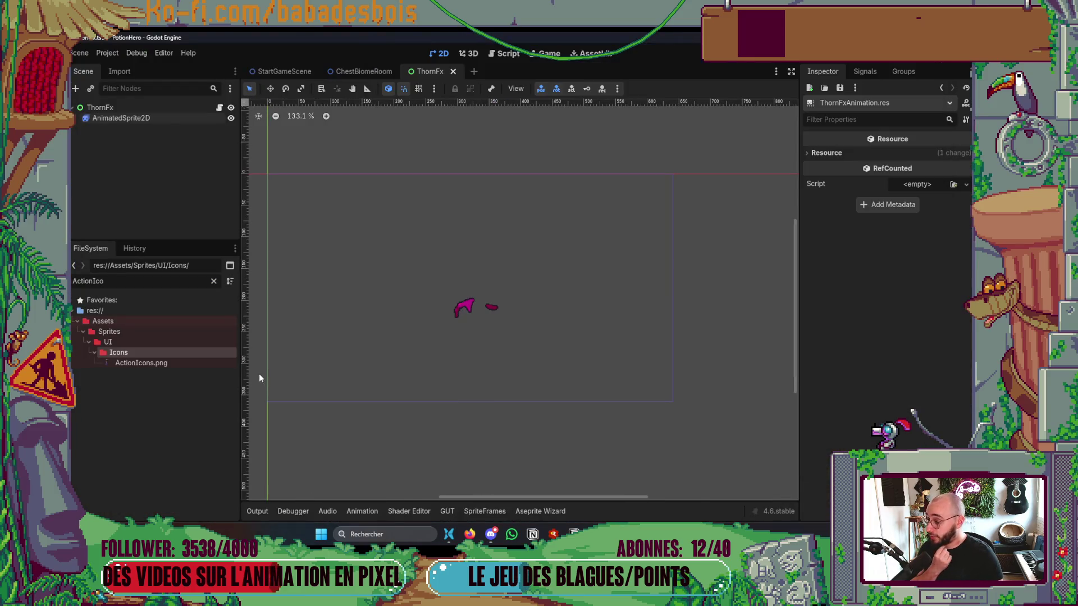
Step: Clear the ActionIco FileSystem filter so the full asset tree shows, then move to Aseprite
{"action": "left_click", "coordinate": [214, 281]}
{"action": "scroll", "coordinate": [190, 366], "scroll_direction": "up", "scroll_amount": 6}
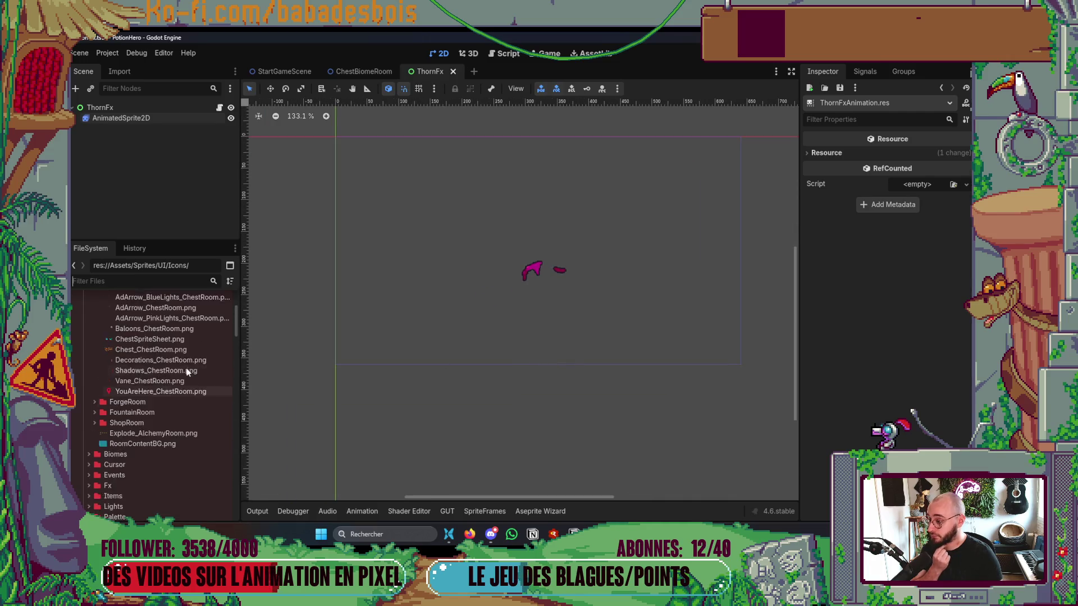
{"action": "scroll", "coordinate": [190, 365], "scroll_direction": "down", "scroll_amount": 2}
{"action": "left_click", "coordinate": [75, 281]}
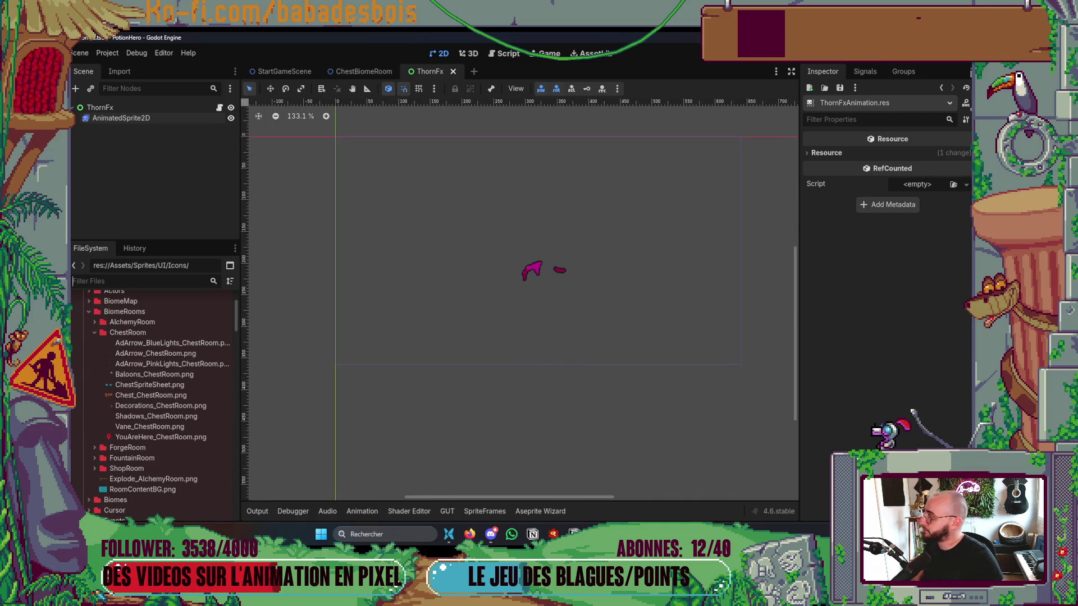
{"action": "key", "text": "super+e"}
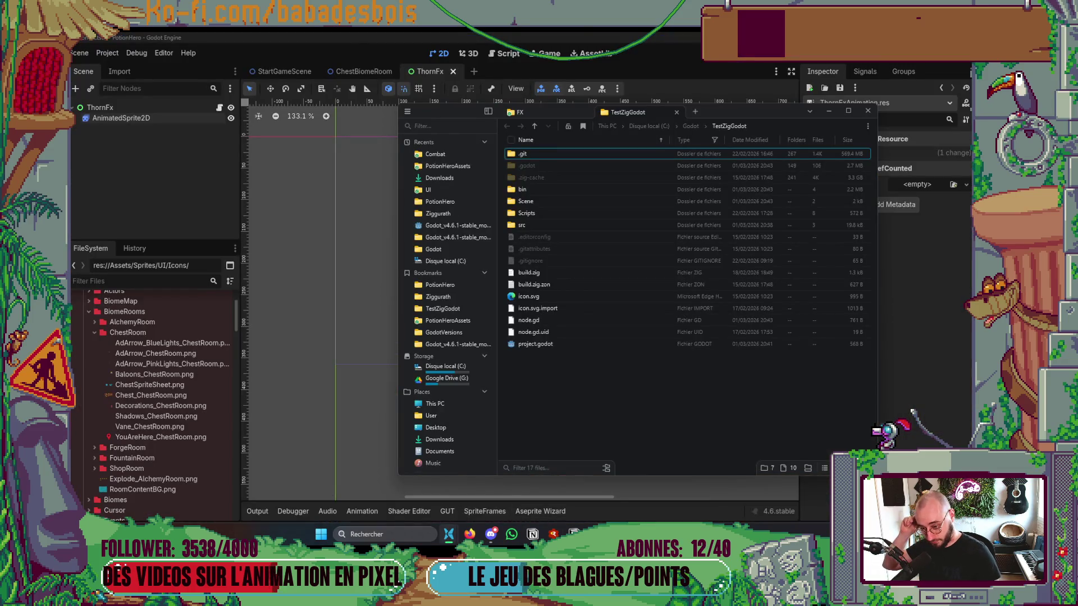
{"action": "key", "text": "alt+Tab"}
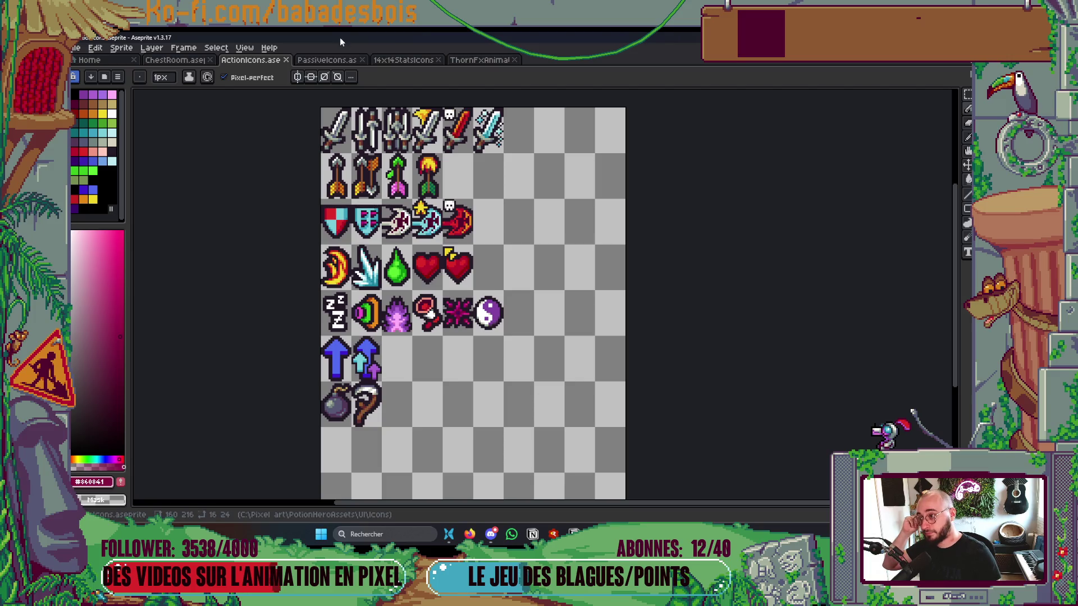
Step: Close the ThornFx, StatsIcons, PassiveIcons, ActionIcons and ChestRoom tabs in Aseprite, leaving only Home
{"action": "left_click", "coordinate": [326, 60]}
{"action": "left_click", "coordinate": [403, 59]}
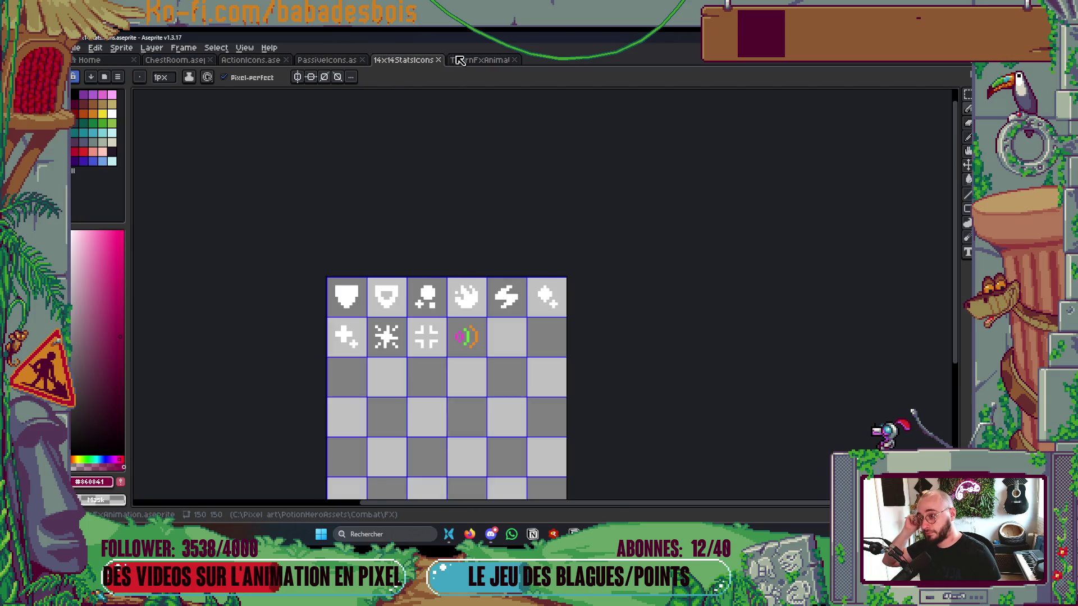
{"action": "left_click", "coordinate": [459, 60]}
{"action": "left_click", "coordinate": [514, 60]}
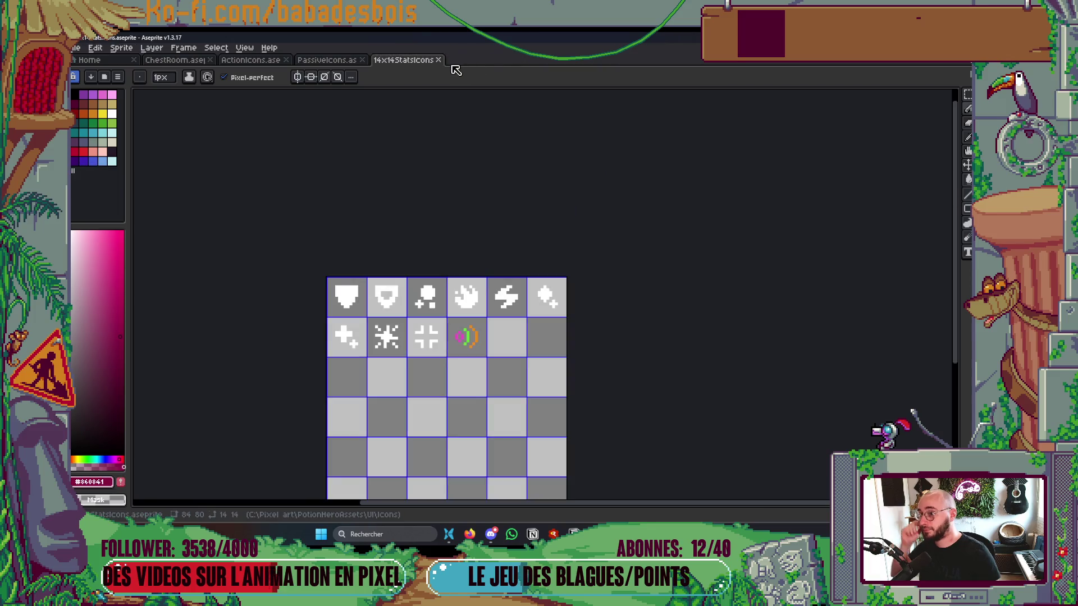
{"action": "left_click", "coordinate": [439, 60]}
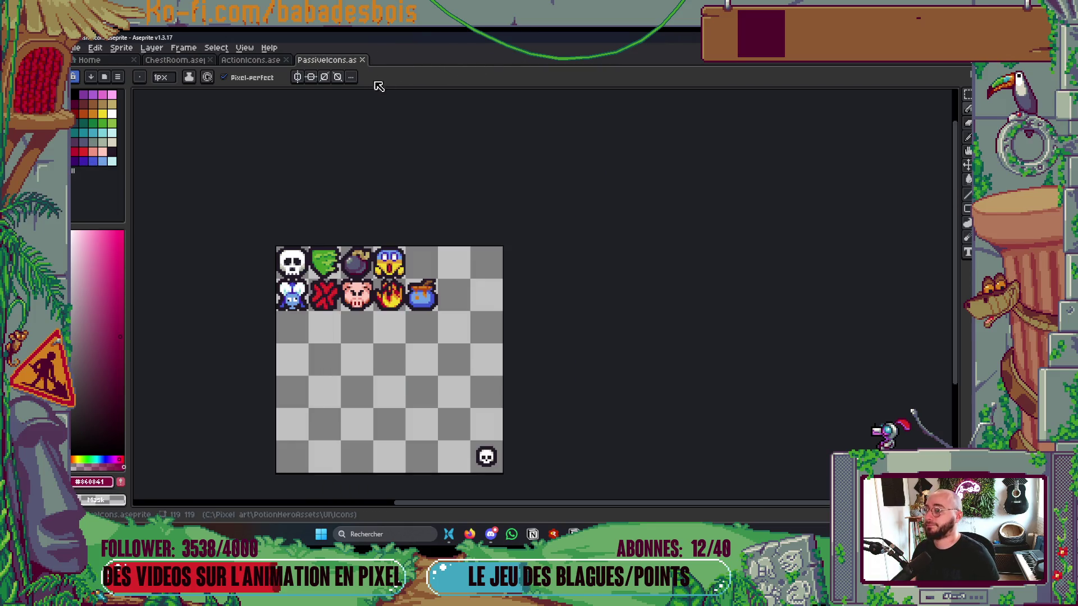
{"action": "left_click", "coordinate": [362, 59]}
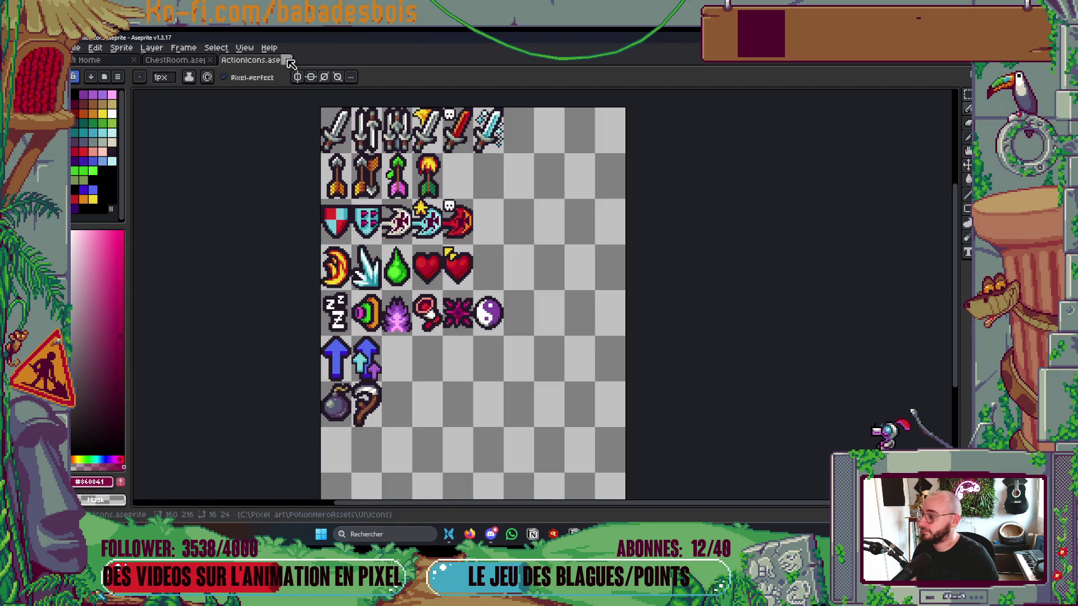
{"action": "left_click", "coordinate": [287, 59]}
{"action": "left_click", "coordinate": [210, 60]}
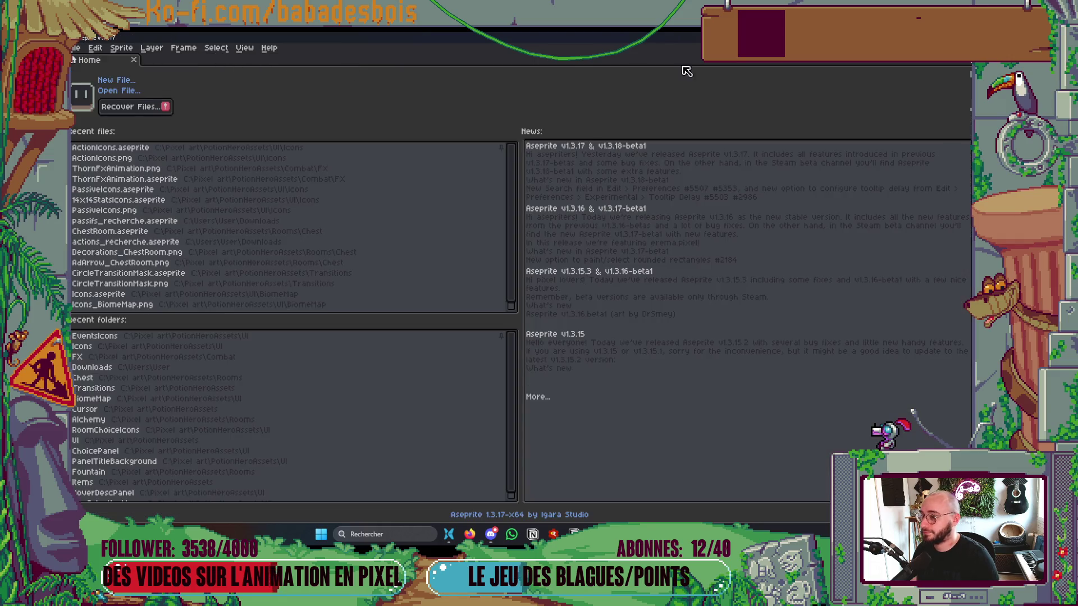
Step: Minimize Aseprite, dismiss the file explorer and show Godot's ChestBiomeRoom scene
{"action": "left_click", "coordinate": [960, 37]}
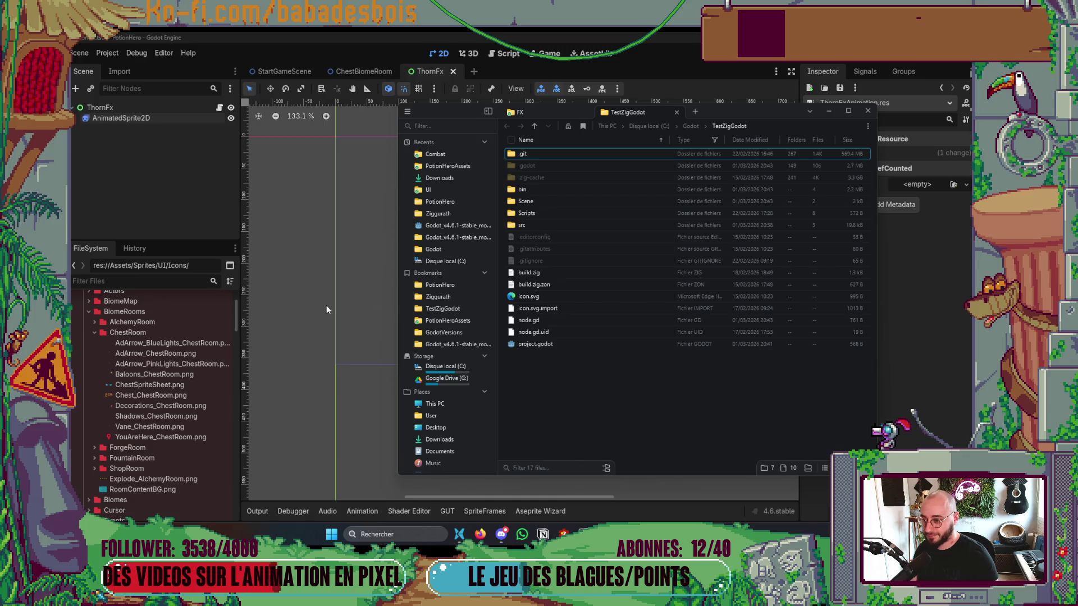
{"action": "left_click", "coordinate": [340, 306]}
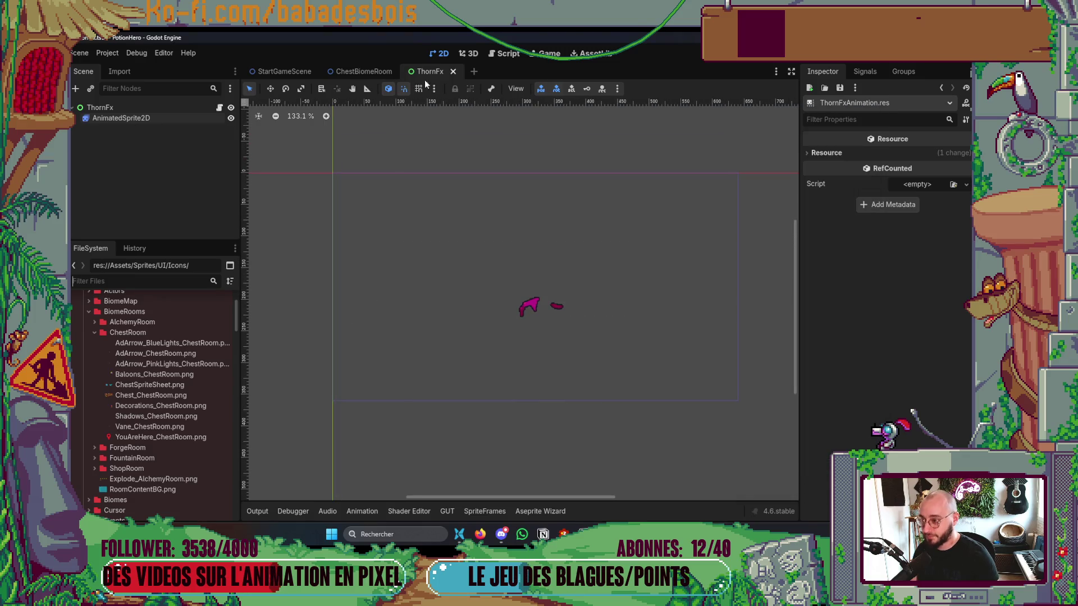
{"action": "left_click", "coordinate": [376, 70]}
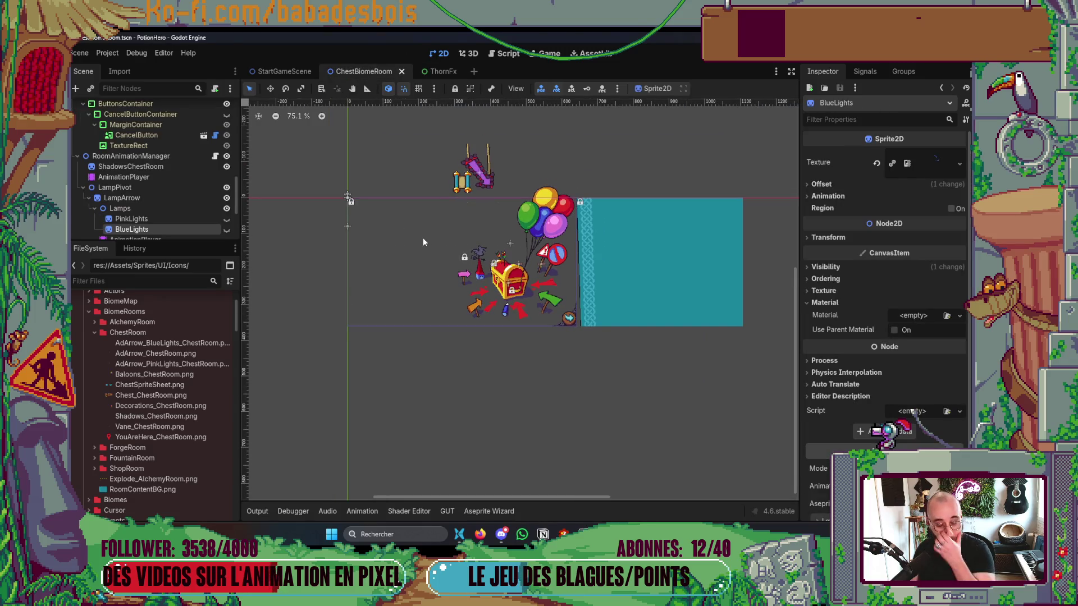
{"action": "key", "text": "alt+Tab"}
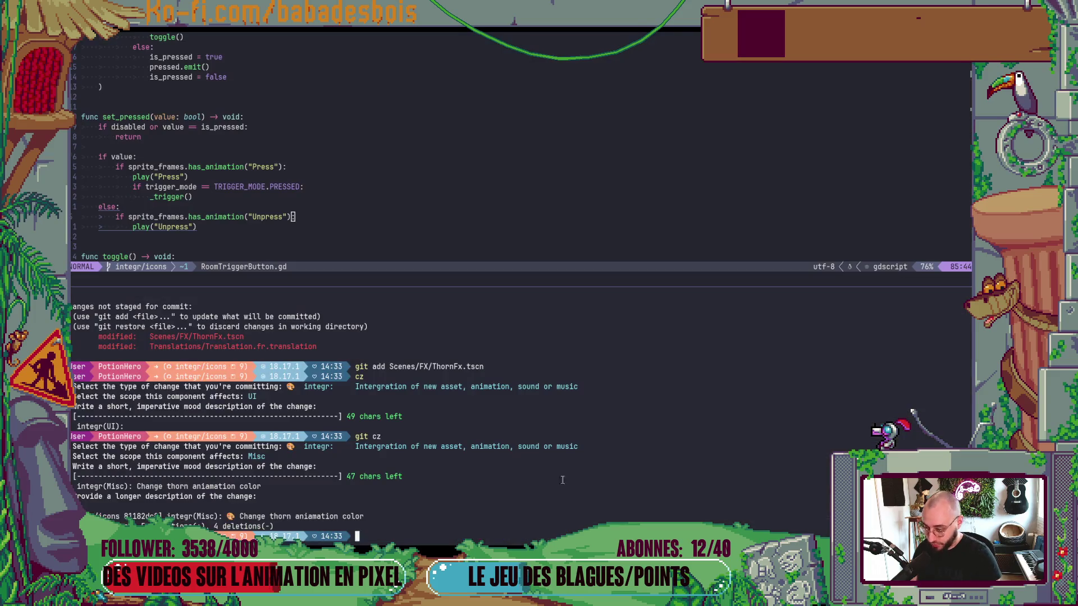
Step: Run git push to send the integr/icons thorn colour commit to origin
{"action": "type", "text": "git push"}
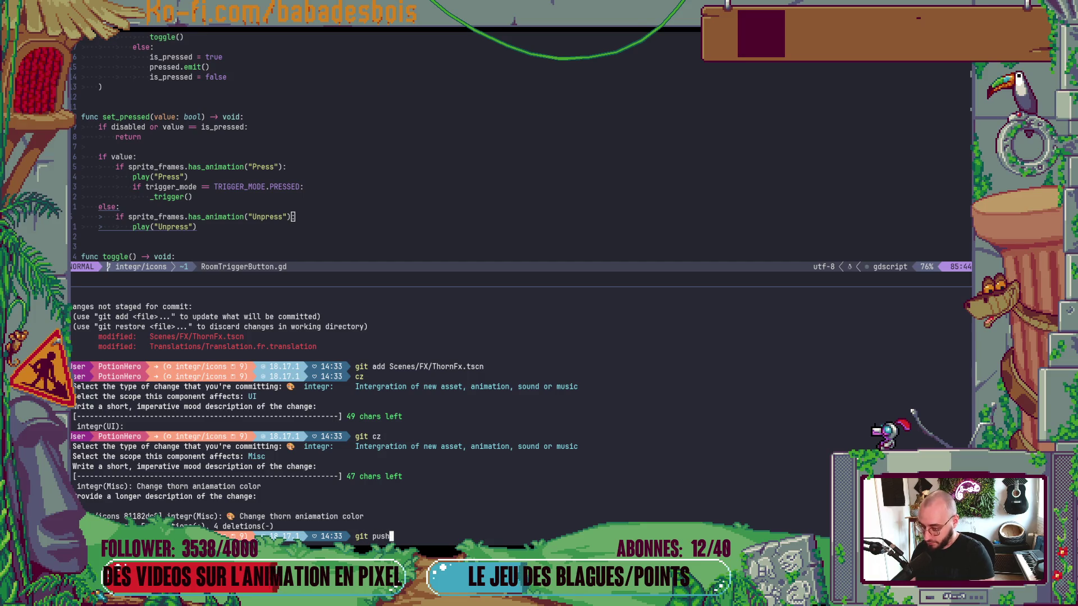
{"action": "key", "text": "Return"}
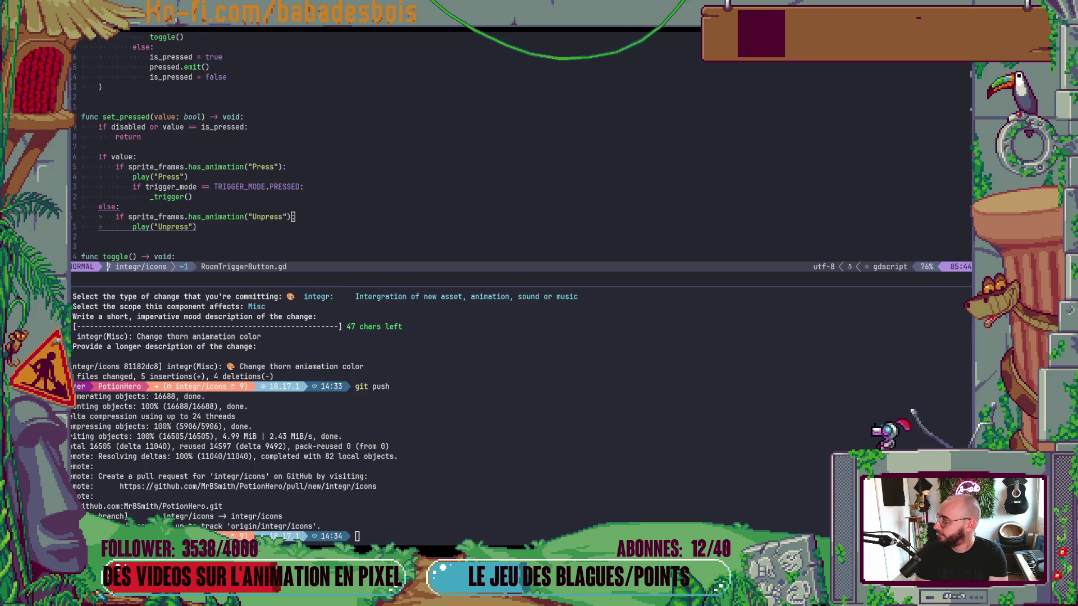
Step: Close the terminal pane and return to Godot's ChestBiomeRoom window
{"action": "key", "text": "v"}
{"action": "key", "text": "j"}
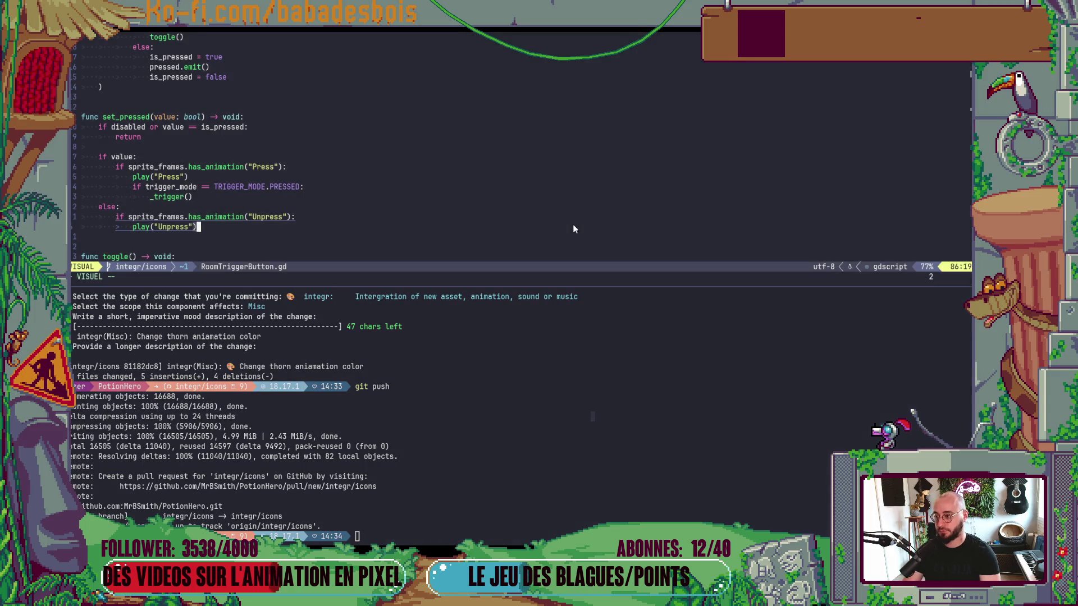
{"action": "key", "text": "ctrl+shift+z"}
{"action": "key", "text": "alt+Tab"}
{"action": "key", "text": "Tab"}
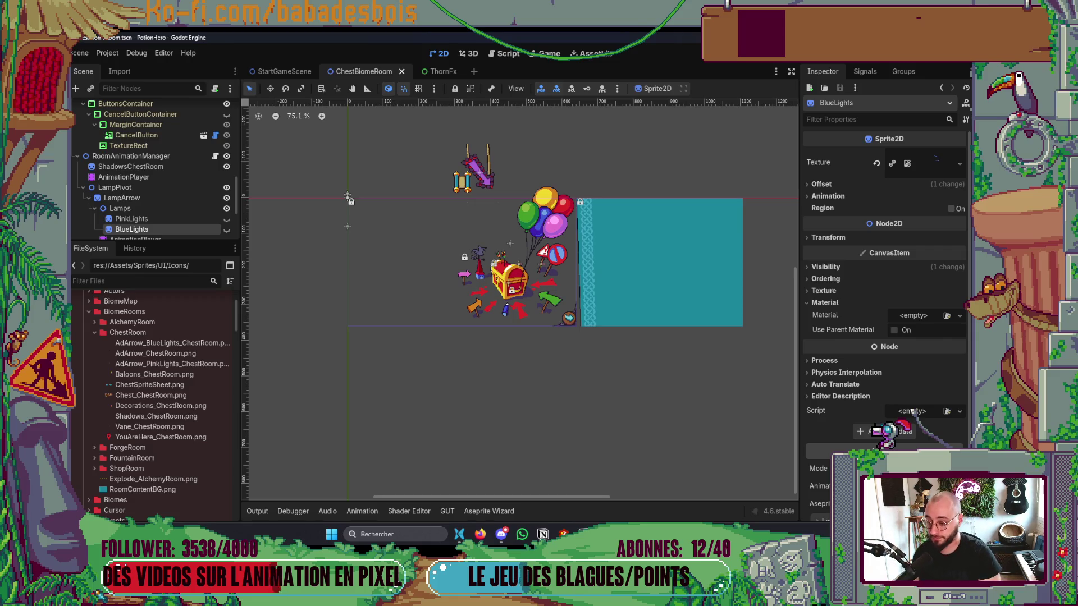
Step: Move the 'Il faudrait qu'on adapte la couleur…' card into En cours on the Backlog board
{"action": "left_click", "coordinate": [605, 534]}
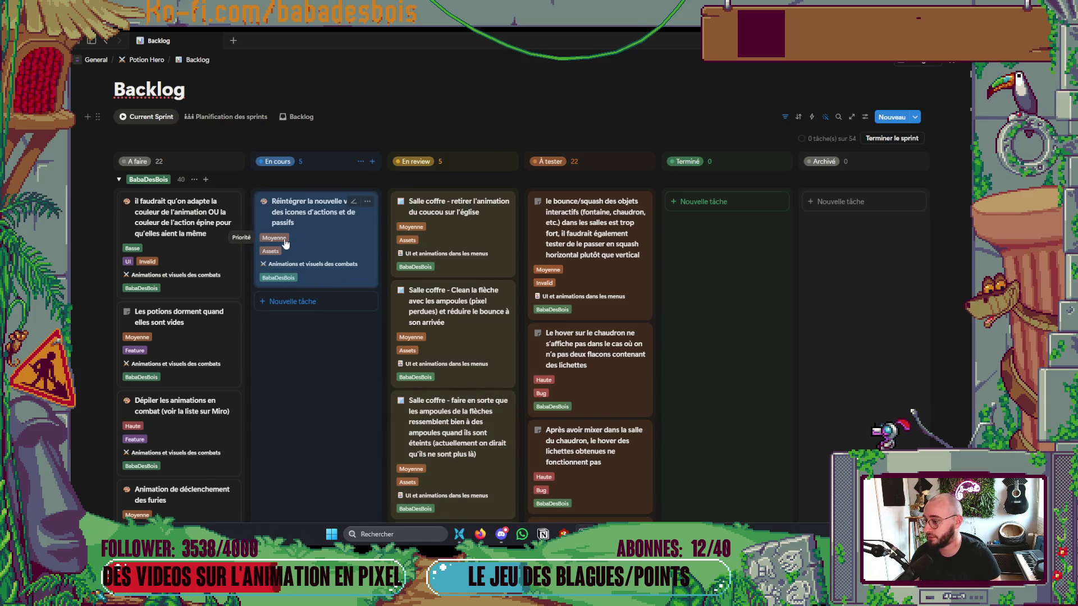
{"action": "left_click_drag", "start_coordinate": [219, 234], "coordinate": [313, 303]}
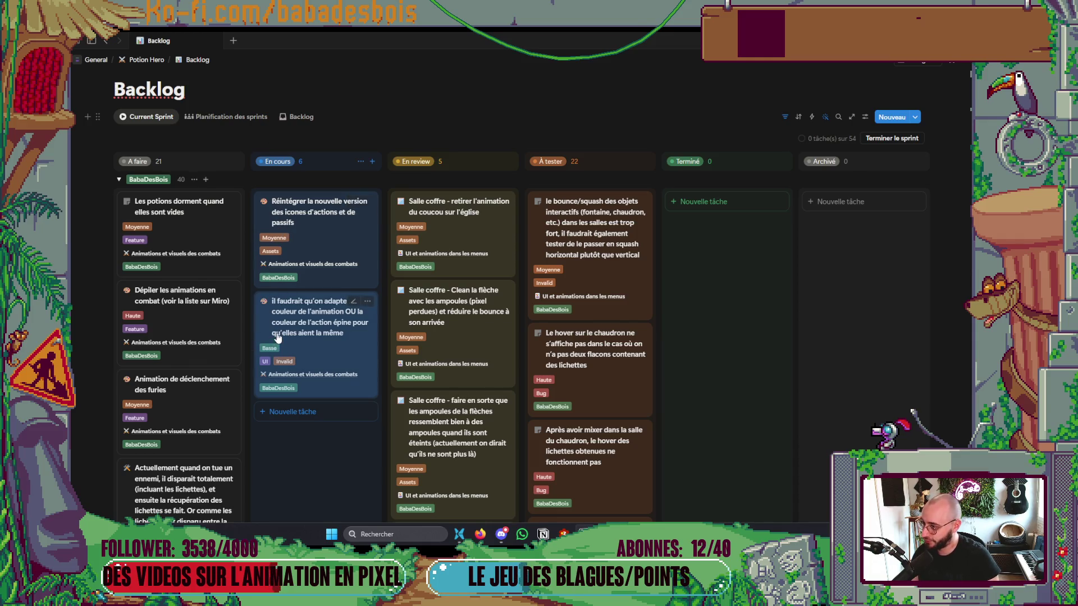
{"action": "scroll", "coordinate": [277, 335], "scroll_direction": "down", "scroll_amount": 1}
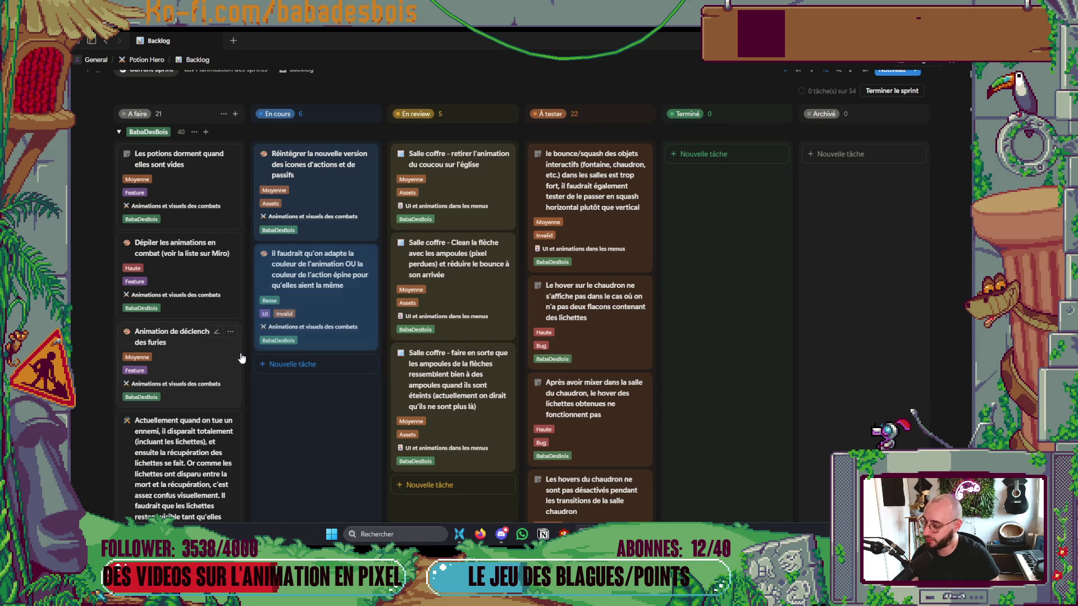
{"action": "scroll", "coordinate": [243, 351], "scroll_direction": "down", "scroll_amount": 3}
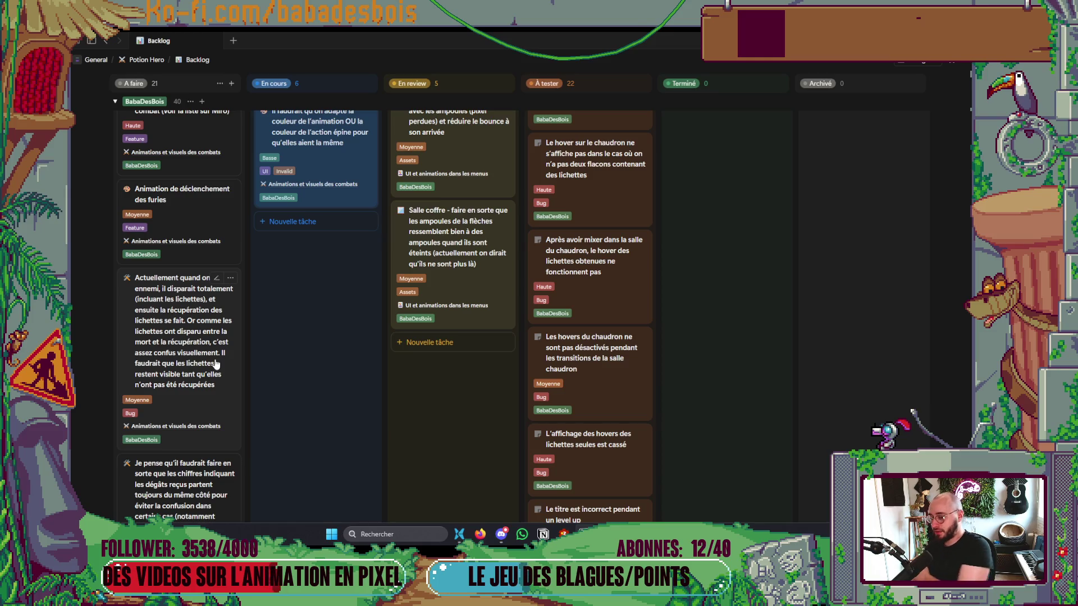
{"action": "scroll", "coordinate": [327, 373], "scroll_direction": "up", "scroll_amount": 6}
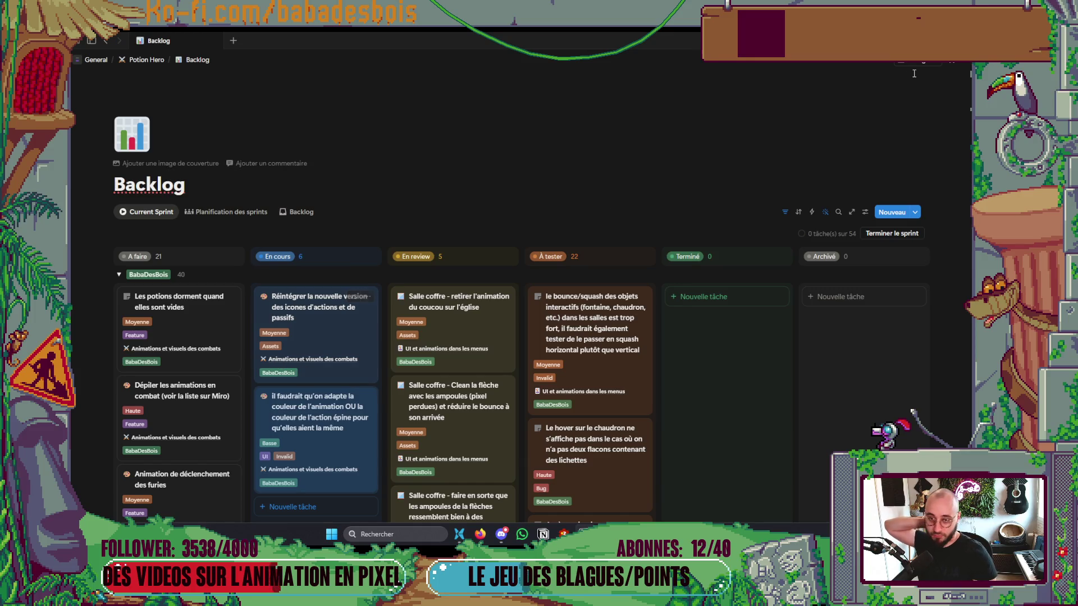
Step: Open the 'Les potions dorment quand elles sont vides' card's details
{"action": "scroll", "coordinate": [640, 236], "scroll_direction": "down", "scroll_amount": 3}
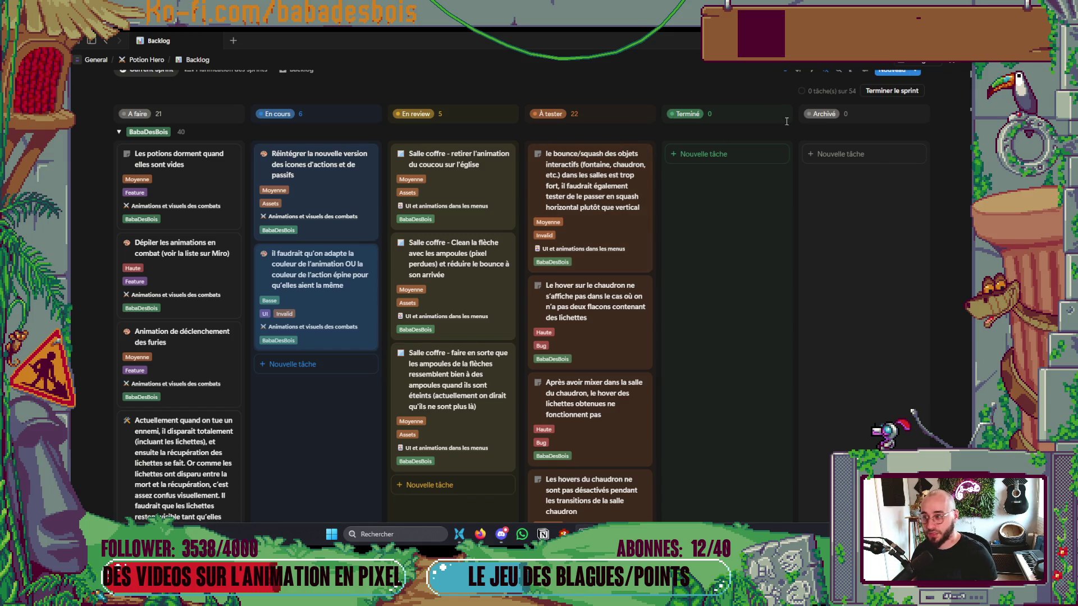
{"action": "left_click", "coordinate": [202, 196]}
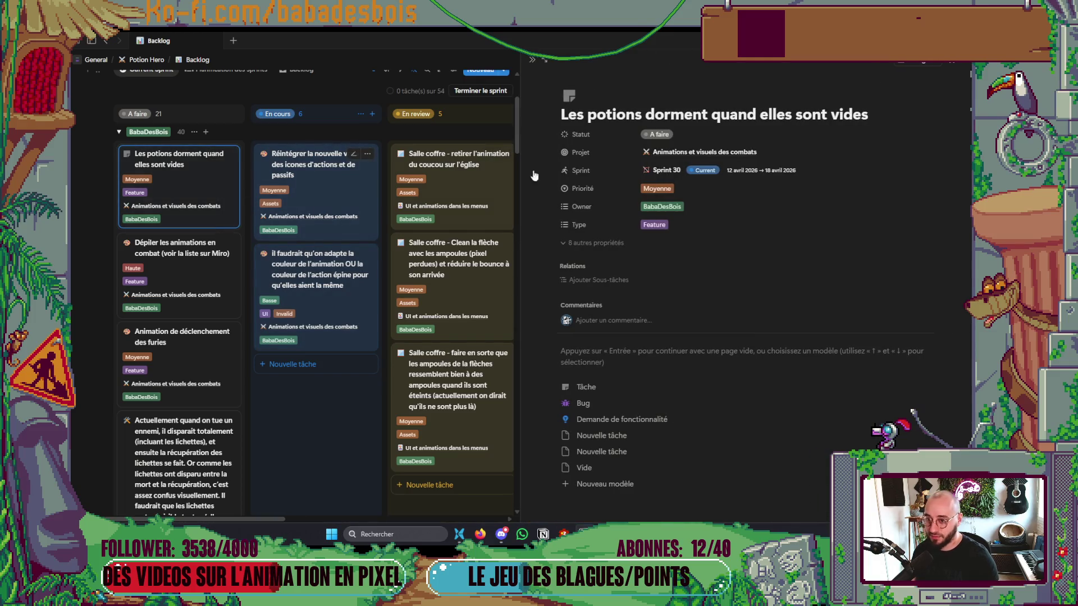
{"action": "key", "text": "alt+Tab"}
{"action": "key", "text": "alt+Tab"}
Step: Undo the stray ThornFx.tscn paste in RoomTriggerButton.gd, then open PotionHeroAssets' Potions folder
{"action": "middle_click", "coordinate": [702, 259]}
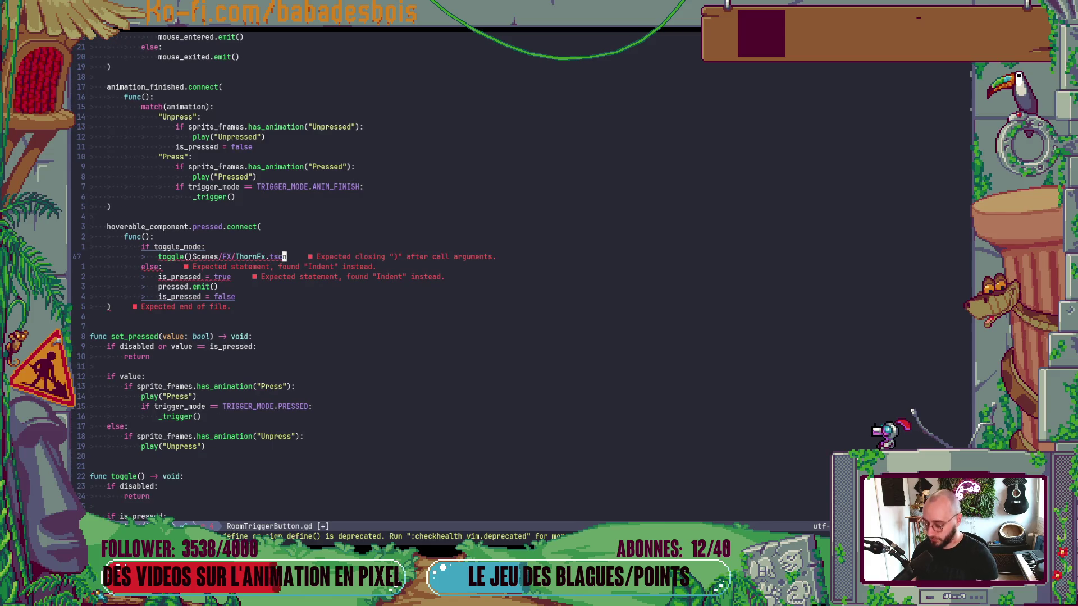
{"action": "key", "text": "u"}
{"action": "key", "text": "alt+Tab"}
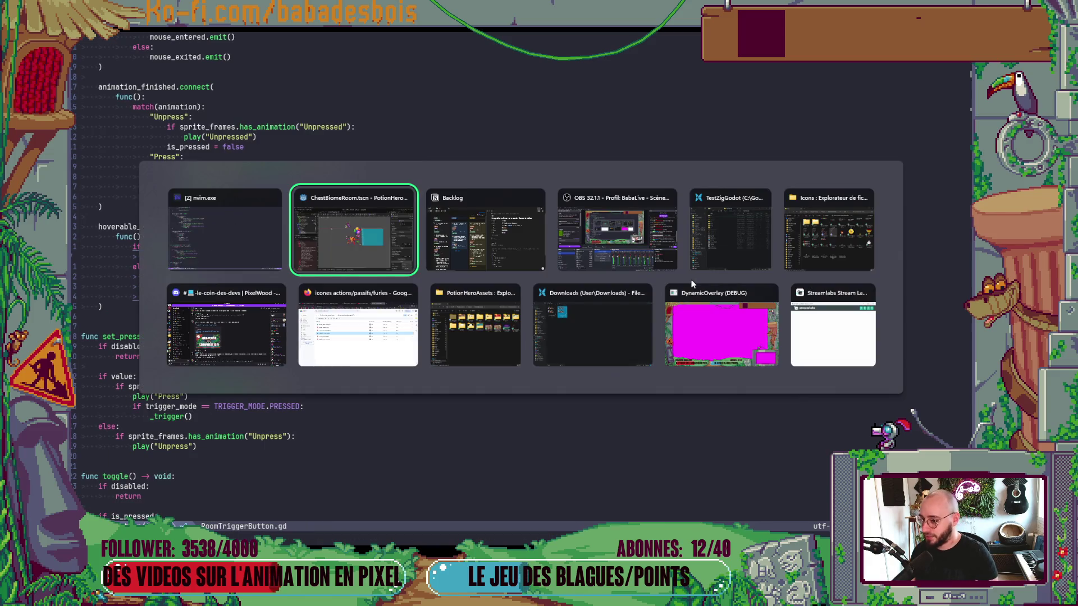
{"action": "key", "text": "Tab"}
{"action": "key", "text": "Down"}
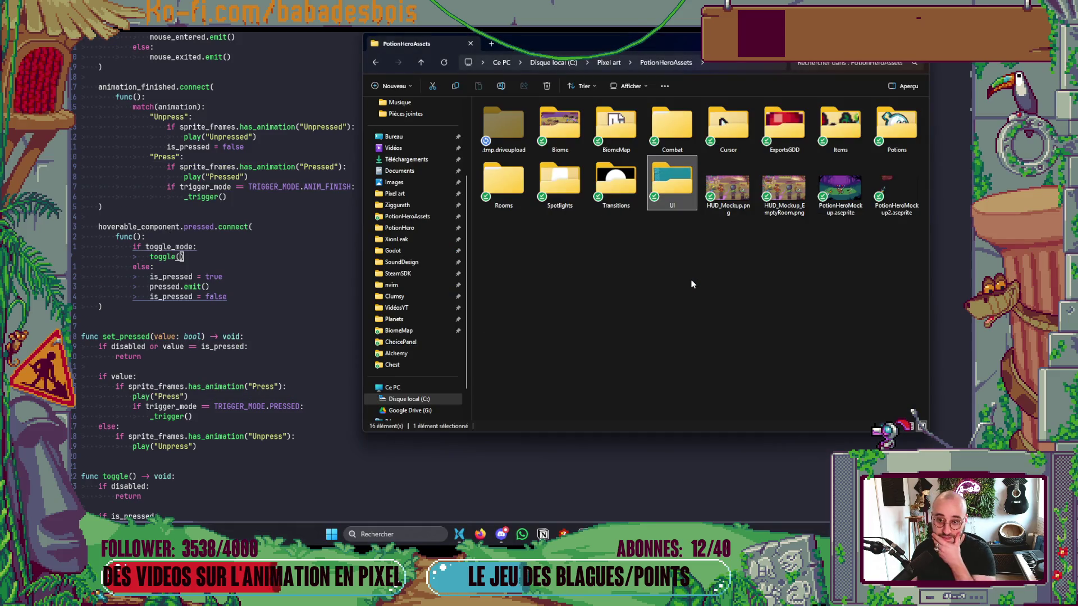
{"action": "double_click", "coordinate": [895, 127]}
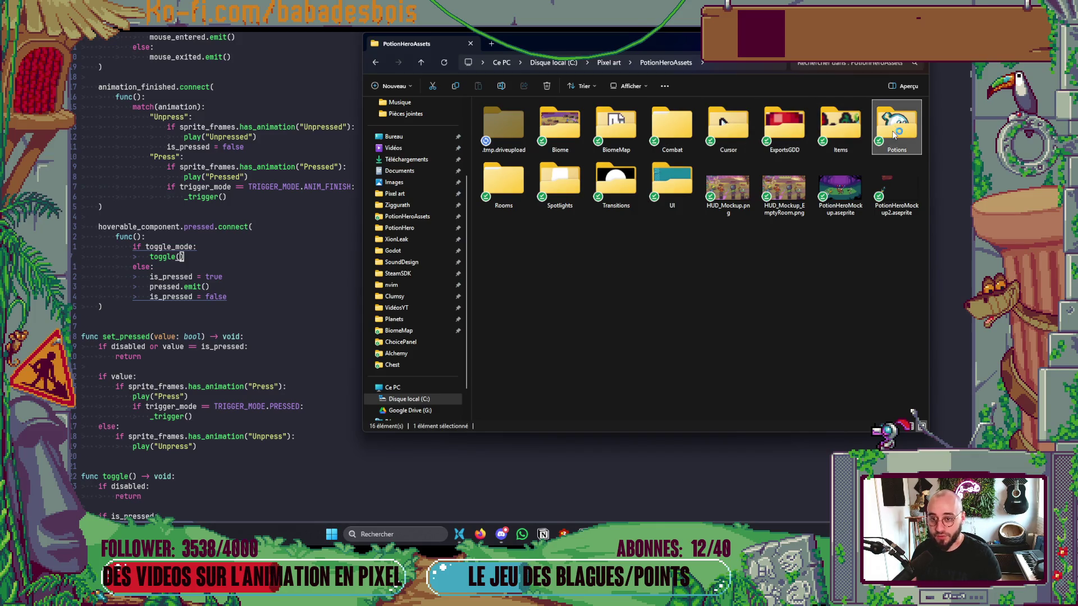